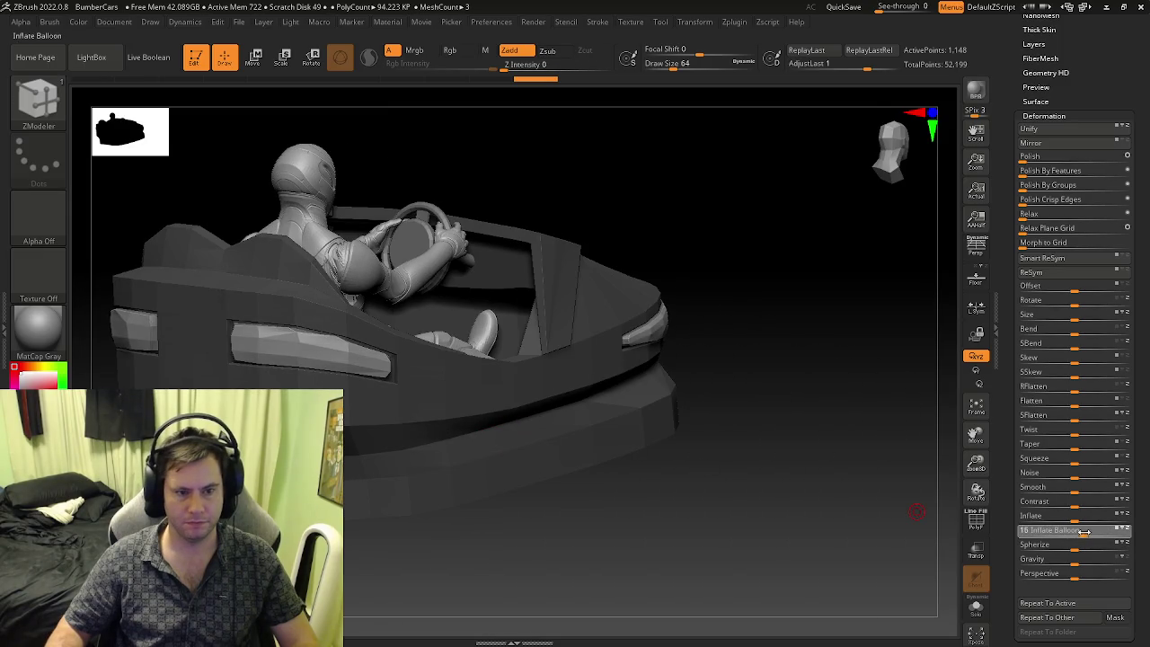
- Smooth the car mesh with the Deformation Smooth slider, rounding the headlights
mouse_move(593, 445)
left_mouse_down()
mouse_move(565, 431)
mouse_move(473, 431)
left_mouse_up()
key("shift+f")
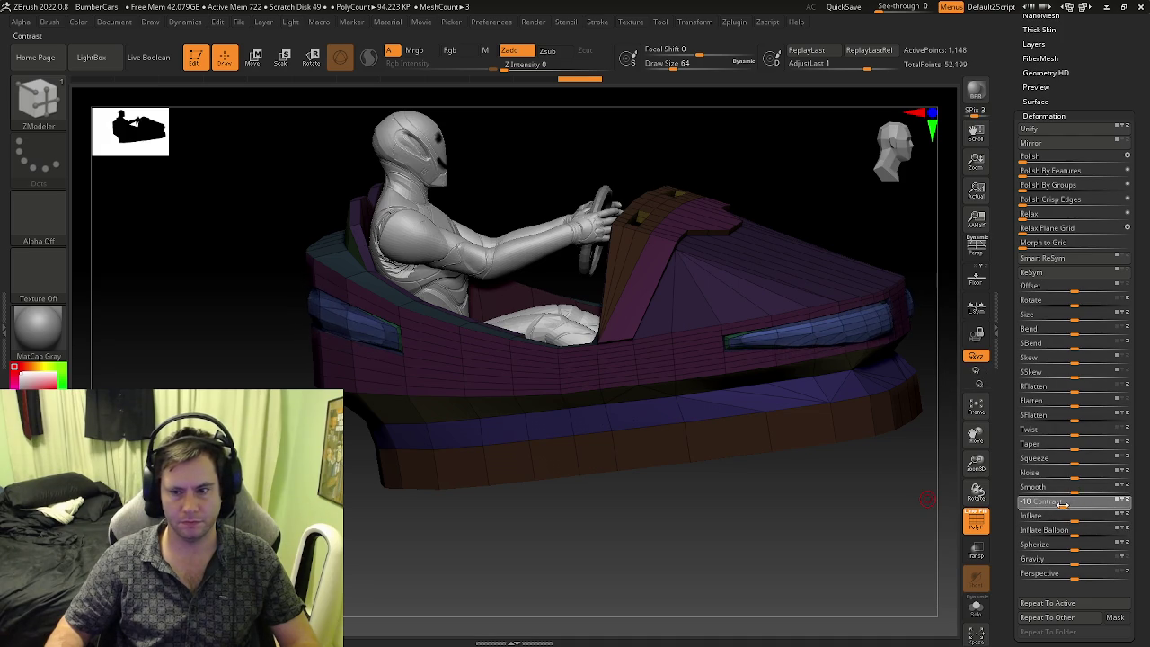
left_click(1077, 488)
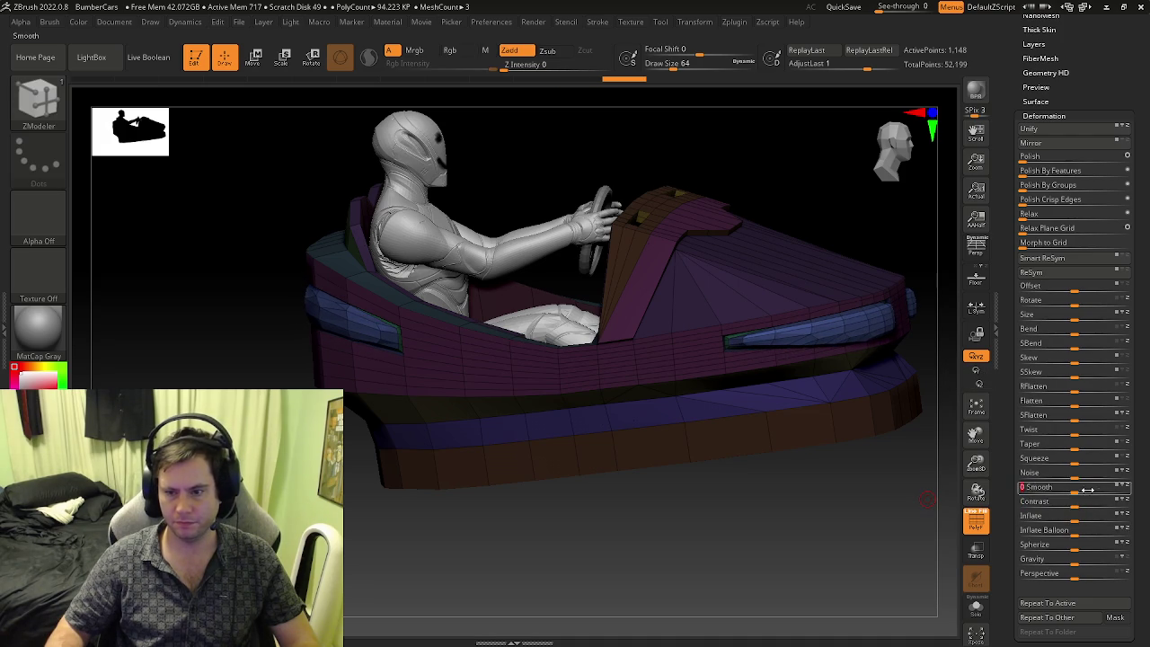
mouse_move(908, 445)
left_mouse_down()
mouse_move(745, 418)
mouse_move(678, 460)
mouse_move(662, 437)
mouse_move(719, 468)
mouse_move(729, 426)
mouse_move(588, 411)
left_mouse_up()
key("shift+f")
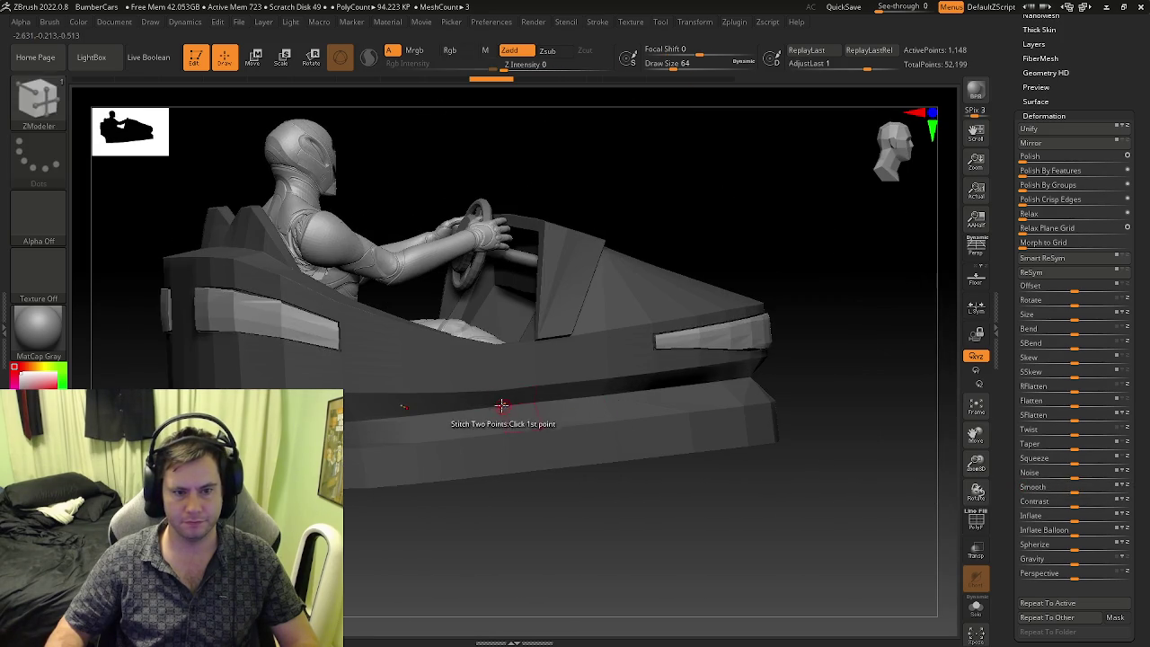
- Mask the whole car, balloon-inflate the body to 18, then undo the inflate
key("shift+f")
key("shift+f")
left_click_drag(462, 390, 956, 180)
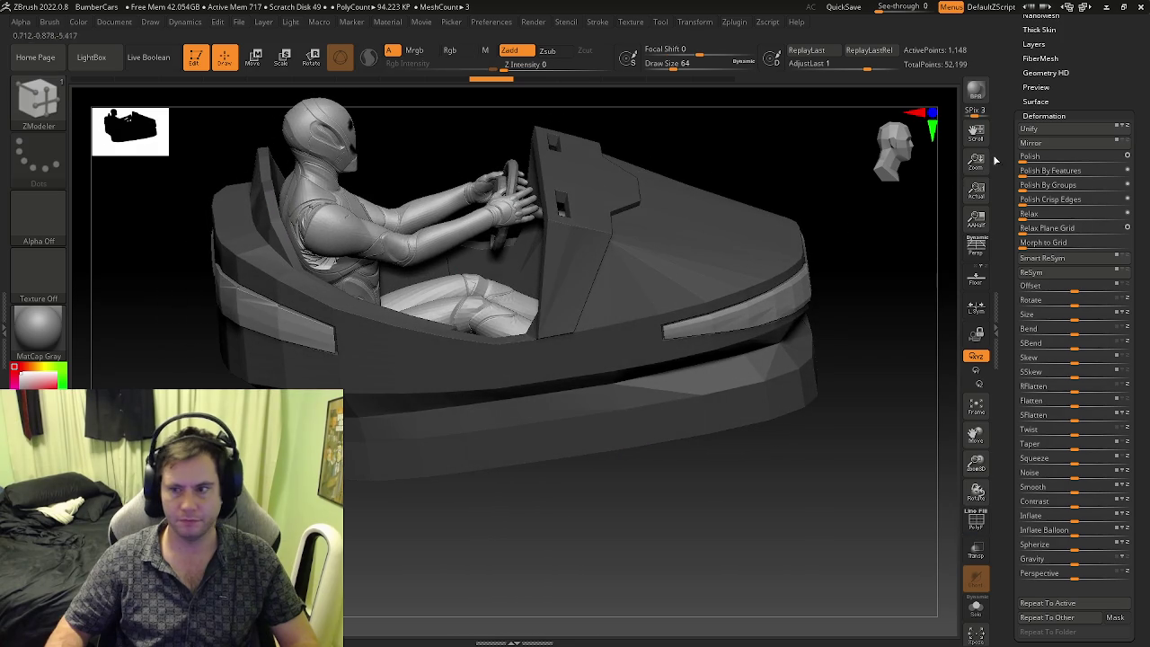
key("shift+f")
key("shift+f")
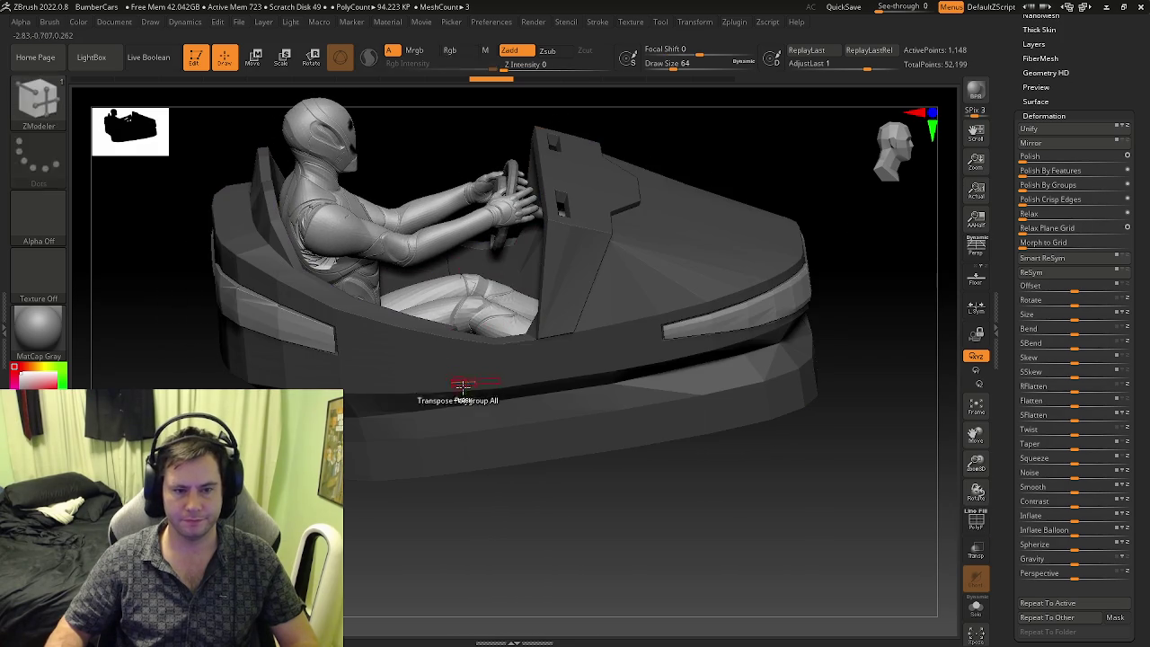
key("ctrl+shift+a")
key("ctrl+a")
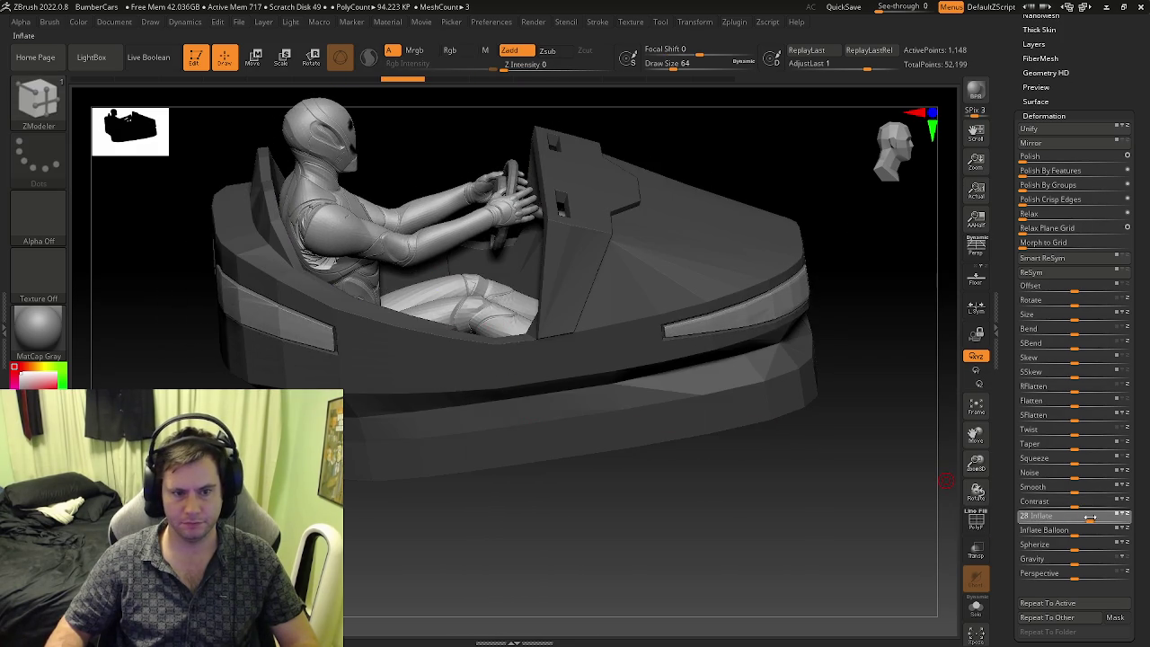
left_click_drag(797, 446, 737, 390)
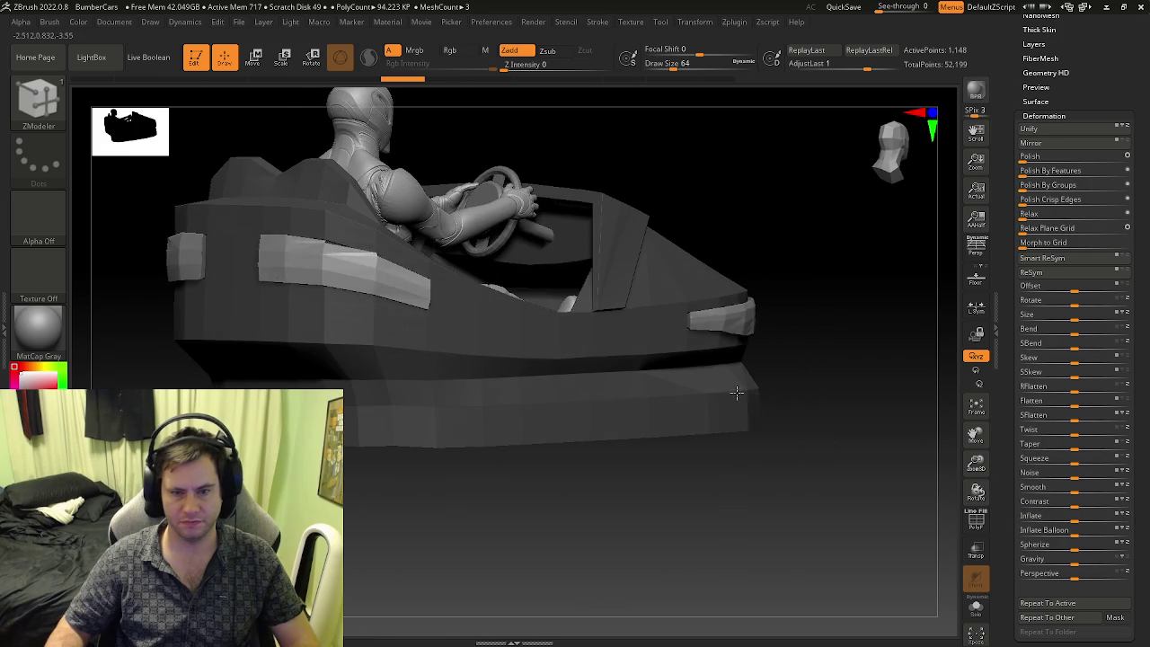
left_click_drag(1078, 534, 1087, 532)
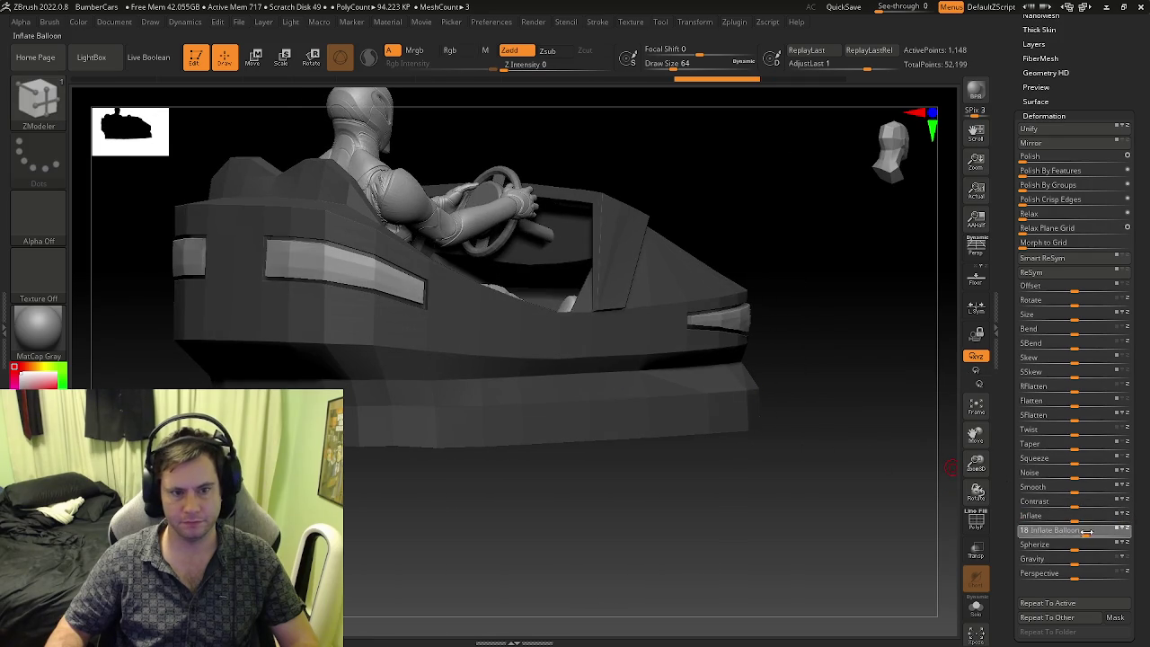
mouse_move(978, 493)
left_mouse_down()
mouse_move(668, 429)
mouse_move(894, 462)
left_mouse_up()
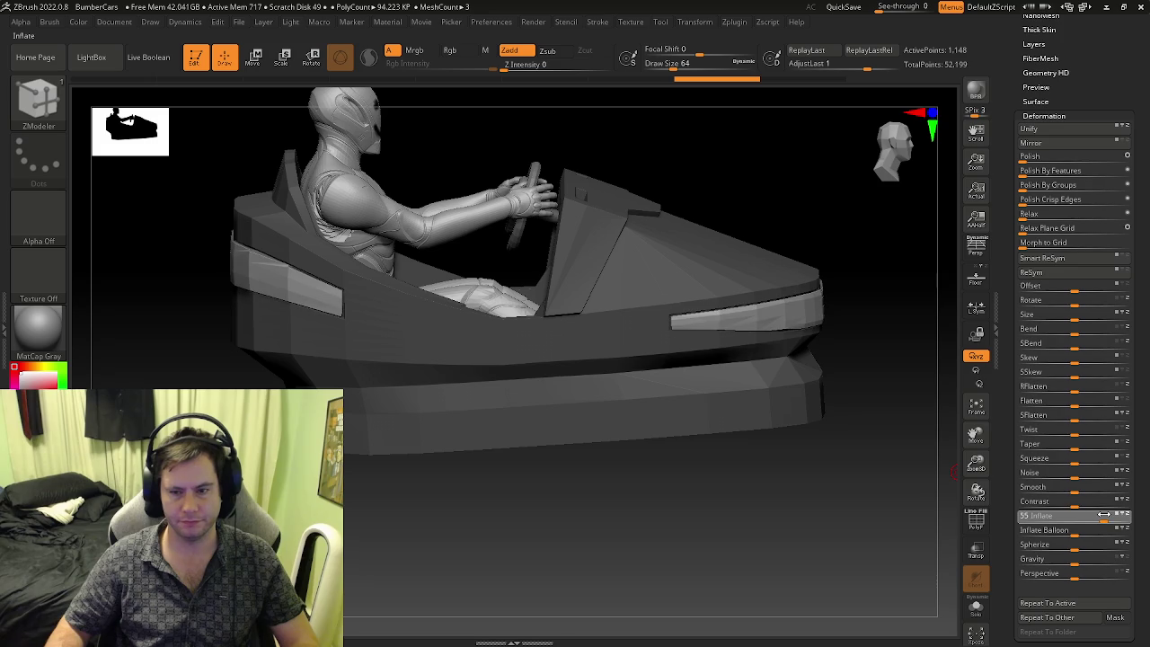
key("ctrl+z")
key("ctrl+z")
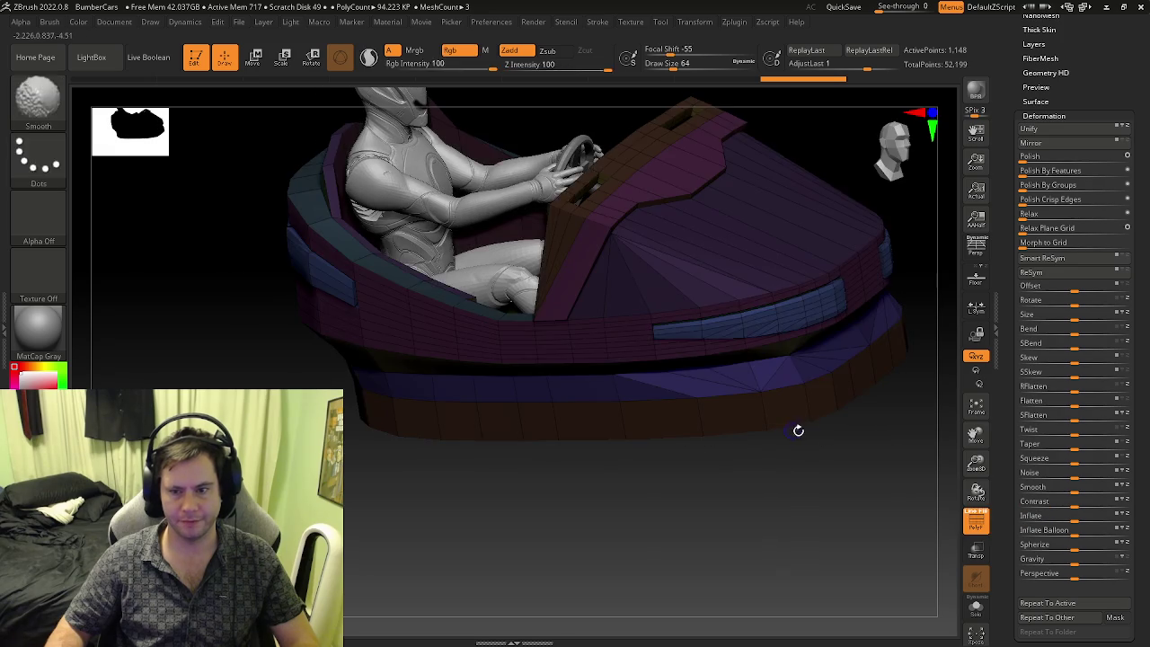
key("ctrl+z")
- Trial a taper of 10 on the front light bar, undo it, then inflate the light bar and side block
left_click_drag(804, 418, 891, 435)
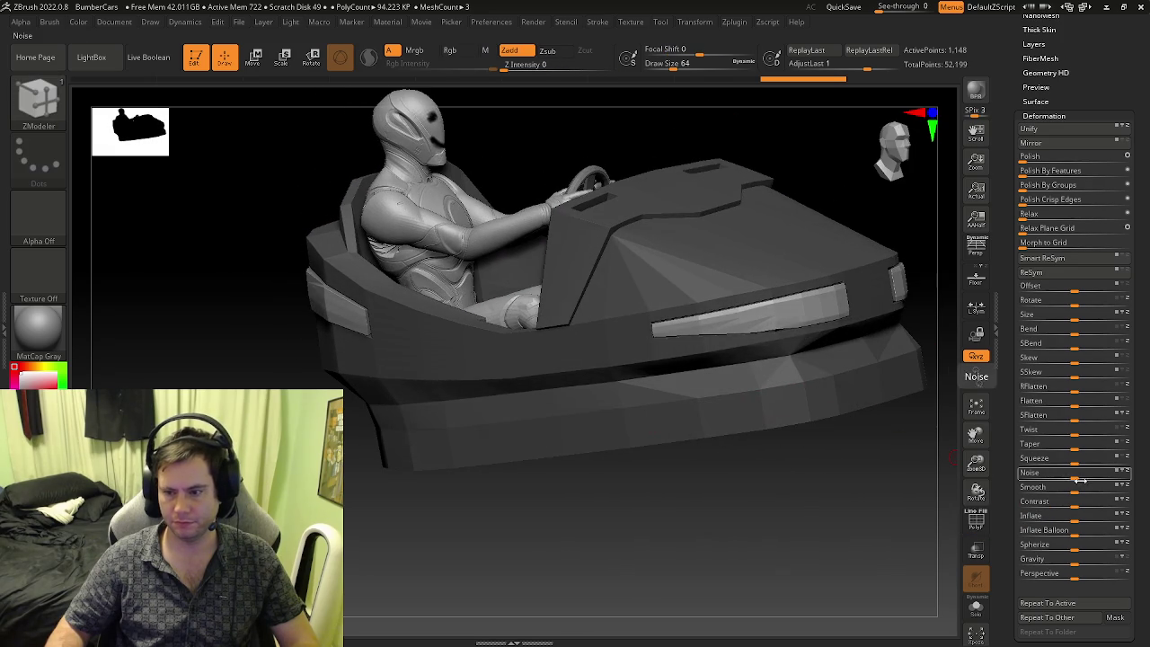
left_click_drag(1075, 444, 1082, 446)
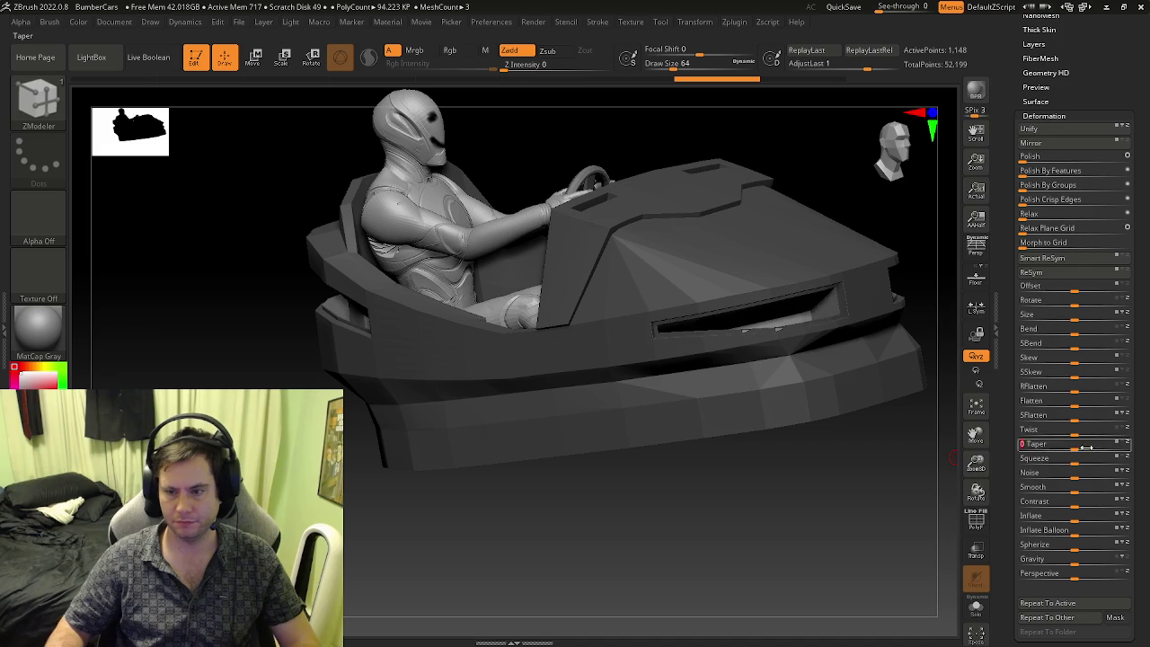
key("ctrl+z")
key("ctrl+z")
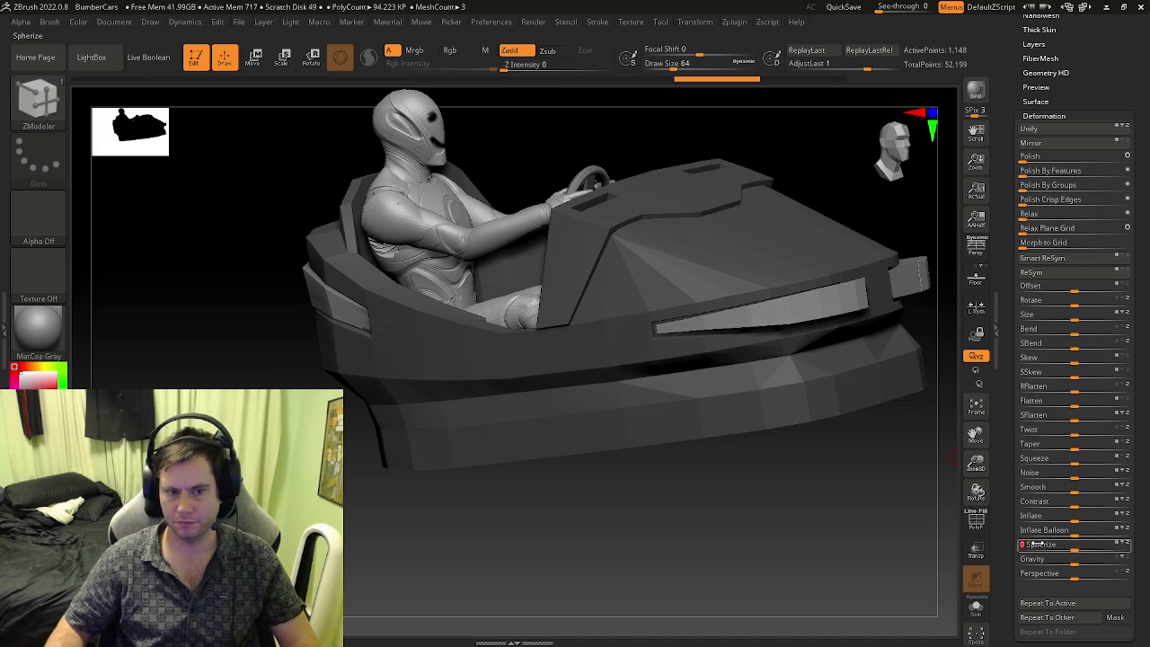
left_click_drag(1069, 516, 1079, 516)
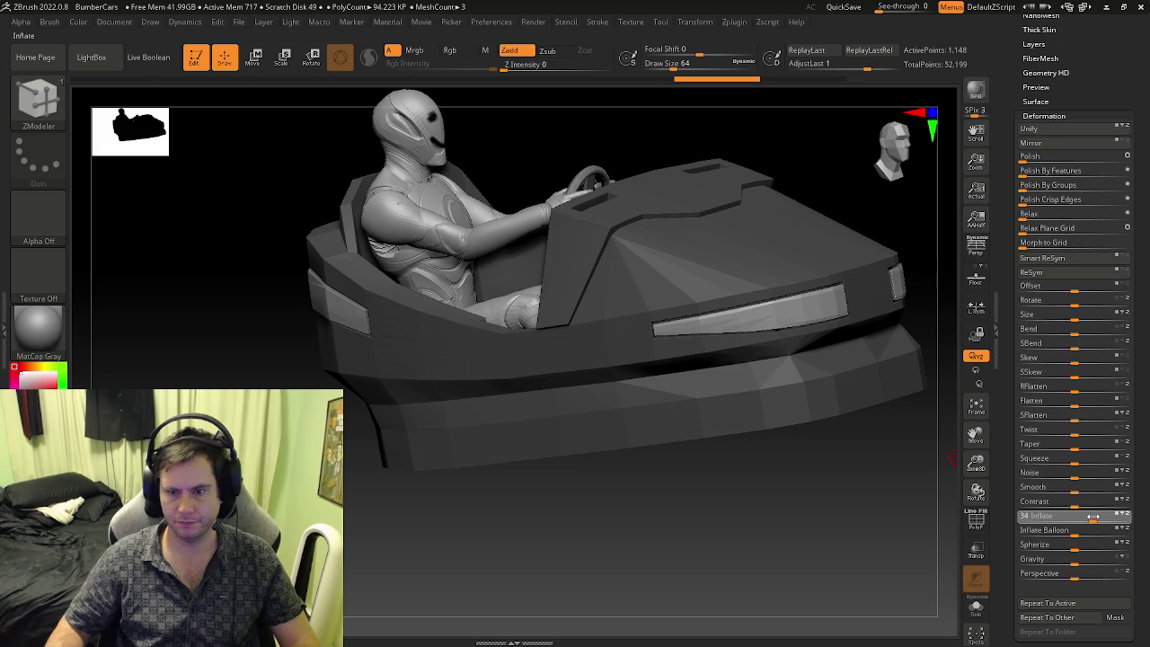
left_click_drag(872, 489, 929, 488)
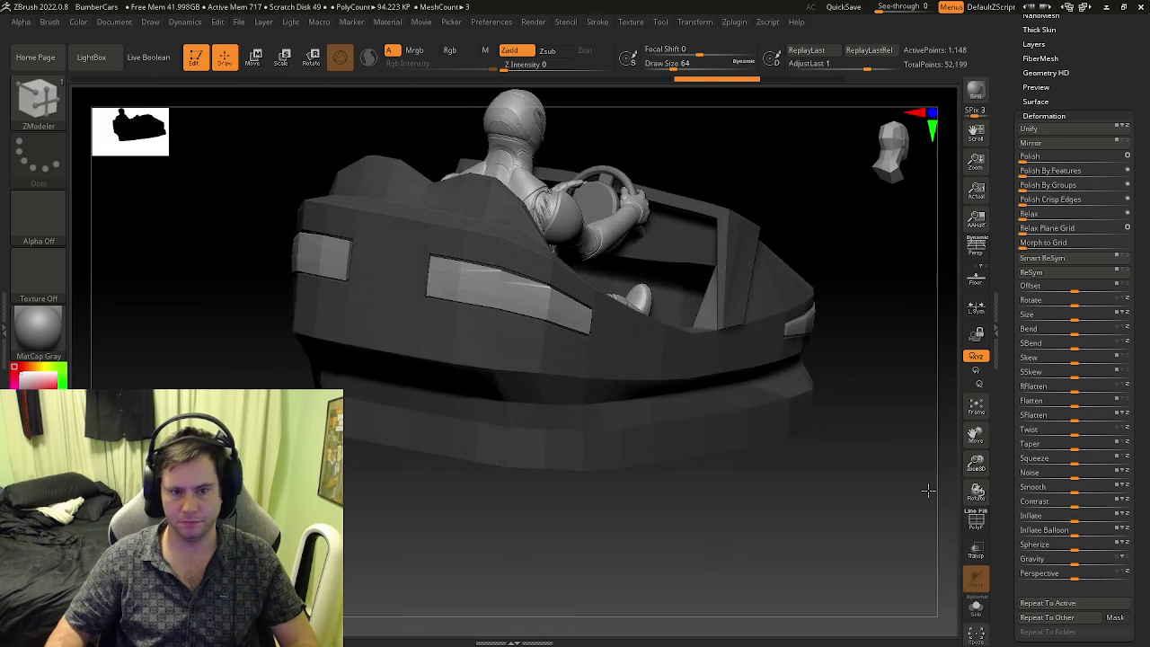
key("shift+f")
key("shift+f")
mouse_move(728, 422)
left_mouse_down()
mouse_move(695, 427)
mouse_move(835, 347)
left_mouse_up()
key("shift+f")
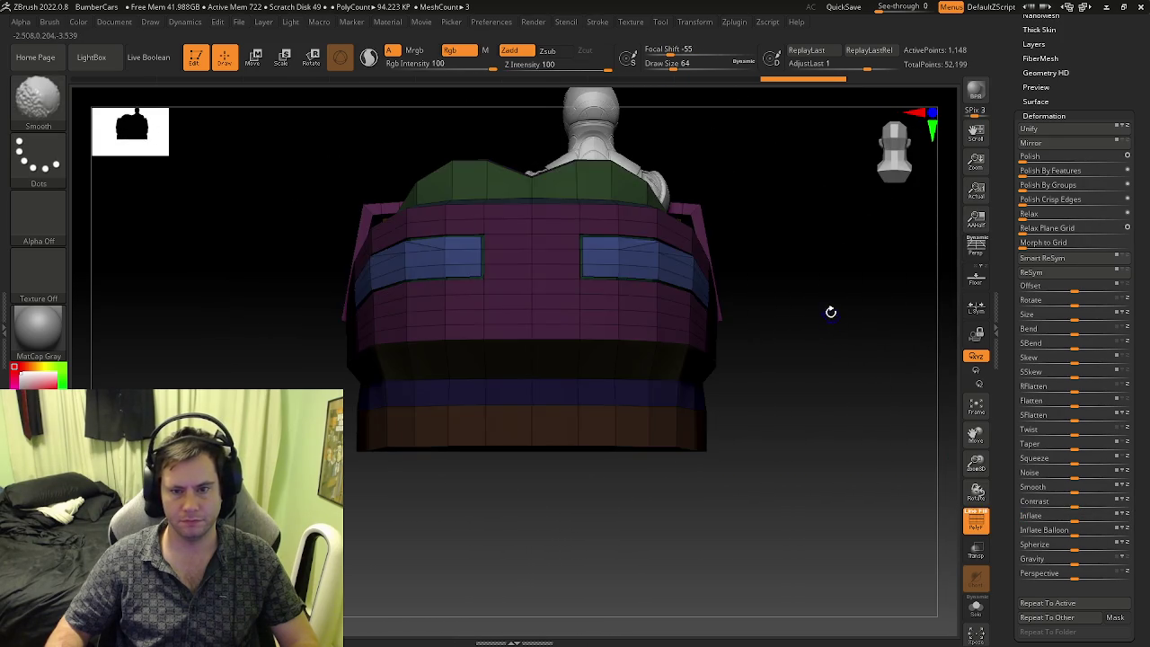
- Zoom into the cockpit with polygroups shown and set the ZModeler polygon action to QMesh
key("shift+f")
mouse_move(819, 307)
left_mouse_down()
mouse_move(779, 326)
mouse_move(739, 327)
mouse_move(757, 290)
mouse_move(647, 324)
mouse_move(629, 355)
mouse_move(649, 306)
mouse_move(634, 312)
left_mouse_up()
key("shift+f")
scroll(636, 329, "up", 5)
scroll(644, 310, "down", 3)
scroll(638, 294, "up", 5)
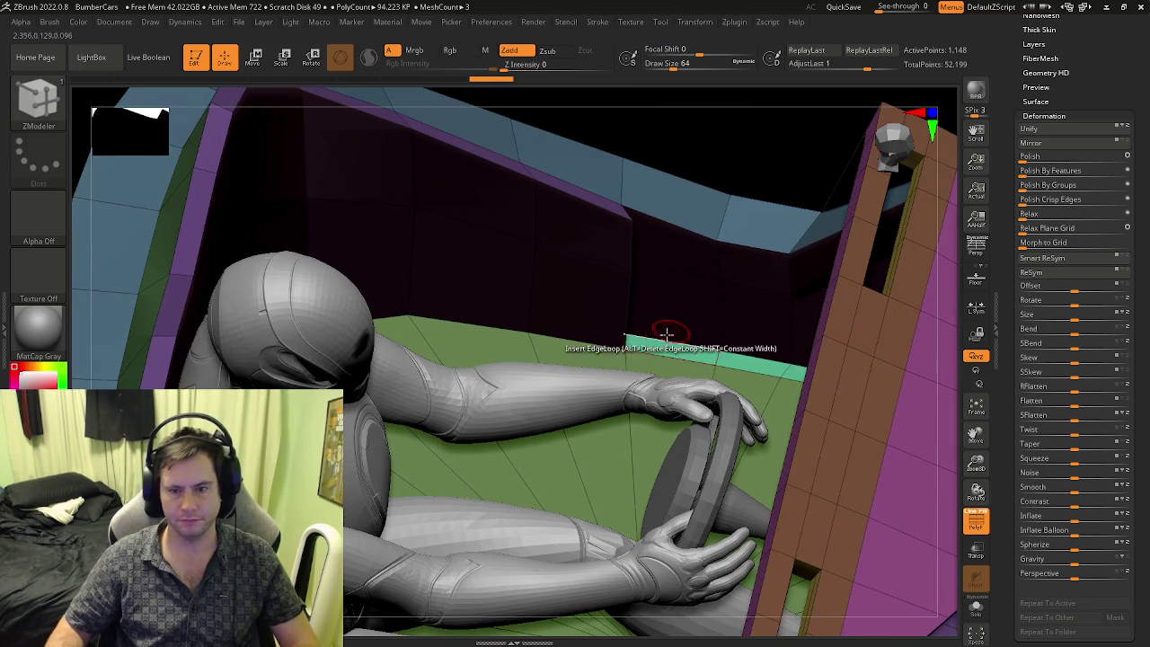
key("space")
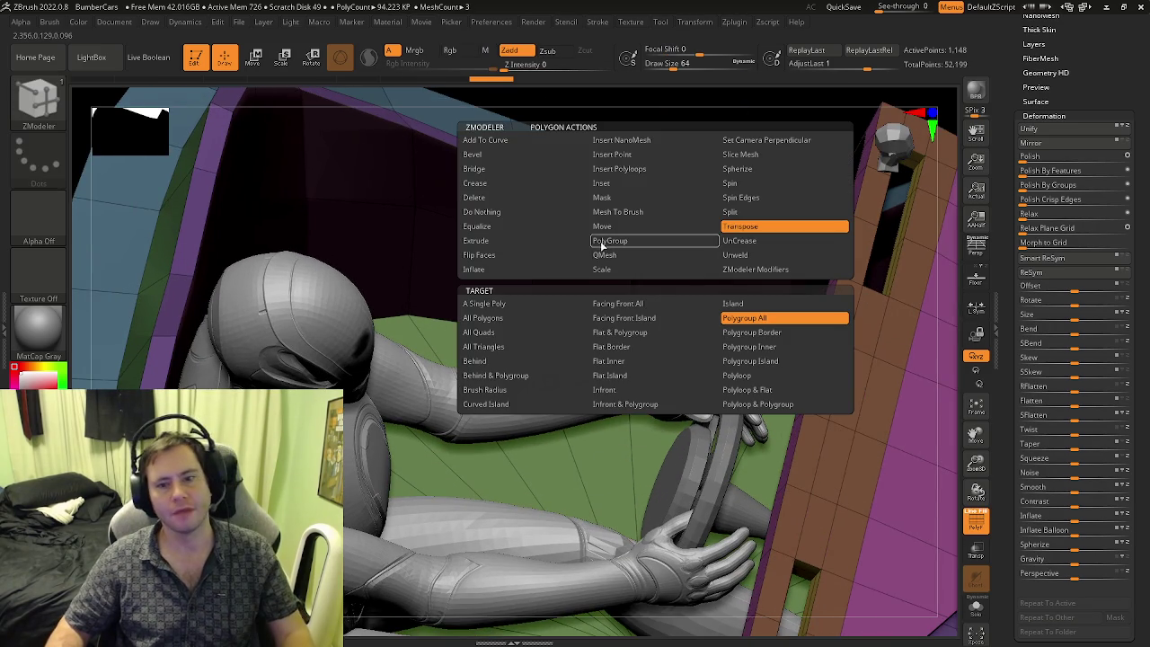
left_click(605, 255)
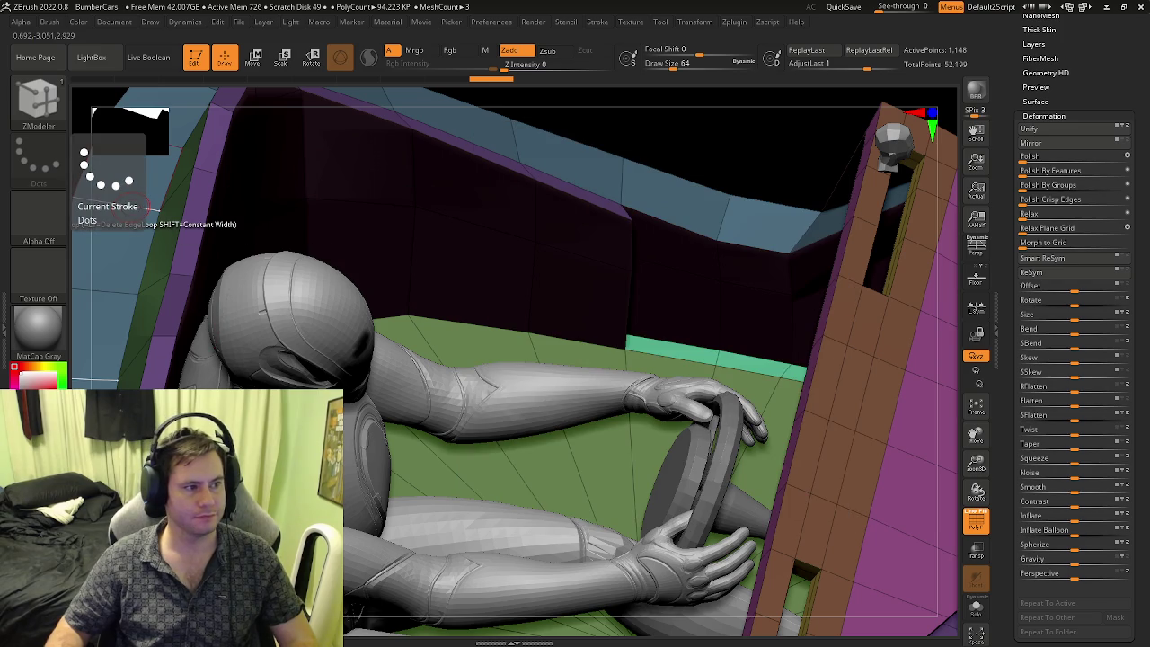
- Switch the ZModeler action to Insert EdgeLoop and view the cockpit from overhead
right_click_drag(710, 321, 650, 355)
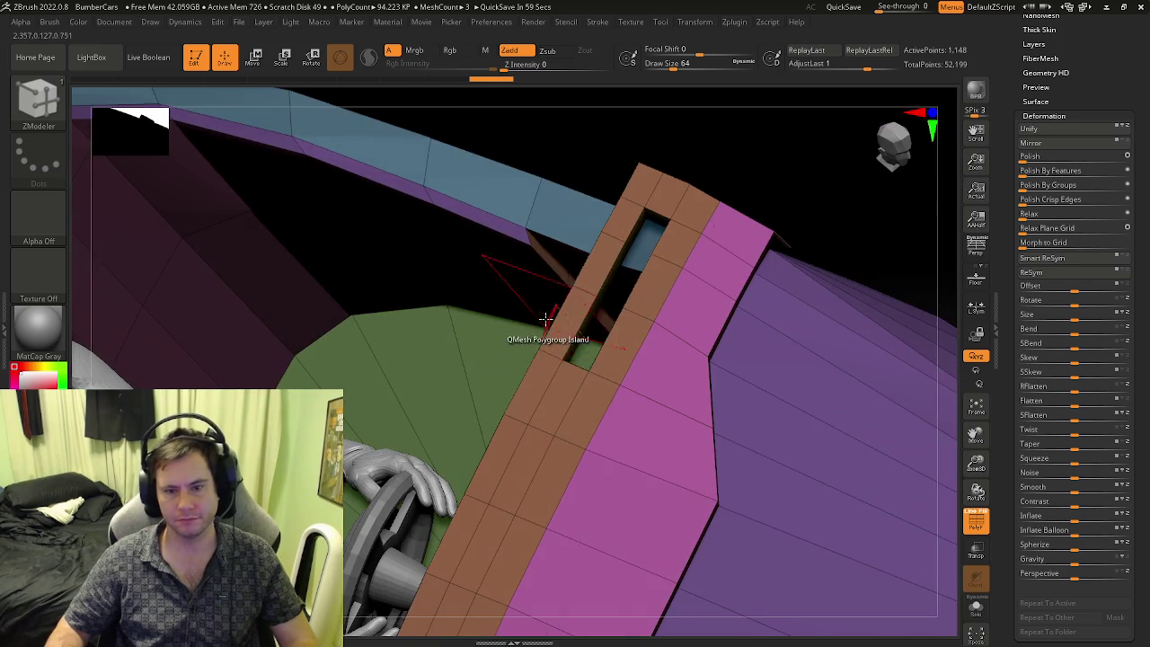
right_click_drag(547, 321, 639, 335)
key("space")
left_click(562, 227)
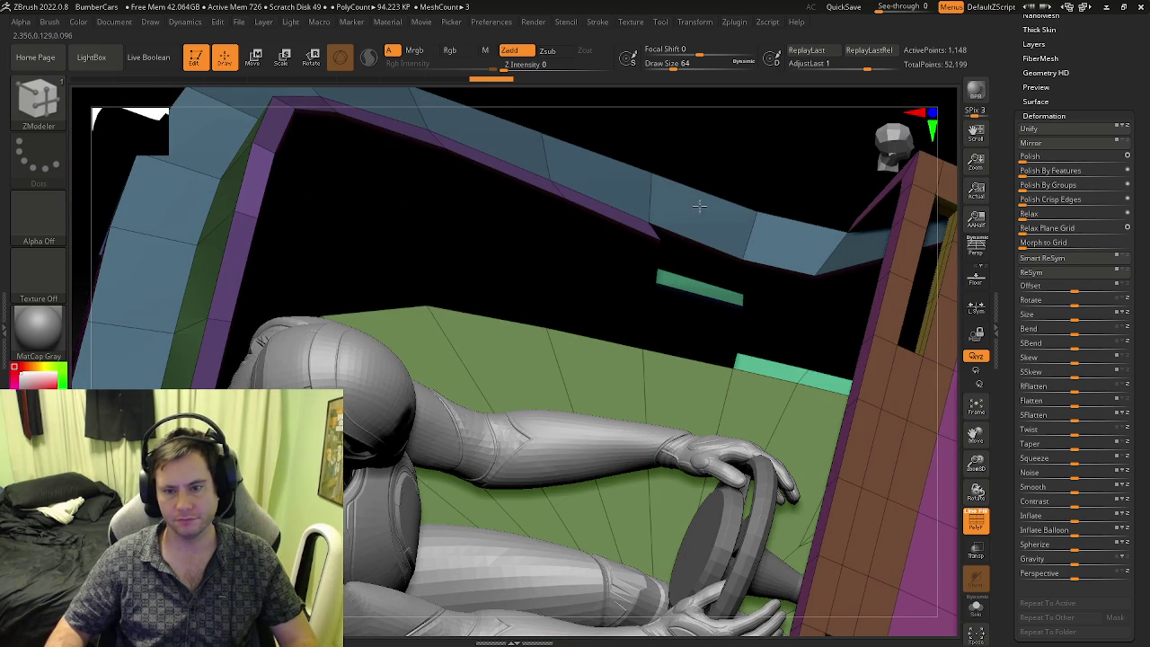
mouse_move(707, 173)
right_mouse_down()
mouse_move(678, 267)
mouse_move(537, 318)
mouse_move(568, 401)
mouse_move(493, 388)
mouse_move(558, 414)
right_mouse_up()
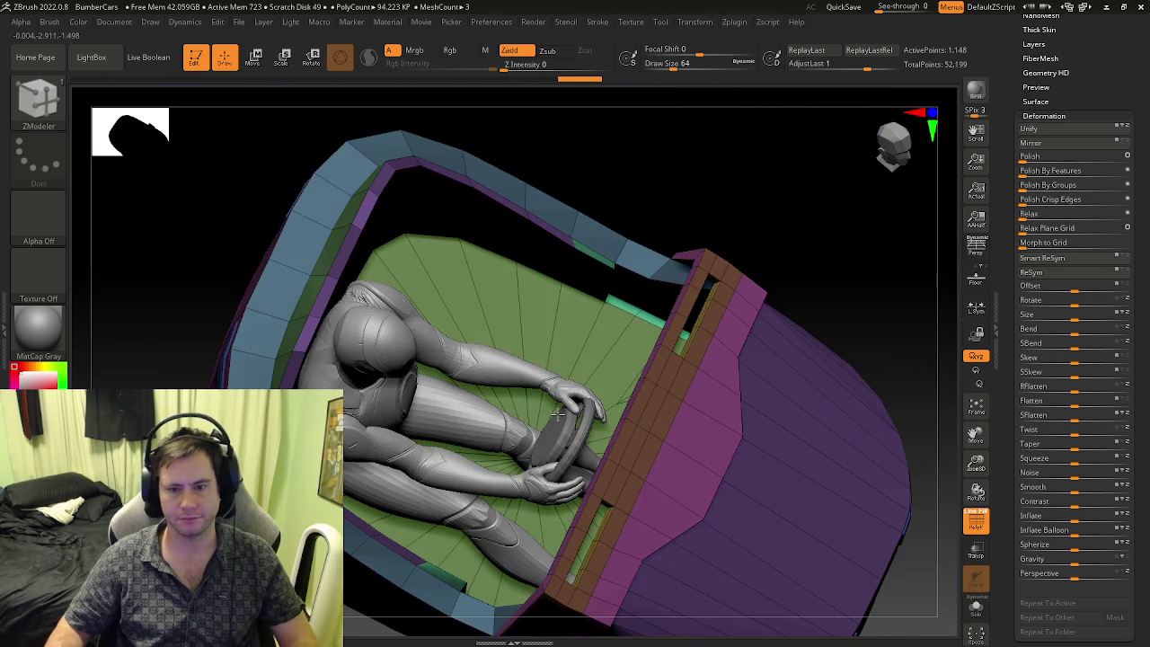
key("space")
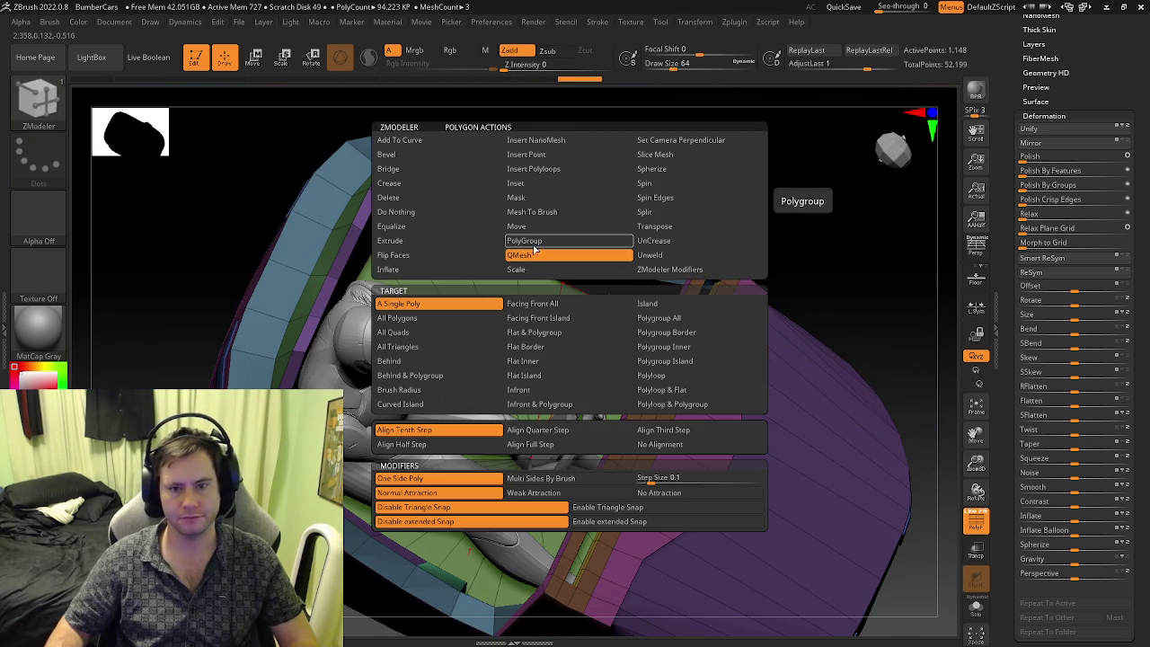
- Put the floor strip into a new polygroup, then switch back to Insert EdgeLoop
left_click(537, 244)
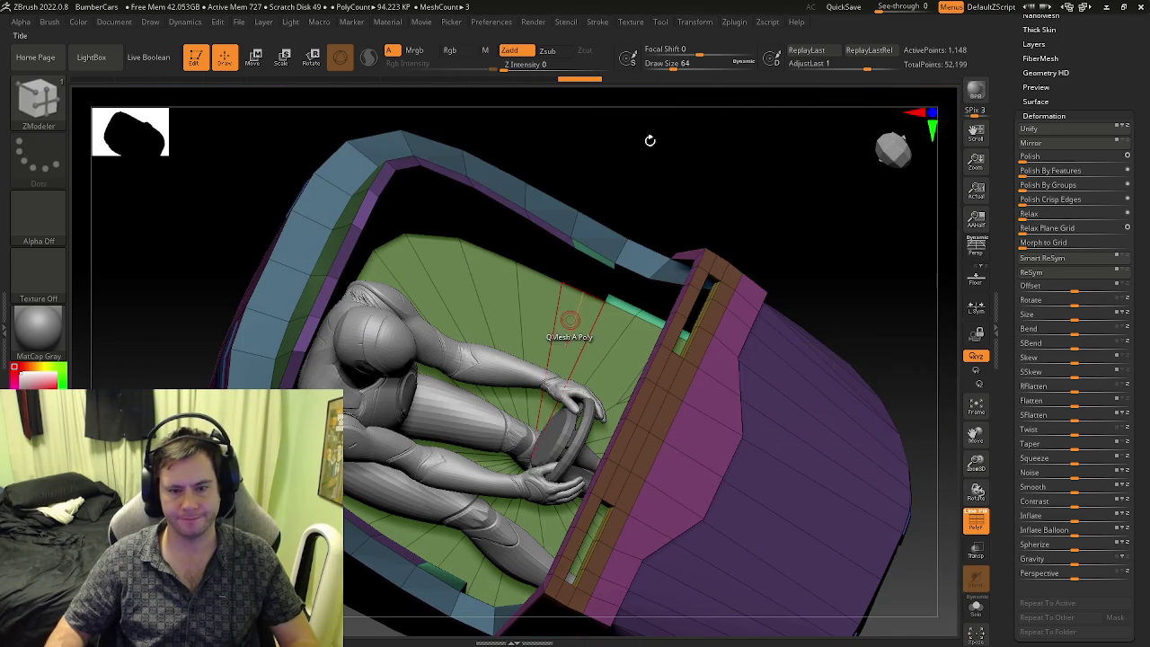
left_click(569, 323)
mouse_move(569, 324)
right_mouse_down()
mouse_move(586, 214)
mouse_move(565, 282)
right_mouse_up()
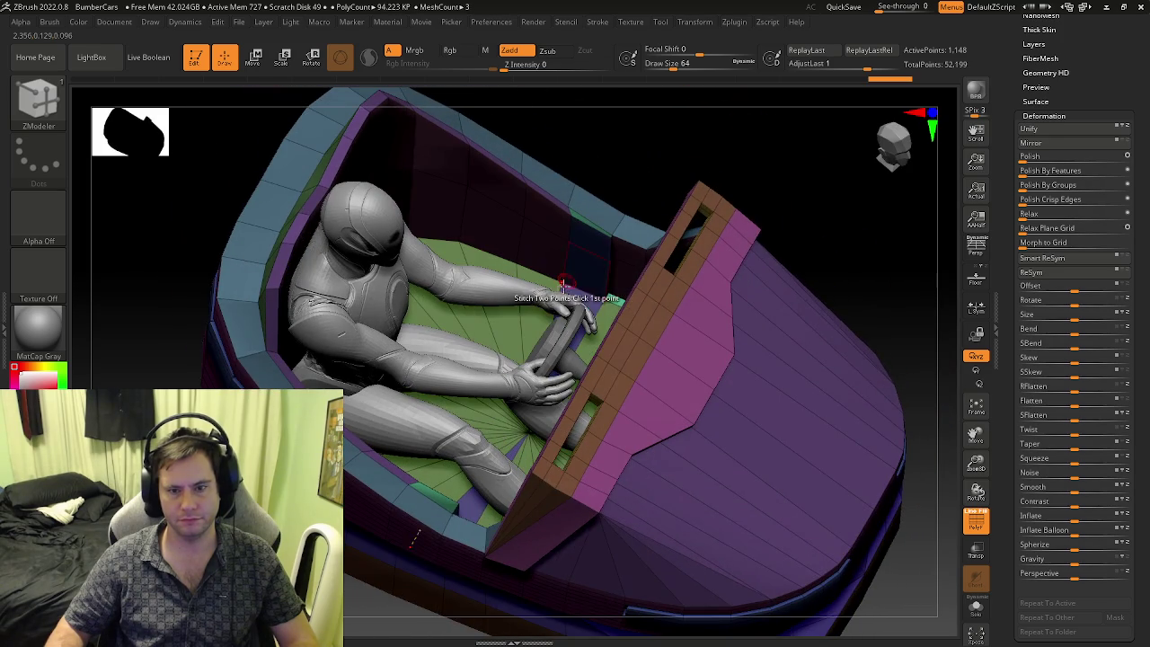
mouse_move(586, 306)
right_mouse_down()
mouse_move(575, 328)
mouse_move(422, 245)
right_mouse_up()
key("space")
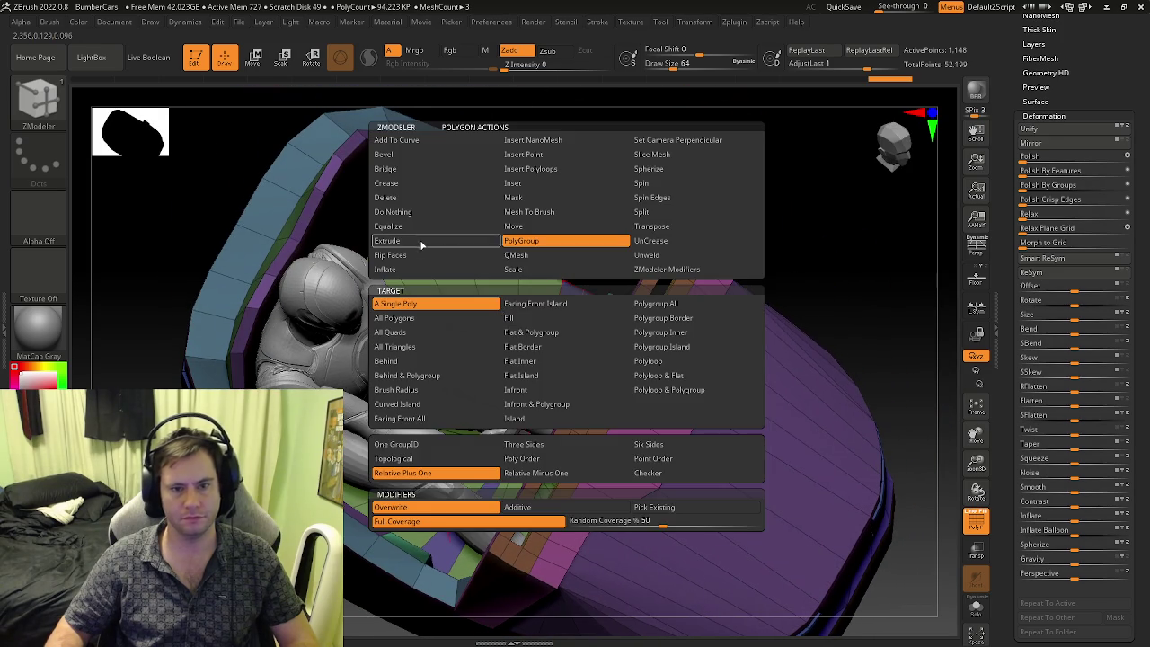
left_click(402, 243)
left_click(680, 332)
mouse_move(602, 120)
right_mouse_down()
mouse_move(605, 416)
mouse_move(642, 462)
mouse_move(529, 307)
right_mouse_up()
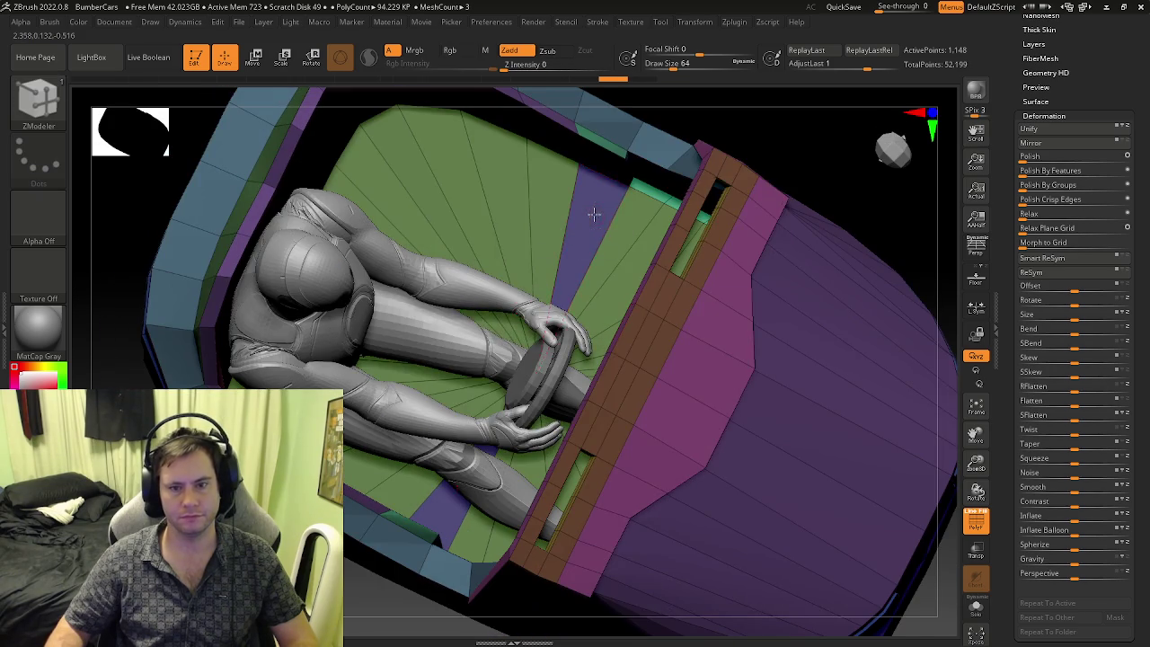
- Regroup the seven green floor strips purple using PolyGroup with a single copied group ID
key("space")
left_click(576, 241)
left_click(425, 446)
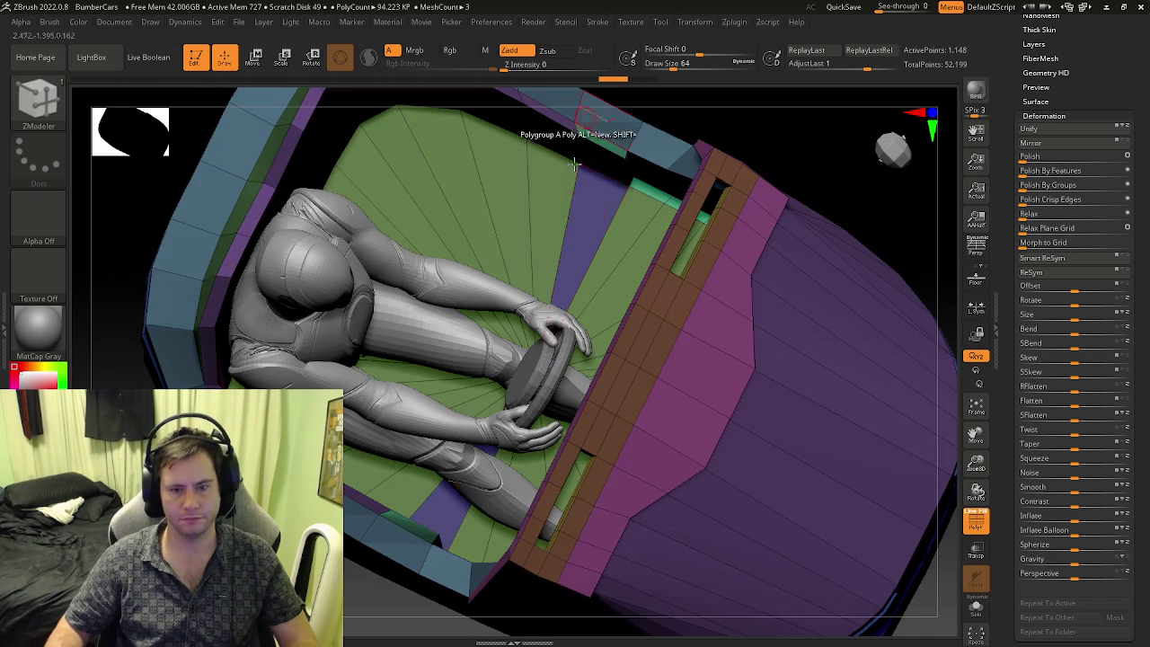
left_click(553, 194)
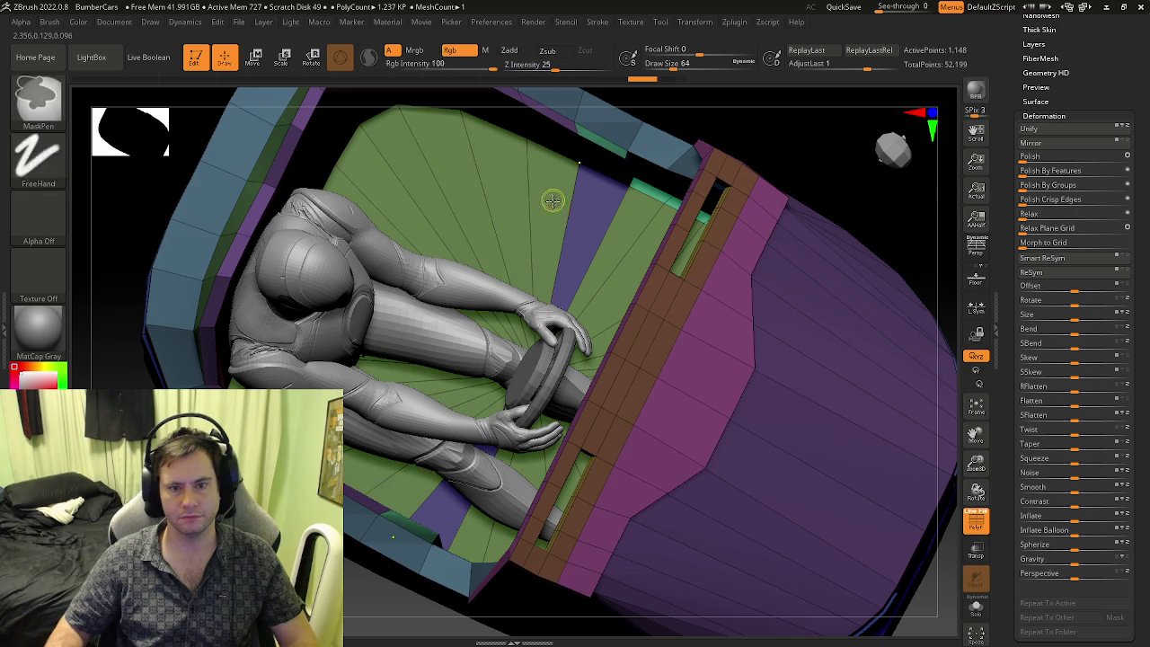
left_click(499, 202)
left_click(458, 216)
left_click(427, 229)
mouse_move(415, 241)
right_mouse_down()
mouse_move(411, 262)
mouse_move(406, 231)
right_mouse_up()
left_click(396, 238)
left_click(382, 256)
left_click(370, 277)
mouse_move(370, 277)
right_mouse_down()
mouse_move(351, 317)
mouse_move(435, 334)
mouse_move(513, 321)
mouse_move(515, 297)
mouse_move(493, 370)
right_mouse_up()
- Raise the cabin floor with QMesh on the Polygroup Island target, then undo it
key("space")
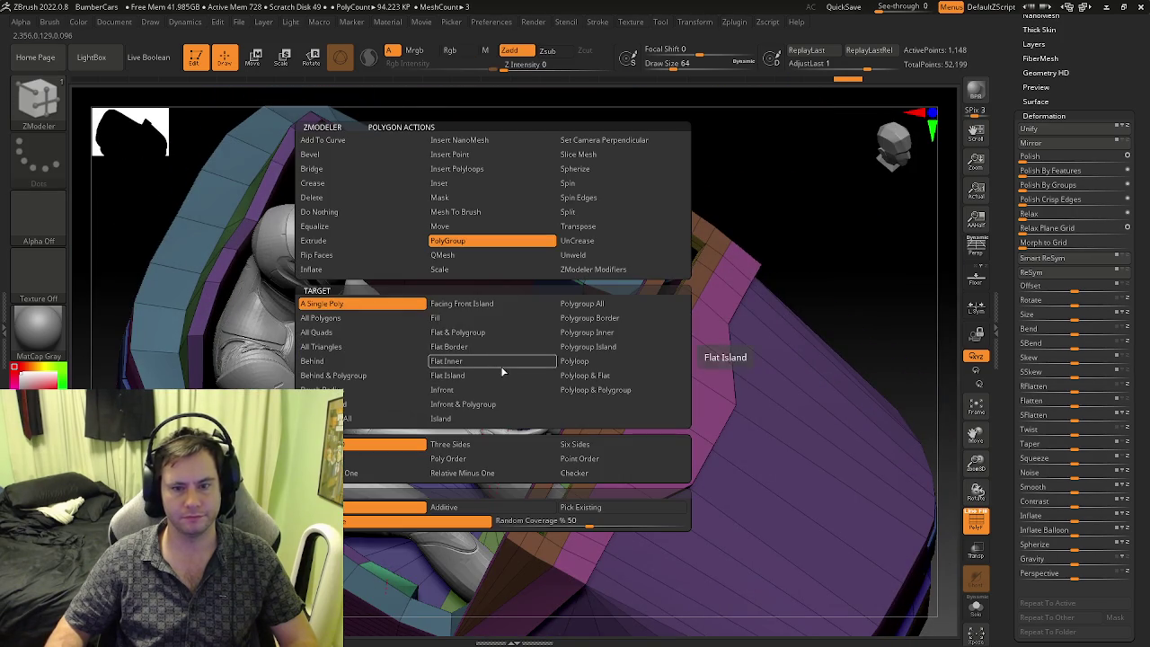
left_click(467, 255)
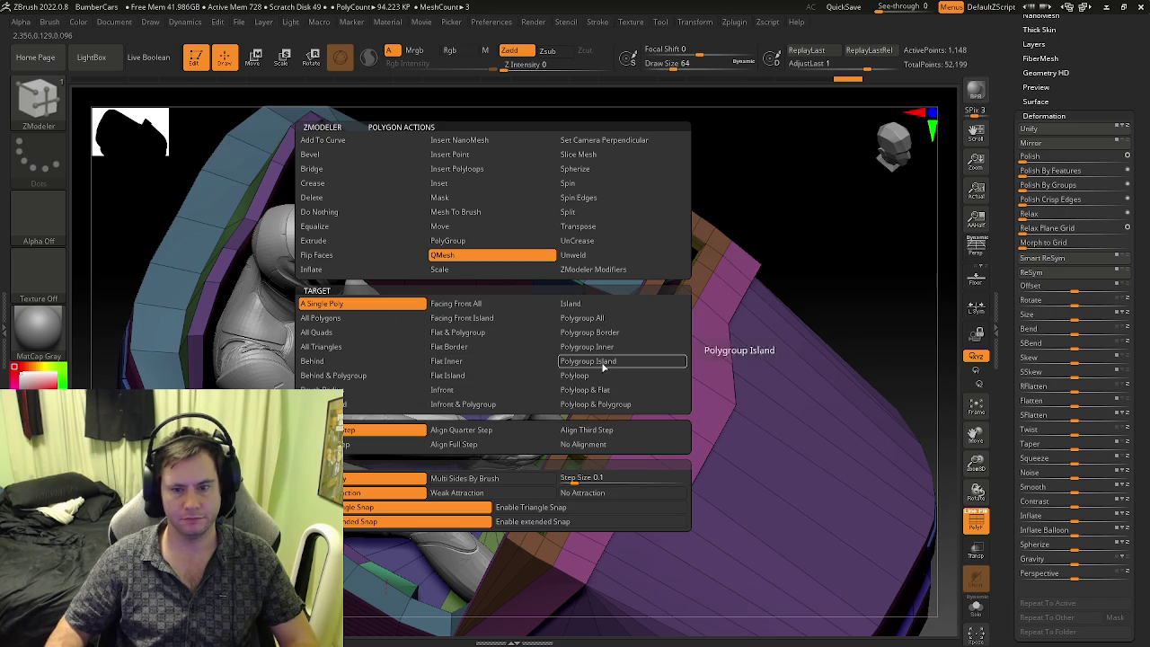
left_click(603, 363)
left_click_drag(494, 372, 502, 261)
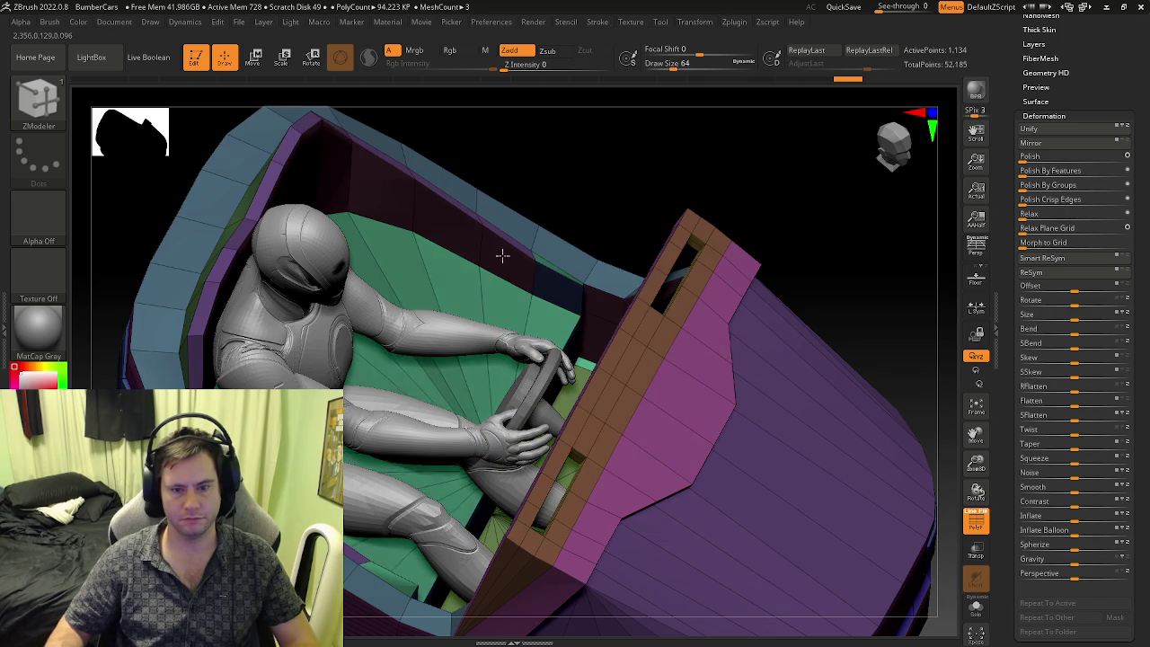
key("ctrl+z")
key("ctrl+shift+z")
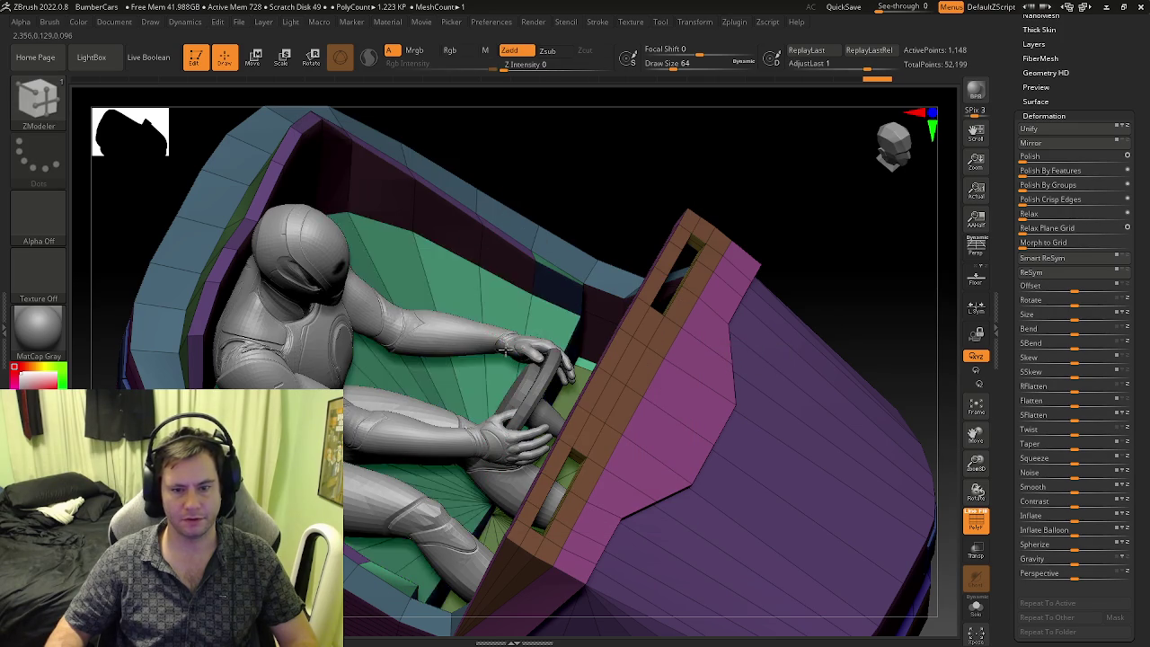
key("ctrl+z")
mouse_move(498, 280)
right_mouse_down()
mouse_move(570, 376)
mouse_move(496, 408)
mouse_move(503, 390)
mouse_move(570, 360)
mouse_move(647, 200)
mouse_move(555, 201)
mouse_move(512, 346)
mouse_move(570, 398)
mouse_move(510, 313)
mouse_move(505, 325)
right_mouse_up()
- Add edge loops along the seat rim, bringing the mesh to 1,172 points
key("shift+f")
key("shift+f")
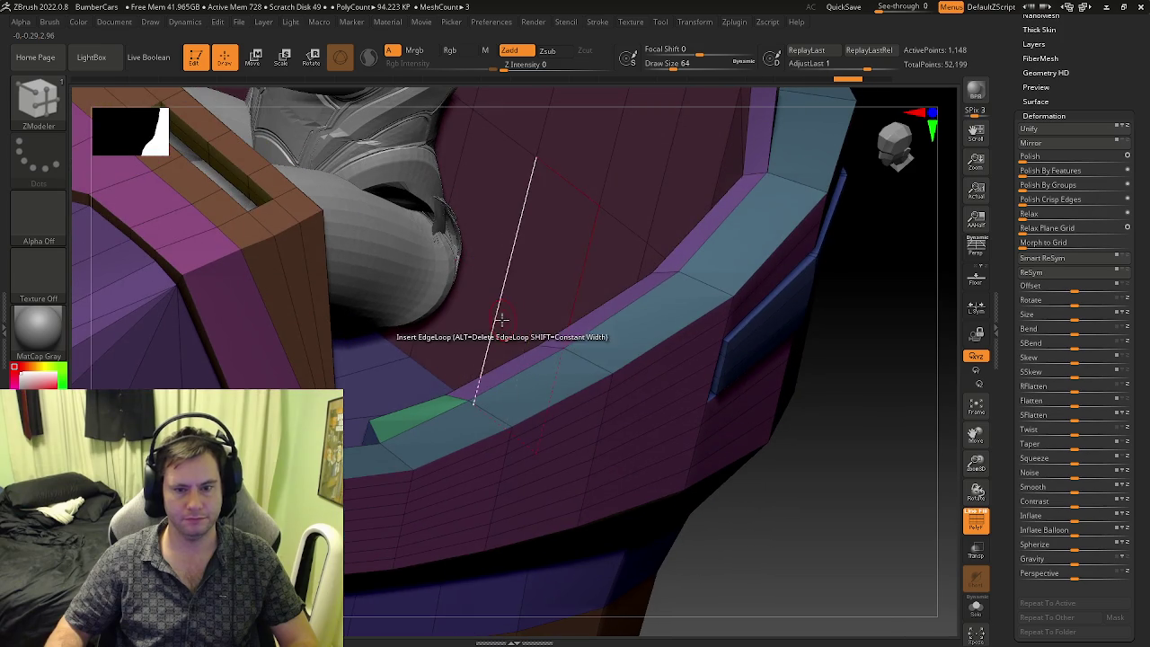
key("space")
left_click(484, 271)
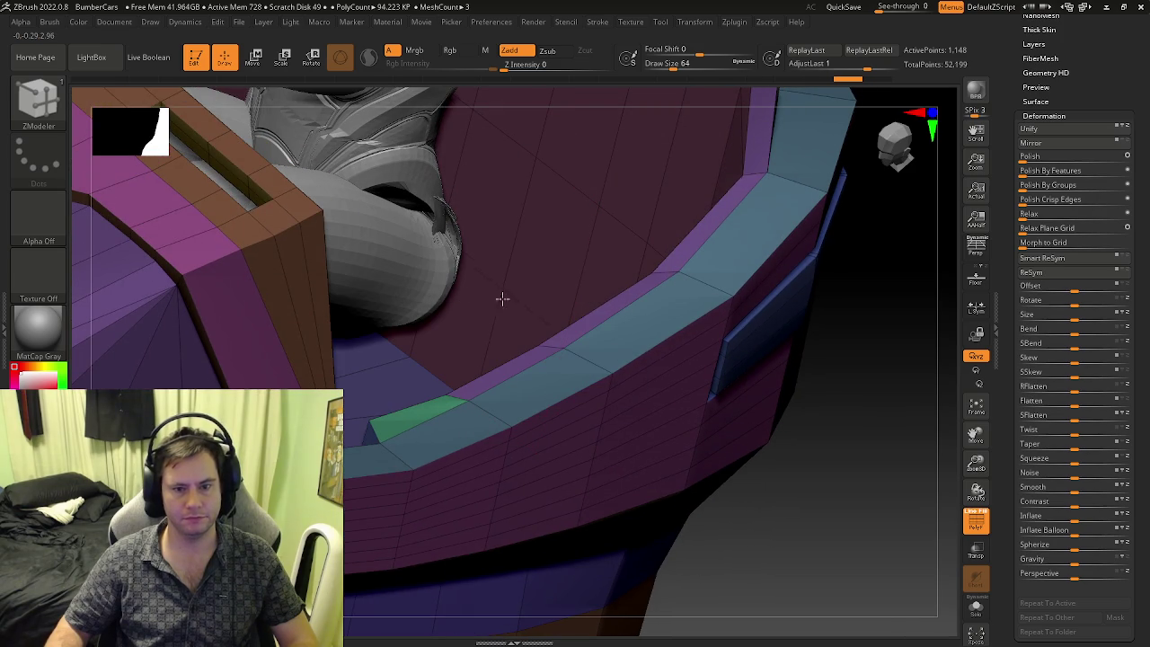
mouse_move(484, 350)
right_mouse_down()
mouse_move(414, 379)
mouse_move(467, 378)
mouse_move(404, 361)
right_mouse_up()
key("shift+f")
key("ctrl")
key("shift+f")
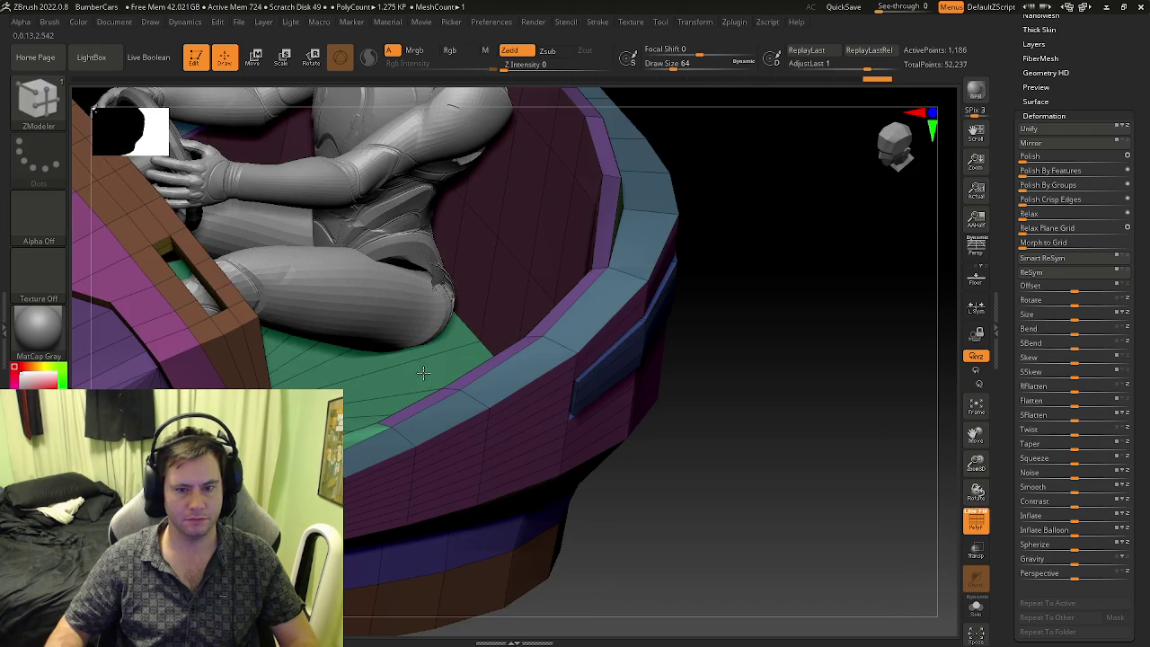
mouse_move(428, 353)
right_mouse_down()
mouse_move(268, 384)
mouse_move(197, 377)
mouse_move(350, 454)
mouse_move(345, 465)
right_mouse_up()
key("shift+f")
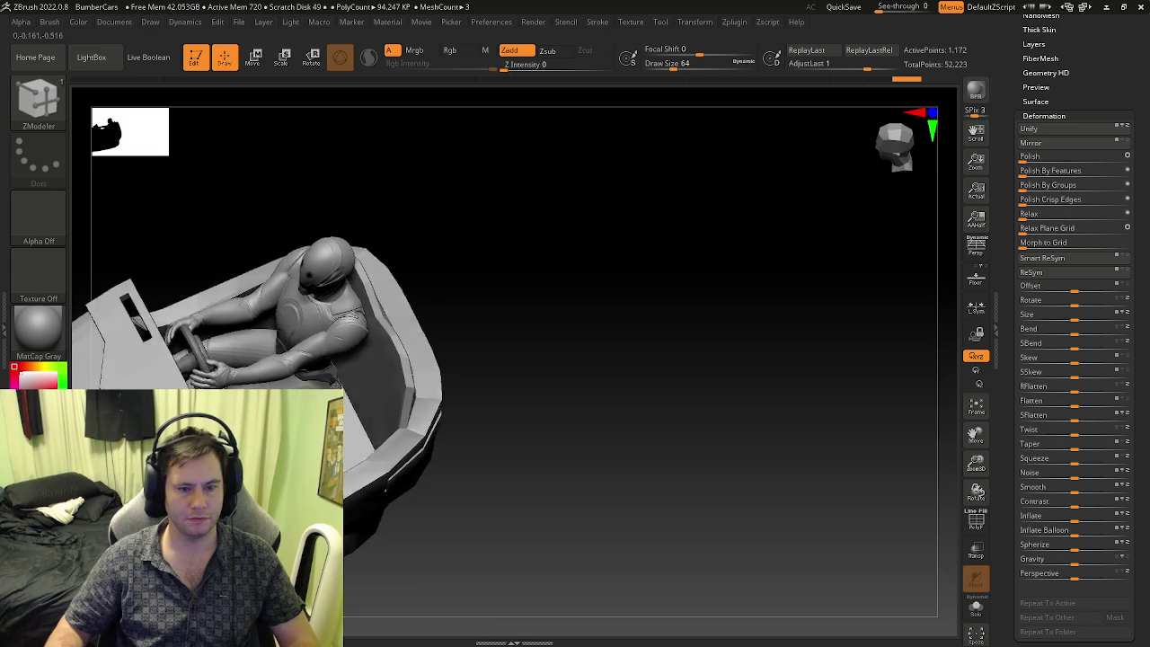
mouse_move(345, 465)
right_mouse_down()
mouse_move(353, 479)
mouse_move(346, 422)
right_mouse_up()
key("b")
key("z")
key("m")
key("shift+f")
key("space")
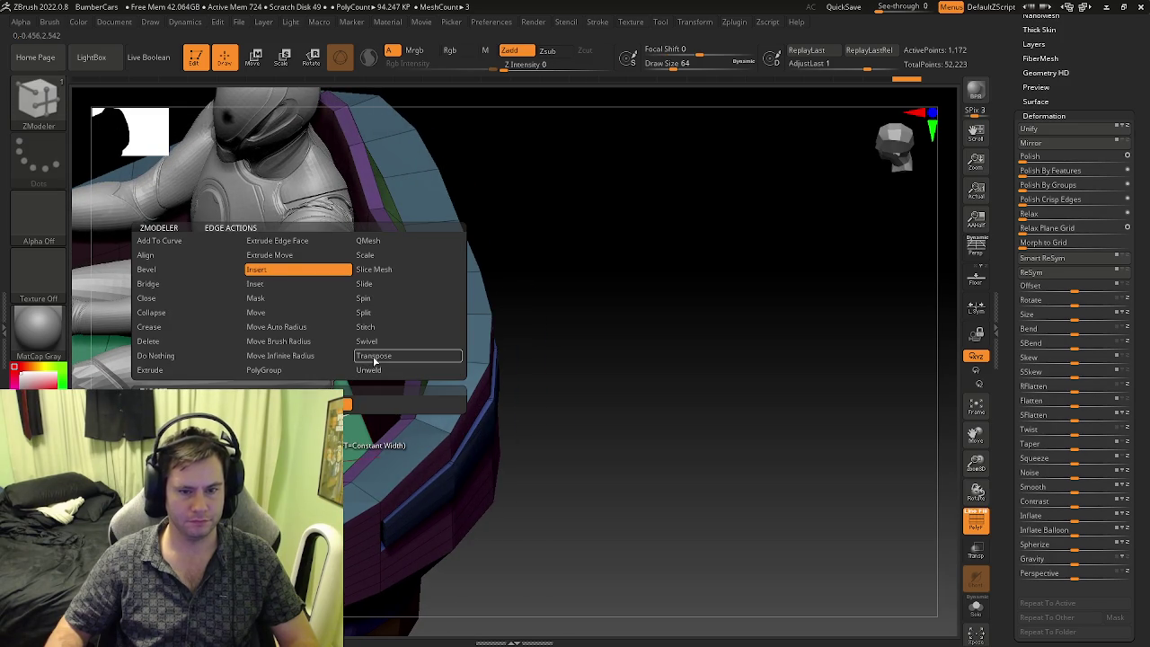
left_click(375, 357)
key("w")
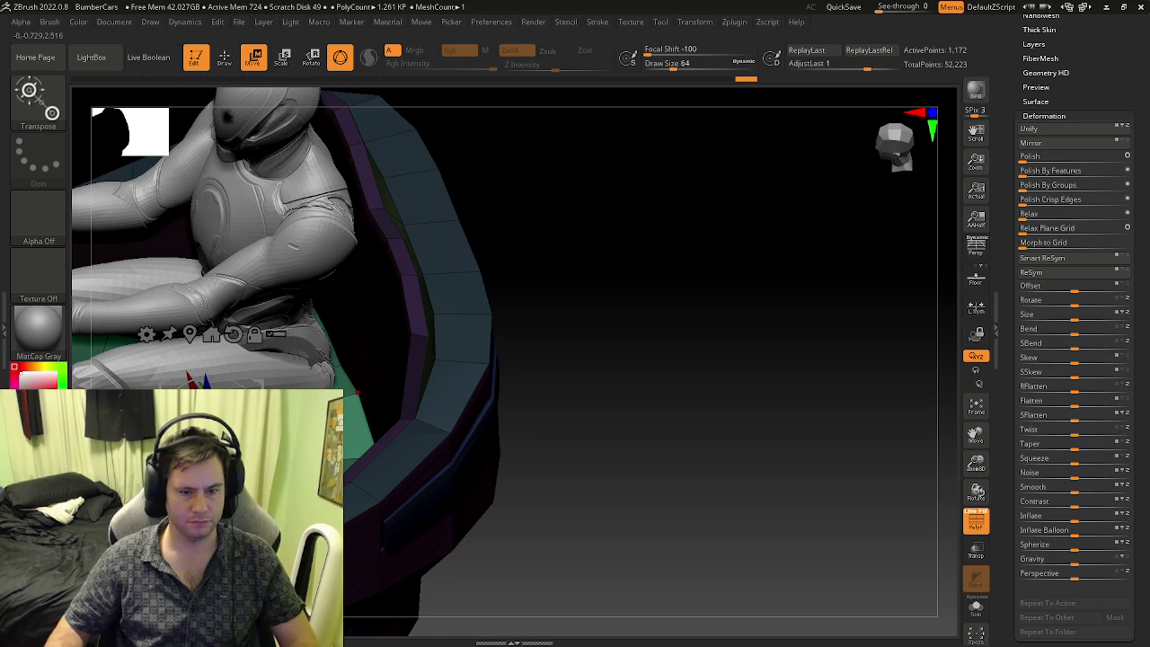
key("q")
left_click_drag(629, 386, 563, 385)
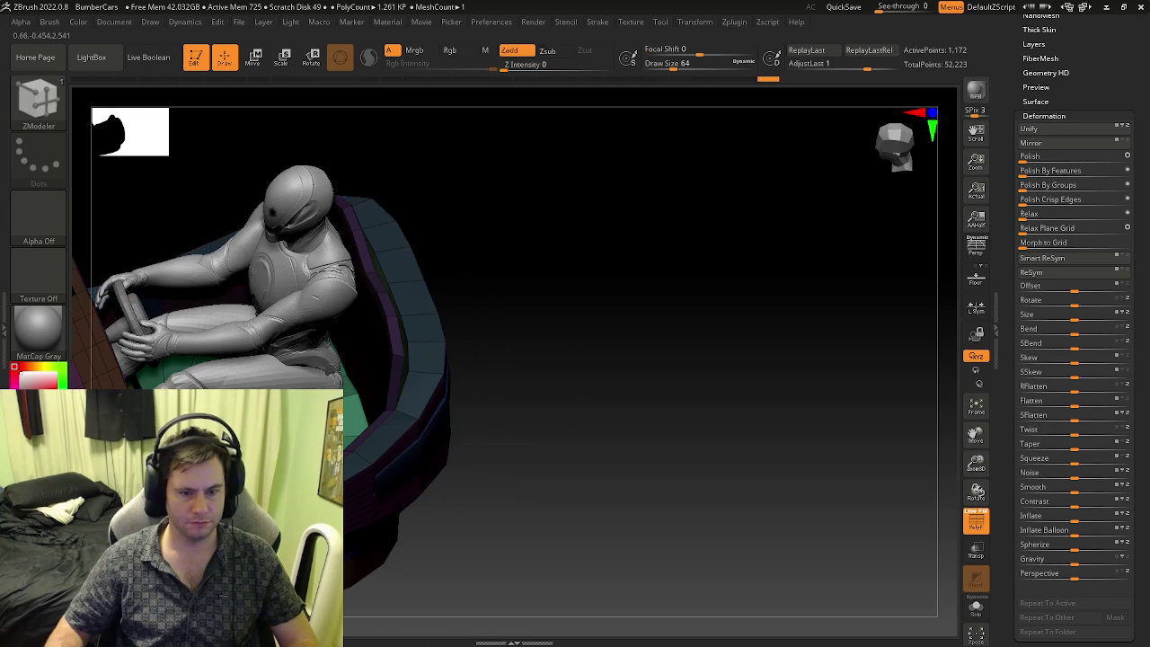
key("w")
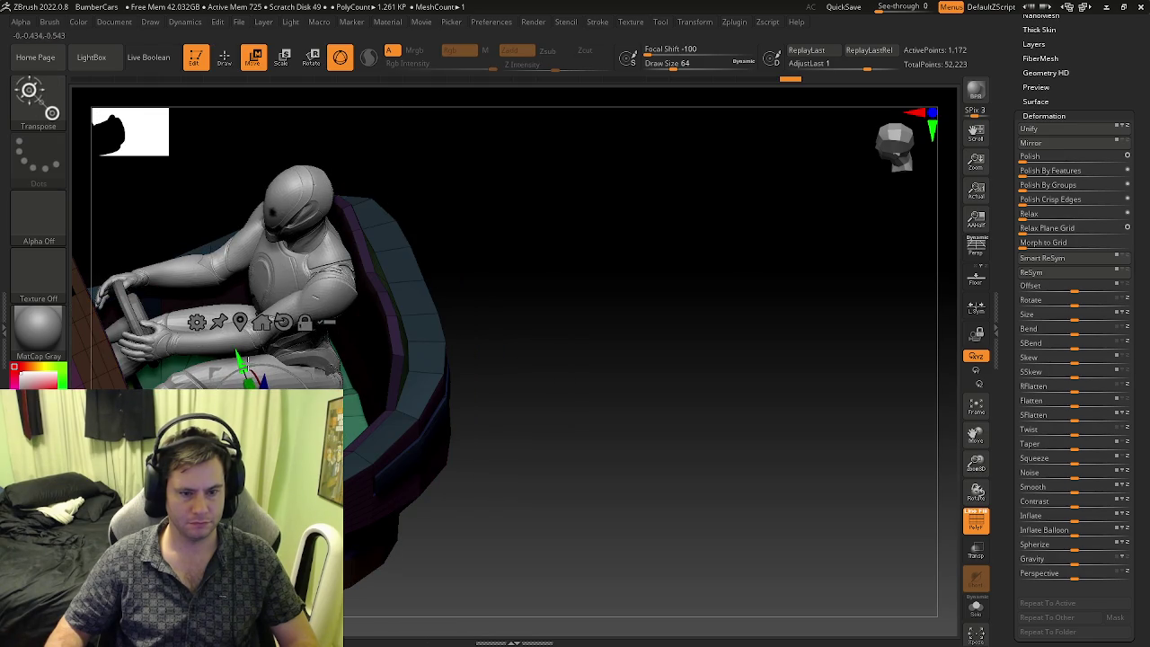
left_click_drag(360, 353, 364, 423)
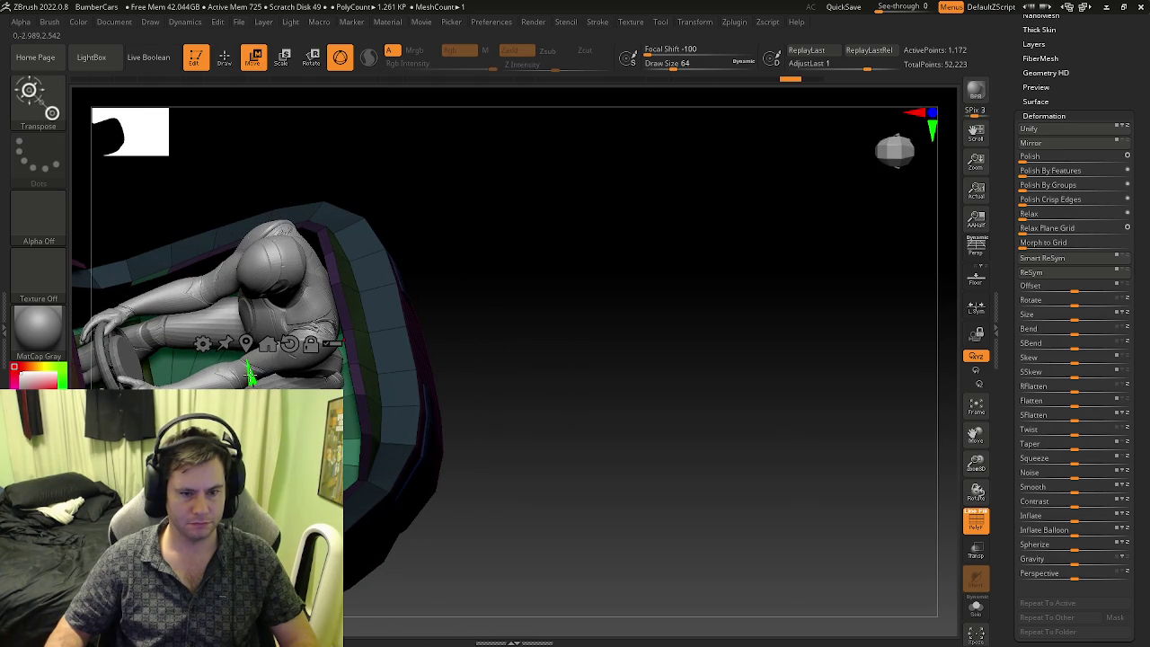
left_click_drag(252, 359, 254, 370)
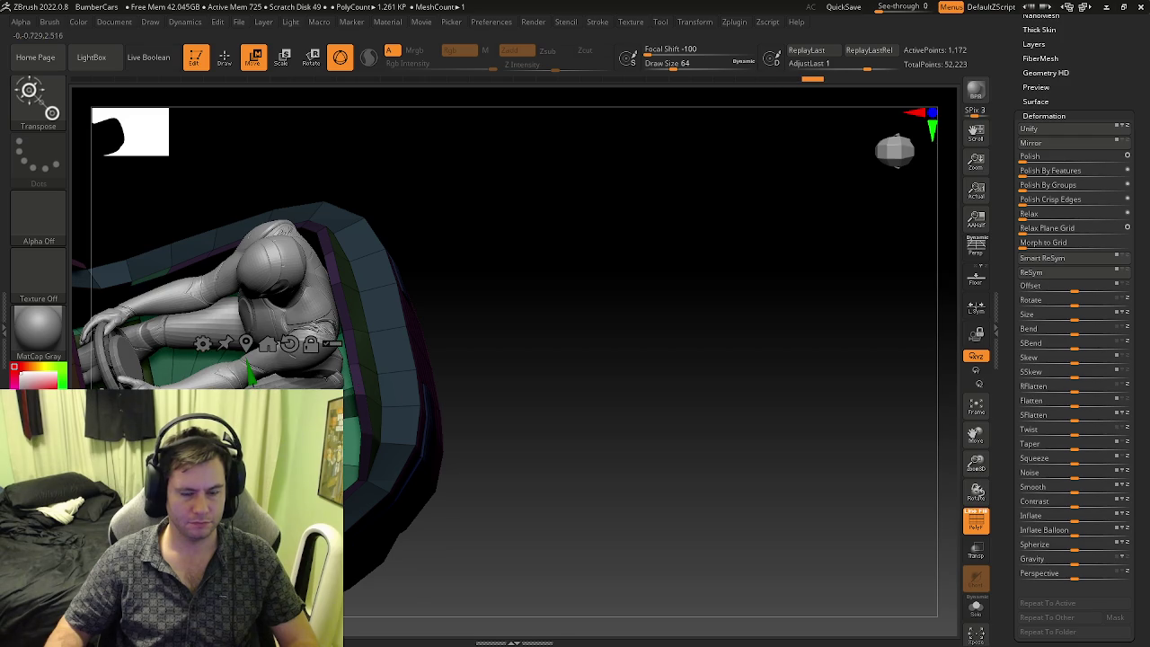
left_click_drag(539, 360, 539, 387)
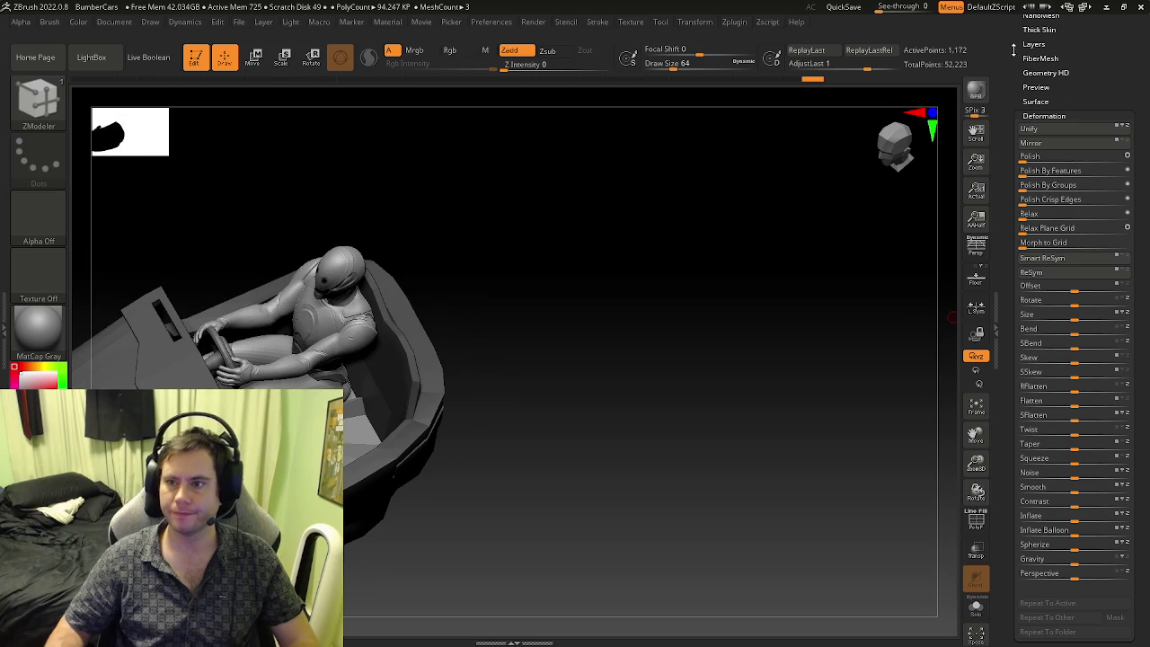
left_click(1033, 80)
- Run ZRemesher on the car body, inspect the ~17,000-point result, and undo it
left_click(1035, 271)
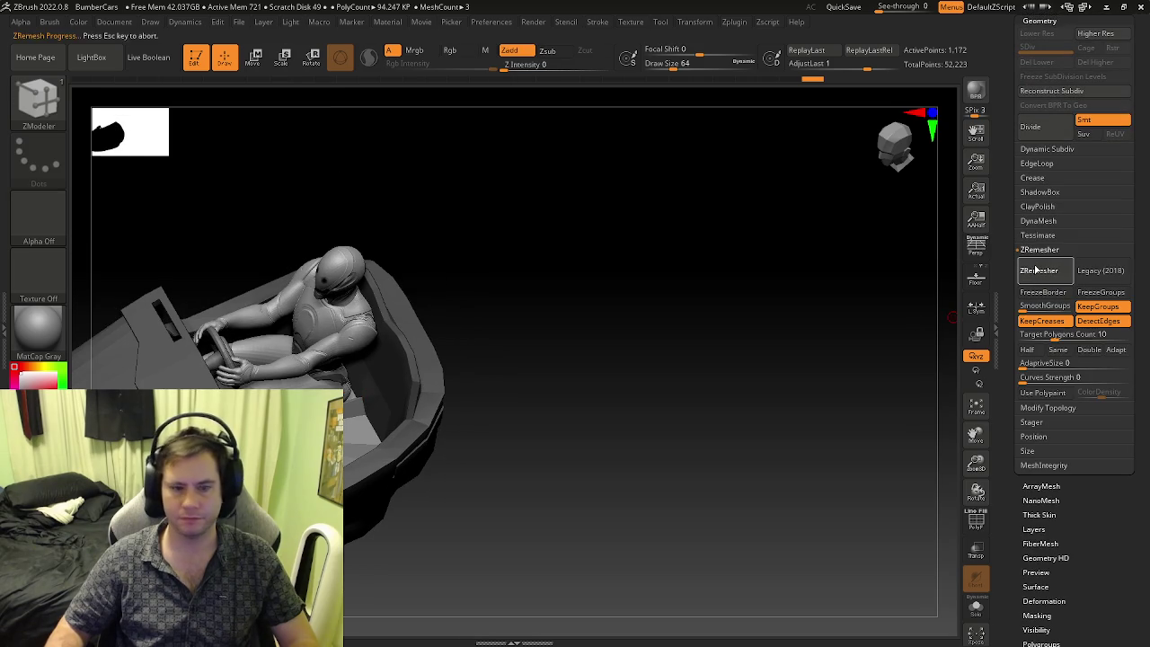
left_click_drag(500, 381, 488, 346)
key("ctrl+z")
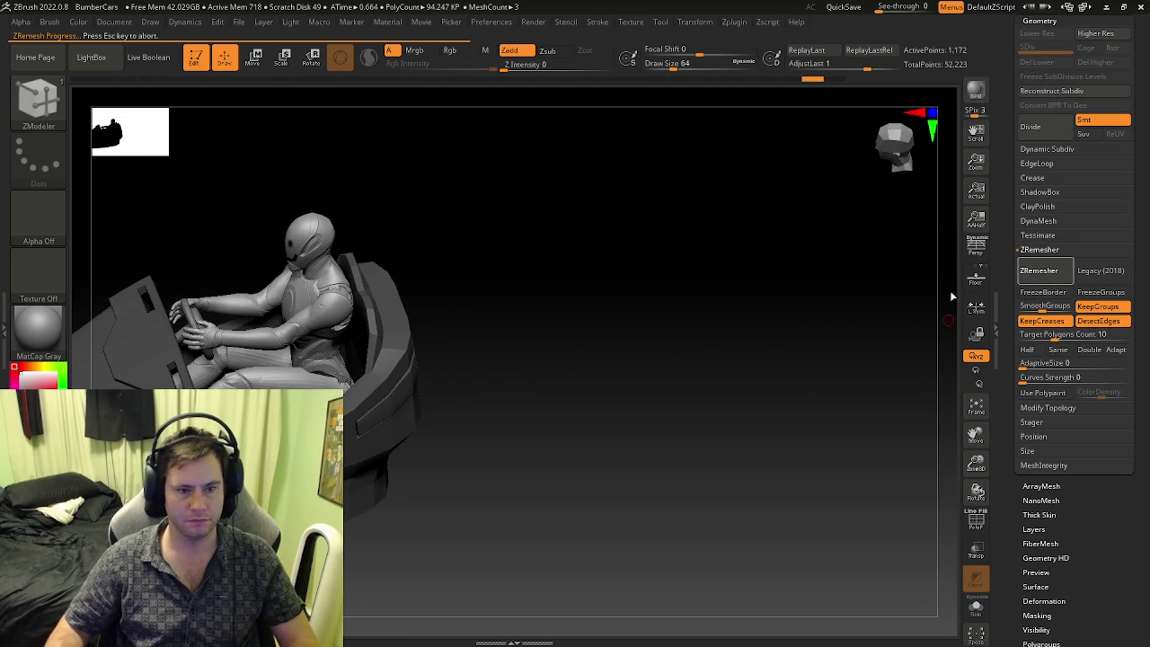
left_click_drag(472, 400, 509, 378)
mouse_move(366, 388)
left_mouse_down()
mouse_move(403, 431)
mouse_move(413, 382)
mouse_move(948, 280)
left_mouse_up()
key("ctrl+z")
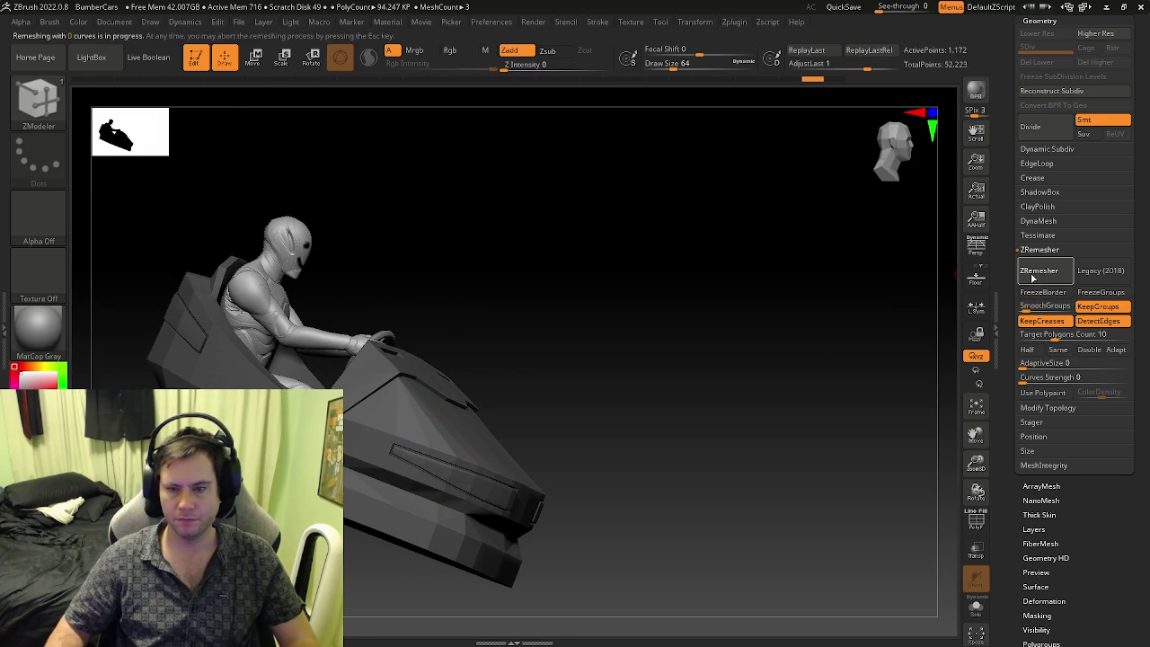
left_click_drag(570, 398, 430, 412)
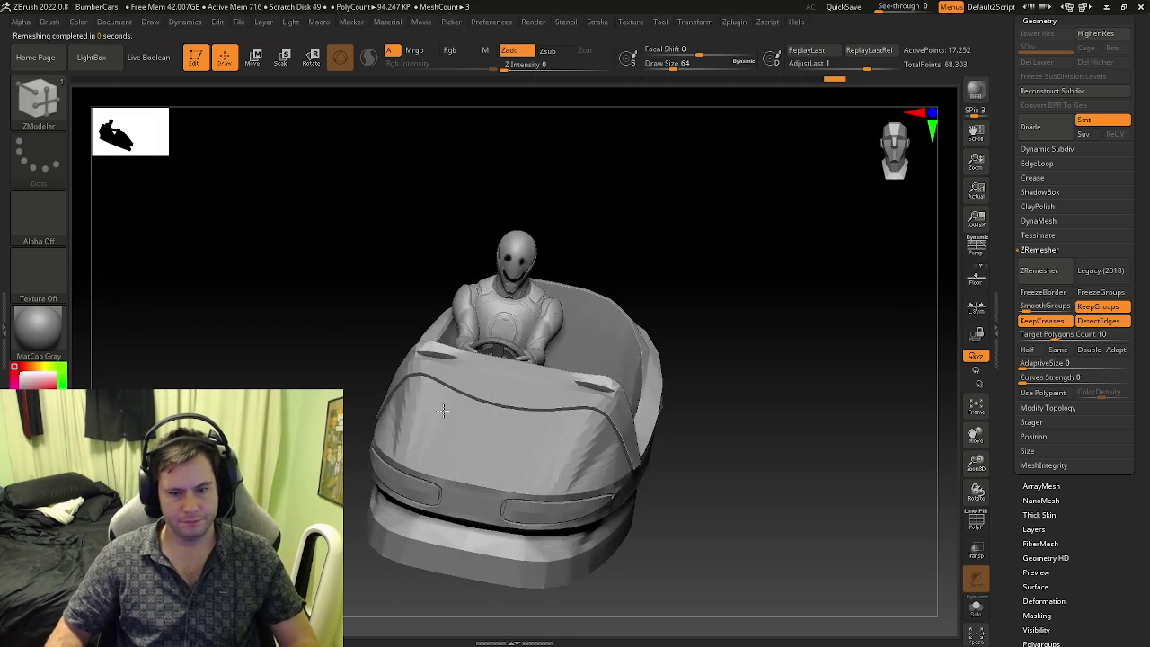
key("shift+f")
key("shift+f")
key("ctrl+z")
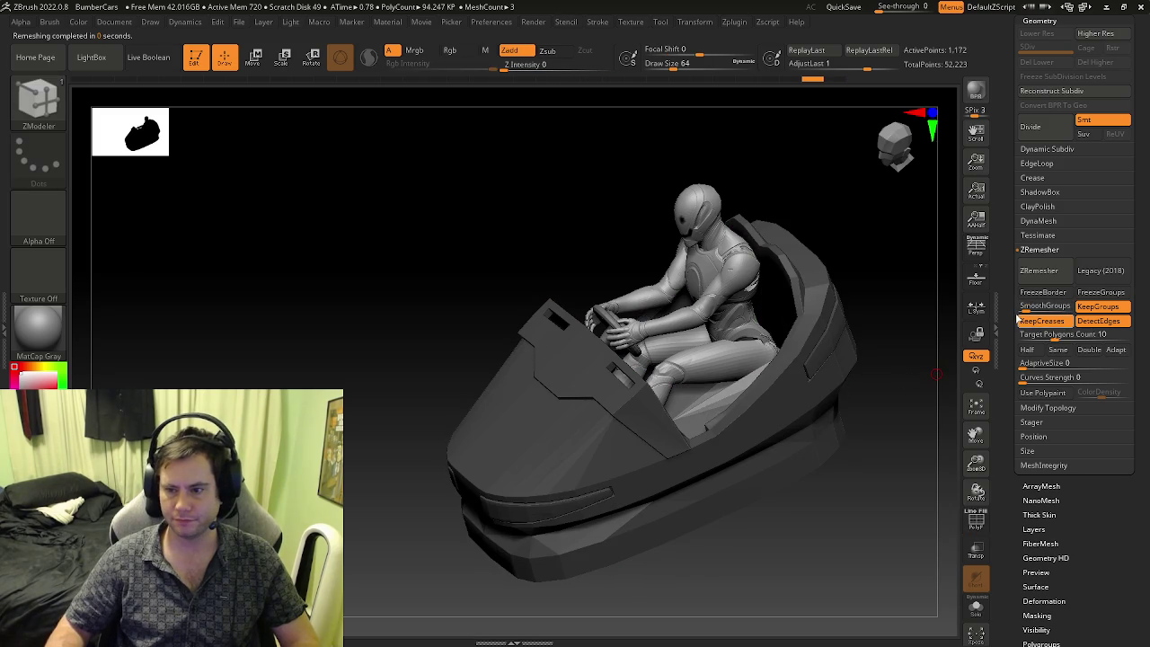
- Remesh again with KeepCreases off, then undo back to 1,172 points
left_click(1040, 271)
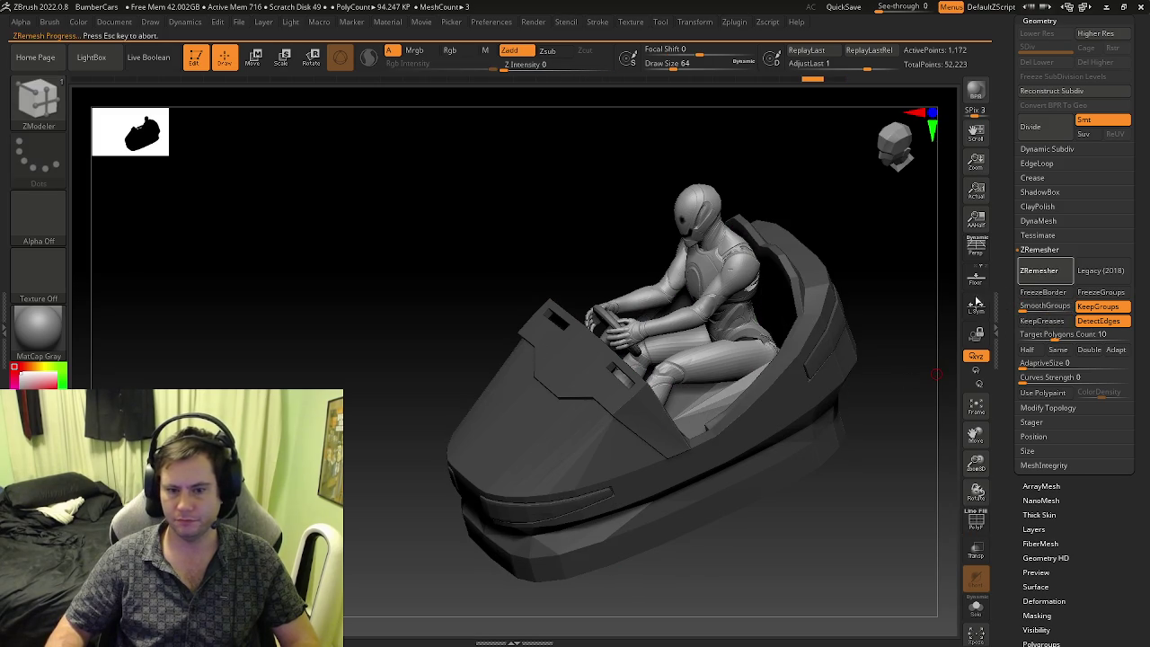
scroll(765, 405, "up", 3)
scroll(753, 448, "up", 3)
key("shift+f")
key("shift+f")
key("ctrl+z")
key("shift+f")
right_click_drag(743, 320, 808, 297)
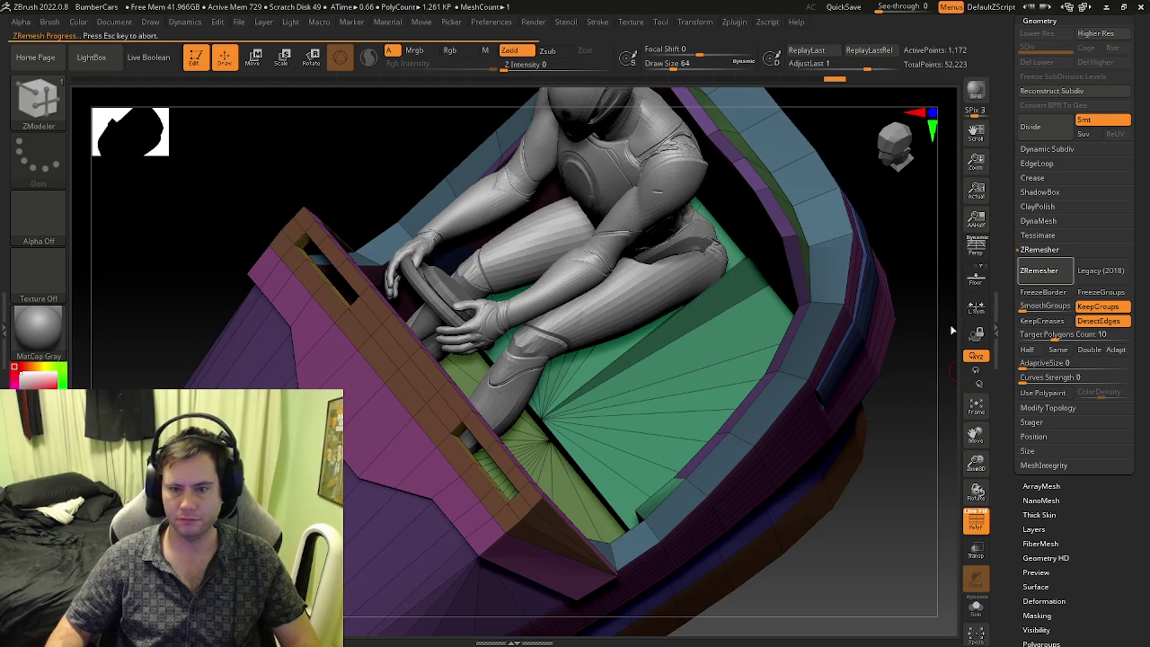
- Rerun ZRemesher with KeepCreases off, producing a denser 17,493-point body
mouse_move(735, 335)
right_mouse_down()
mouse_move(722, 350)
mouse_move(744, 321)
mouse_move(709, 328)
right_mouse_up()
key("shift+f")
key("shift+f")
key("shift+f")
key("shift+f")
key("shift+f")
key("shift+f")
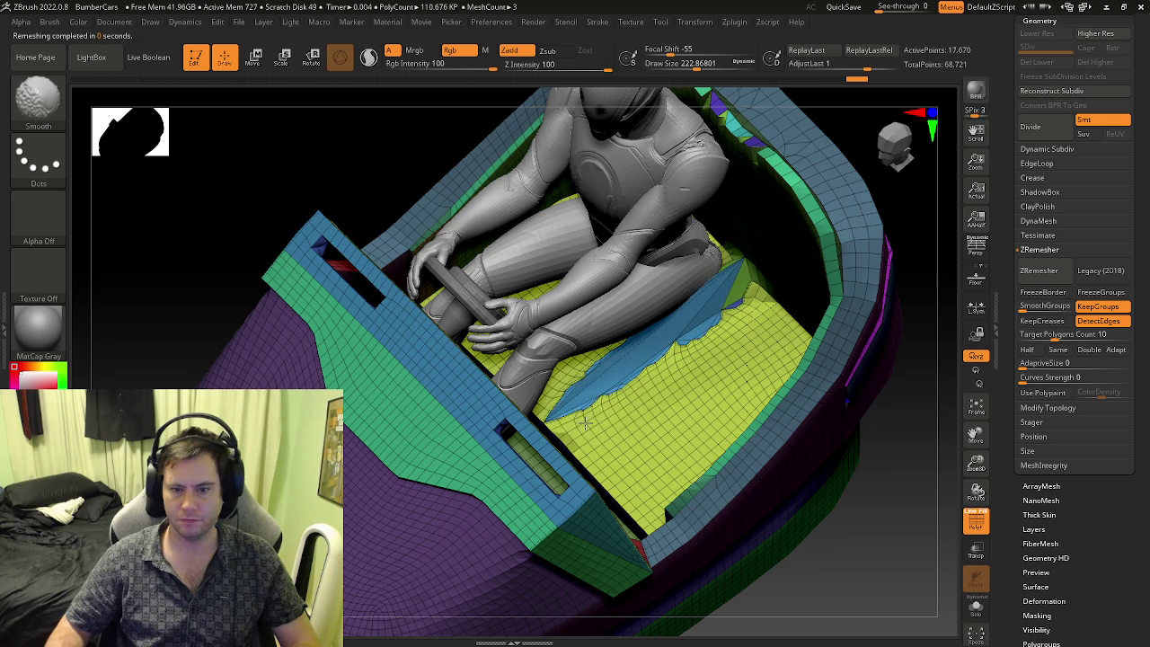
key("shift+f")
key("ctrl+z")
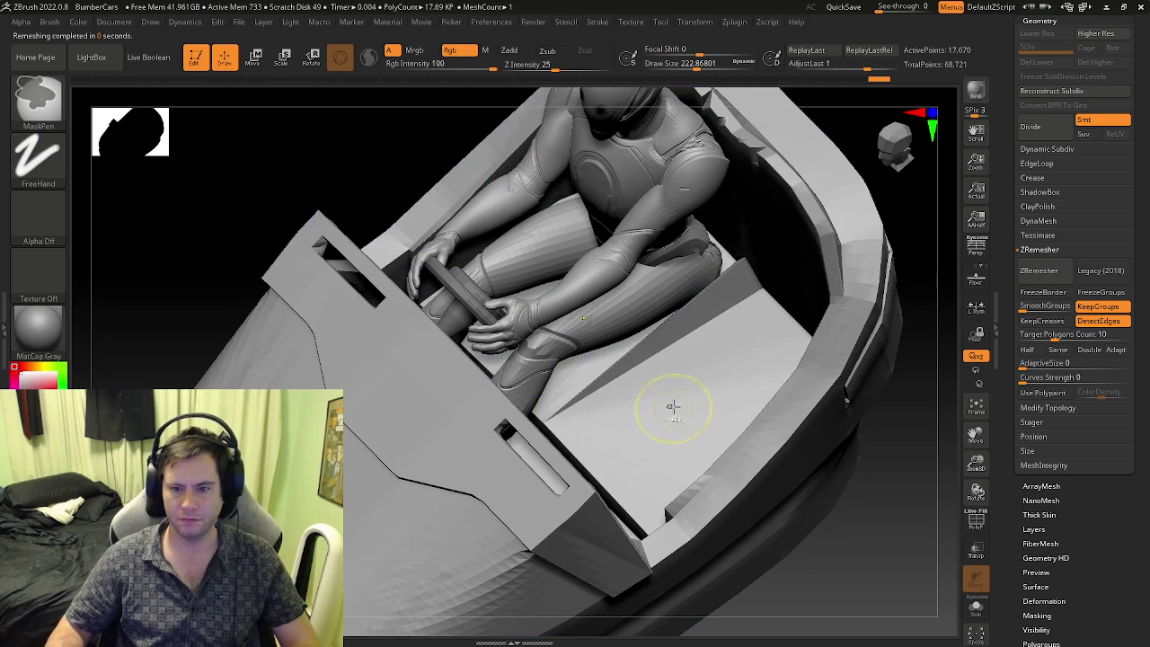
key("ctrl+z")
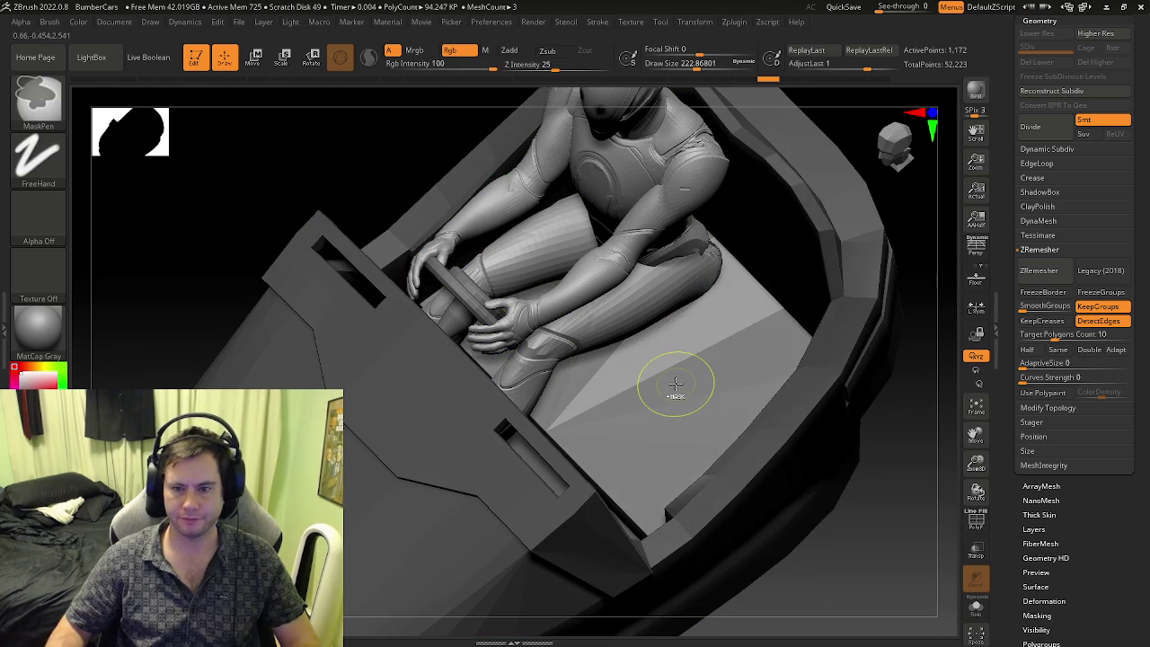
left_click(1039, 271)
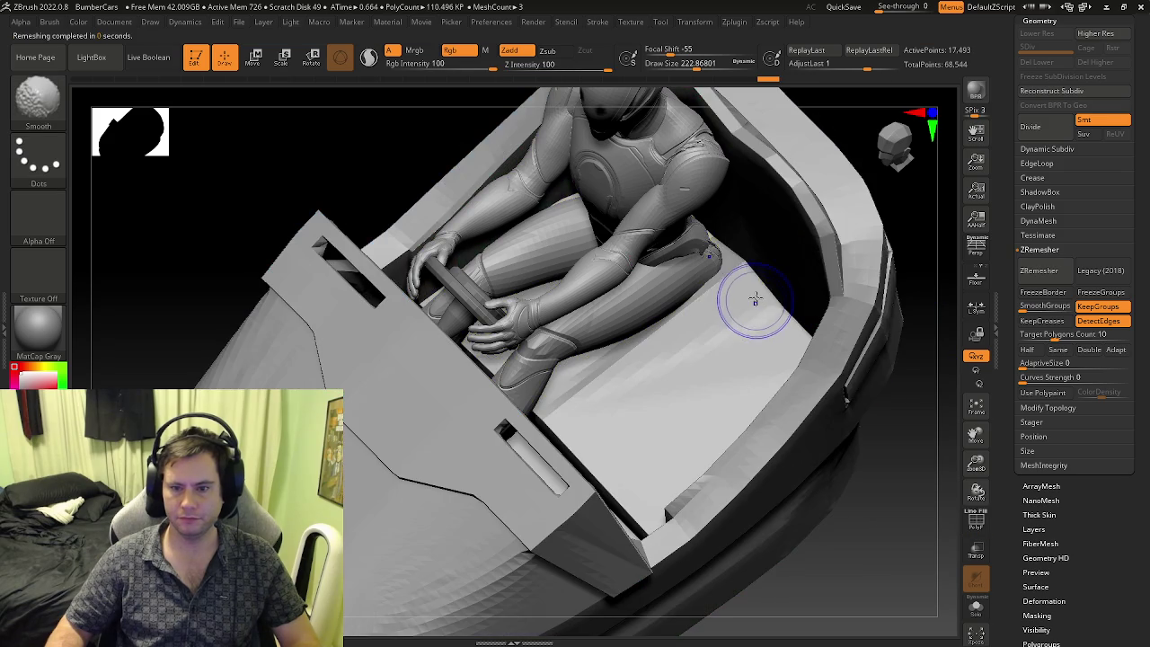
- Solo the seat and carve grooves along the seat panel with the DamStandard brush
key("b")
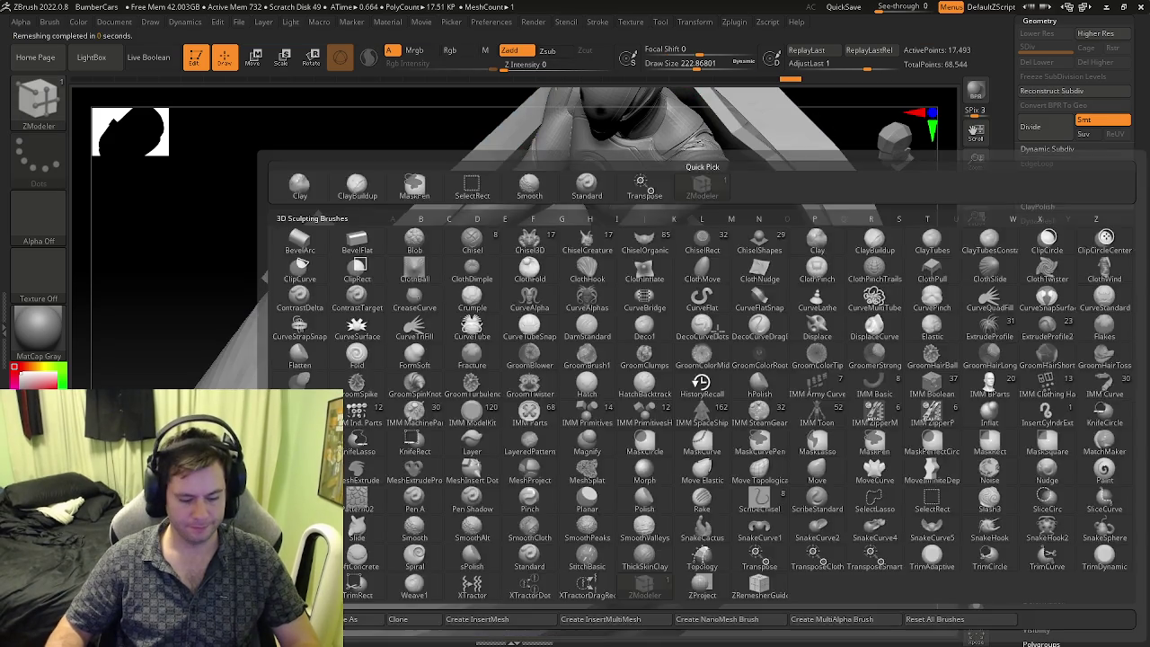
key("d")
key("s")
mouse_move(800, 297)
right_mouse_down()
mouse_move(792, 378)
mouse_move(745, 321)
right_mouse_up()
left_click(981, 611)
left_click_drag(669, 350, 530, 458)
right_click_drag(525, 465, 612, 376)
left_click_drag(650, 334, 725, 410)
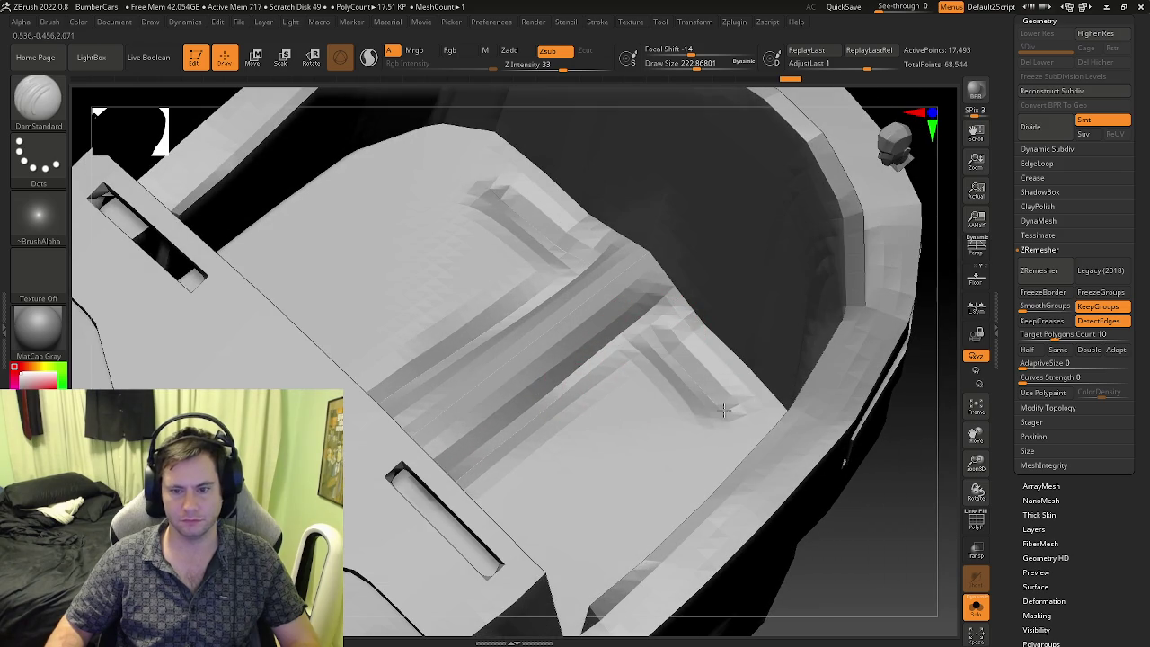
right_click_drag(731, 419, 659, 303)
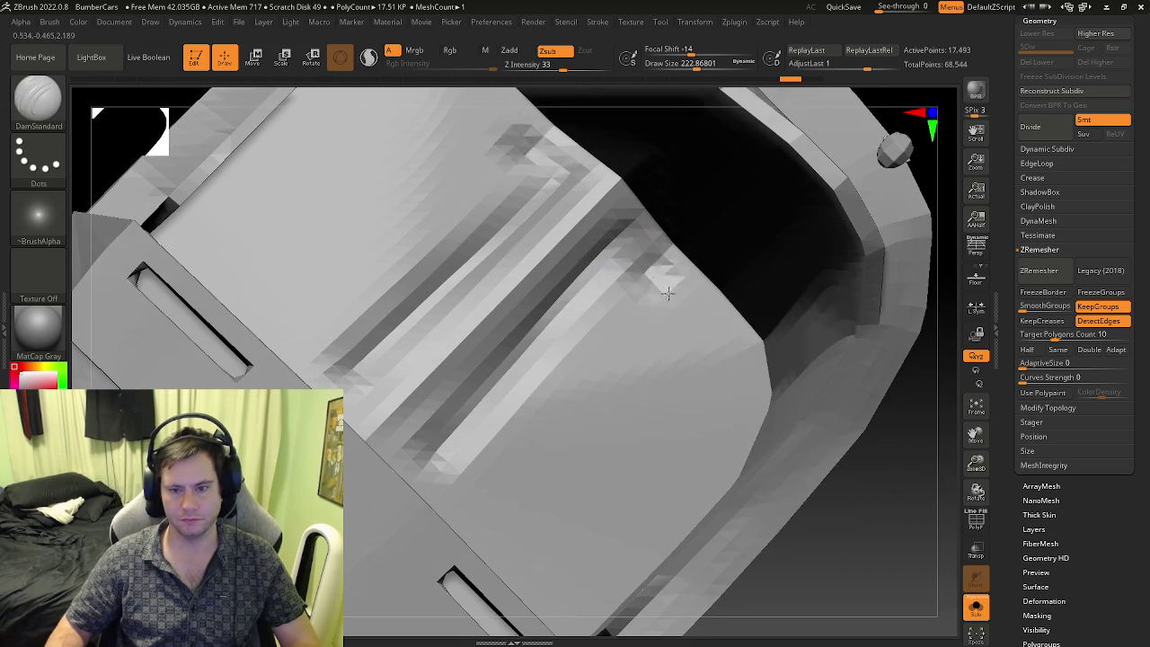
mouse_move(716, 373)
left_mouse_down()
mouse_move(708, 450)
mouse_move(669, 521)
mouse_move(594, 580)
mouse_move(523, 552)
mouse_move(445, 449)
mouse_move(620, 287)
mouse_move(662, 369)
mouse_move(651, 463)
mouse_move(566, 540)
mouse_move(489, 485)
mouse_move(552, 371)
mouse_move(598, 342)
mouse_move(621, 421)
mouse_move(571, 494)
mouse_move(556, 412)
mouse_move(575, 404)
mouse_move(498, 441)
left_mouse_up()
- Smooth the carved grooves, faceted creases and notches on the inner seat panel
right_click_drag(498, 441, 616, 372)
mouse_move(616, 373)
left_mouse_down("shift")
mouse_move(616, 359)
mouse_move(585, 380)
left_mouse_up("shift")
right_click_drag(585, 380, 650, 321)
left_click_drag(650, 321, 480, 462, "shift")
mouse_move(480, 462)
right_mouse_down()
mouse_move(488, 380)
mouse_move(520, 447)
right_mouse_up()
mouse_move(519, 447)
left_mouse_down("shift")
mouse_move(545, 437)
mouse_move(629, 297)
mouse_move(660, 350)
left_mouse_up("shift")
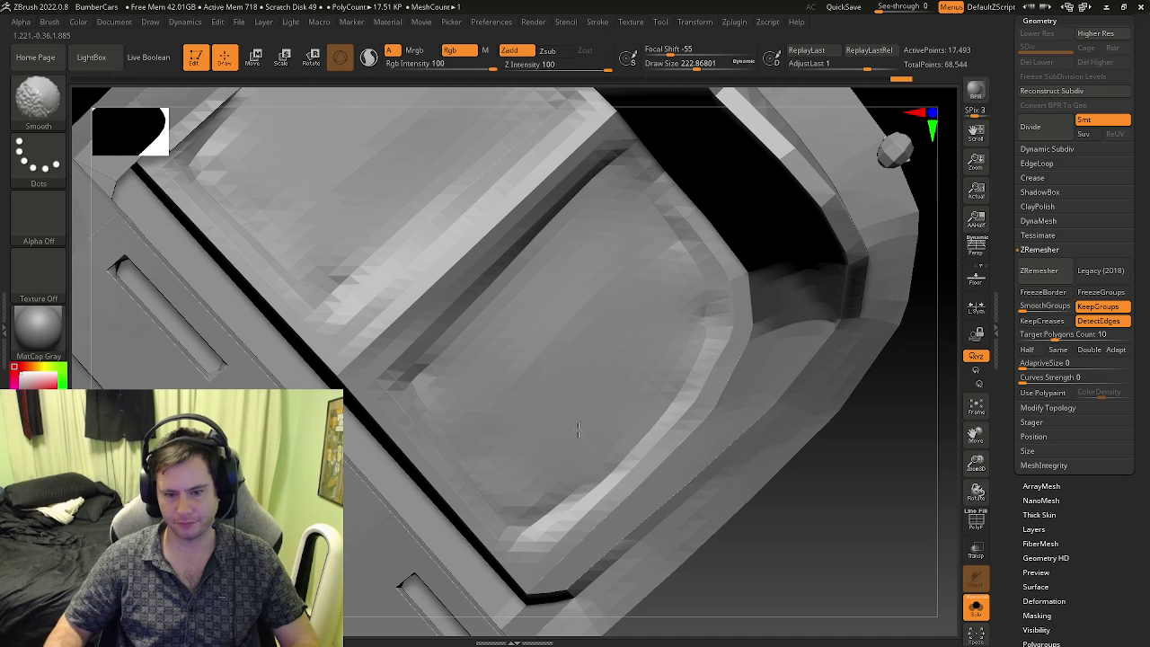
left_click_drag(540, 490, 607, 412, "shift")
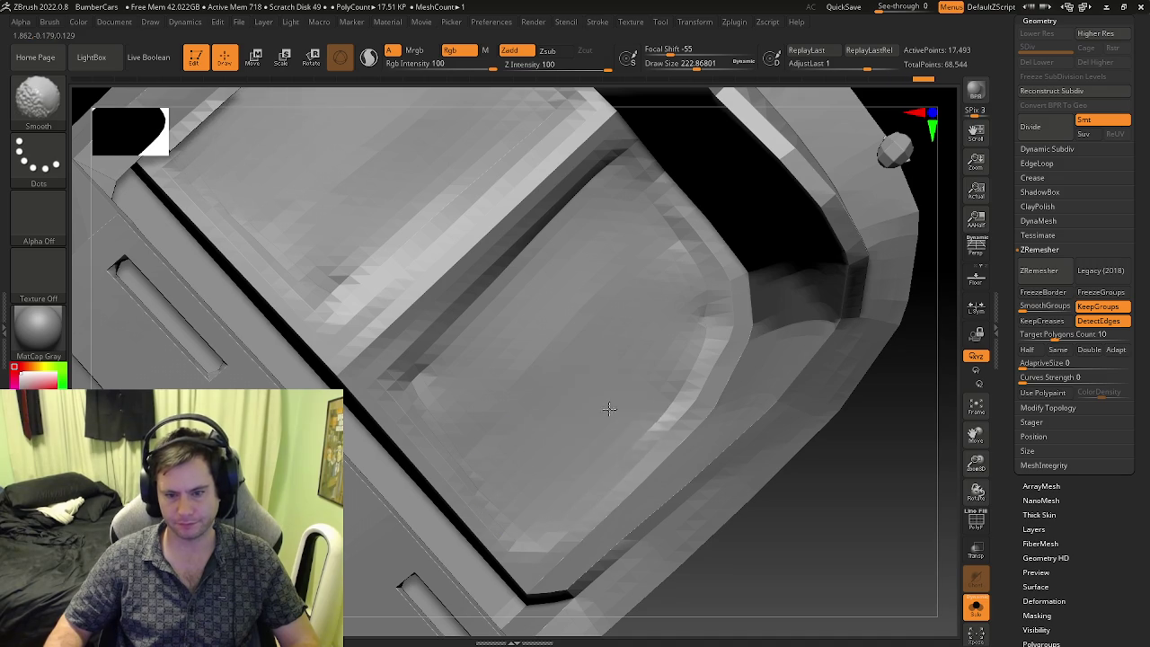
right_click_drag(662, 266, 624, 234)
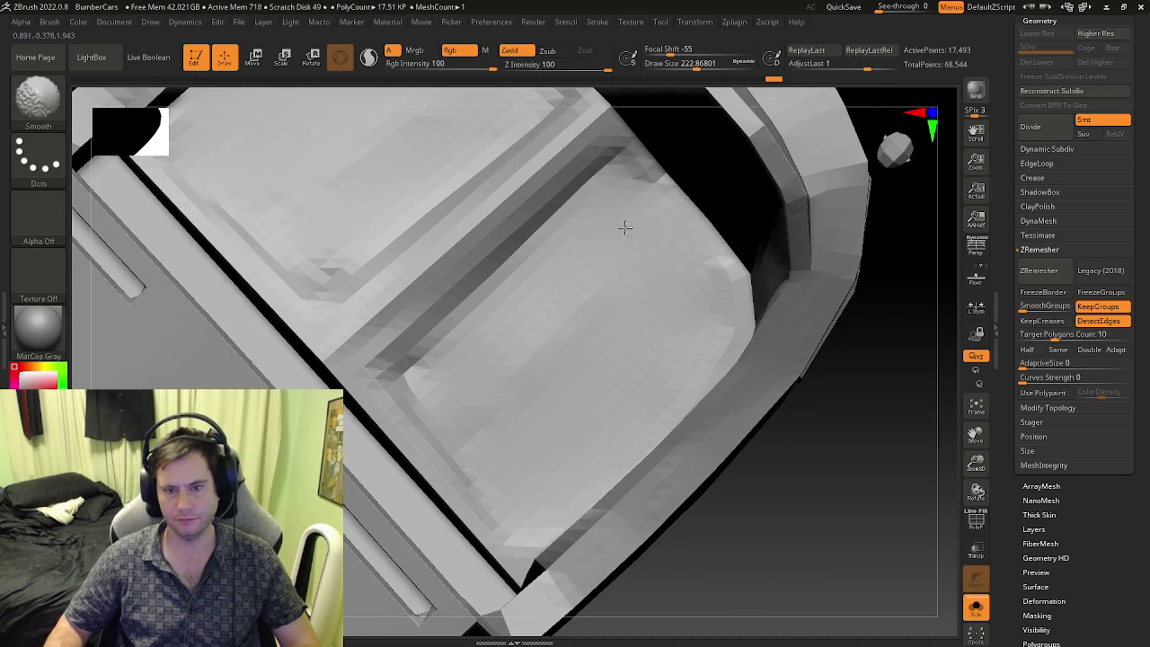
left_click_drag(609, 213, 553, 287, "shift")
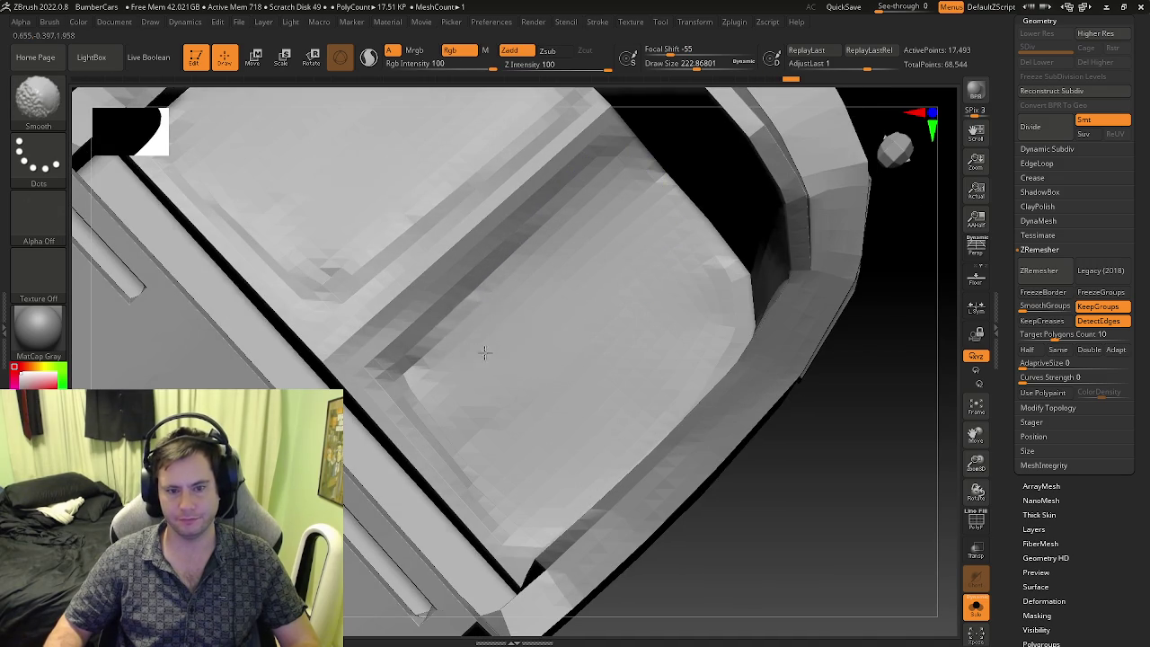
left_click_drag(469, 350, 433, 375, "shift")
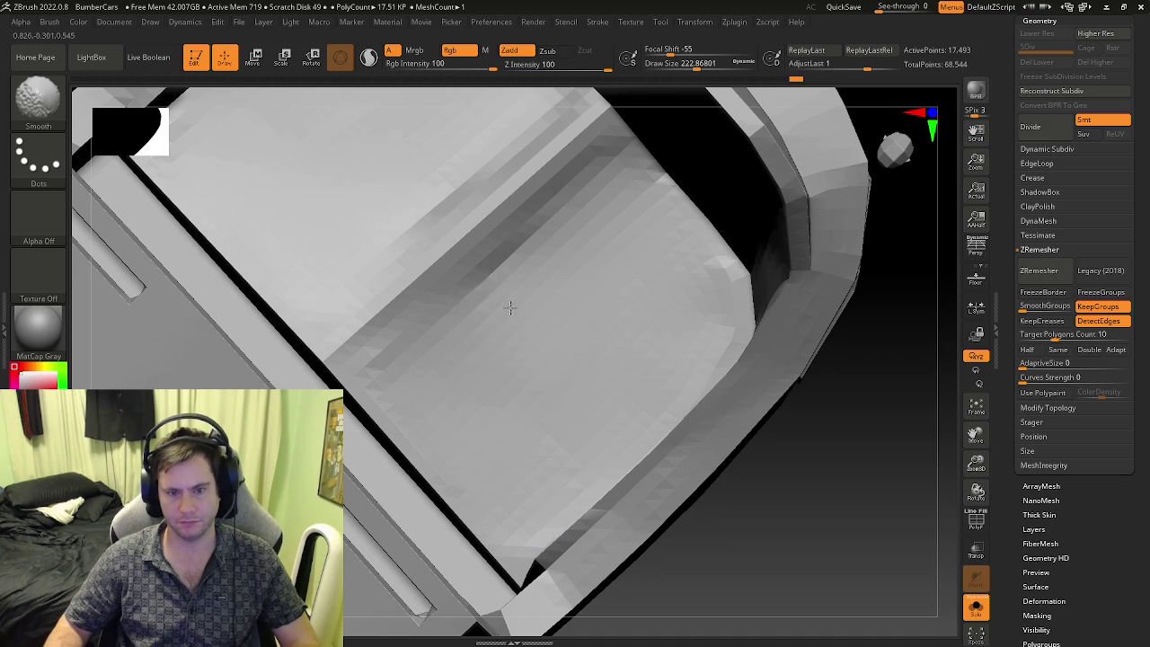
- Turn Solo off to reveal the driver and view the seat beside his leg
key("b")
key("d")
key("s")
mouse_move(603, 206)
right_mouse_down()
mouse_move(552, 303)
mouse_move(540, 249)
mouse_move(818, 423)
right_mouse_up()
left_click(976, 607)
mouse_move(739, 431)
right_mouse_down()
mouse_move(641, 477)
mouse_move(664, 365)
mouse_move(642, 475)
mouse_move(569, 326)
right_mouse_up()
key("shift")
mouse_move(469, 406)
right_mouse_down()
mouse_move(440, 382)
mouse_move(455, 386)
mouse_move(564, 308)
right_mouse_up()
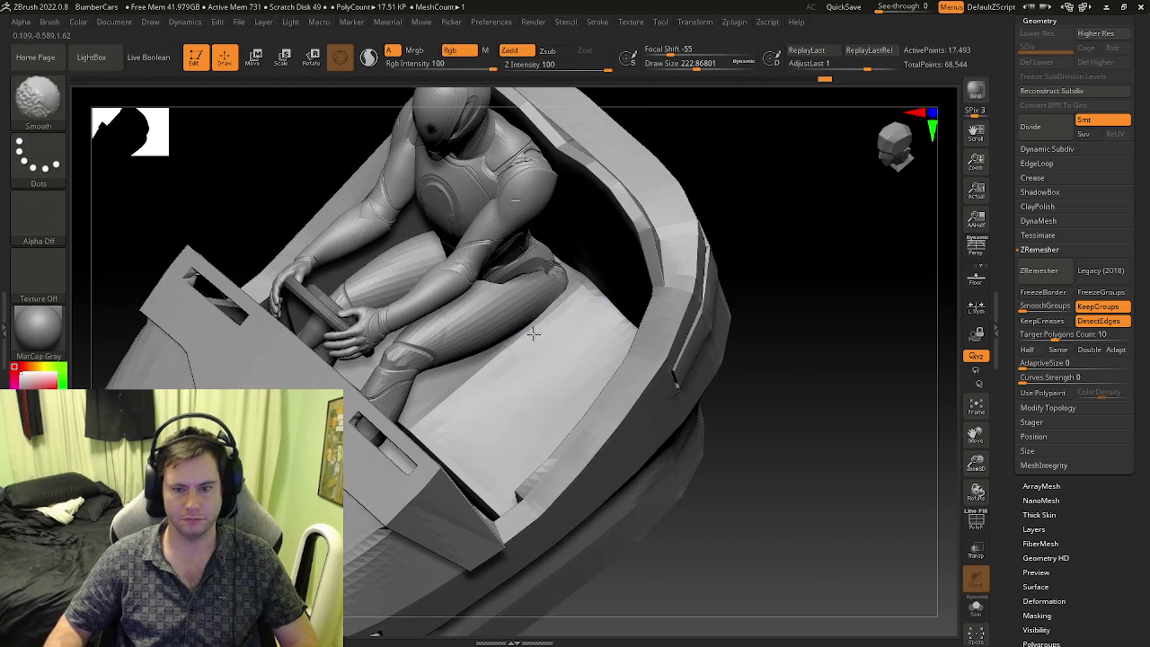
- Orbit toward the dashboard and display the polygroup colours with wireframe
key("ctrl")
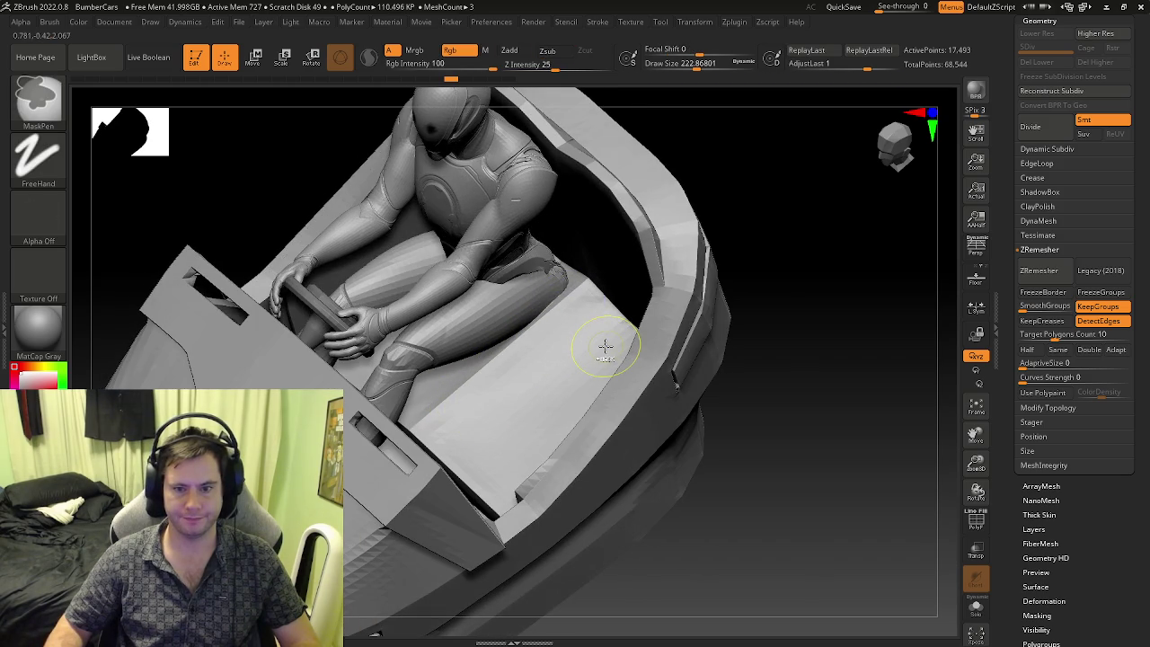
key("shift")
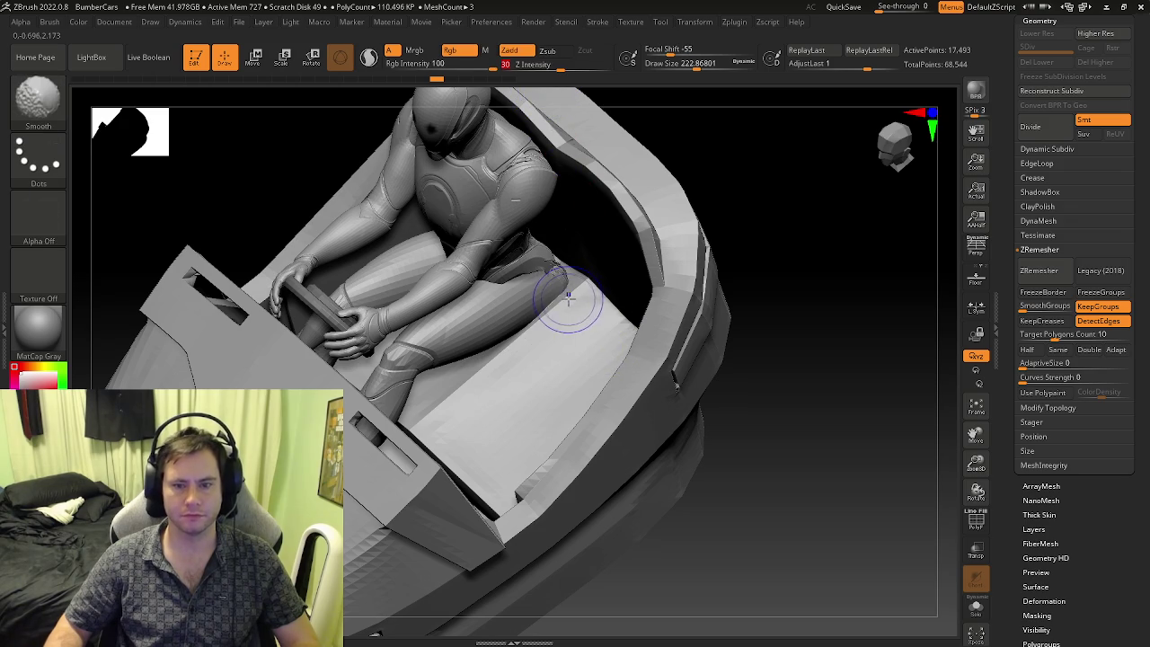
mouse_move(449, 404)
right_mouse_down()
mouse_move(448, 421)
mouse_move(528, 401)
right_mouse_up()
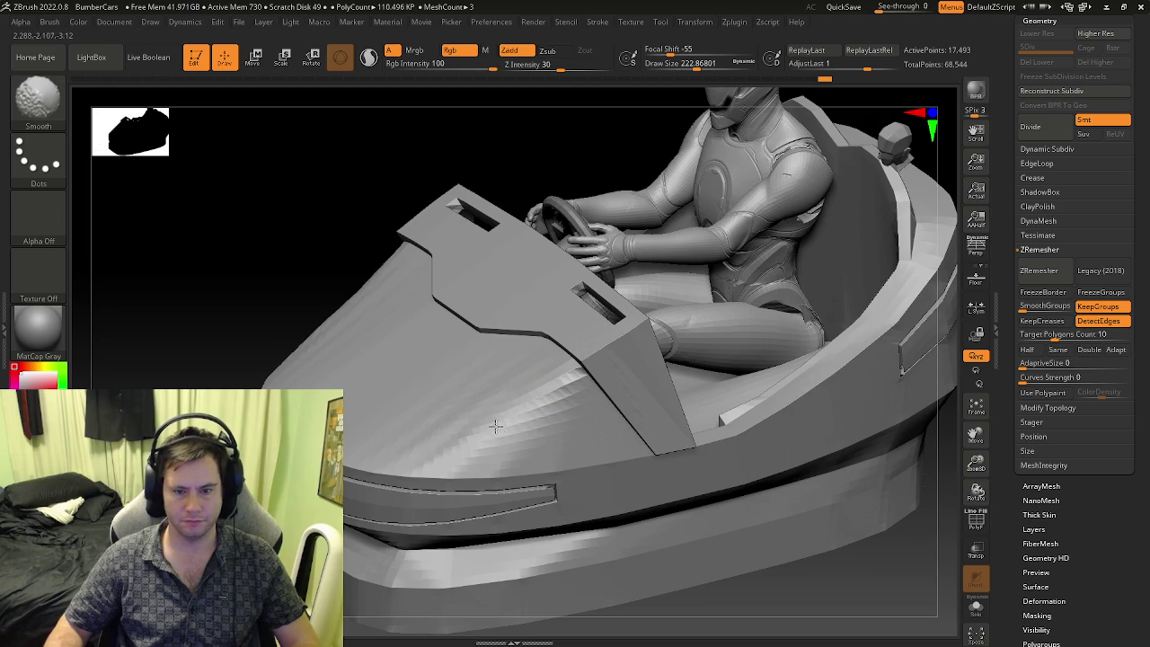
mouse_move(544, 398)
right_mouse_down()
mouse_move(521, 385)
mouse_move(540, 444)
mouse_move(560, 441)
mouse_move(389, 434)
mouse_move(522, 459)
mouse_move(503, 450)
mouse_move(536, 409)
mouse_move(444, 461)
mouse_move(536, 454)
right_mouse_up()
key("shift+f")
- Frame the whole car and box-mask its lower base band
key("shift+f")
key("f")
key("shift+f")
key("shift+f")
key("shift+f")
mouse_move(468, 440)
right_mouse_down("alt")
mouse_move(591, 462)
mouse_move(396, 440)
mouse_move(416, 458)
mouse_move(398, 452)
mouse_move(462, 452)
right_mouse_up("alt")
key("ctrl+z")
left_click_drag(796, 515, 471, 460, "ctrl")
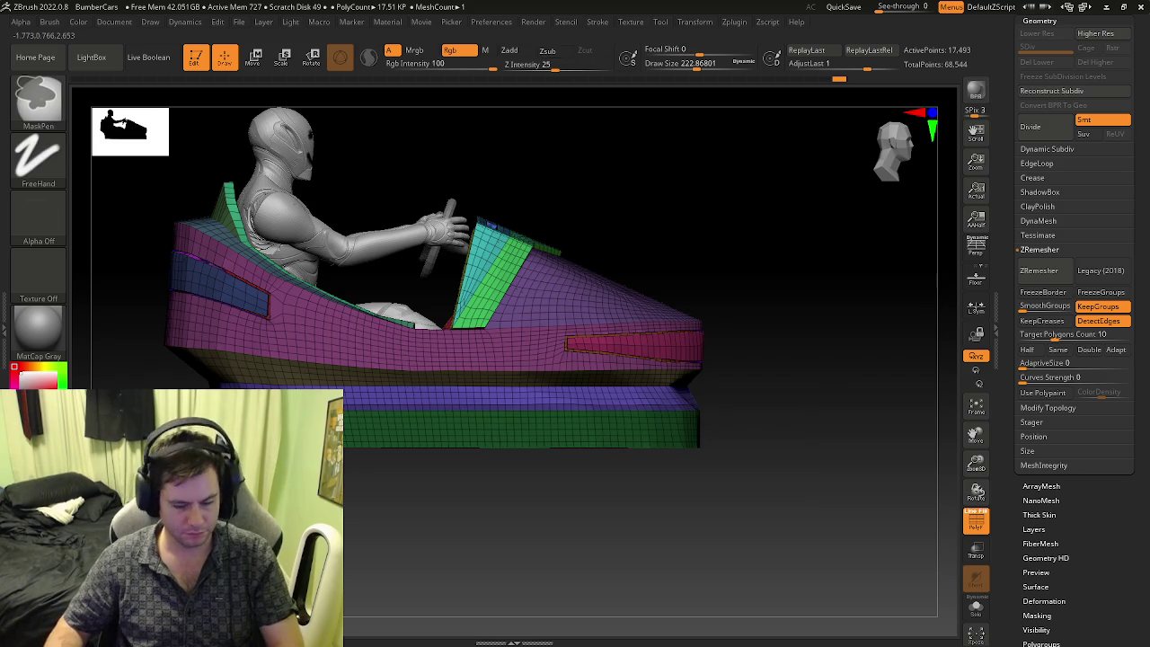
- Invert the mask, then delete the green polygroup strip with ZModeler's Delete polygon action
key("ctrl+i")
key("b")
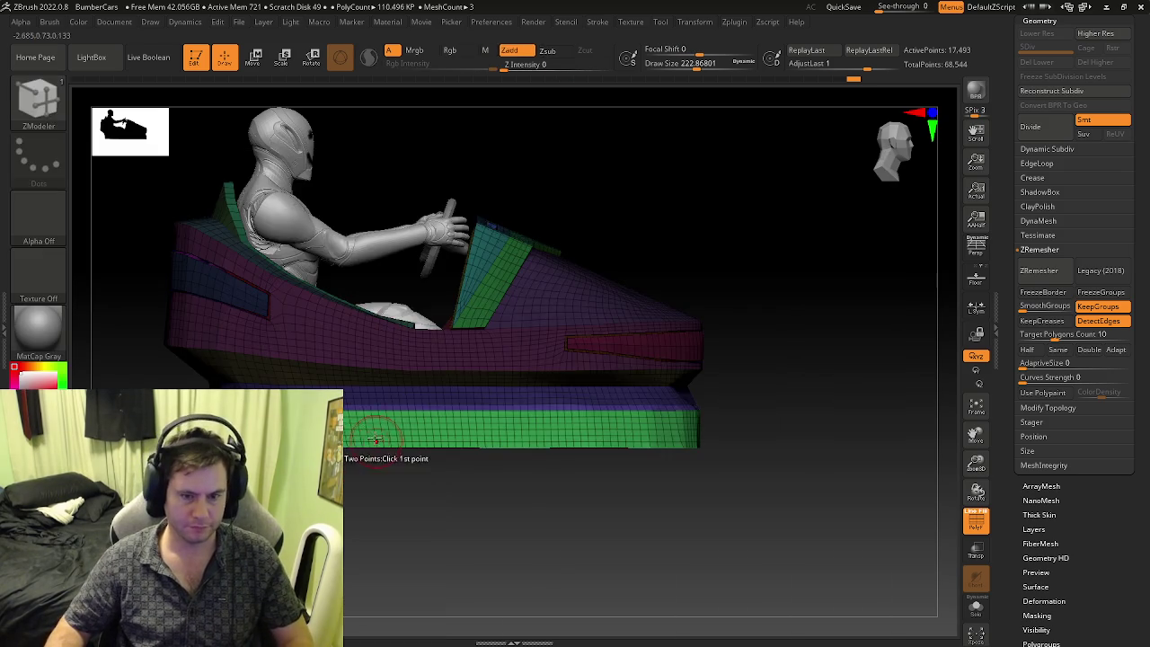
key("f")
key("b")
key("z")
key("m")
key("space")
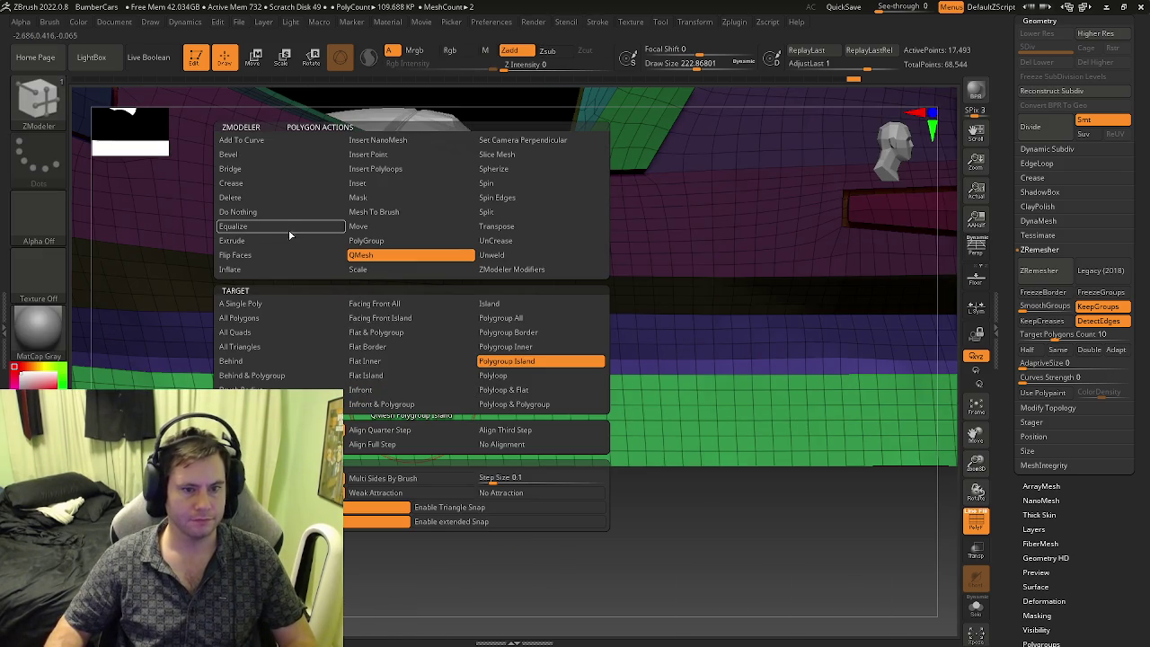
left_click(261, 198)
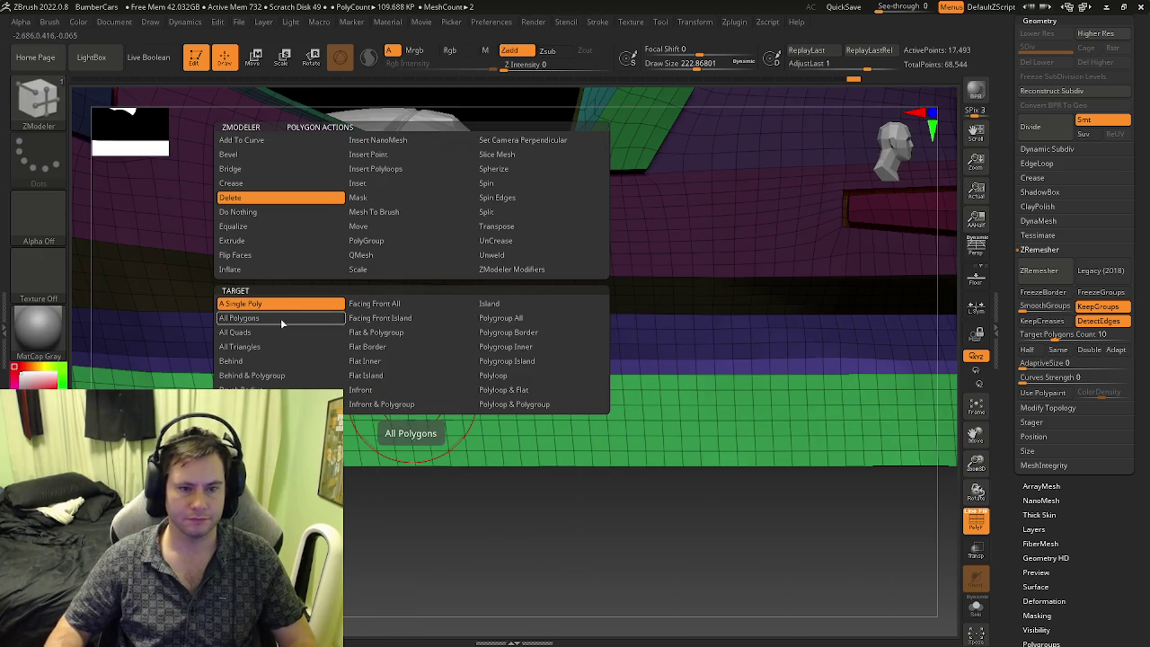
left_click(471, 376)
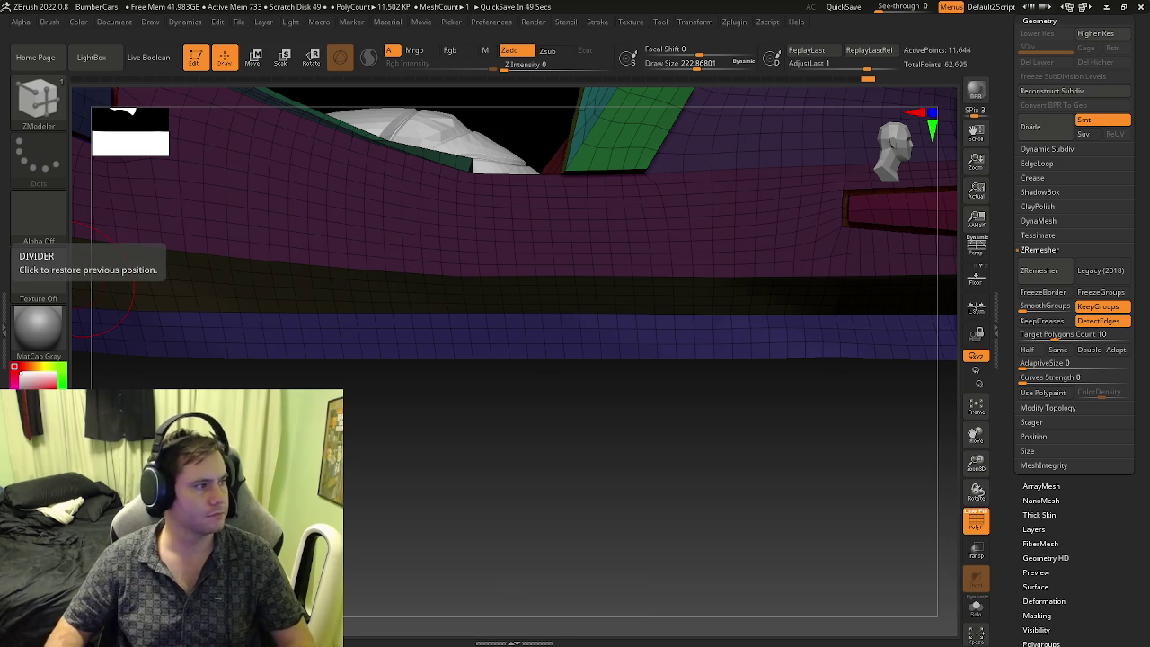
- Set the ZModeler polygon action to Mask, targeting a polygroup island, while viewing the cockpit
mouse_move(663, 482)
left_mouse_down()
mouse_move(549, 383)
mouse_move(659, 450)
mouse_move(668, 442)
left_mouse_up()
key("b")
key("z")
key("m")
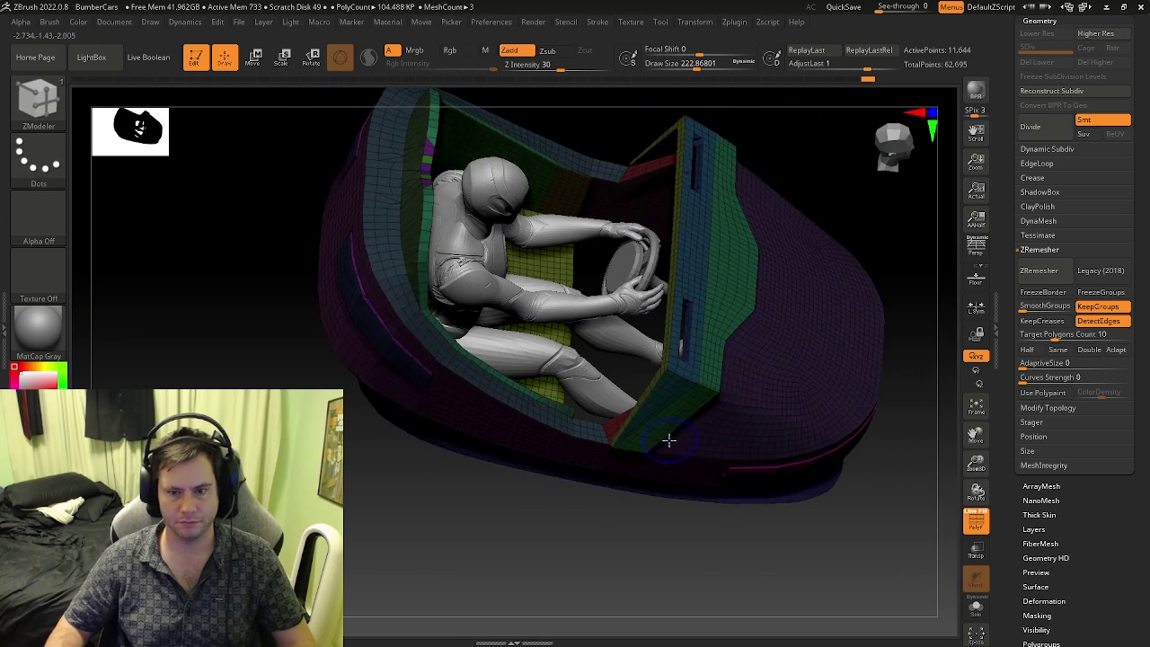
mouse_move(637, 480)
left_mouse_down()
mouse_move(647, 430)
mouse_move(668, 531)
left_mouse_up()
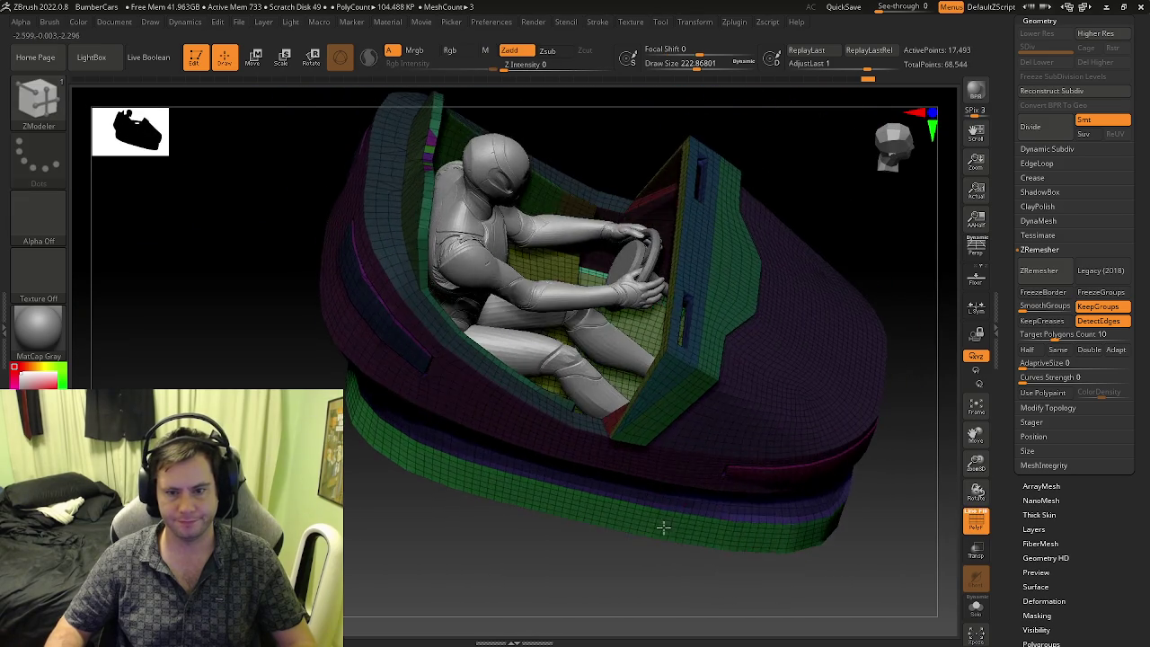
right_click_drag(668, 531, 647, 439, "ctrl")
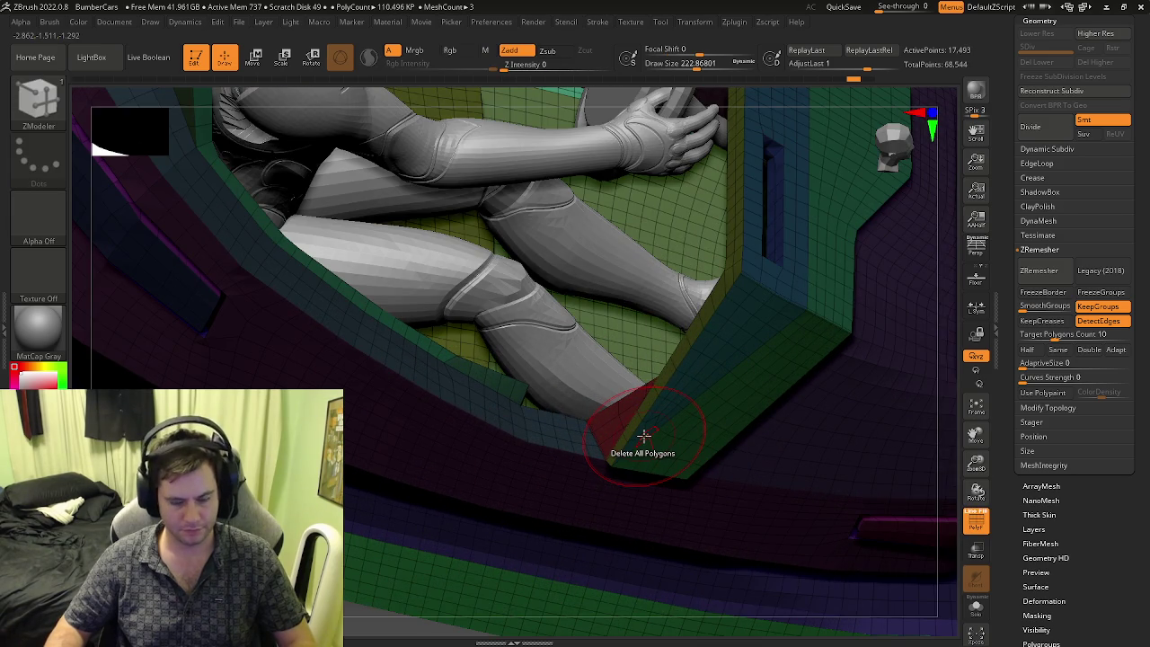
key("space")
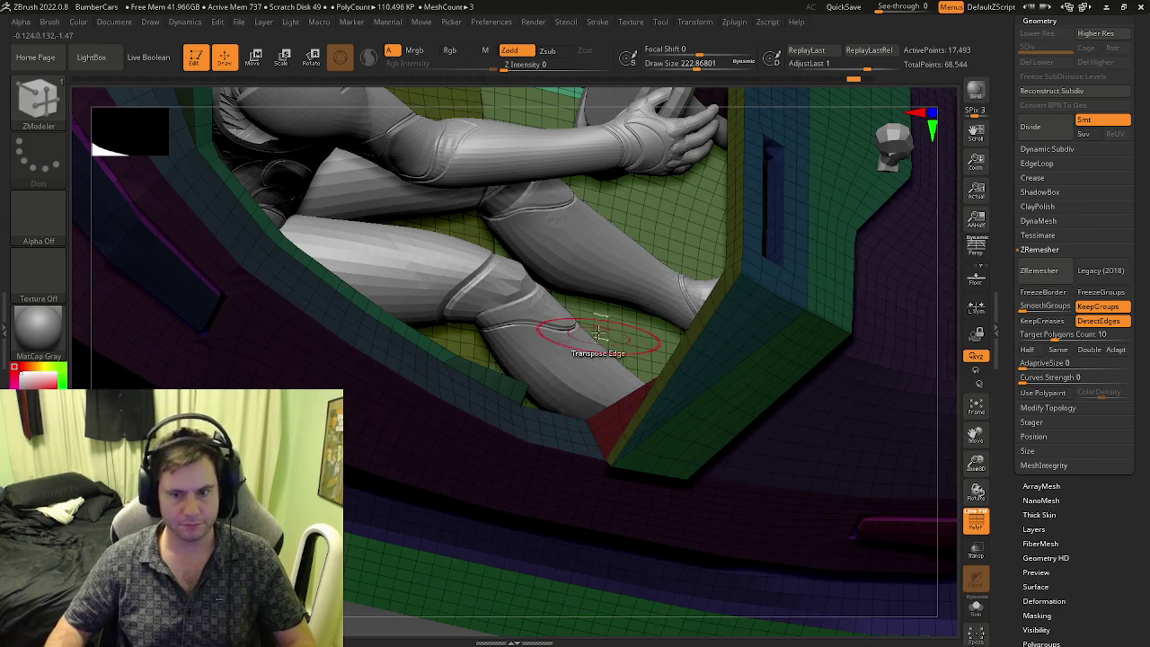
right_click_drag(590, 360, 585, 443, "ctrl")
key("space")
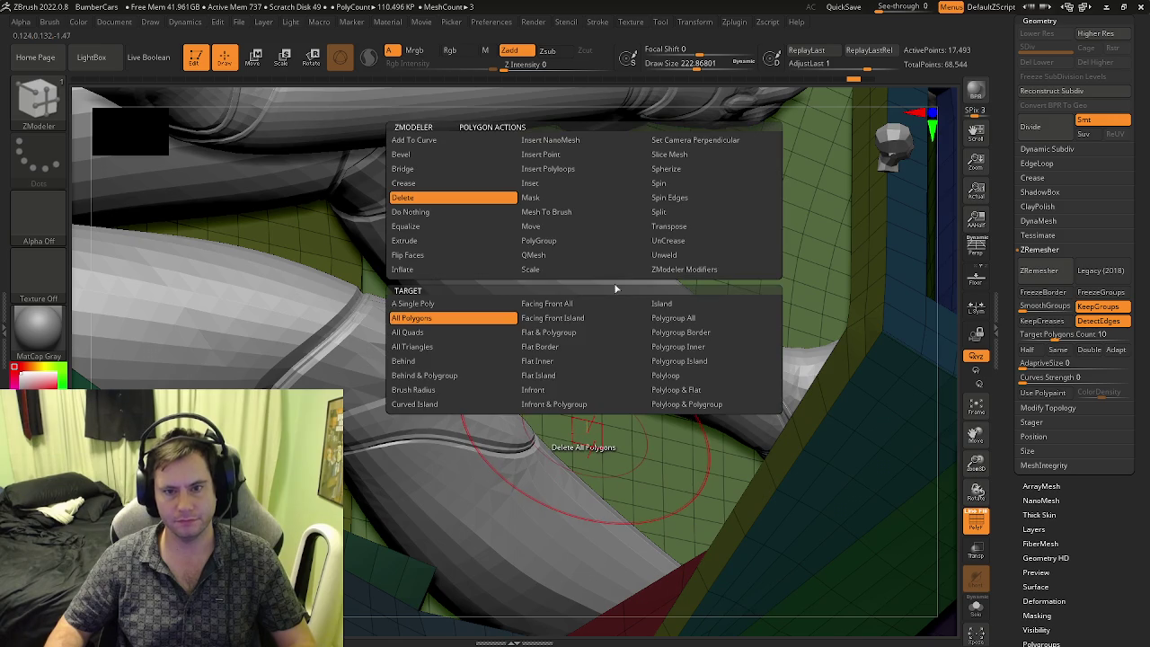
left_click(550, 198)
left_click(685, 360)
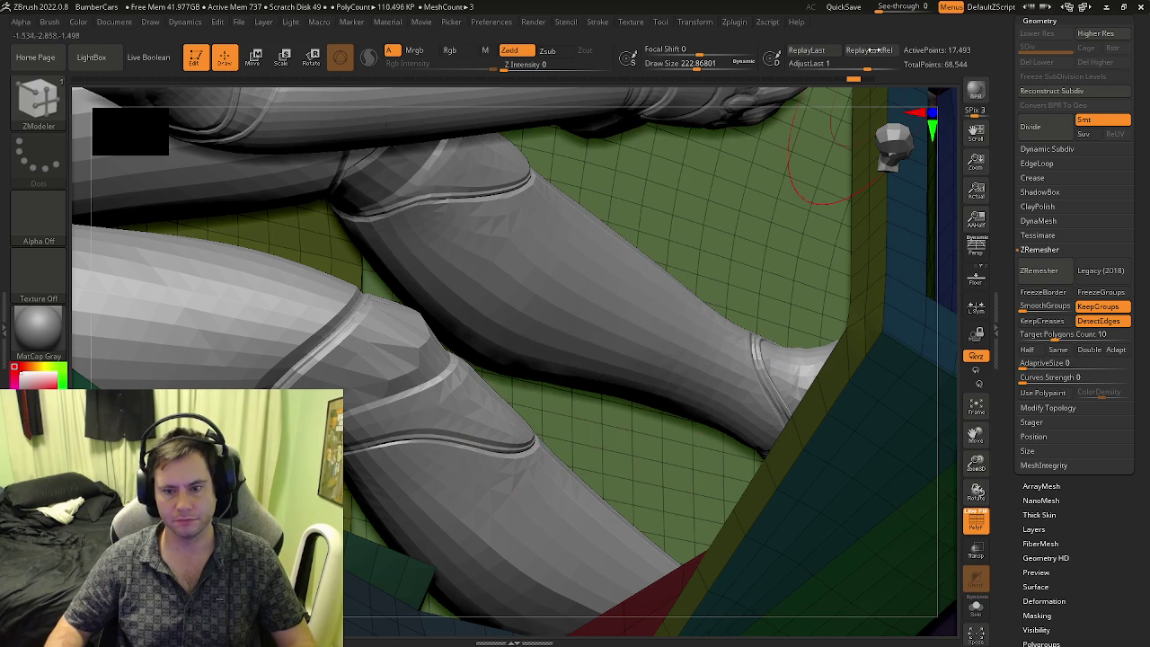
- Delete the green side band and underside panel using Delete with Polygroup All target
key("f")
mouse_move(552, 377)
right_mouse_down("alt")
mouse_move(521, 385)
mouse_move(615, 402)
mouse_move(616, 560)
mouse_move(539, 409)
right_mouse_up("alt")
key("f")
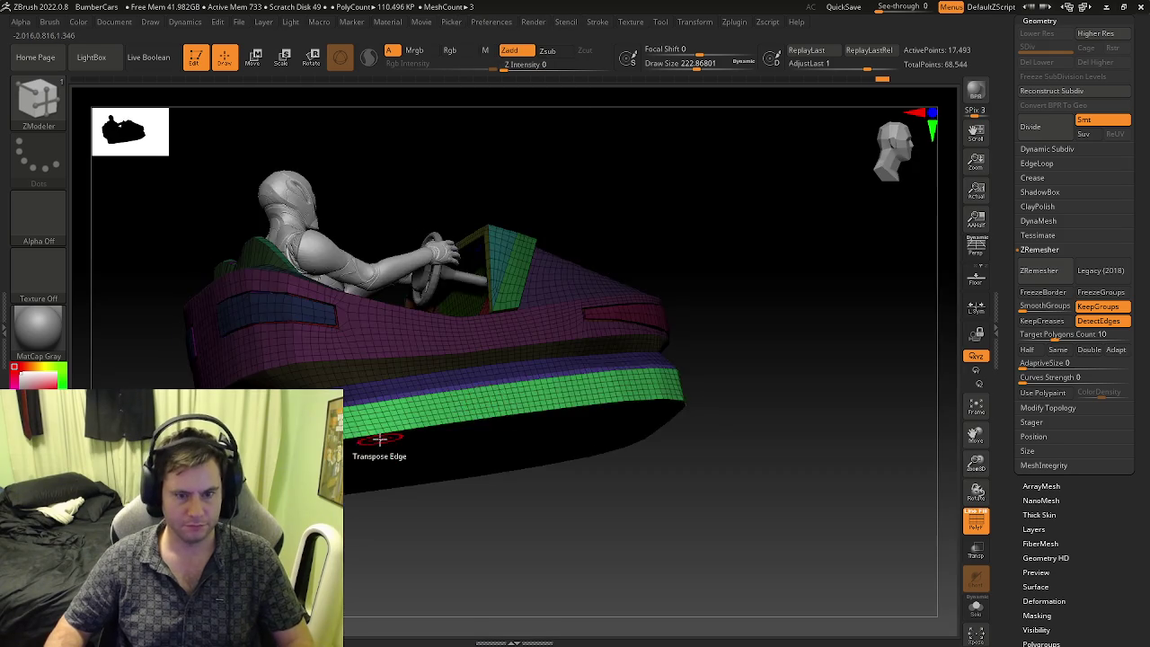
mouse_move(379, 440)
right_mouse_down()
mouse_move(426, 432)
mouse_move(341, 441)
mouse_move(395, 424)
right_mouse_up()
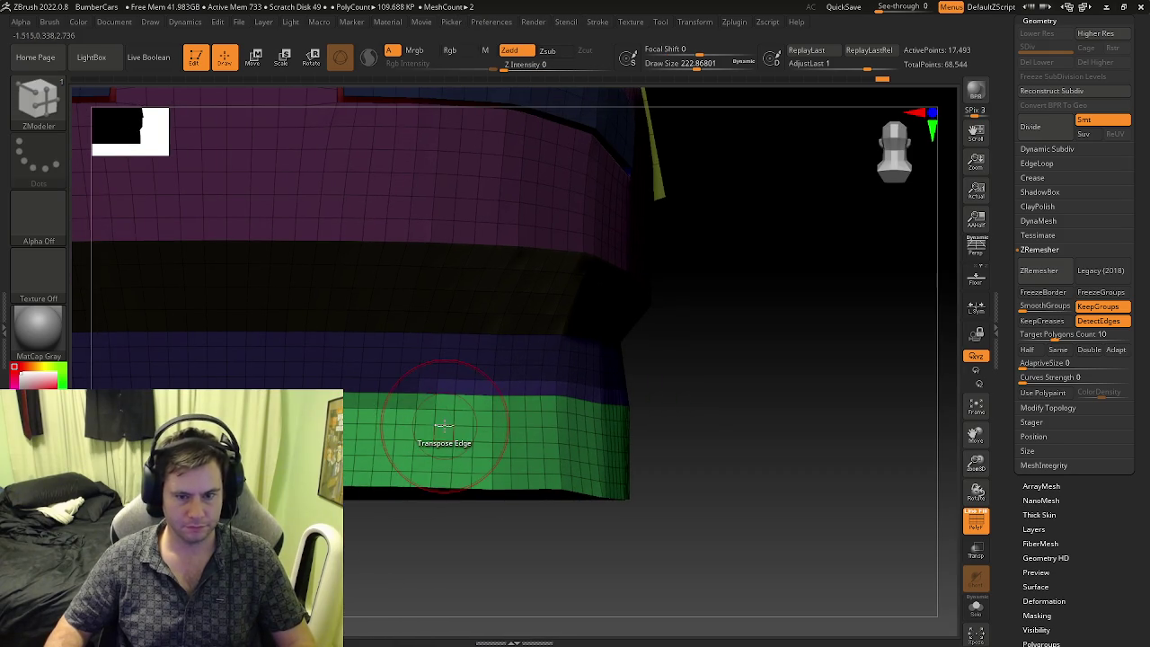
key("space")
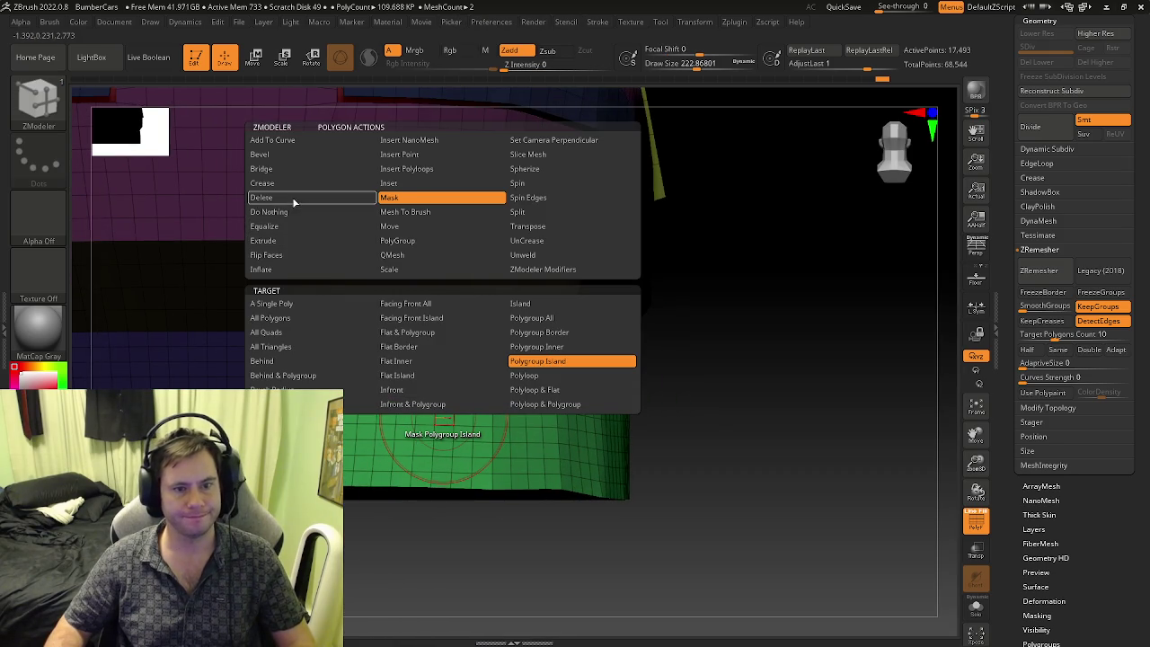
left_click(293, 199)
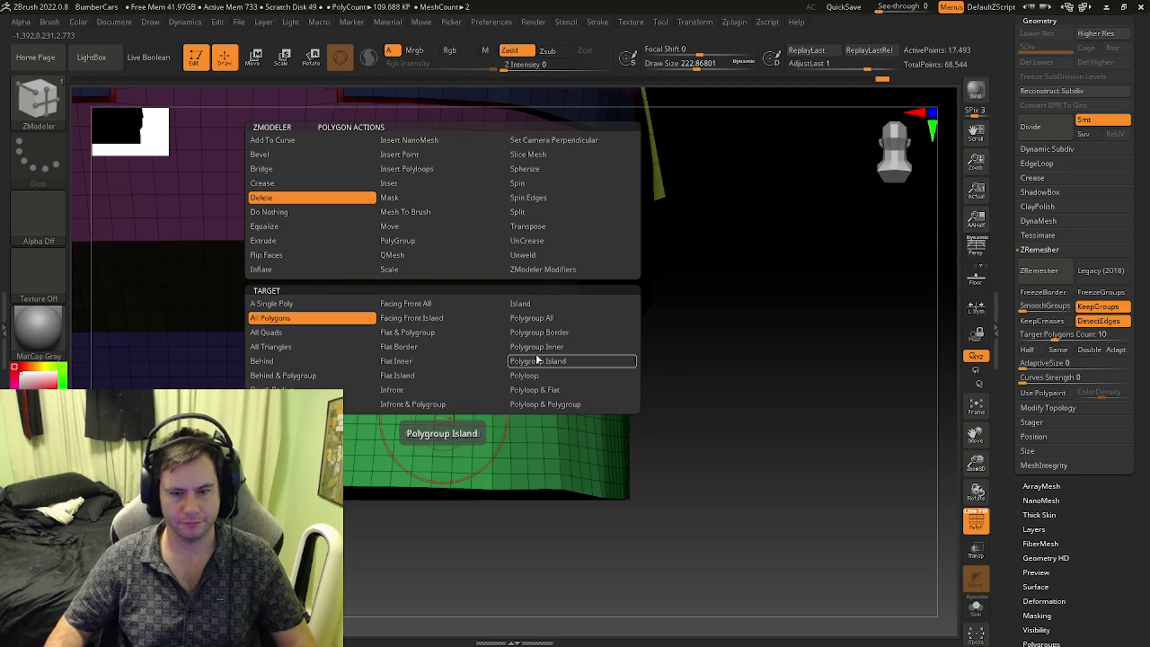
left_click(534, 320)
left_click(461, 439)
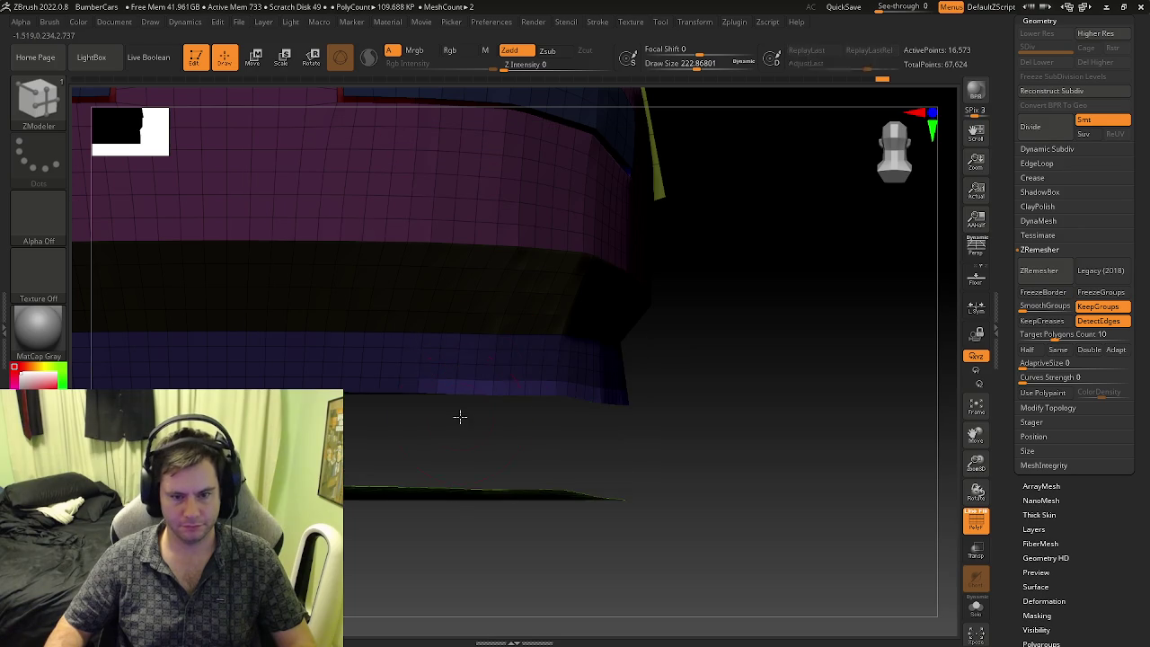
left_click_drag(453, 421, 507, 351)
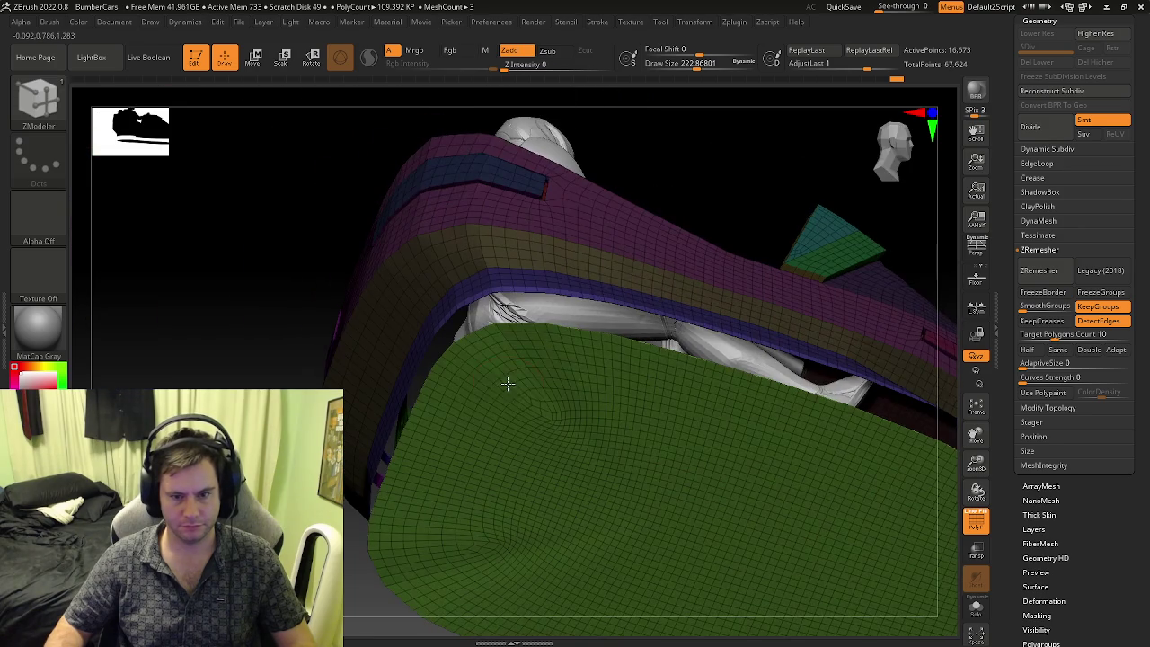
left_click(514, 346)
mouse_move(513, 423)
left_mouse_down()
mouse_move(570, 446)
mouse_move(575, 388)
mouse_move(439, 393)
mouse_move(610, 445)
mouse_move(538, 440)
left_mouse_up()
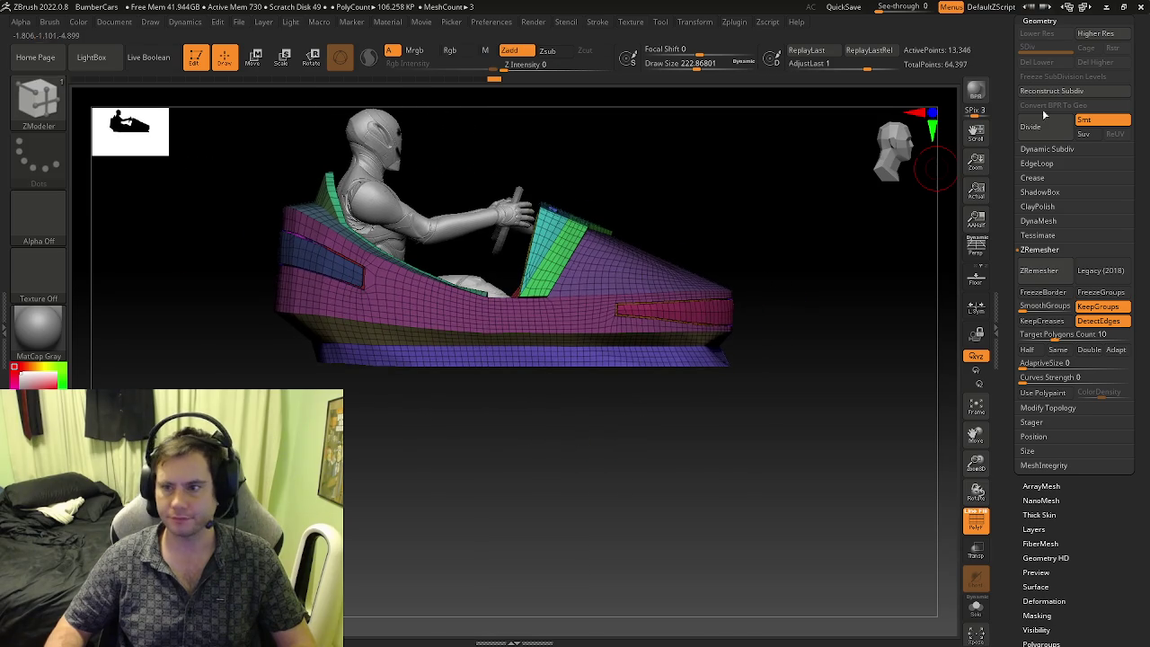
- Append a Cylinder3D mesh as a new subtool from the Subtool palette
left_click(1038, 20)
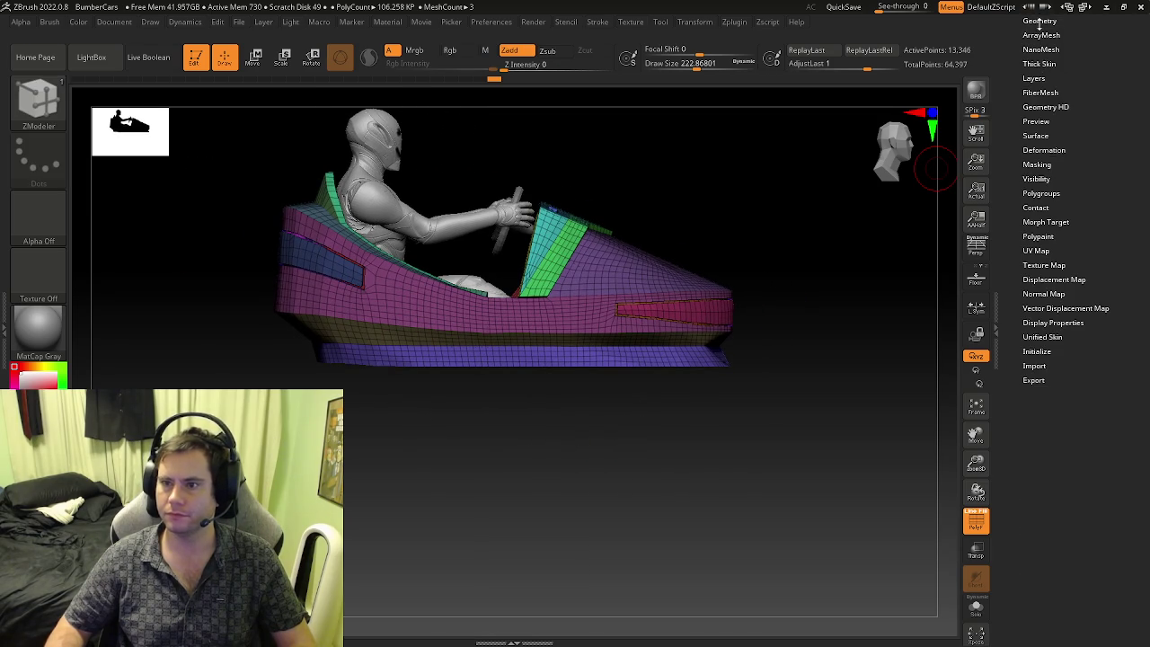
left_click(1039, 22)
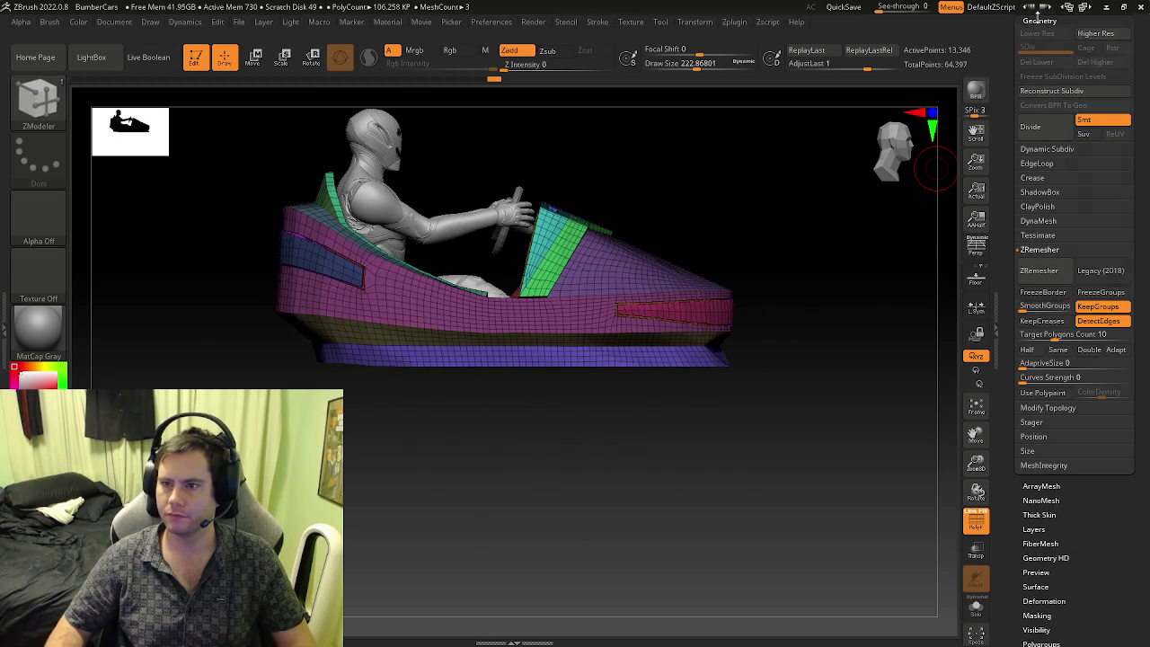
left_click(1038, 21)
scroll(1038, 45, "up", 1)
scroll(1038, 45, "up", 5)
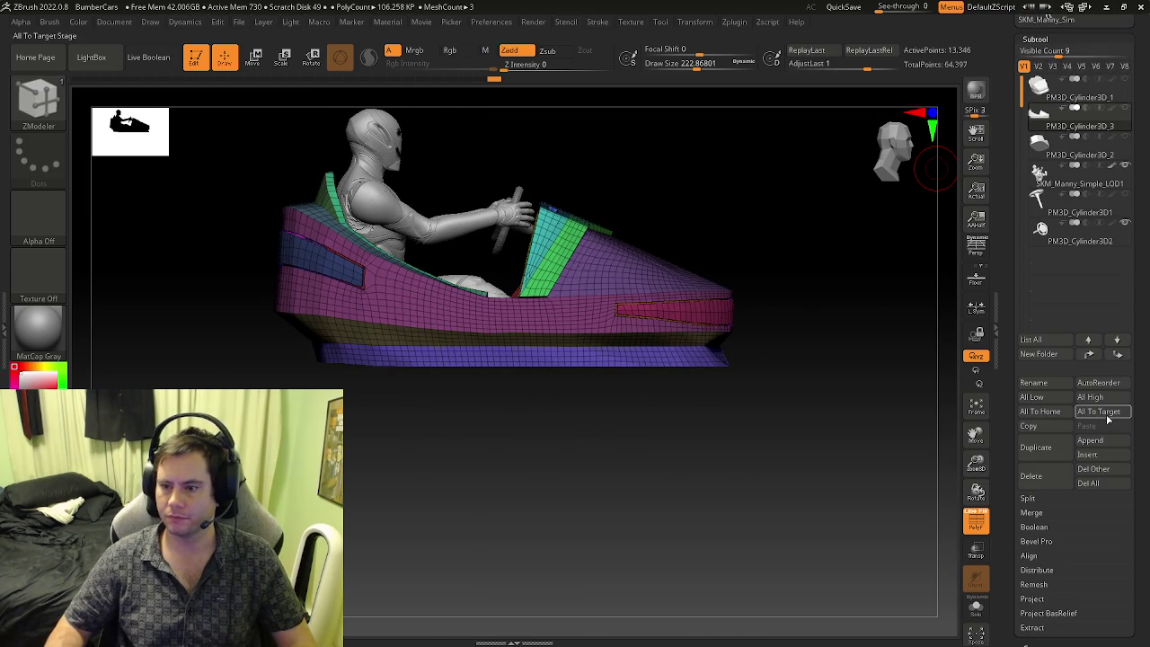
left_click(1089, 442)
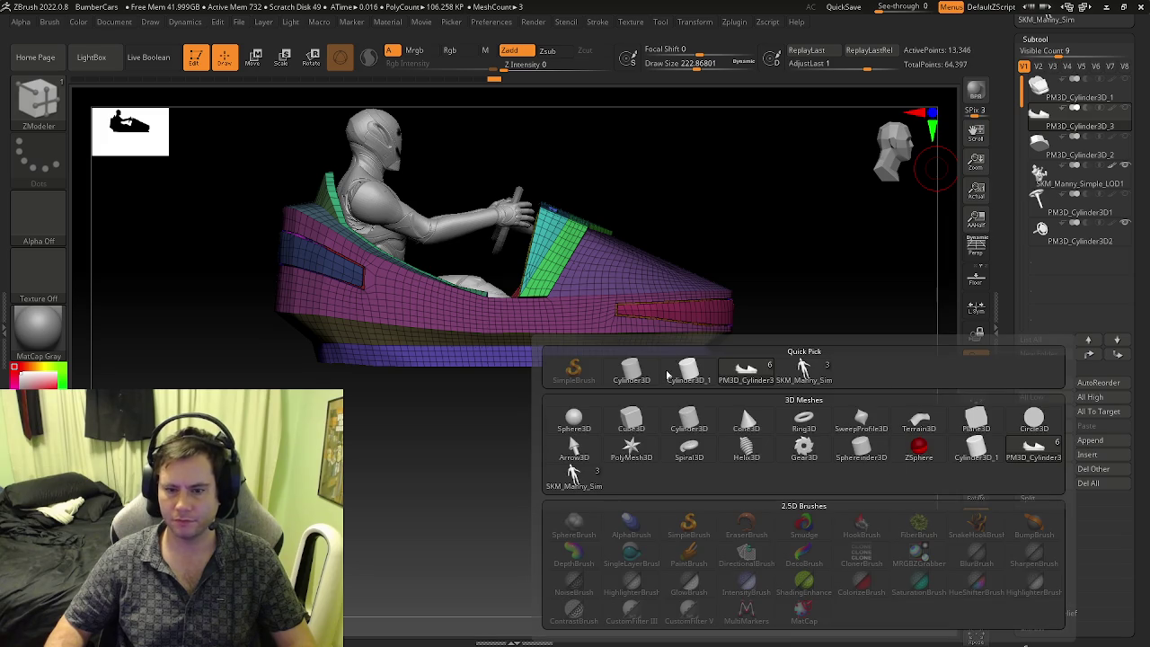
left_click(694, 418)
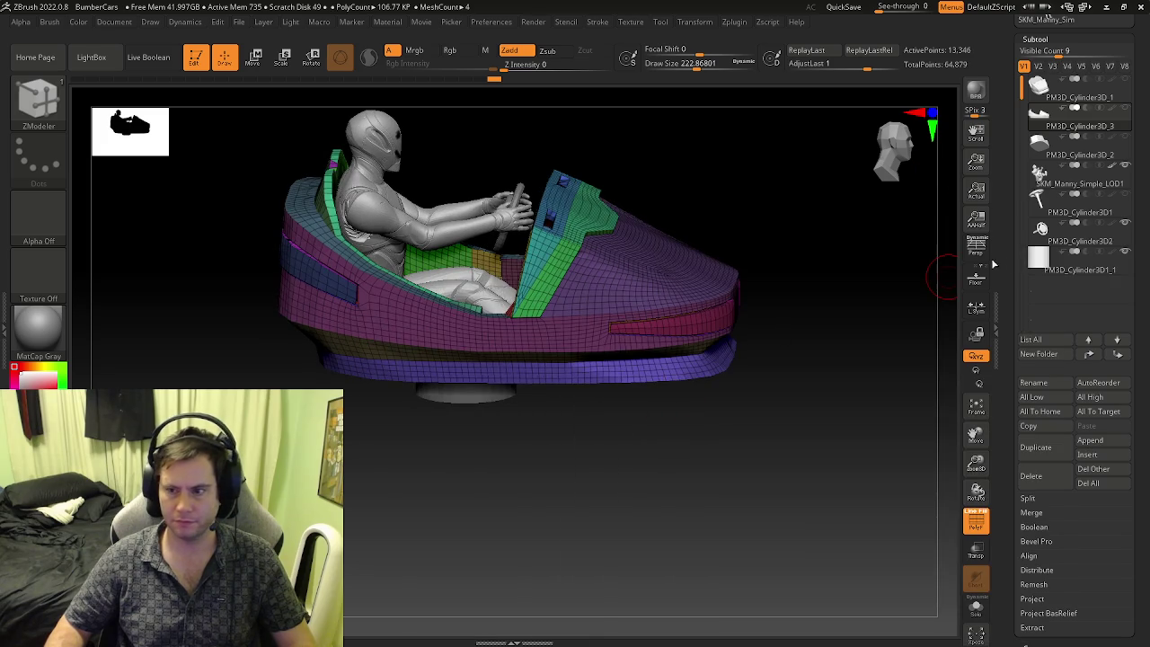
- Isolate the new cylinder with Solo and frame it in a front-on view
left_click_drag(632, 382, 908, 488)
left_click(976, 609)
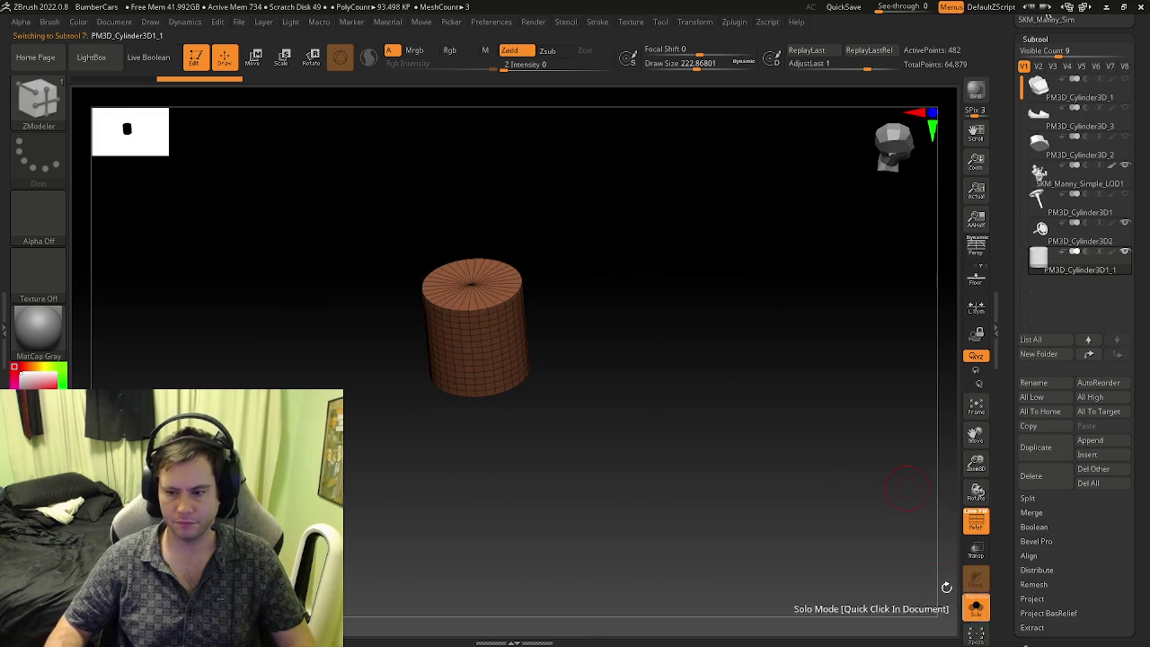
mouse_move(755, 447)
left_mouse_down()
mouse_move(603, 390)
mouse_move(557, 339)
mouse_move(475, 386)
left_mouse_up()
key("shift+f")
key("shift+f")
key("b")
key("s")
key("m")
key("b")
key("z")
key("m")
key("f")
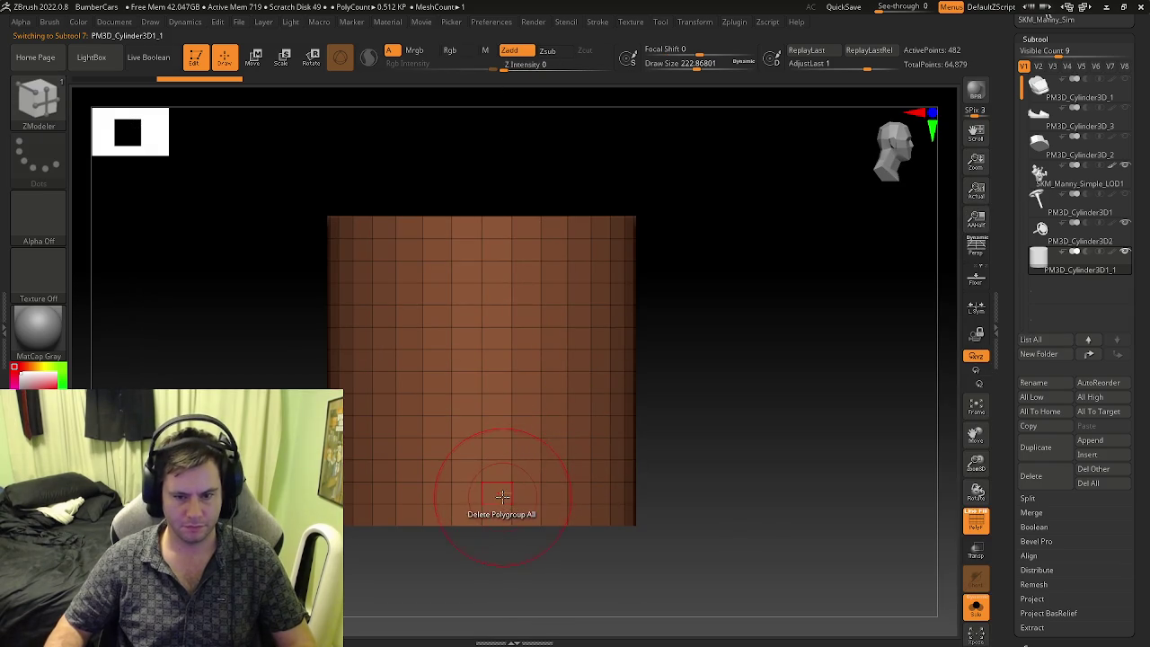
left_click(694, 22)
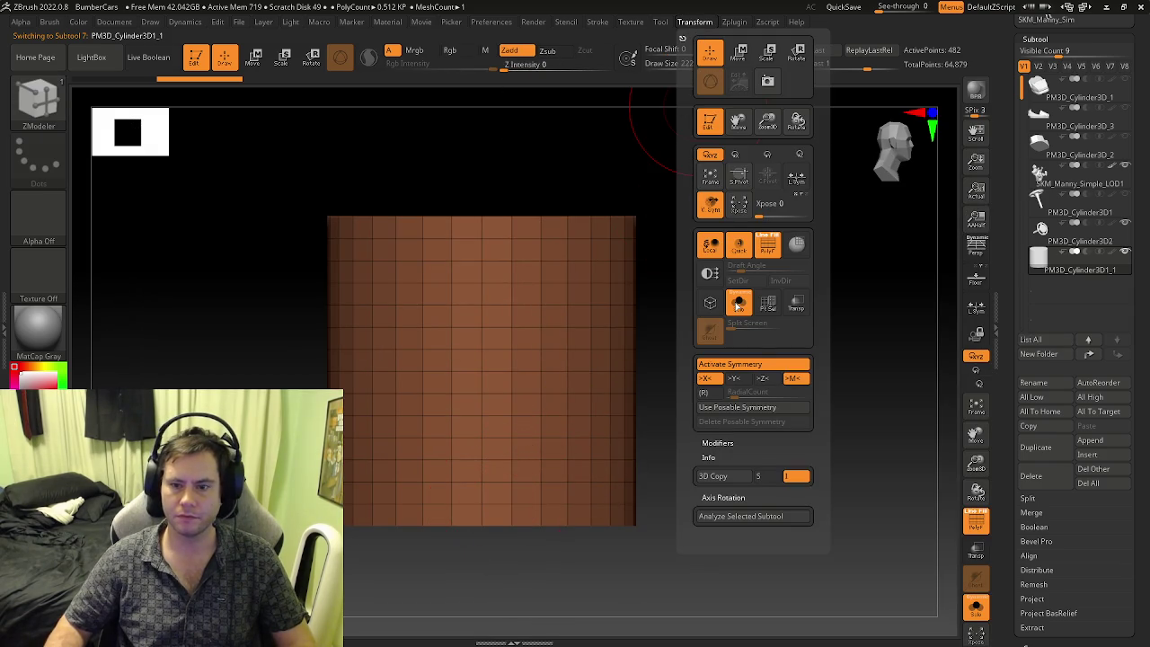
- Clear the mask on the cylinder, try a polygon Delete, then undo it
left_click(524, 504, "ctrl")
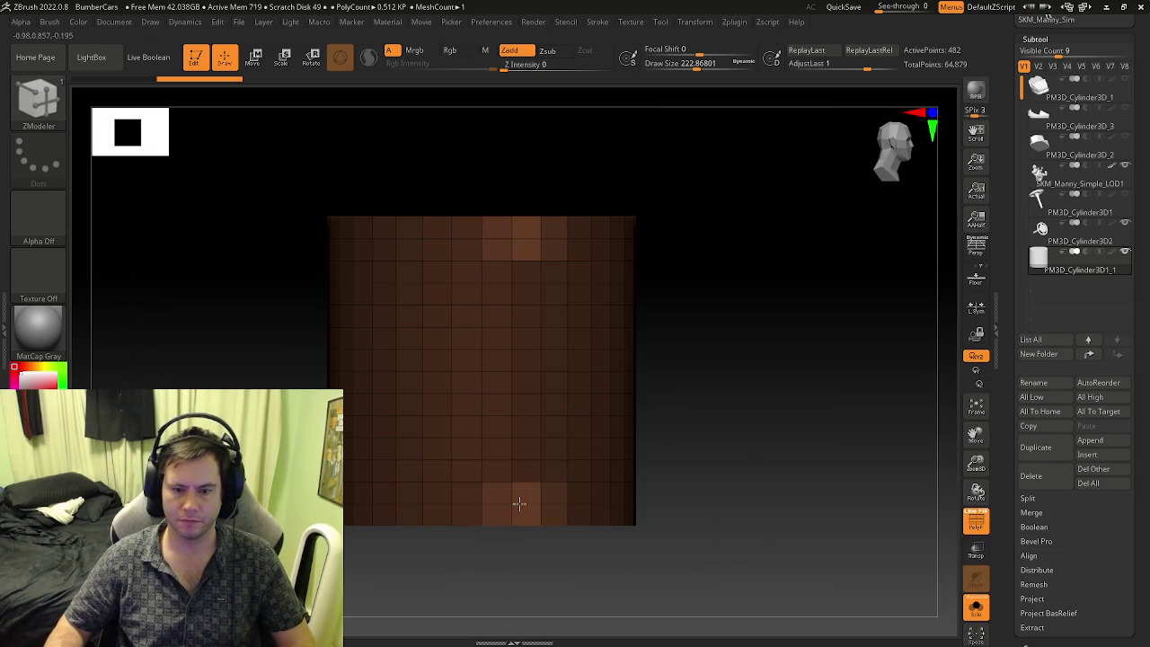
key("w")
key("q")
left_click(675, 404, "ctrl")
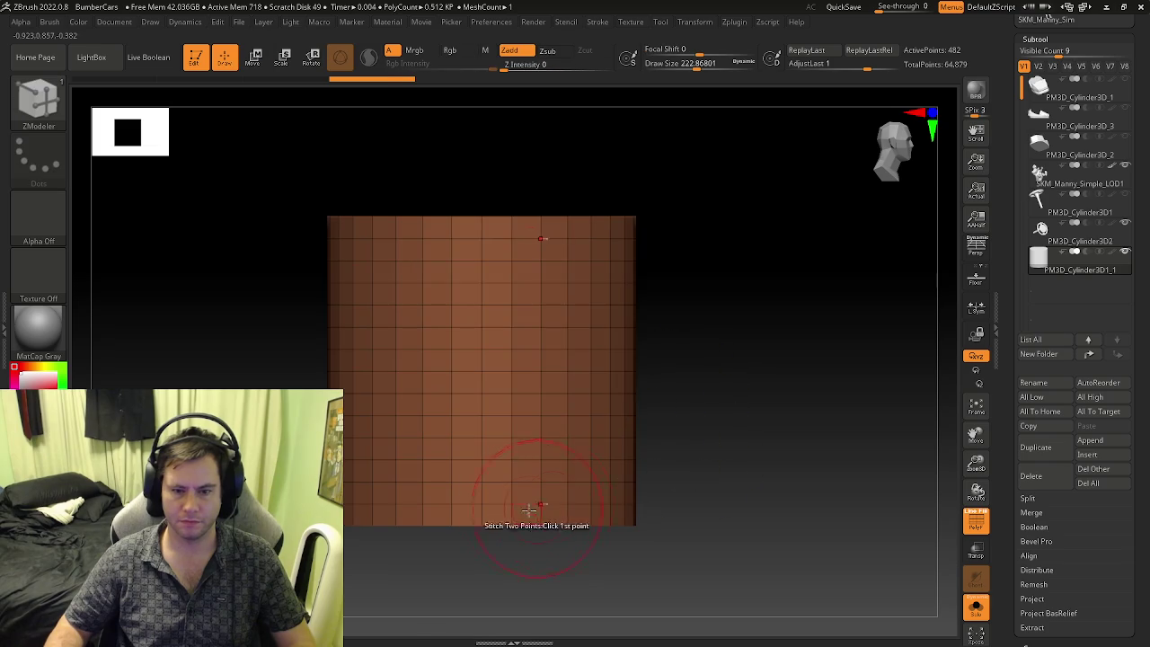
key("space")
left_click(396, 341)
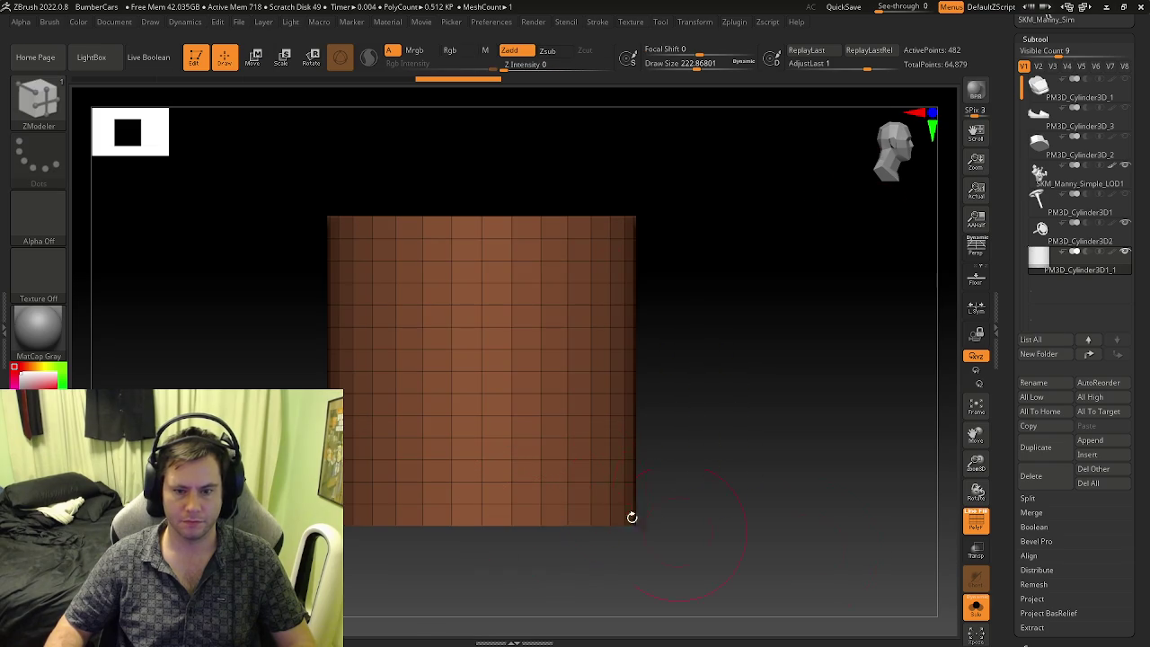
left_click(528, 499)
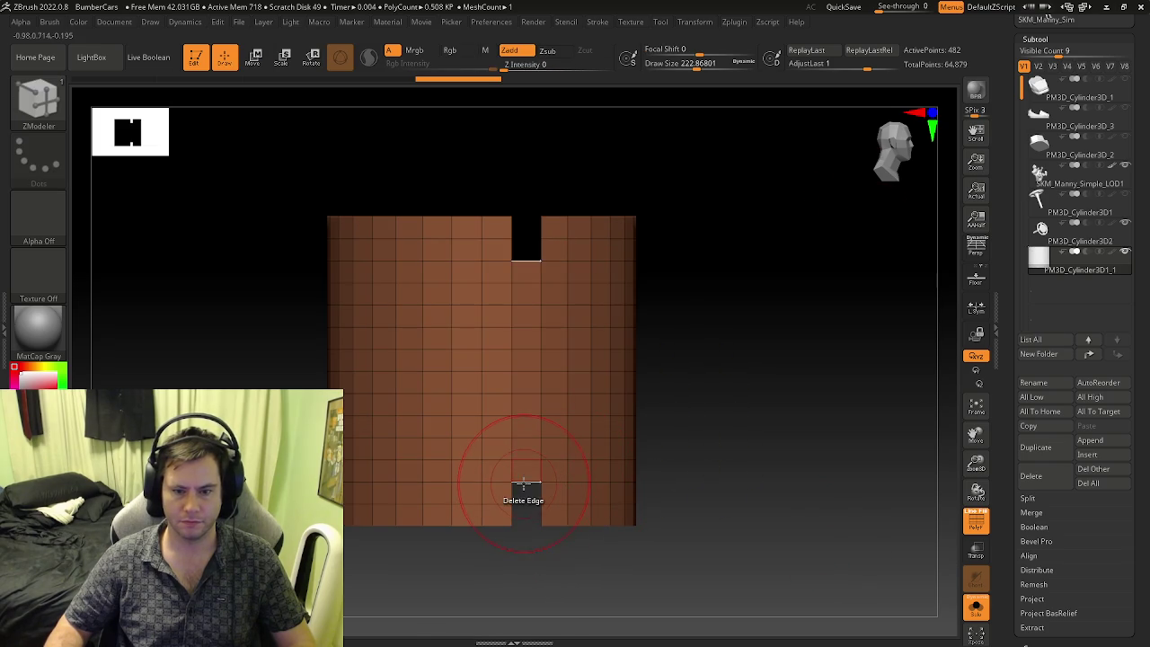
key("ctrl+z")
- Delete several horizontal edge loops from the cylinder wall, undoing the last two
key("space")
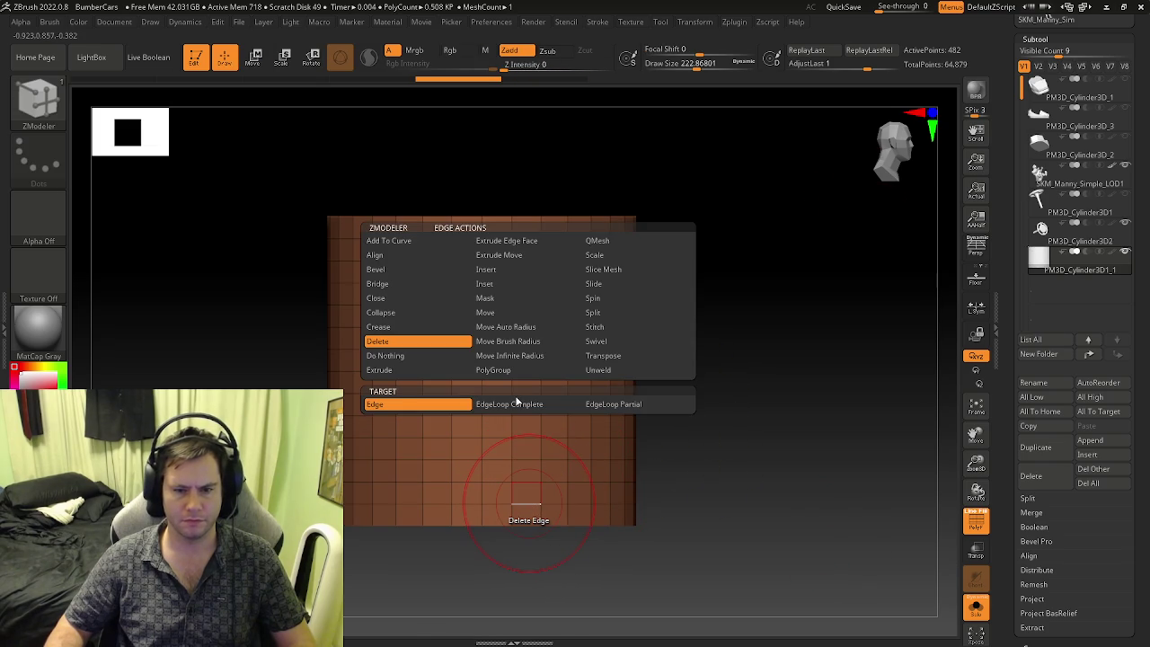
left_click(524, 491)
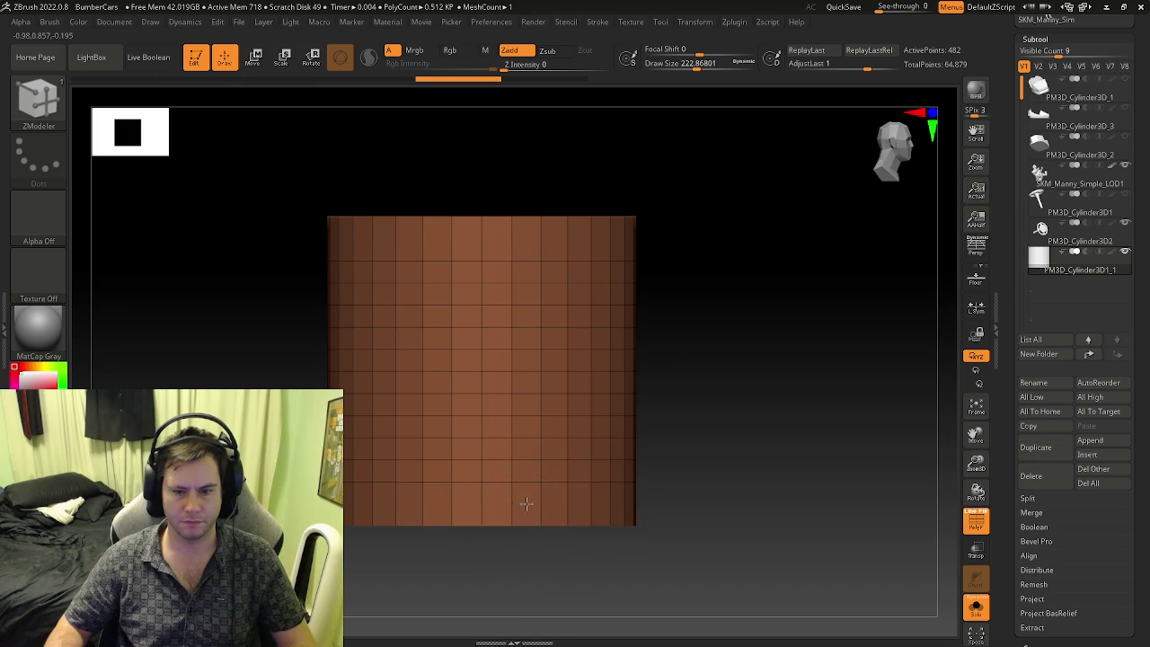
left_click(527, 437)
left_click(530, 371)
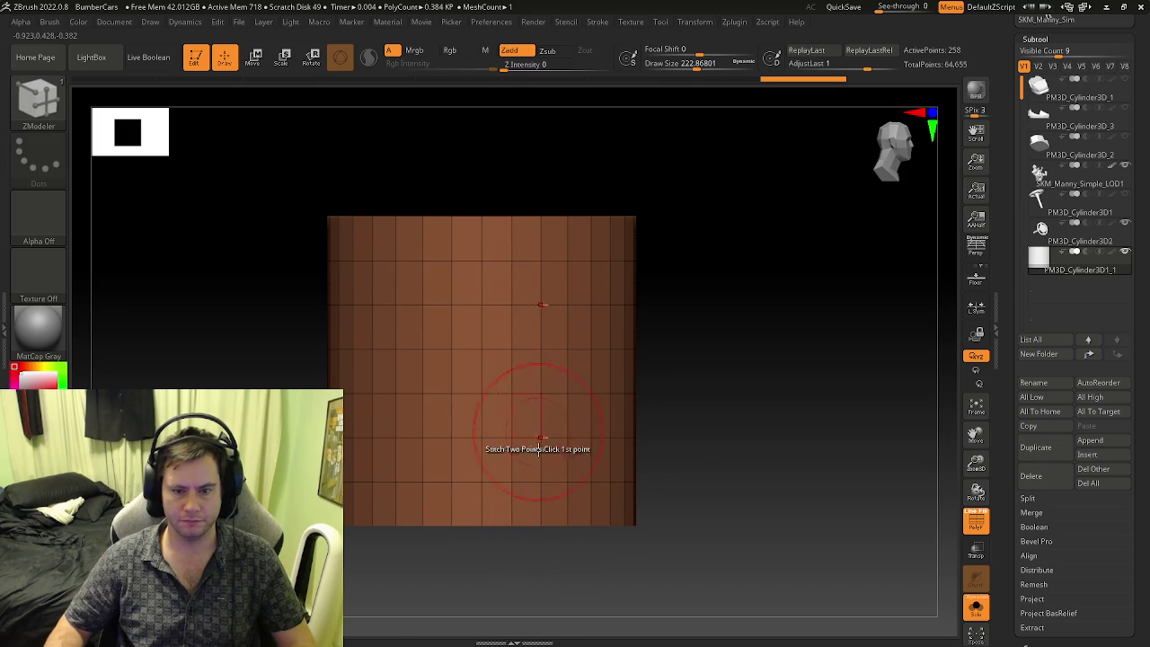
left_click(526, 479)
key("ctrl+z")
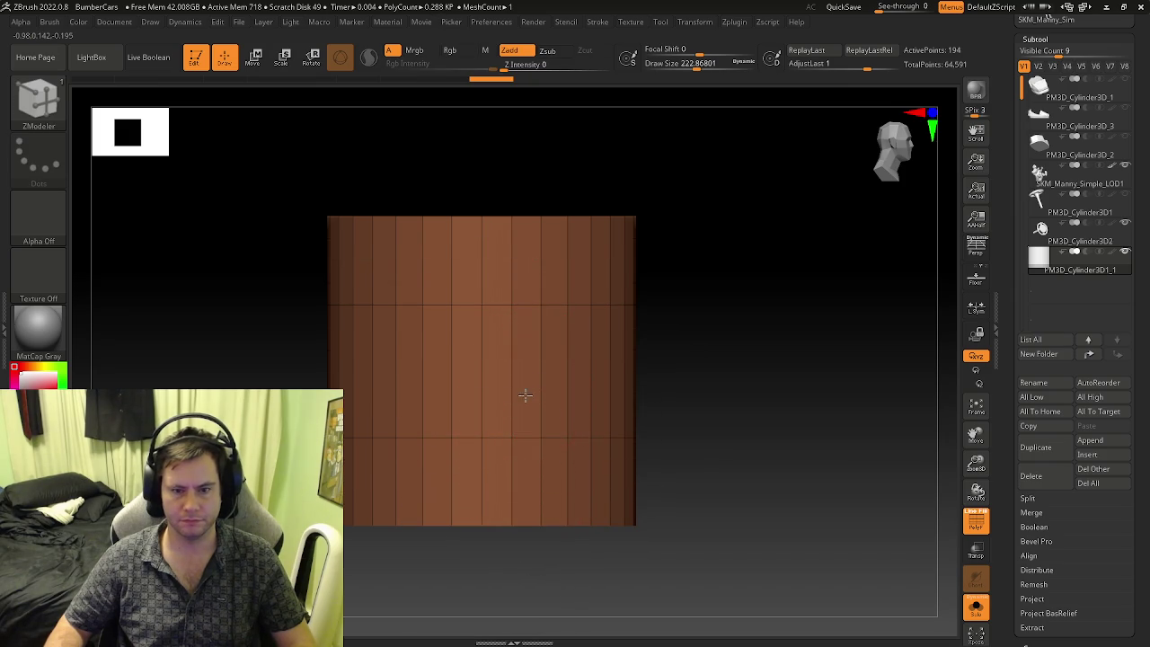
key("ctrl+z")
- Use the Transpose gizmo to squash the cylinder to a shorter height
key("w")
key("ctrl+z")
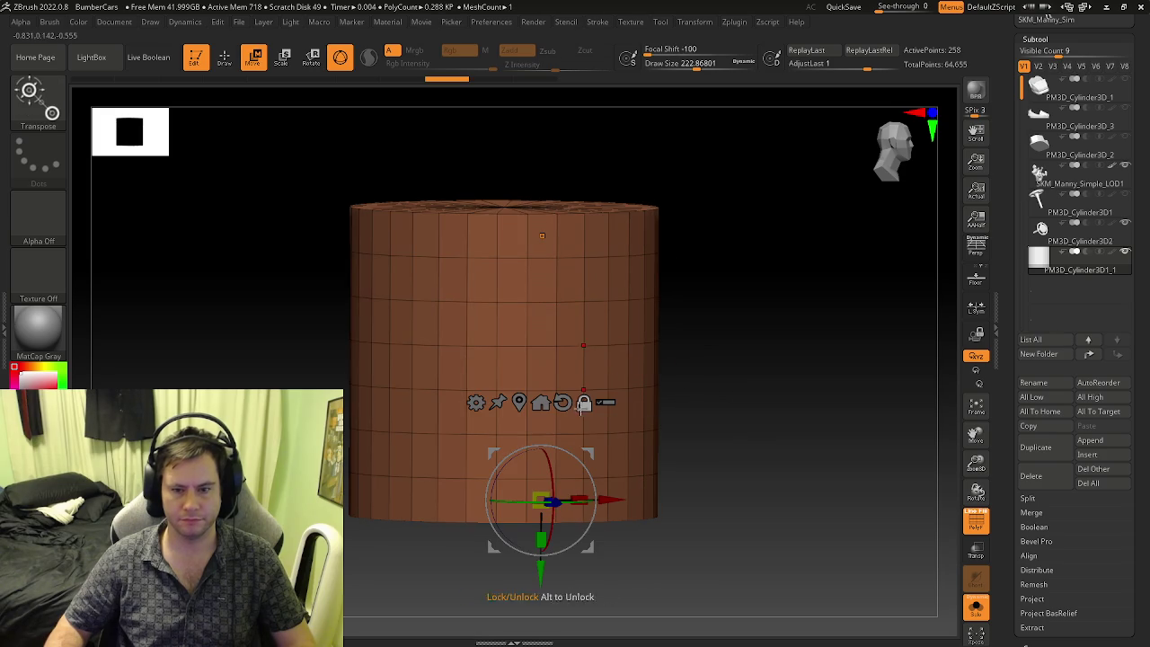
left_click_drag(590, 387, 553, 337)
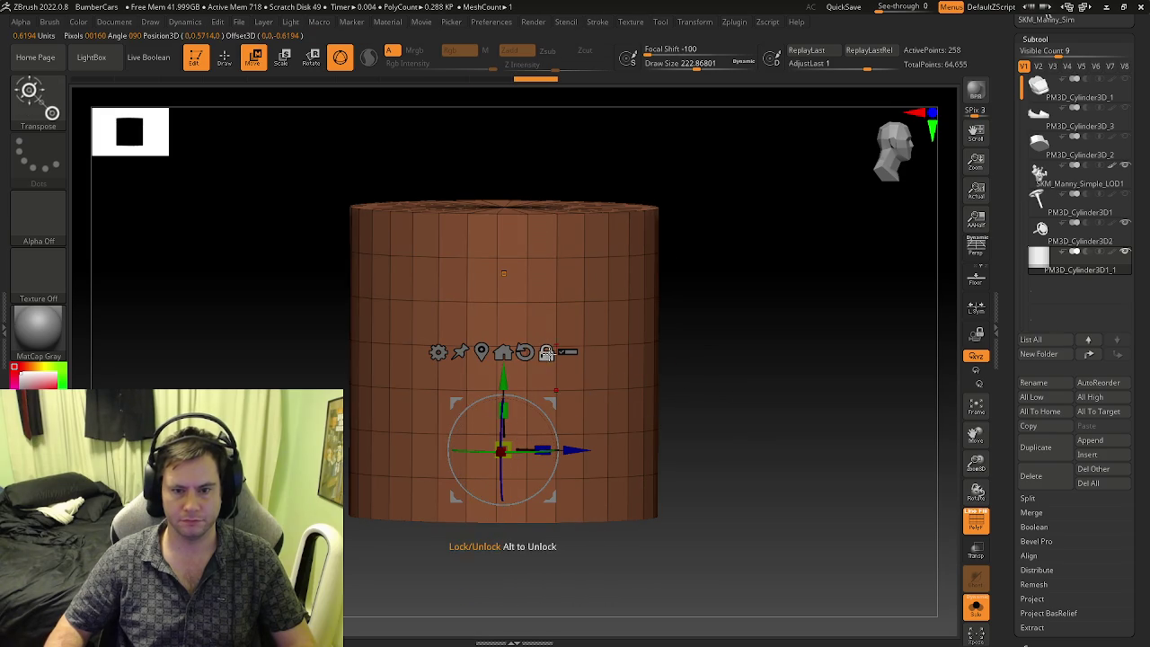
key("ctrl+shift+z")
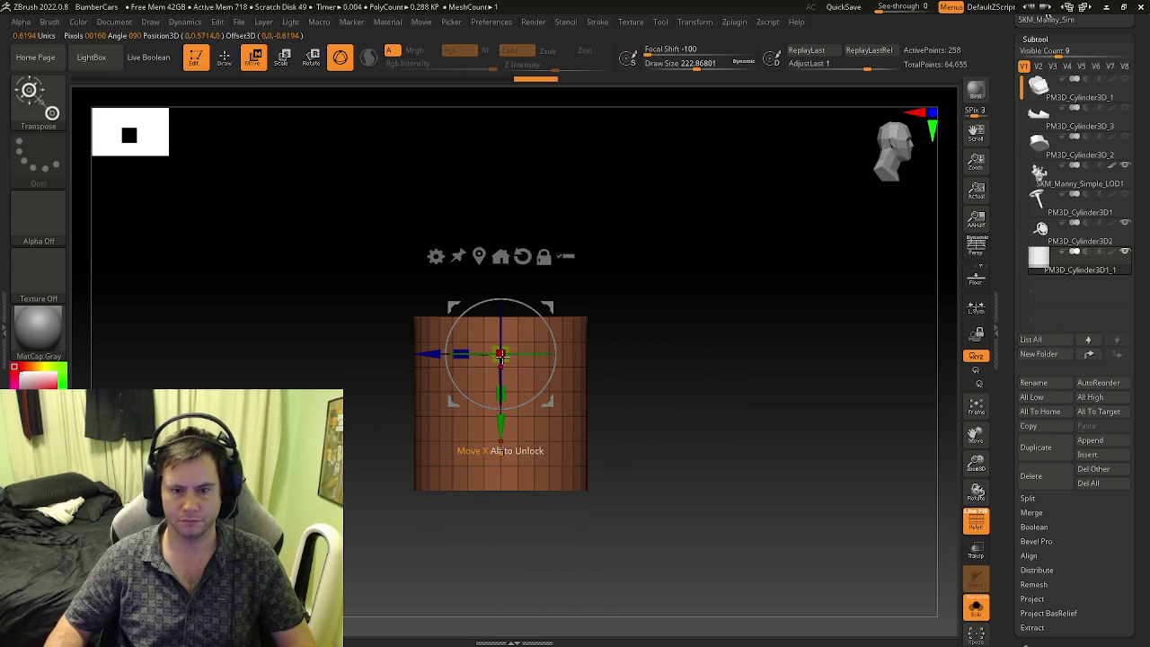
left_click(481, 256)
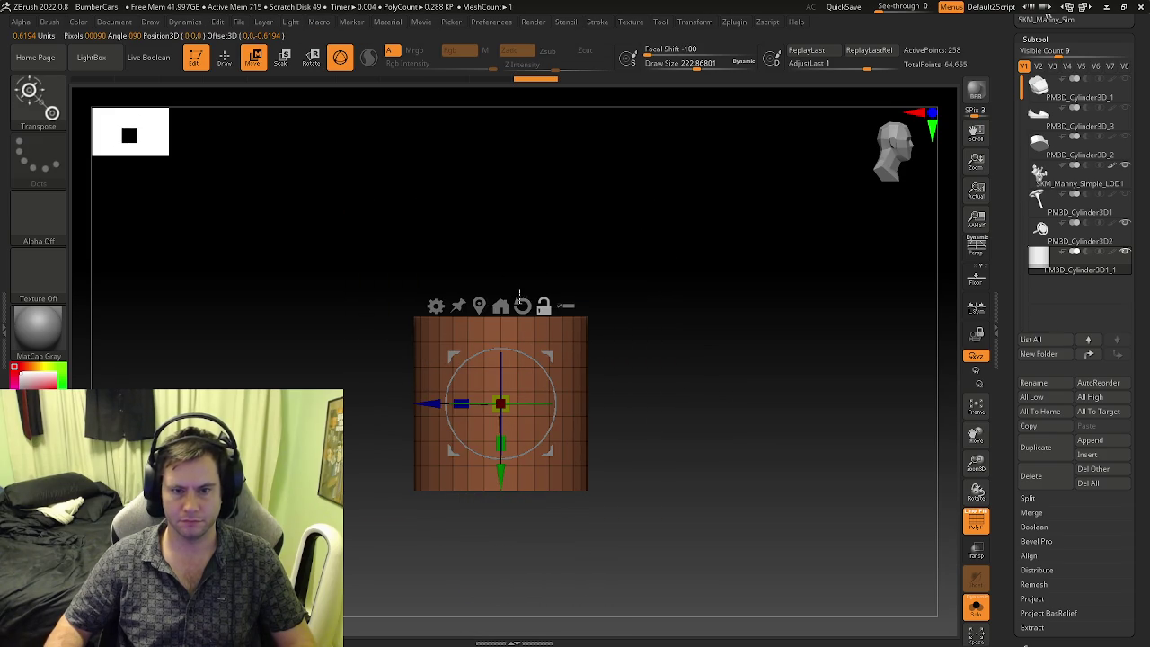
left_click_drag(606, 335, 588, 351)
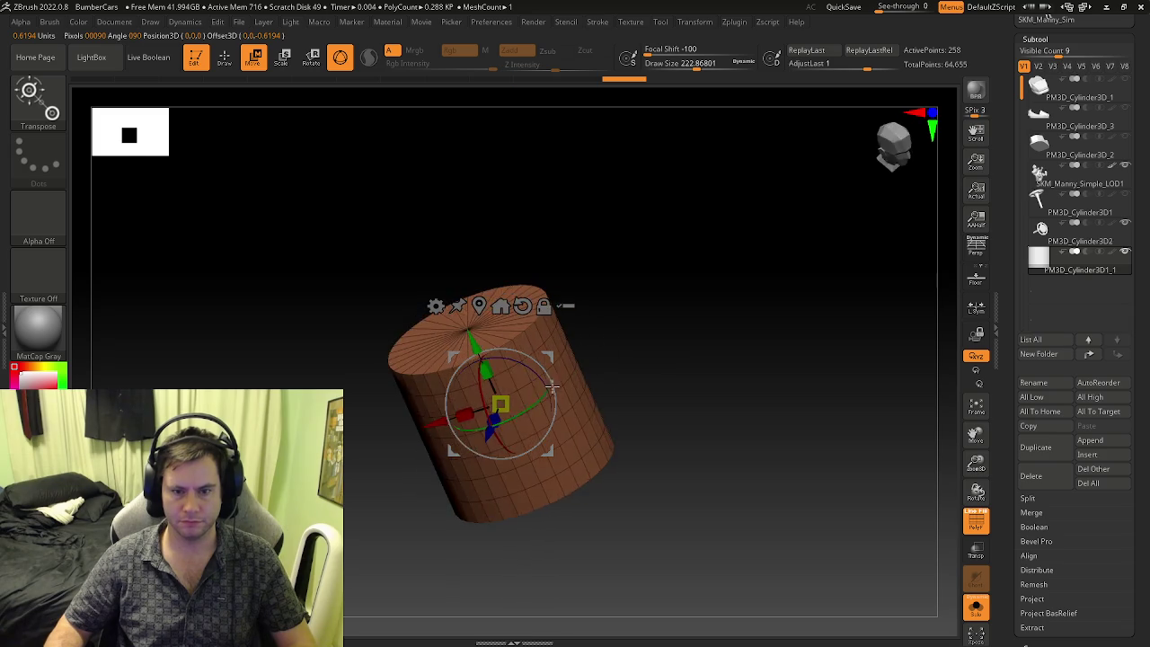
left_click_drag(501, 364, 504, 437)
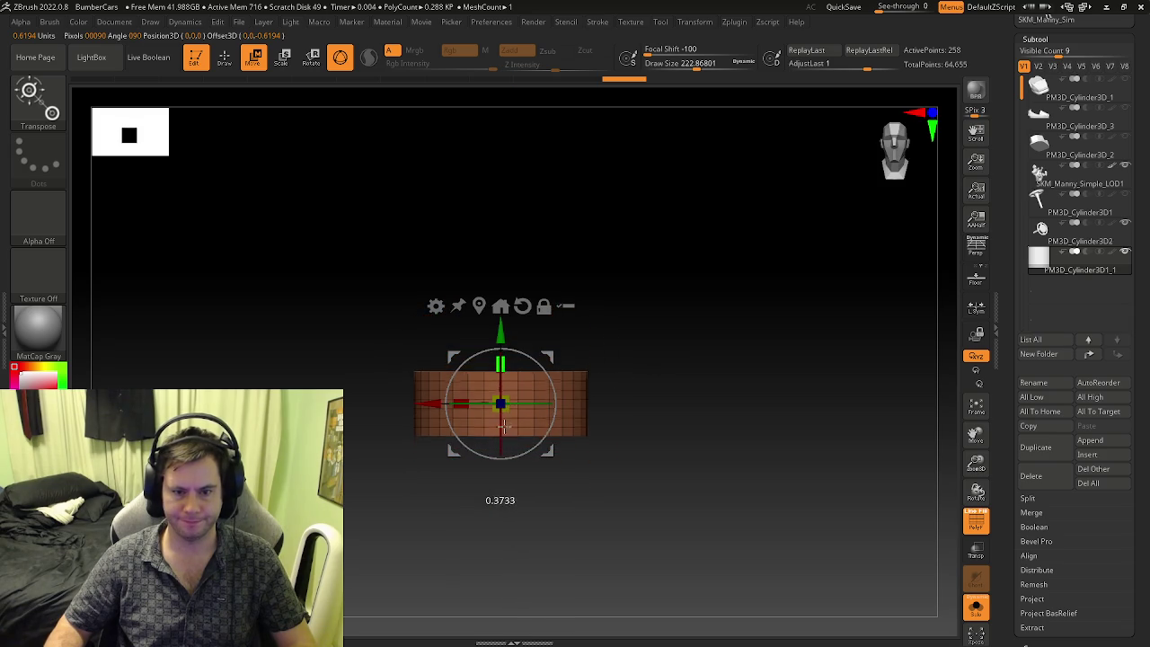
- Turn off Solo, enable Transp/Ghost, and stretch the disc into a wide oval under the car
left_click(972, 619)
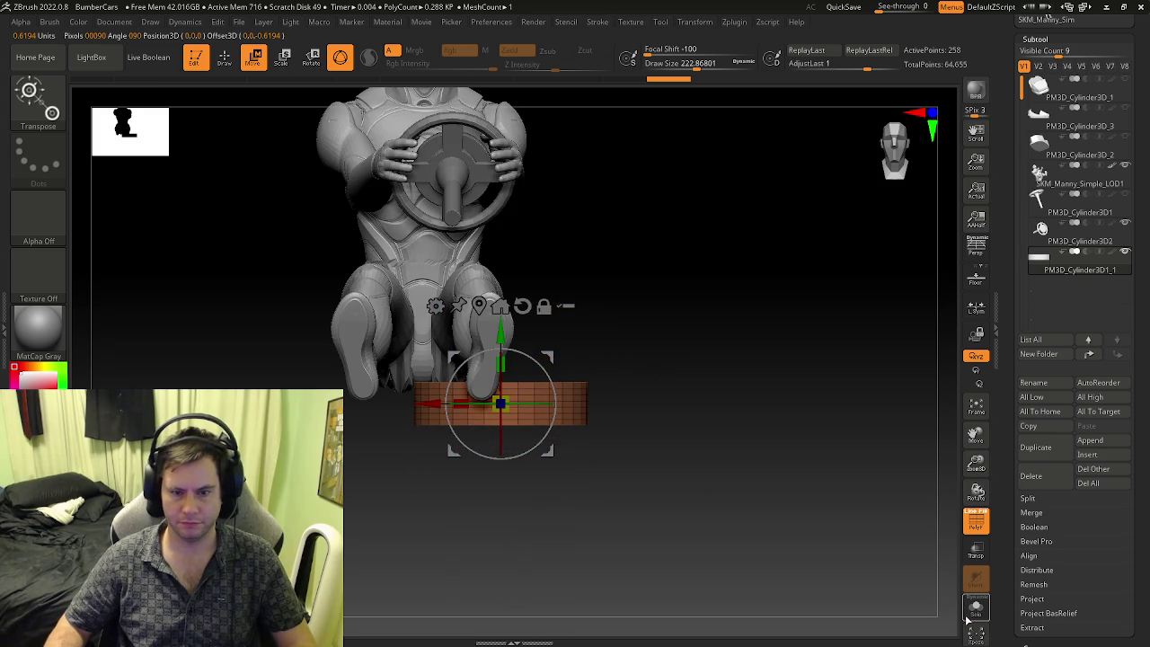
left_click_drag(755, 483, 893, 415)
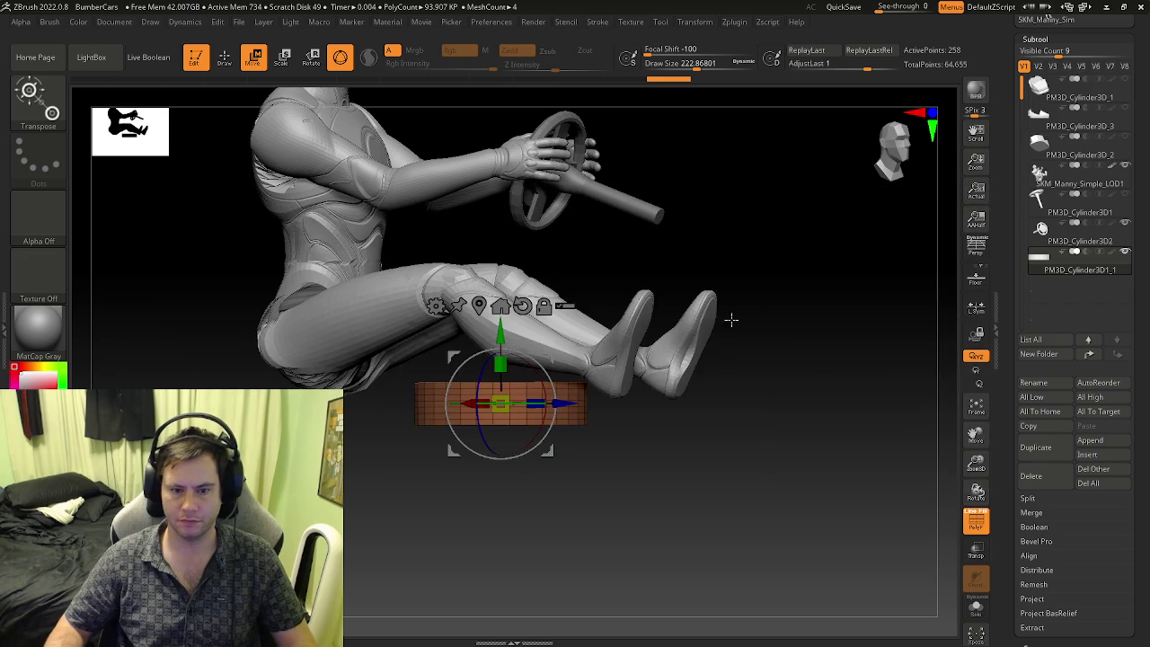
mouse_move(731, 318)
left_mouse_down()
mouse_move(733, 355)
mouse_move(510, 405)
mouse_move(584, 387)
left_mouse_up()
left_click(976, 549)
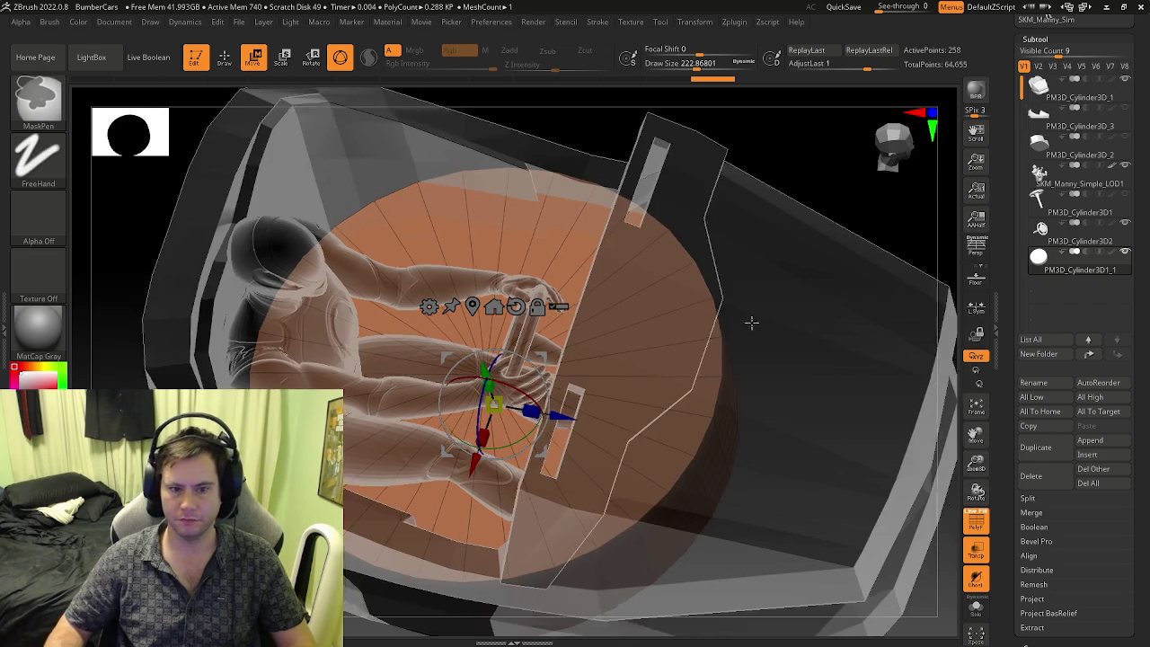
mouse_move(749, 321)
left_mouse_down()
mouse_move(580, 344)
mouse_move(624, 355)
mouse_move(597, 361)
left_mouse_up()
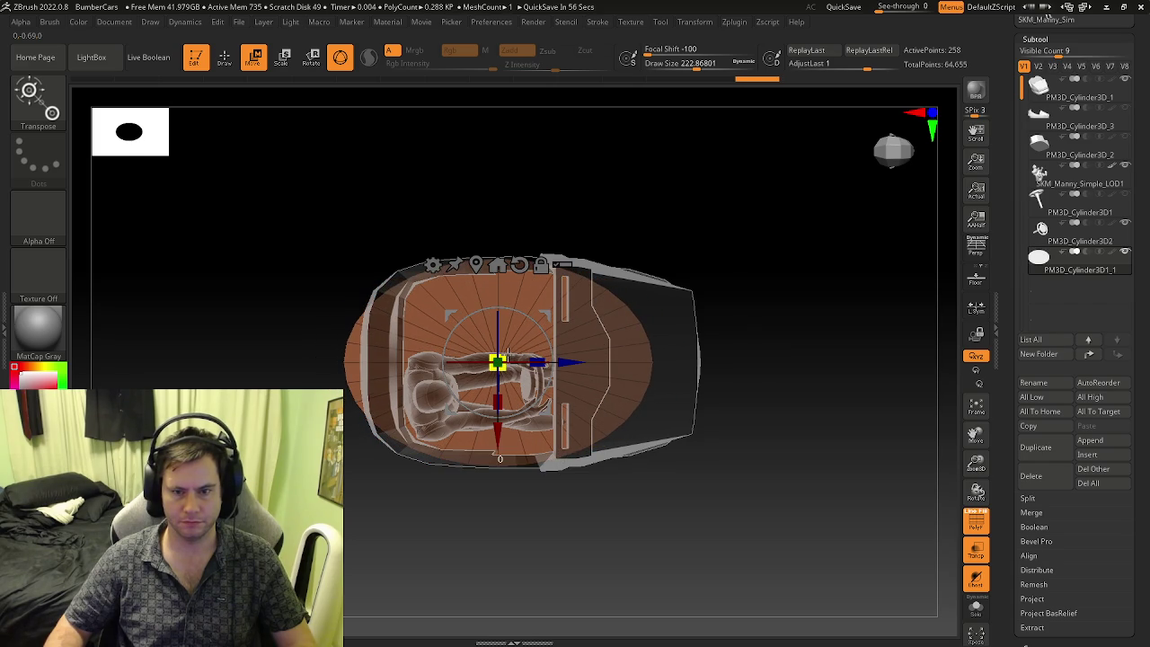
left_click_drag(502, 395, 504, 416)
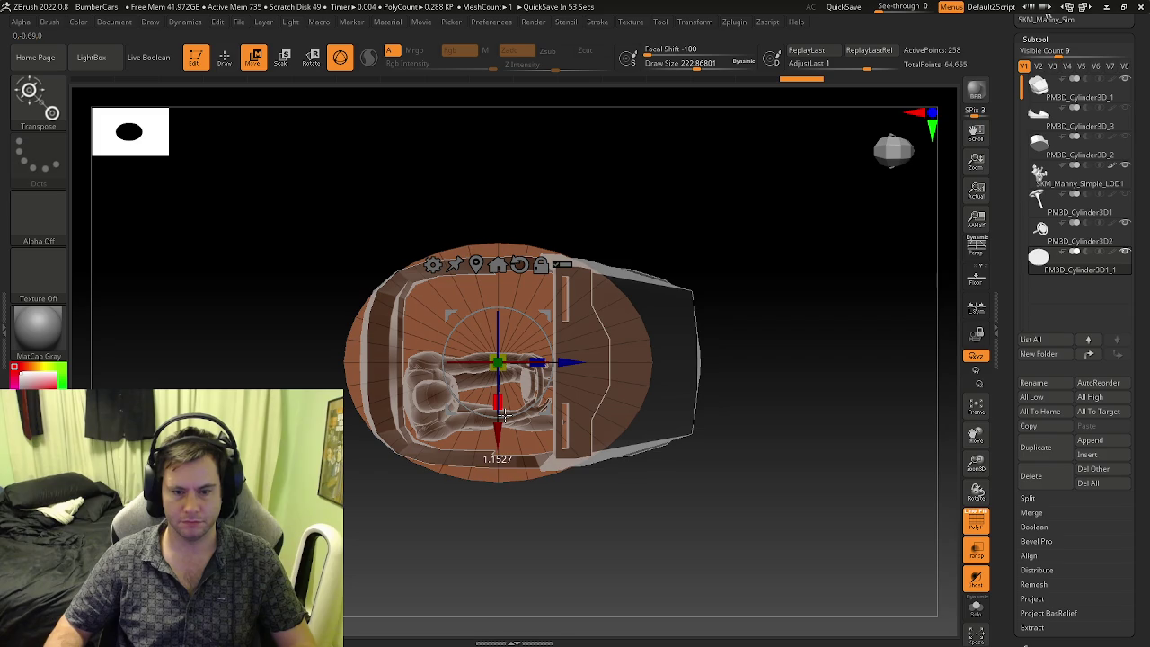
left_click_drag(539, 354, 557, 359)
- Enable Transform > Activate Symmetry on the disc with ZModeler selected
key("b")
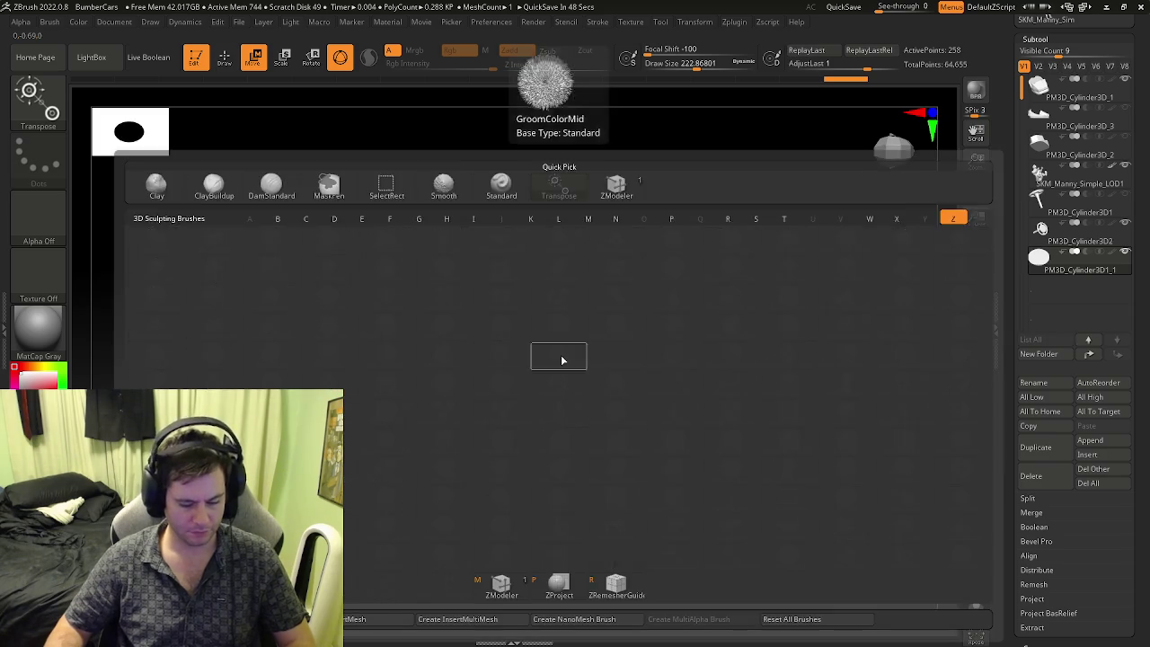
key("m")
left_click(695, 22)
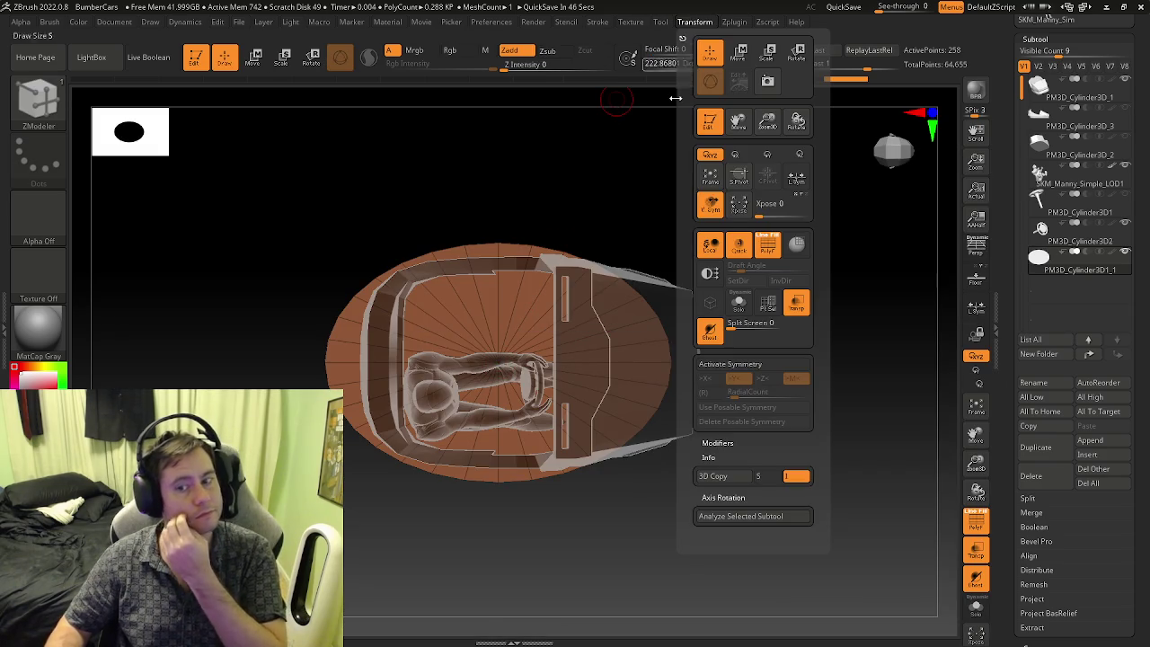
left_click(730, 364)
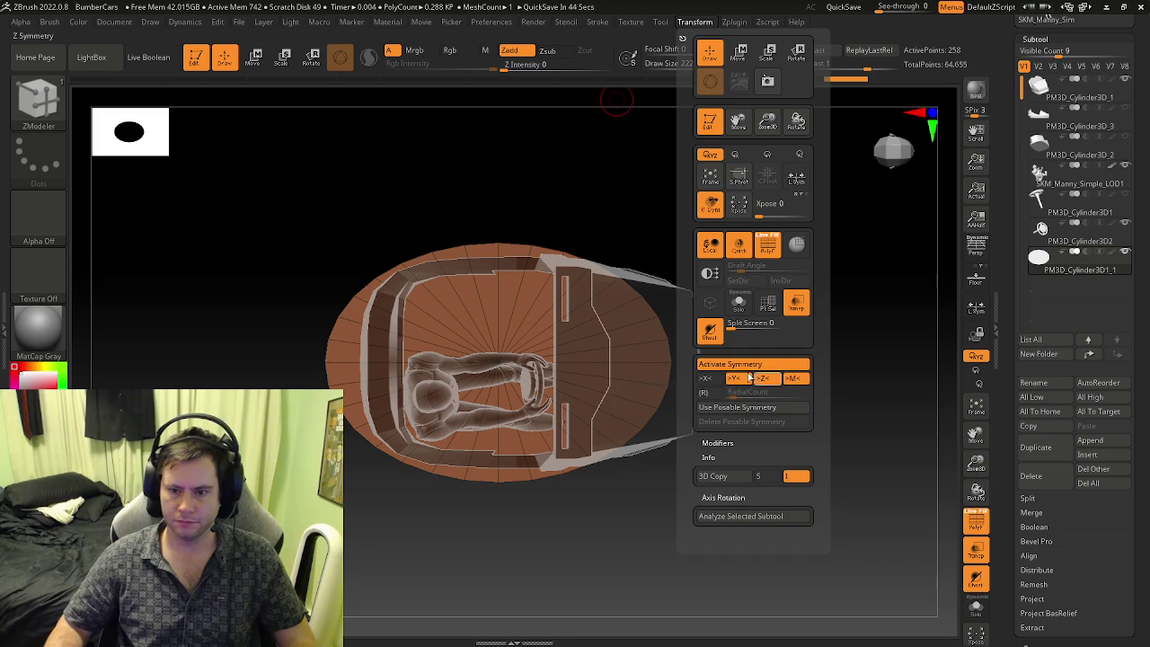
mouse_move(375, 262)
left_mouse_down()
mouse_move(409, 288)
mouse_move(404, 264)
mouse_move(409, 305)
mouse_move(436, 304)
left_mouse_up()
- Sculpt the isolated disc with the Move brush at size 1000, then undo the bulges
key("b")
key("m")
key("v")
key("s")
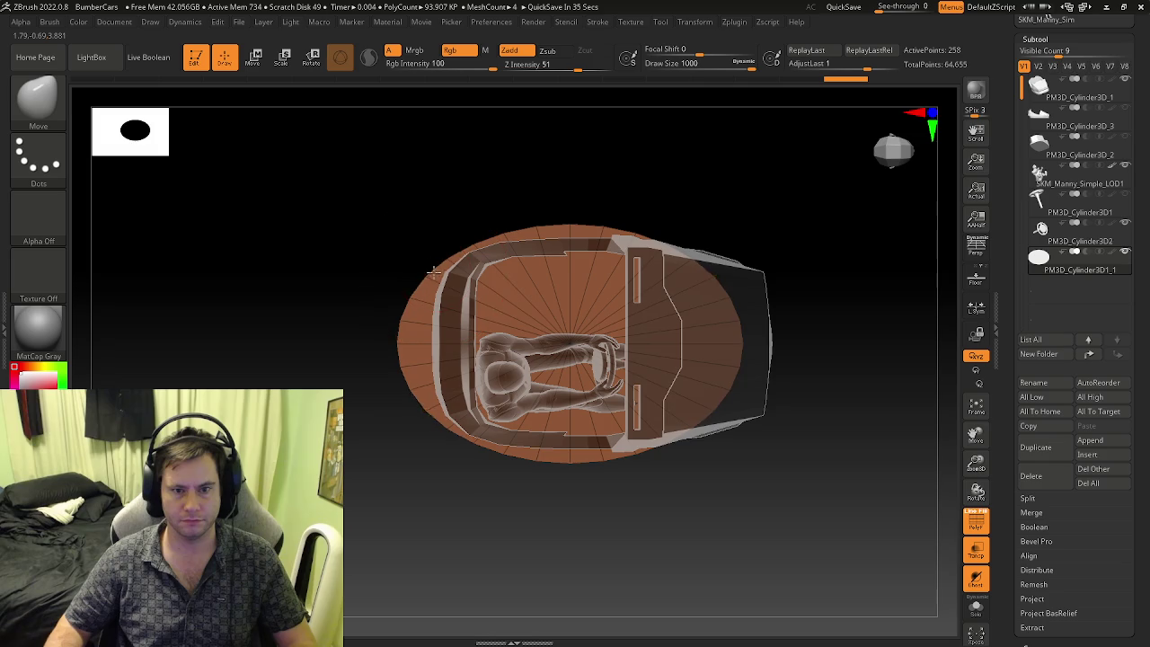
key("s")
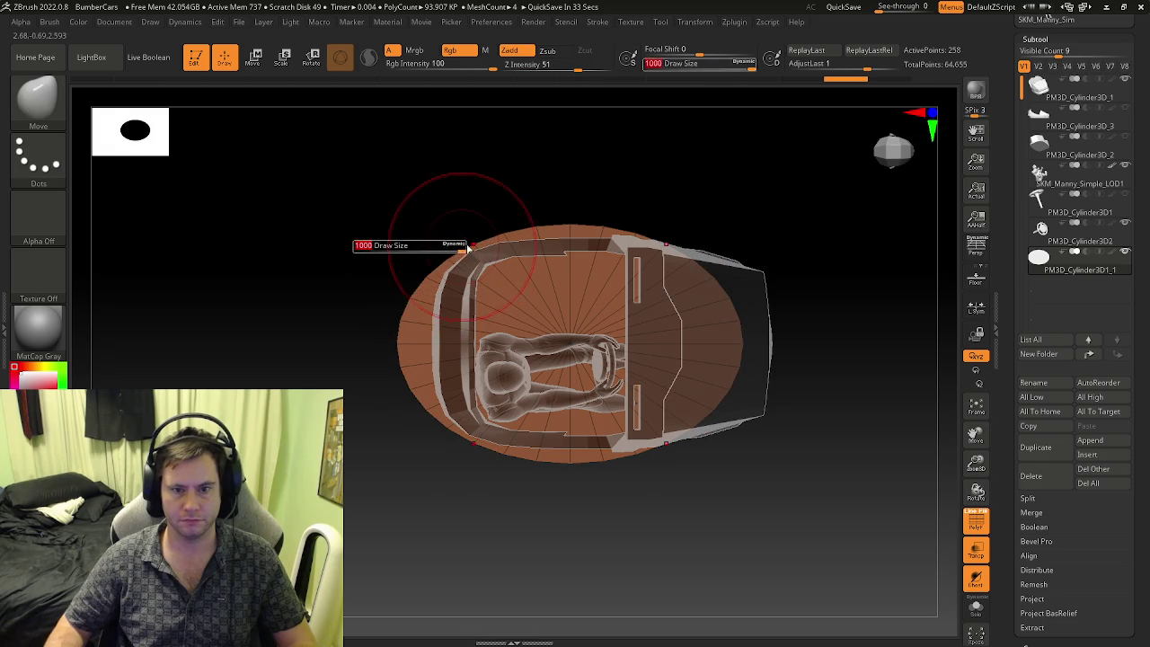
left_click_drag(467, 244, 462, 258)
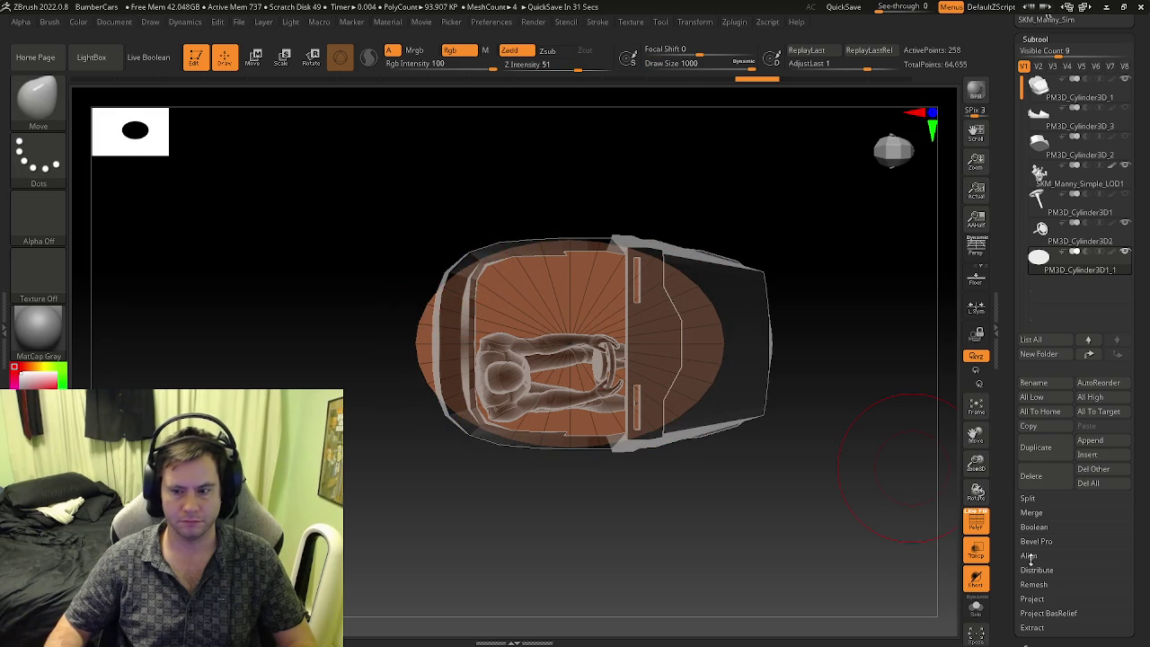
left_click(977, 609)
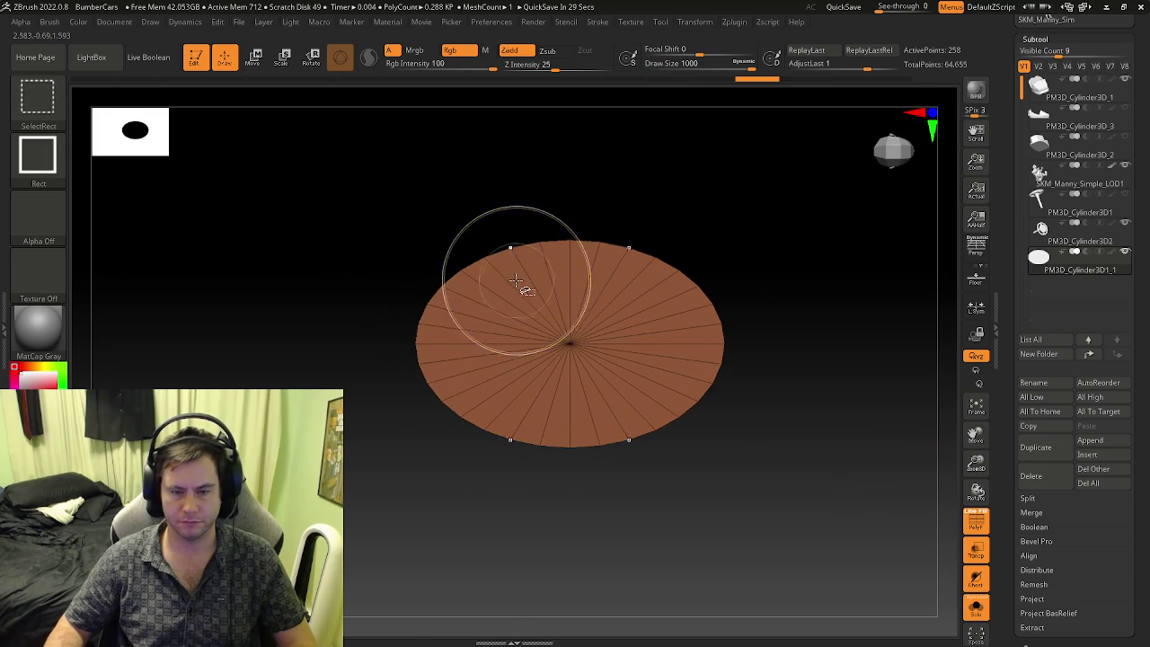
mouse_move(473, 266)
left_mouse_down()
mouse_move(464, 255)
mouse_move(424, 300)
left_mouse_up()
key("ctrl+z")
key("ctrl+z")
- Delete two extra edge loops from the disc's side and re-isolate the disc
key("b")
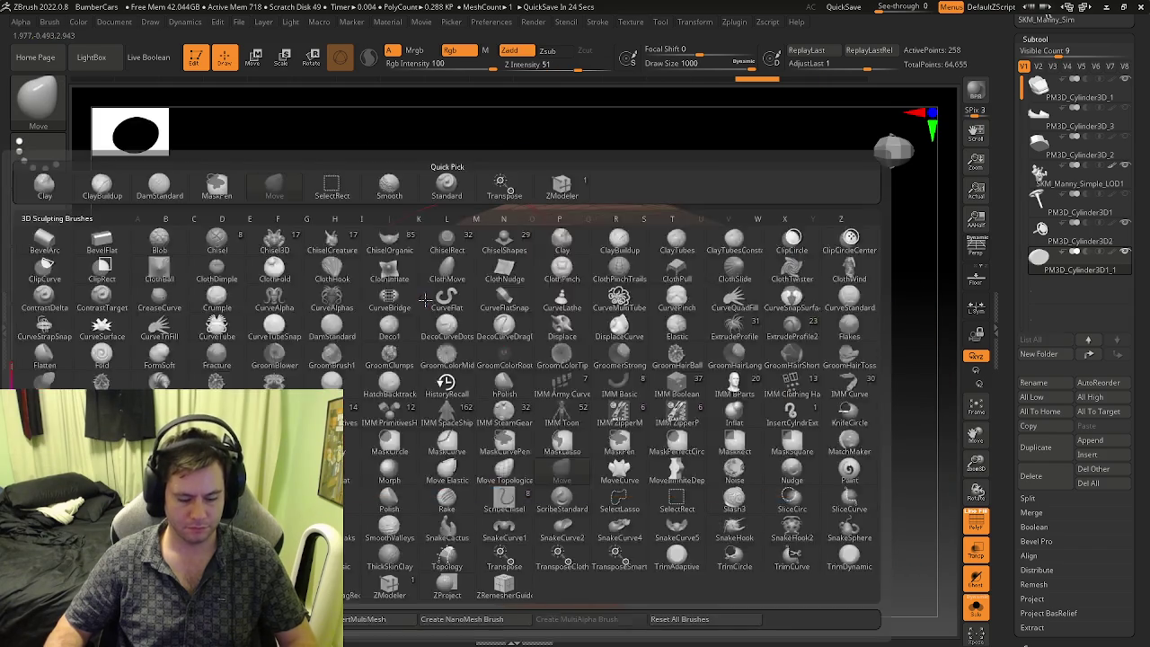
key("z")
key("m")
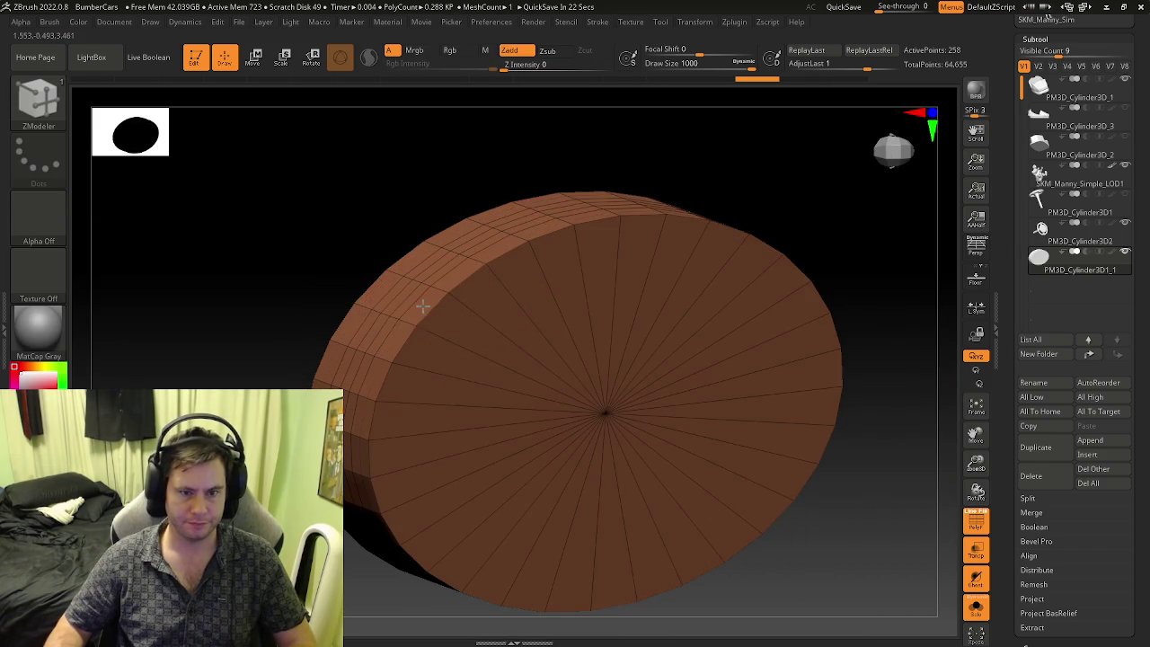
left_click(395, 295)
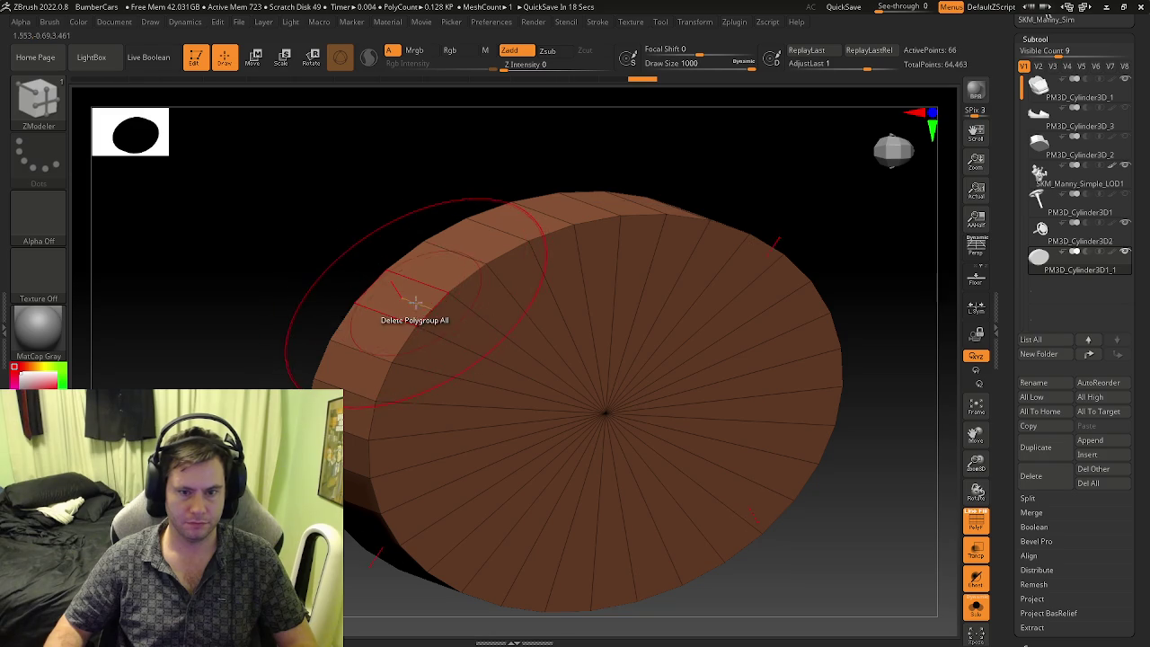
left_click(392, 316)
key("ctrl+minus")
left_click_drag(324, 290, 419, 321, "shift")
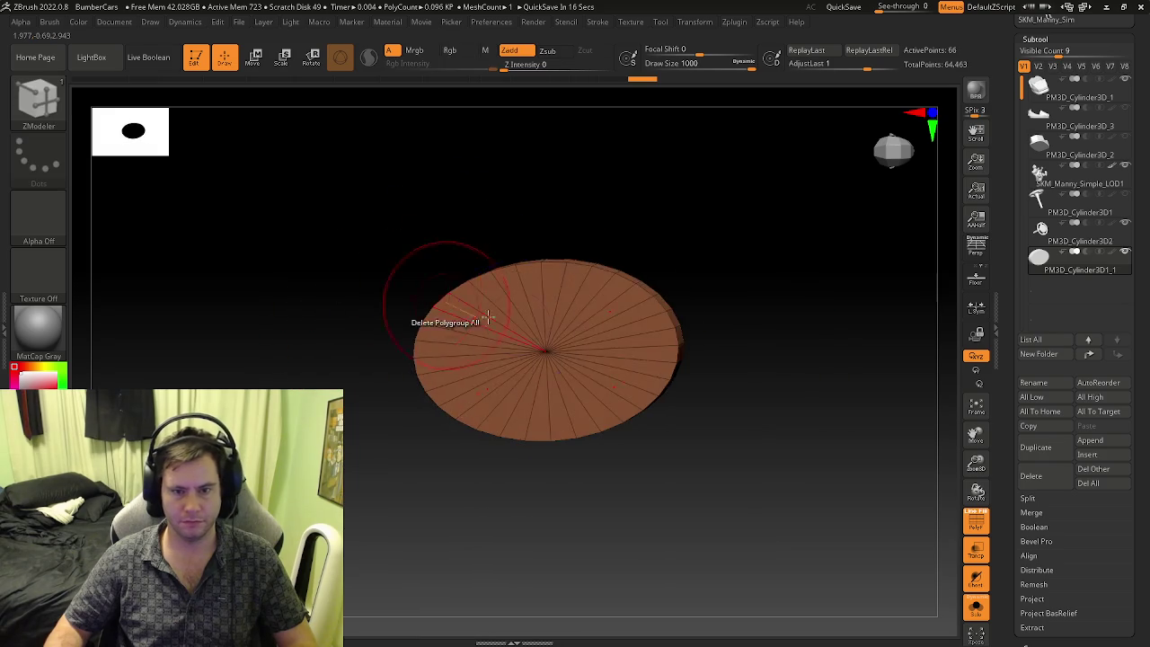
left_click(976, 609)
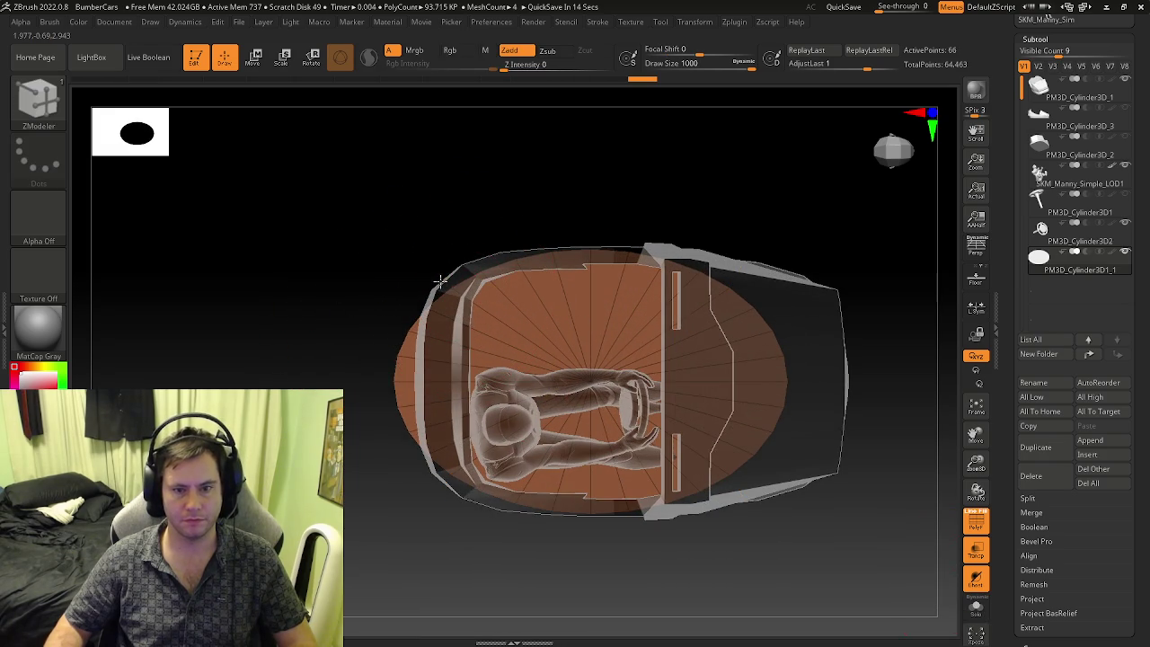
left_click(975, 609)
mouse_move(620, 440)
right_mouse_down()
mouse_move(602, 418)
mouse_move(411, 309)
right_mouse_up()
- Snap the view face-on and pull the disc's upper-left edge with the Move brush
key("b")
key("z")
key("m")
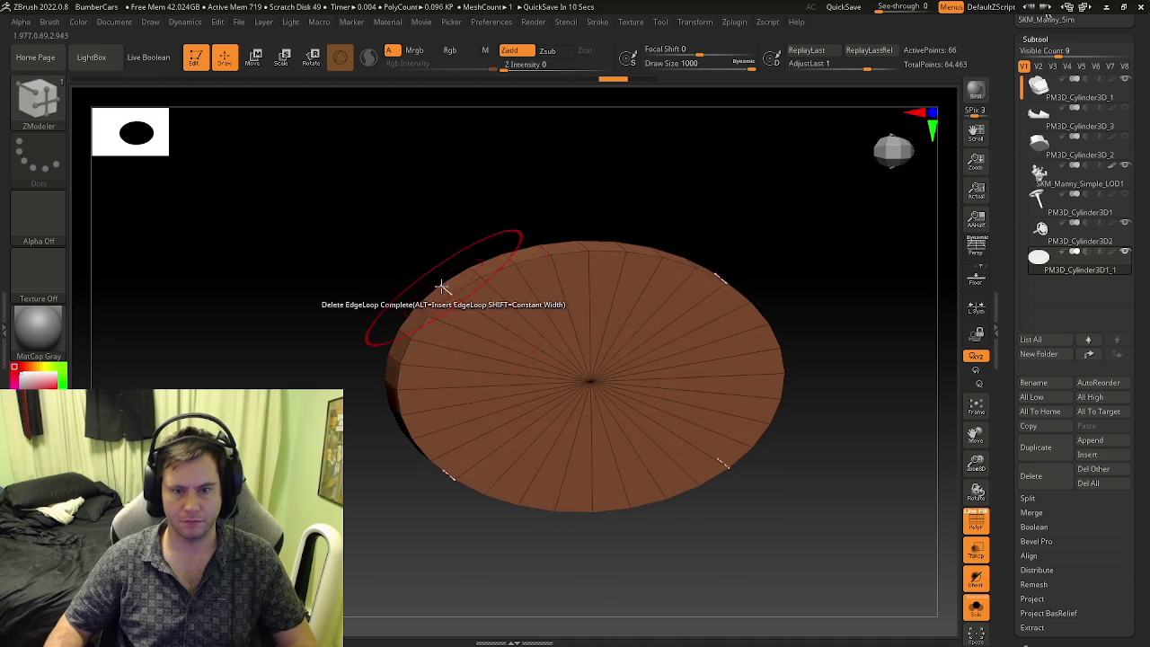
key("space")
key("b")
key("m")
key("v")
right_click_drag(583, 244, 642, 306, "alt")
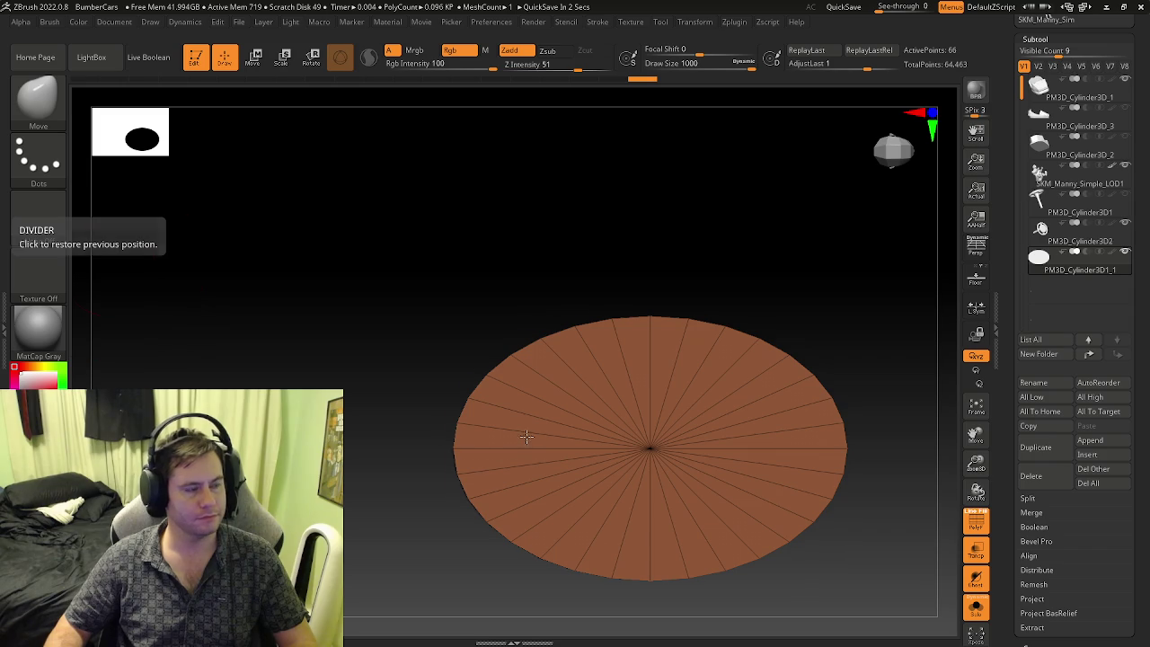
mouse_move(513, 359)
left_mouse_down()
mouse_move(493, 351)
mouse_move(508, 348)
left_mouse_up()
- Undo the last outward pull and show the car and driver again around the base
key("ctrl+z")
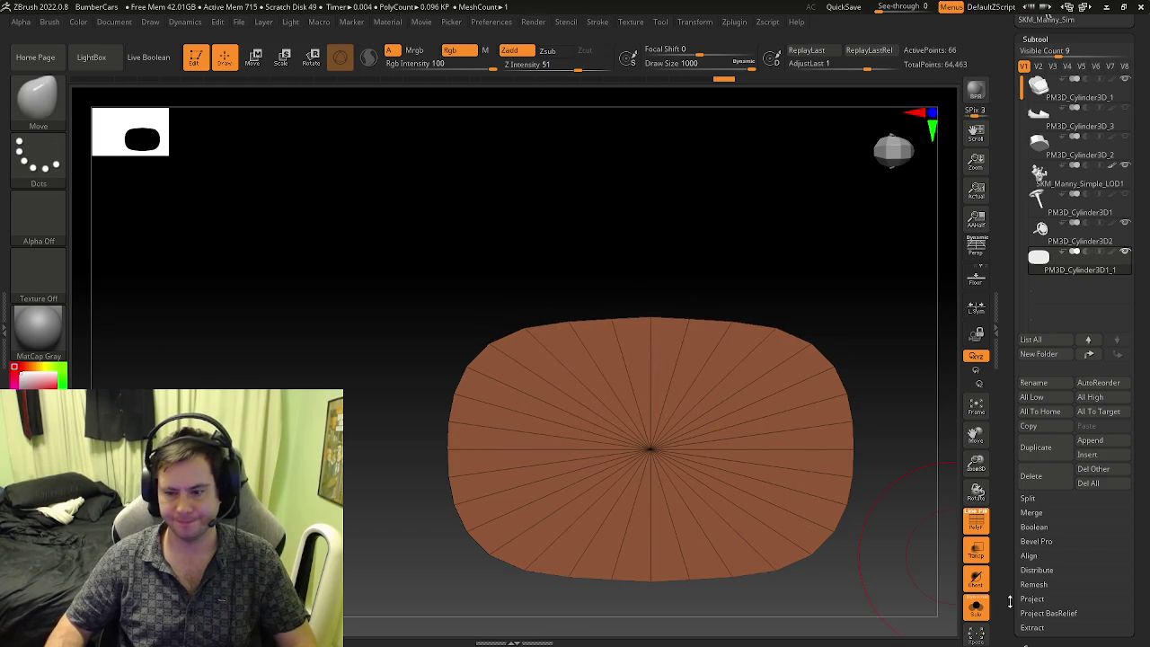
left_click(980, 611)
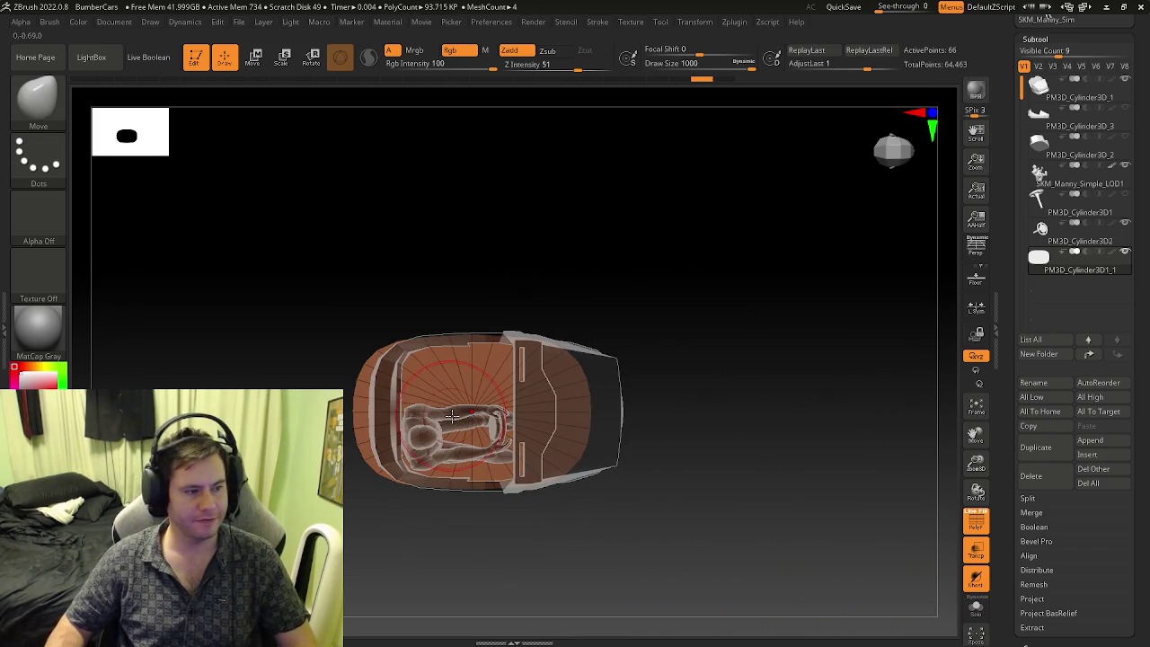
- Stretch the base wider and longer with the Transpose gizmo and centre it under the car outline
right_click_drag(364, 391, 367, 398)
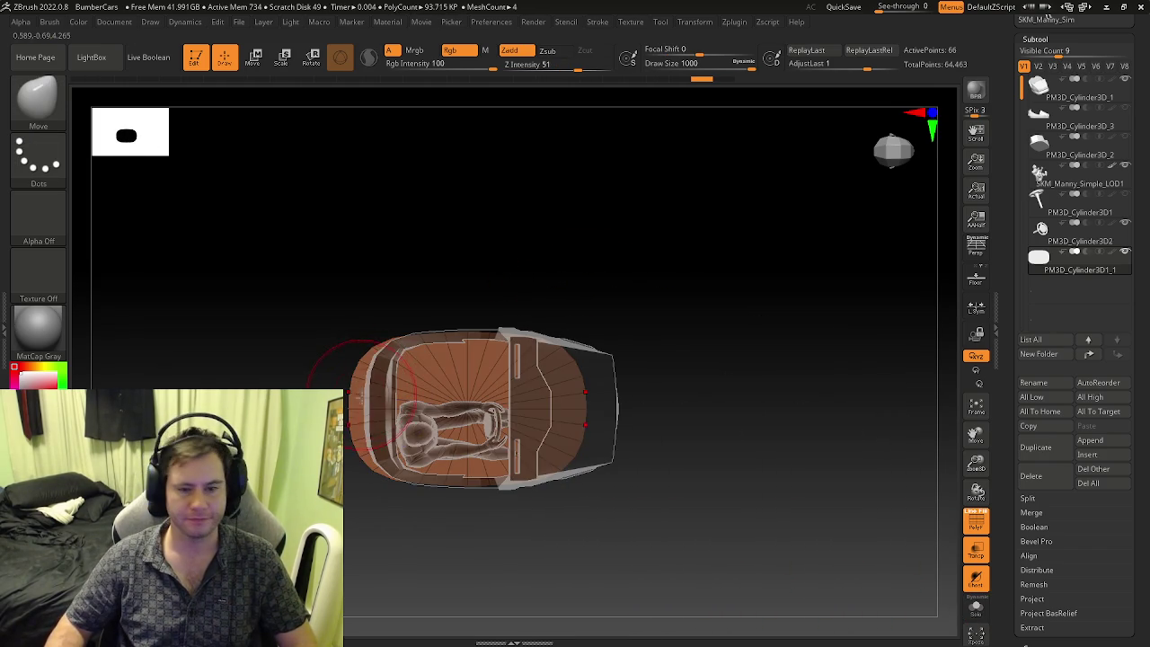
key("w")
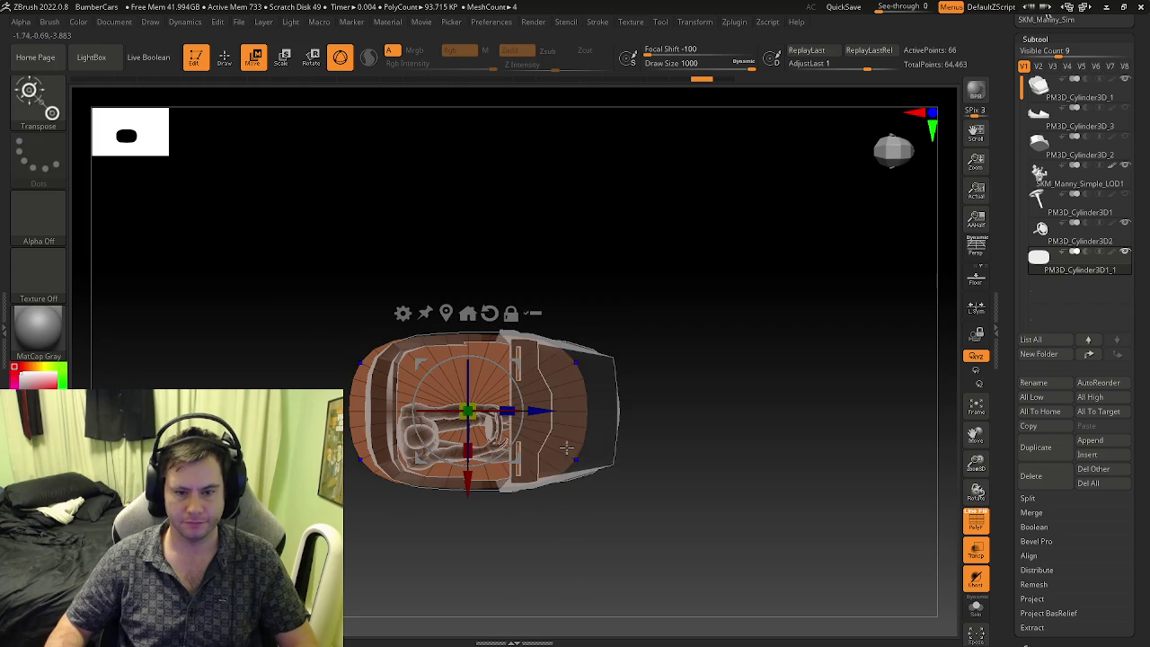
left_click_drag(508, 408, 517, 404)
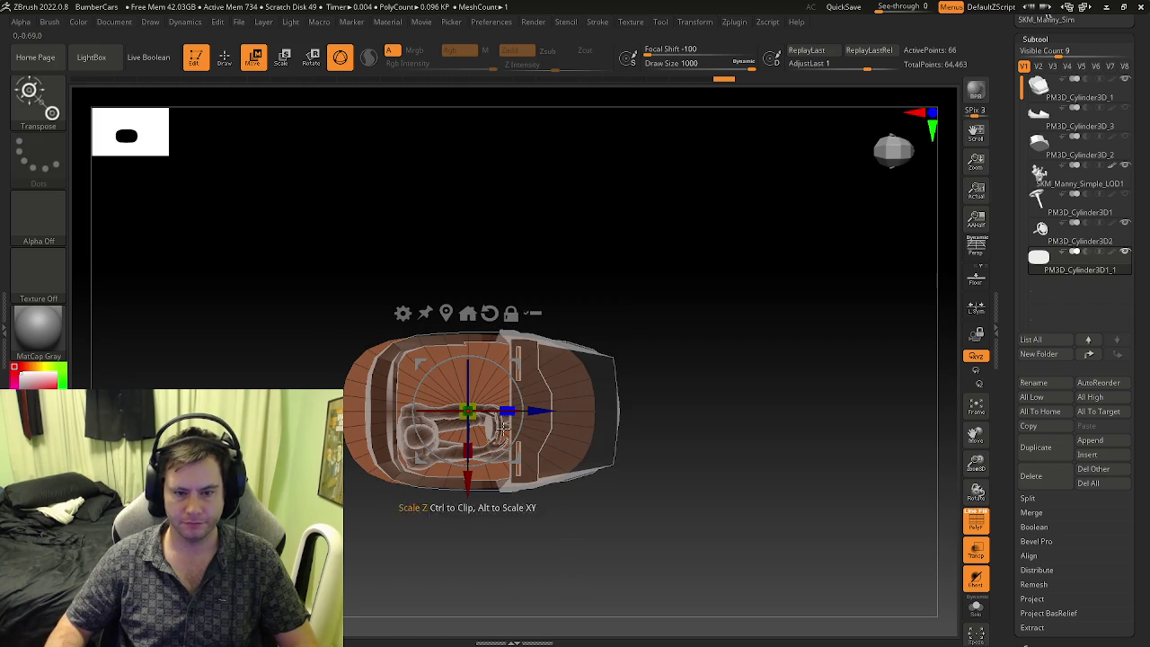
left_click_drag(469, 455, 468, 464)
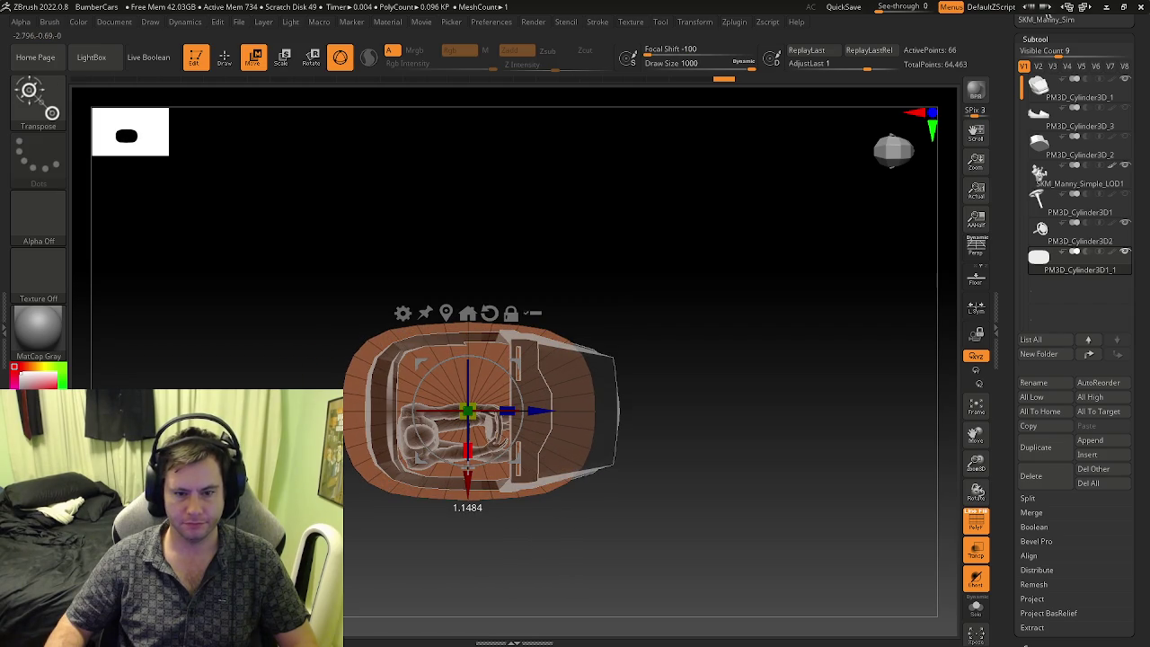
left_click_drag(540, 411, 559, 409)
key("ctrl+z")
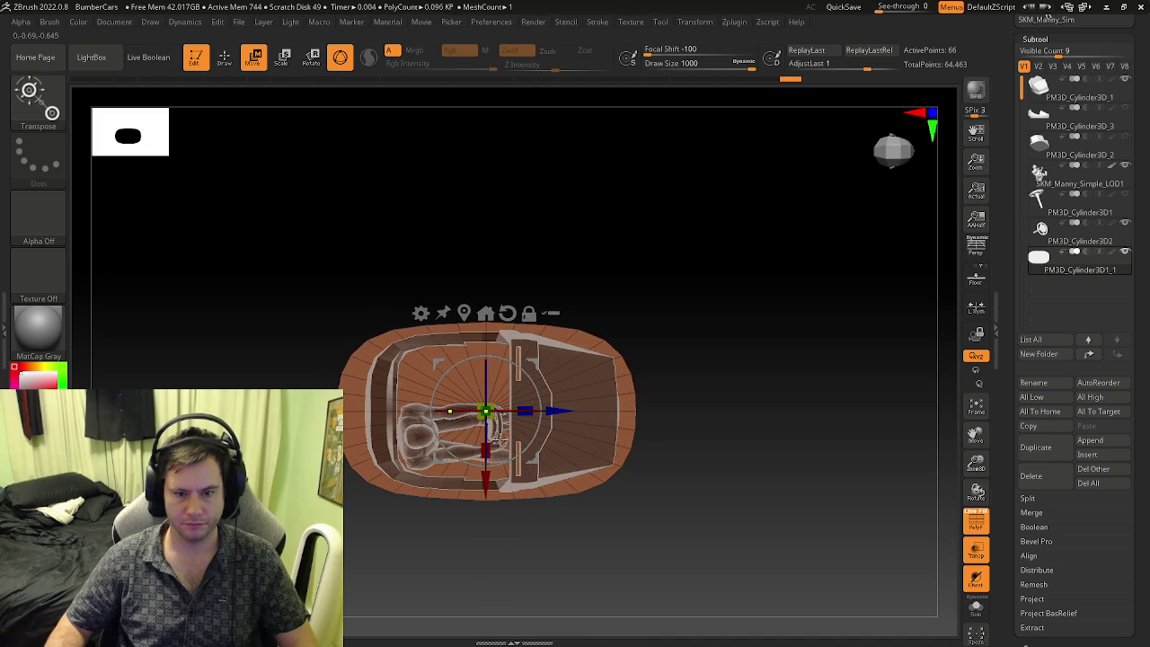
left_click_drag(486, 452, 471, 459)
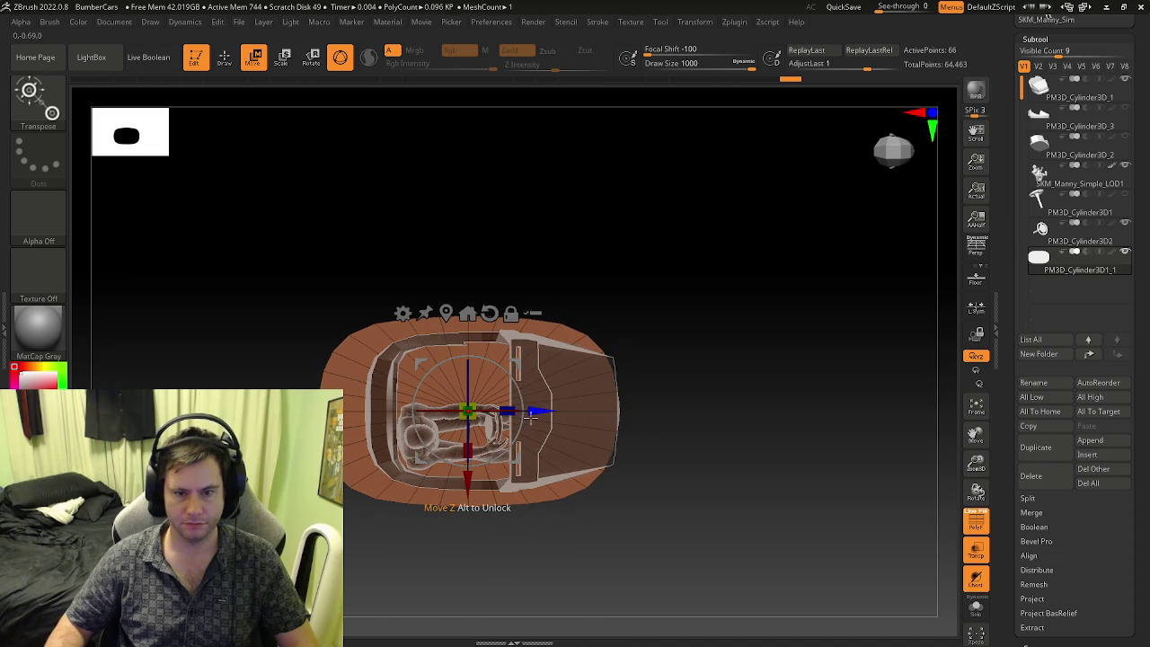
left_click_drag(532, 414, 563, 410)
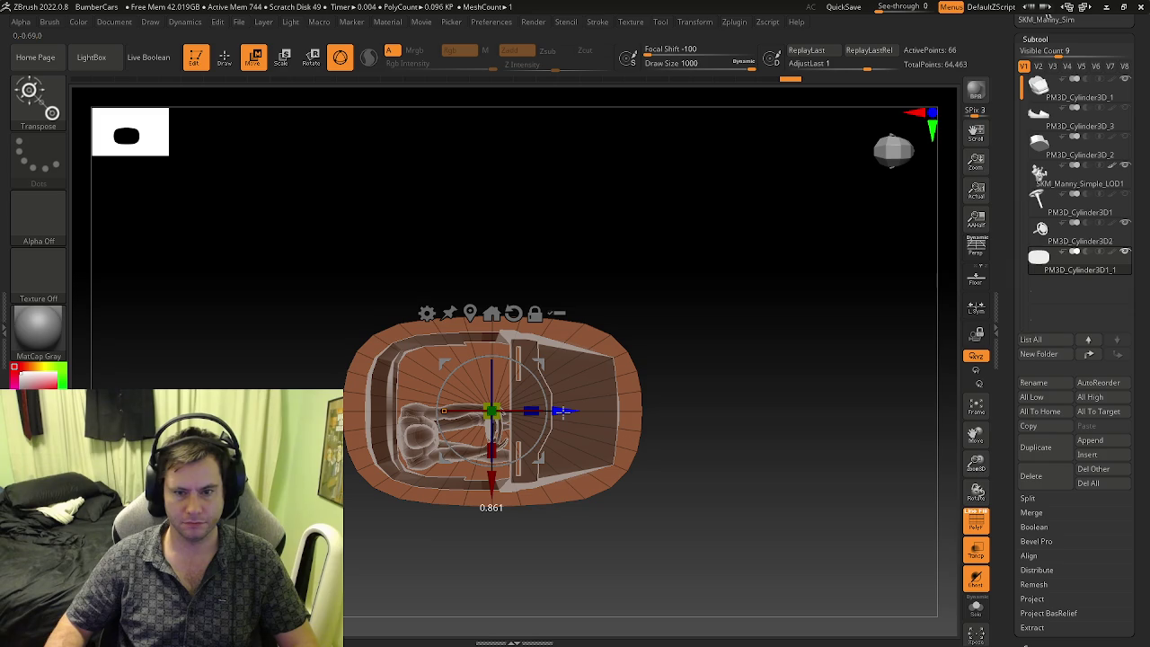
- Make the car body opaque and lower the base beneath it in a side view
key("q")
key("ctrl+z")
key("ctrl+shift+z")
mouse_move(654, 342)
left_mouse_down()
mouse_move(637, 334)
mouse_move(619, 280)
mouse_move(624, 331)
mouse_move(641, 251)
left_mouse_up()
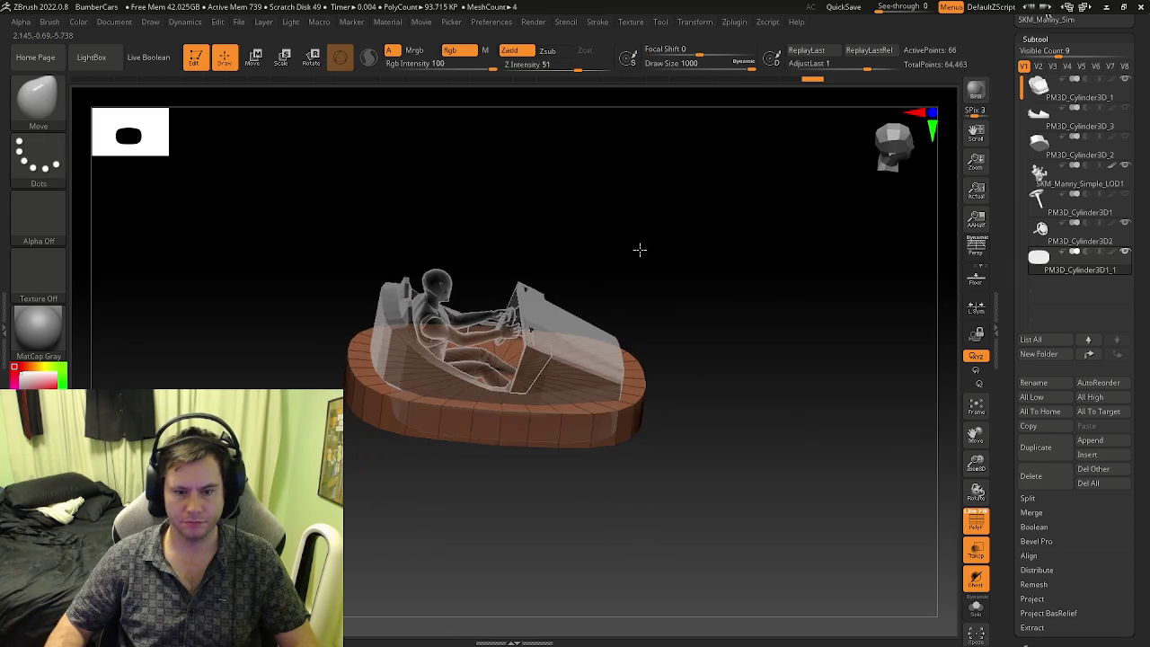
key("w")
left_click(977, 582)
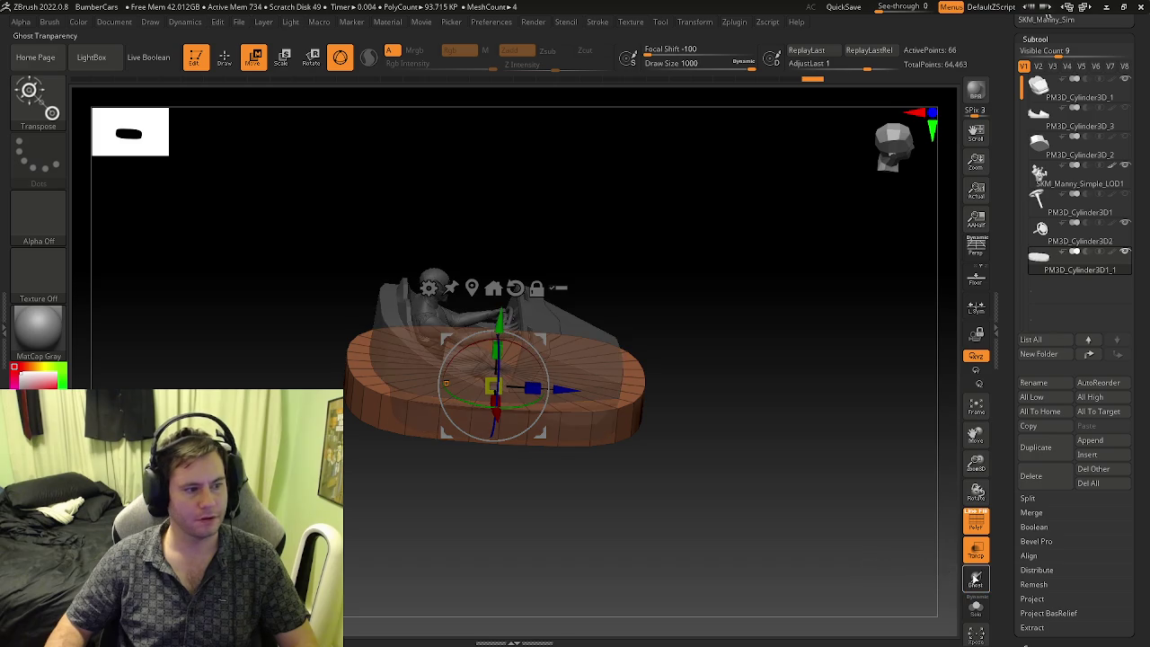
mouse_move(728, 441)
left_mouse_down("shift")
mouse_move(466, 309)
mouse_move(497, 360)
left_mouse_up("shift")
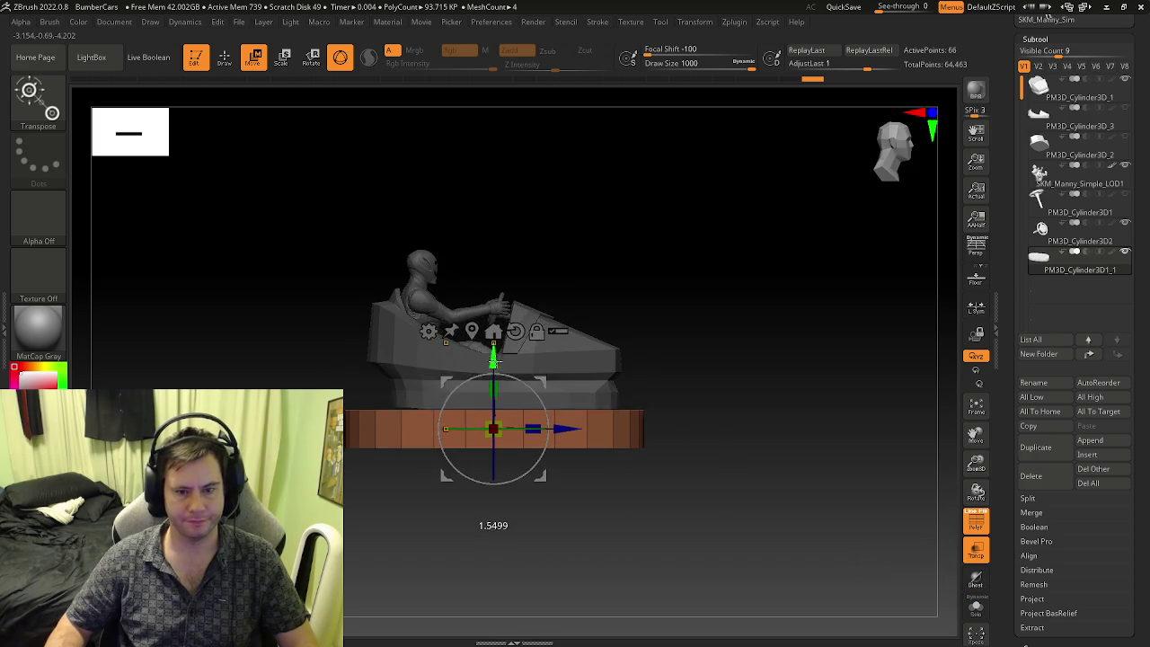
key("f")
mouse_move(575, 386)
left_mouse_down("alt")
mouse_move(475, 360)
mouse_move(415, 296)
left_mouse_up("alt")
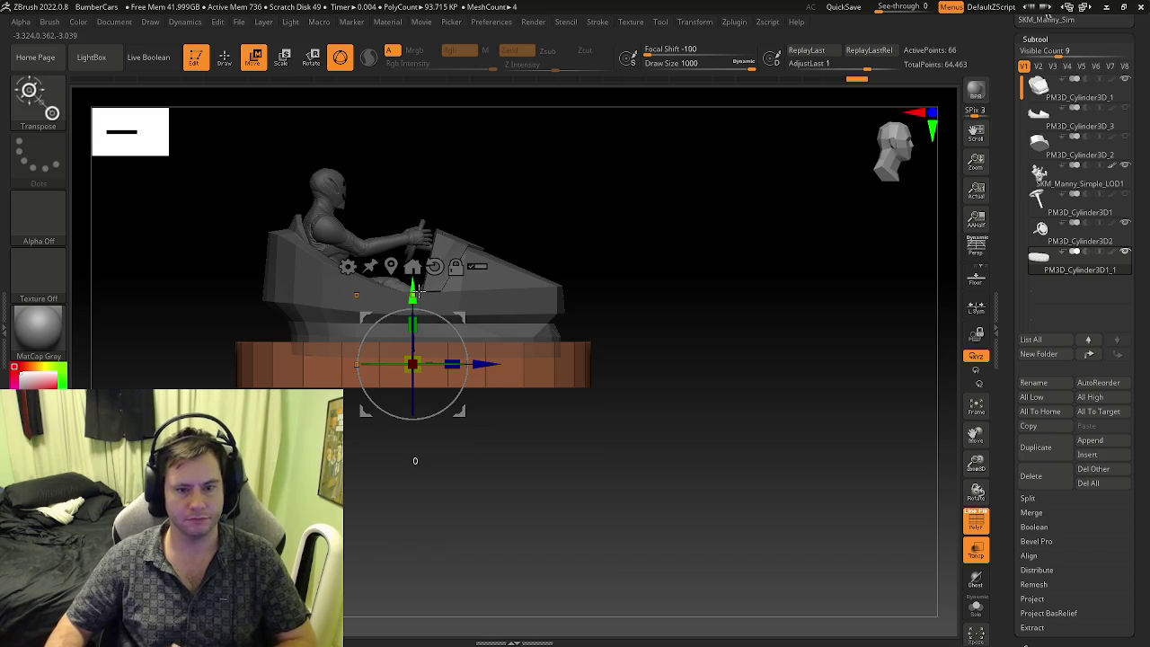
left_click_drag(422, 287, 421, 283)
left_click_drag(414, 325, 412, 329)
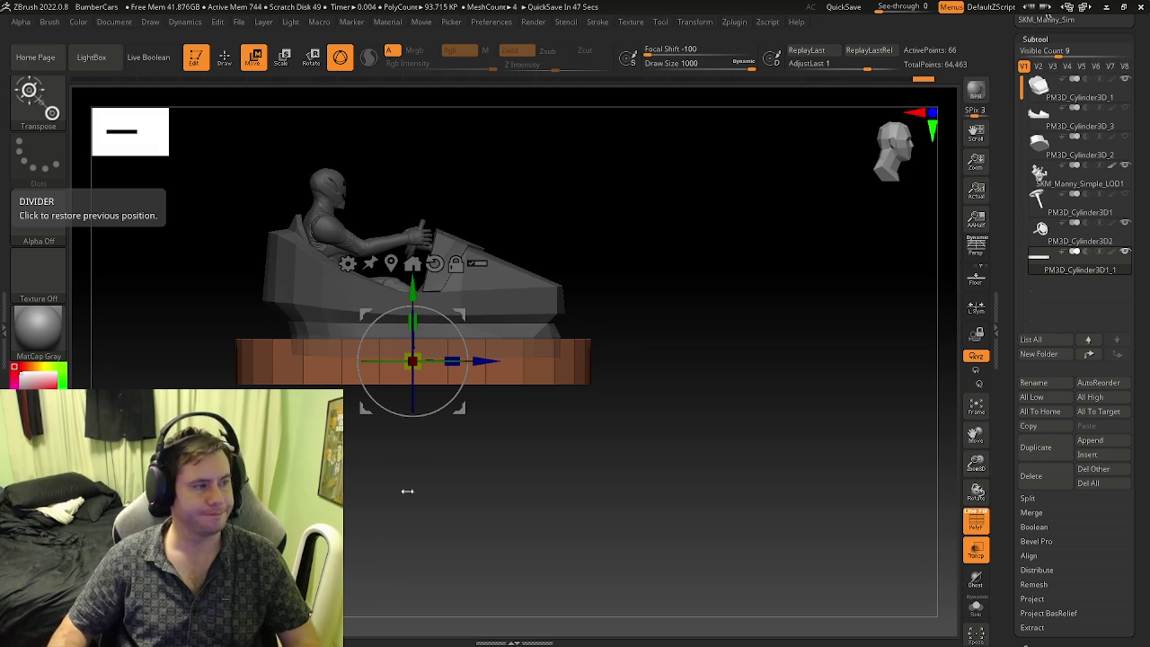
- Shift the base along its length and scale it up slightly so it reaches past the car
mouse_move(404, 450)
left_mouse_down()
mouse_move(501, 458)
mouse_move(509, 405)
left_mouse_up()
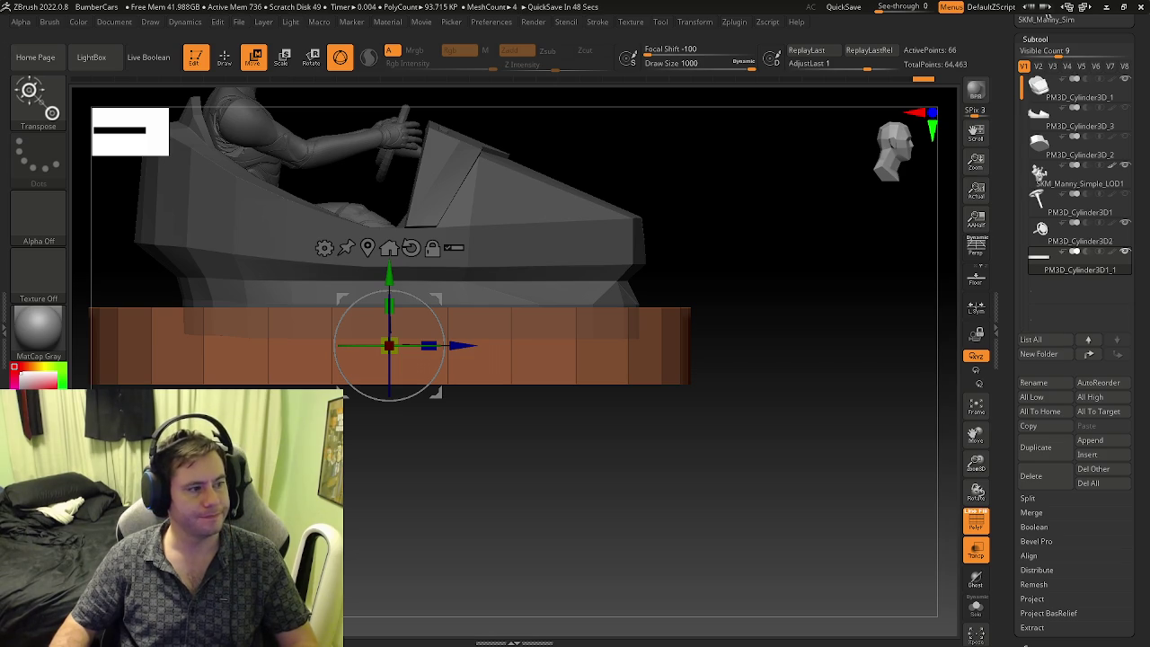
mouse_move(589, 422)
left_mouse_down()
mouse_move(586, 395)
mouse_move(629, 452)
mouse_move(496, 441)
mouse_move(578, 465)
mouse_move(534, 493)
mouse_move(526, 608)
mouse_move(540, 471)
left_mouse_up()
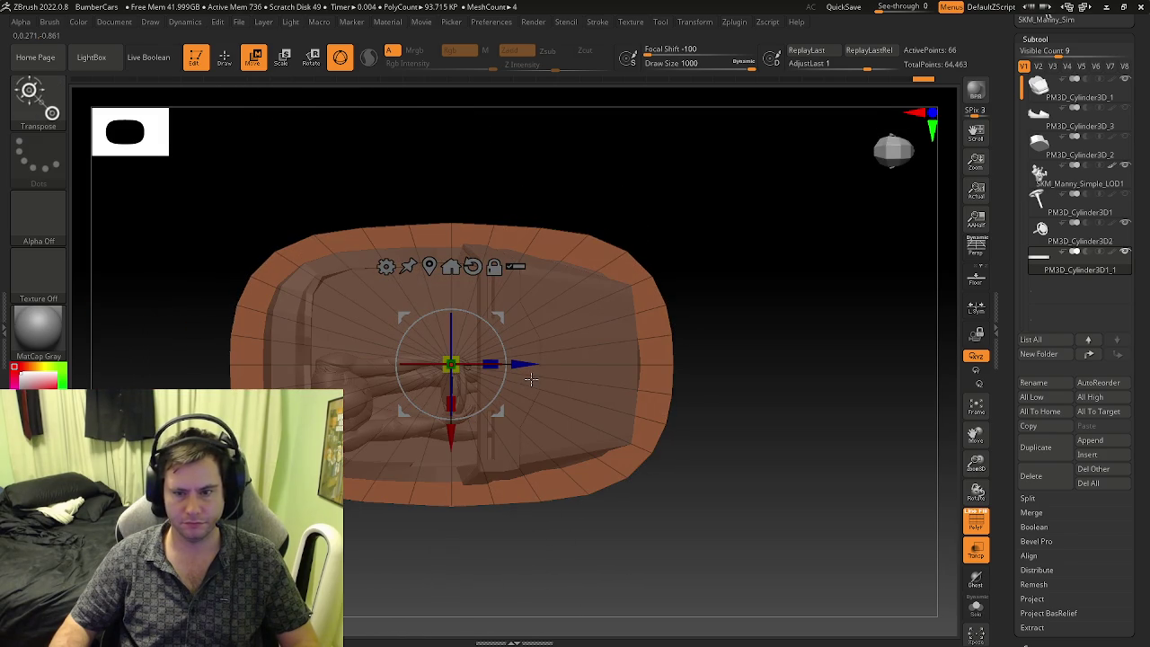
right_click_drag(526, 369, 591, 347)
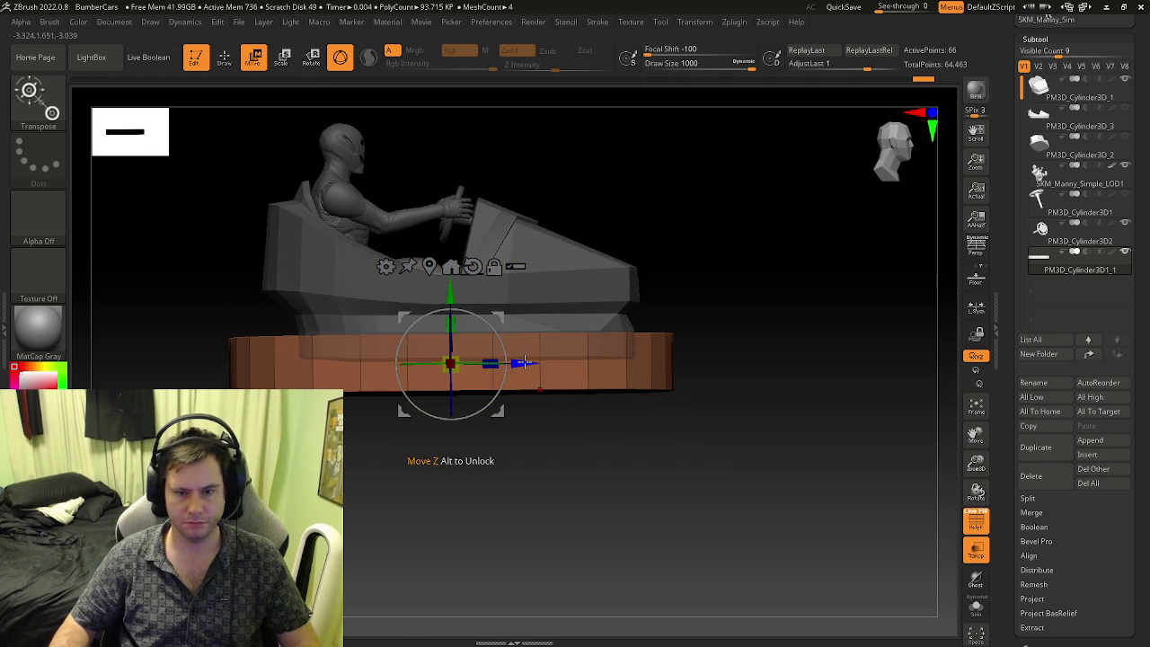
left_click_drag(524, 362, 533, 360)
mouse_move(533, 362)
right_mouse_down()
mouse_move(569, 343)
mouse_move(511, 338)
mouse_move(501, 351)
right_mouse_up()
key("q")
key("w")
left_click_drag(445, 265, 439, 266)
mouse_move(439, 266)
right_mouse_down()
mouse_move(396, 390)
mouse_move(498, 267)
mouse_move(639, 370)
mouse_move(625, 380)
right_mouse_up()
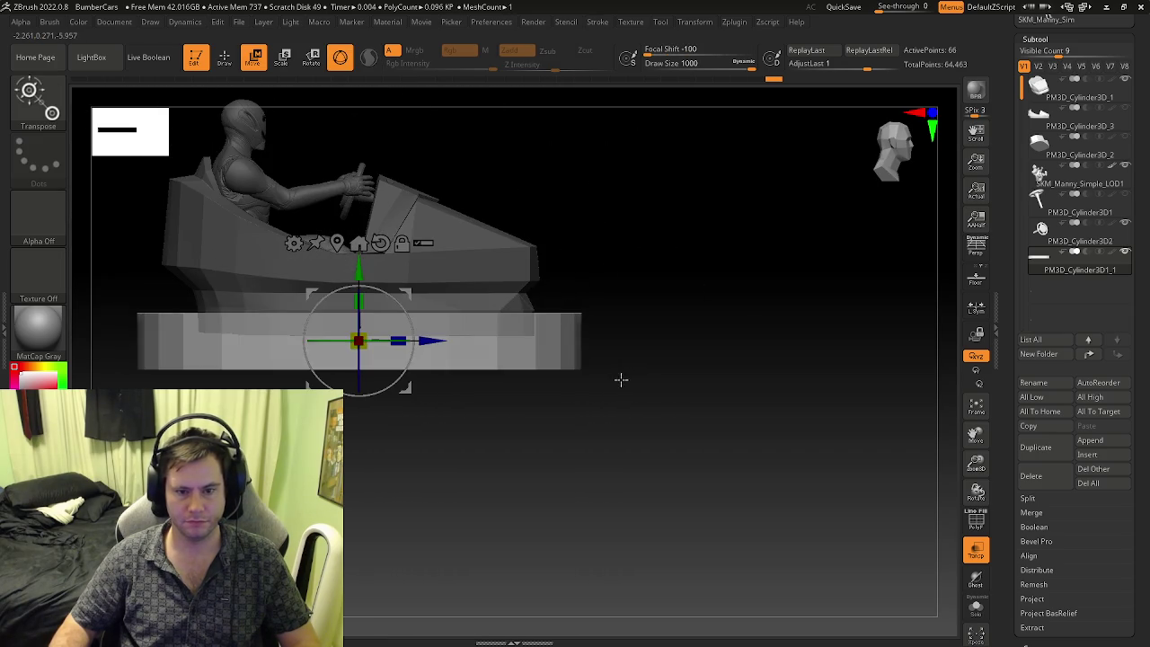
right_click_drag(514, 371, 644, 473)
- Add loops to the base's side wall with ZModeler Insert Multiple EdgeLoops, showing polygroup colours
key("b")
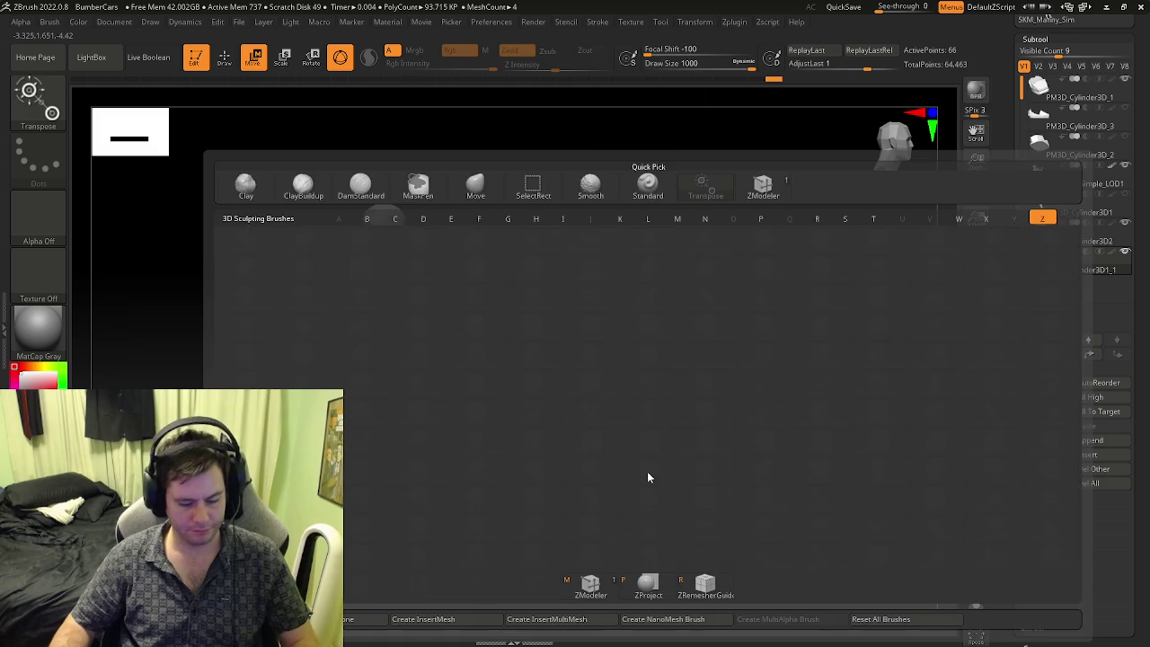
key("m")
key("space")
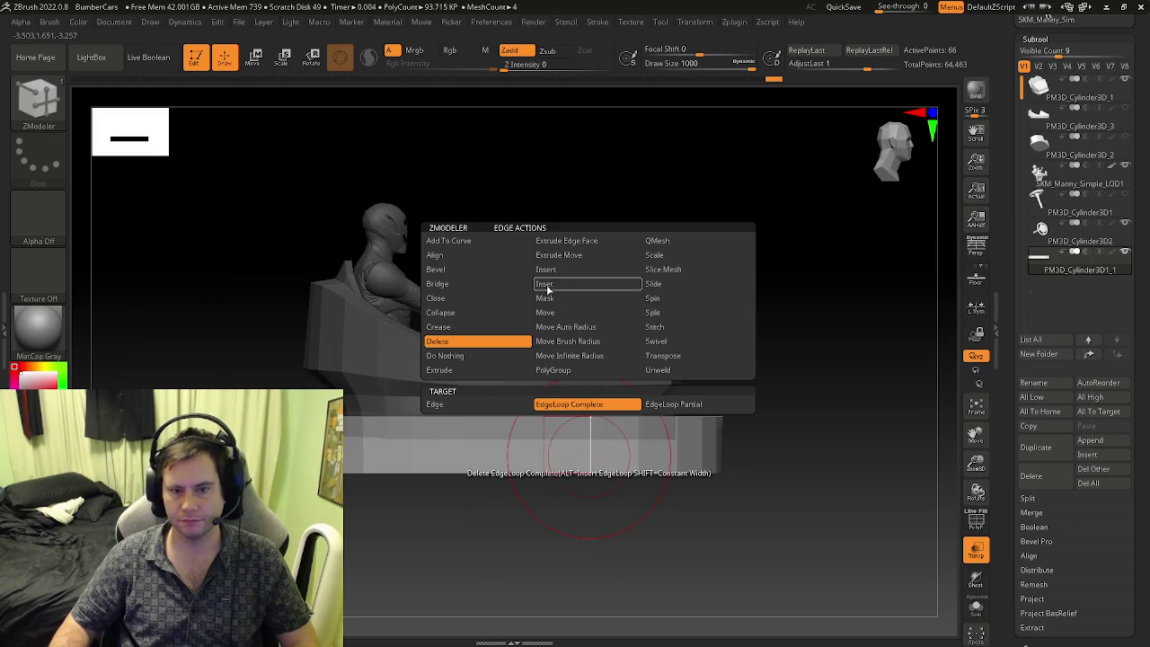
left_click(550, 269)
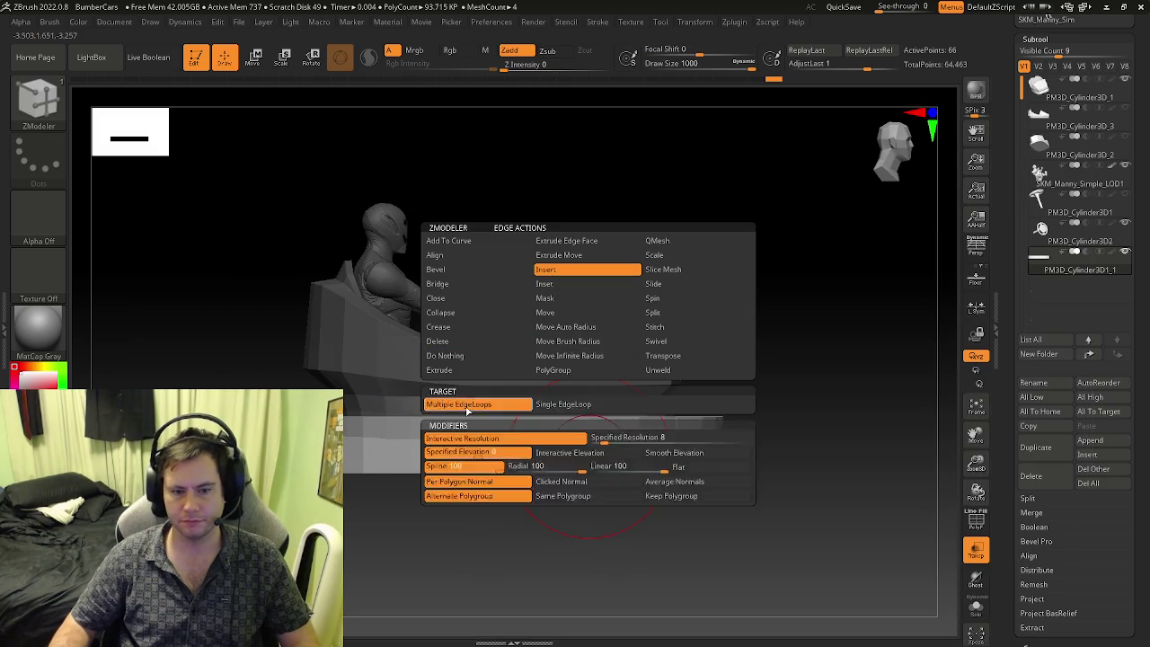
left_click(466, 404)
left_click(640, 430)
key("shift+f")
left_click(640, 430)
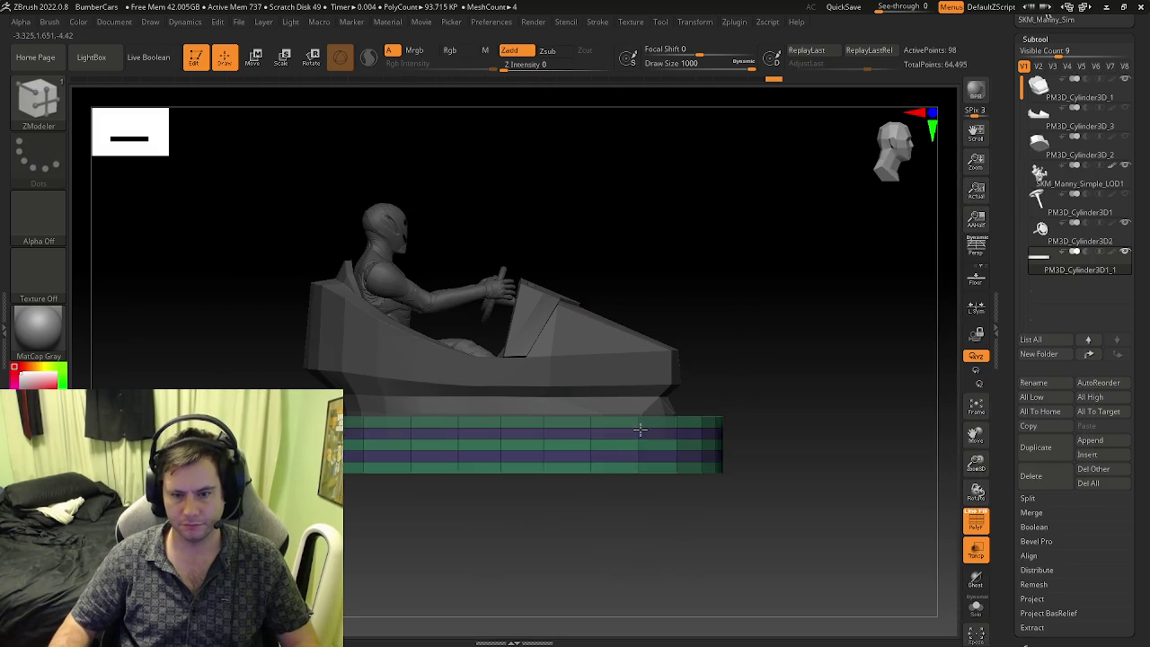
mouse_move(640, 427)
right_mouse_down()
mouse_move(590, 437)
mouse_move(593, 475)
mouse_move(590, 412)
right_mouse_up()
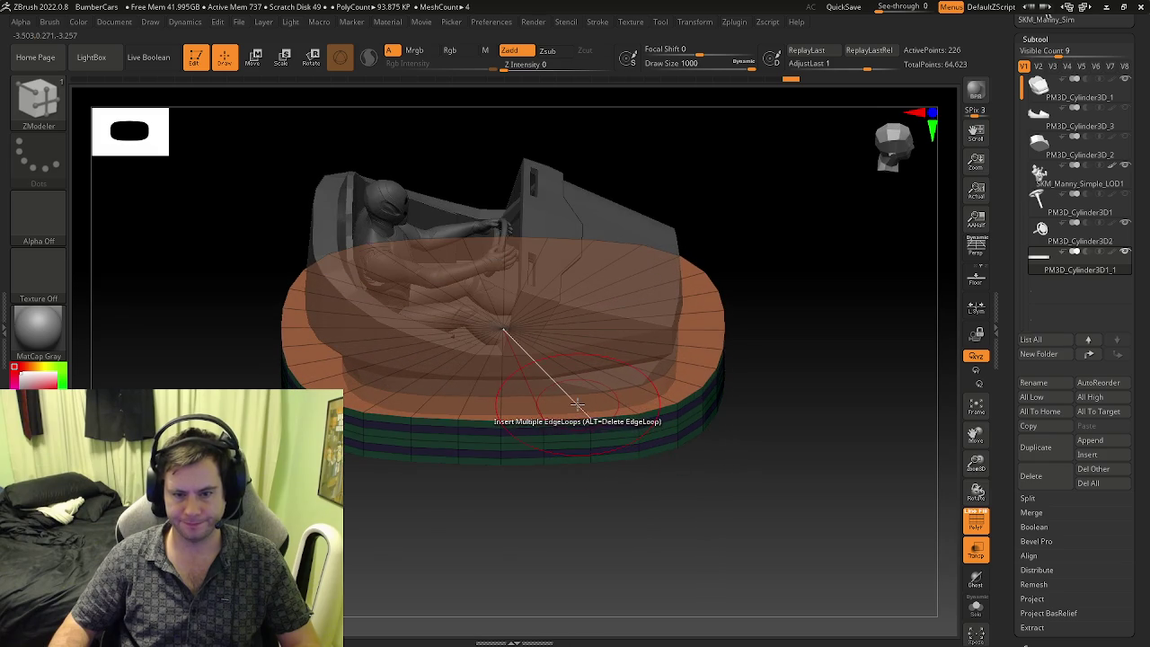
key("space")
left_click(542, 286)
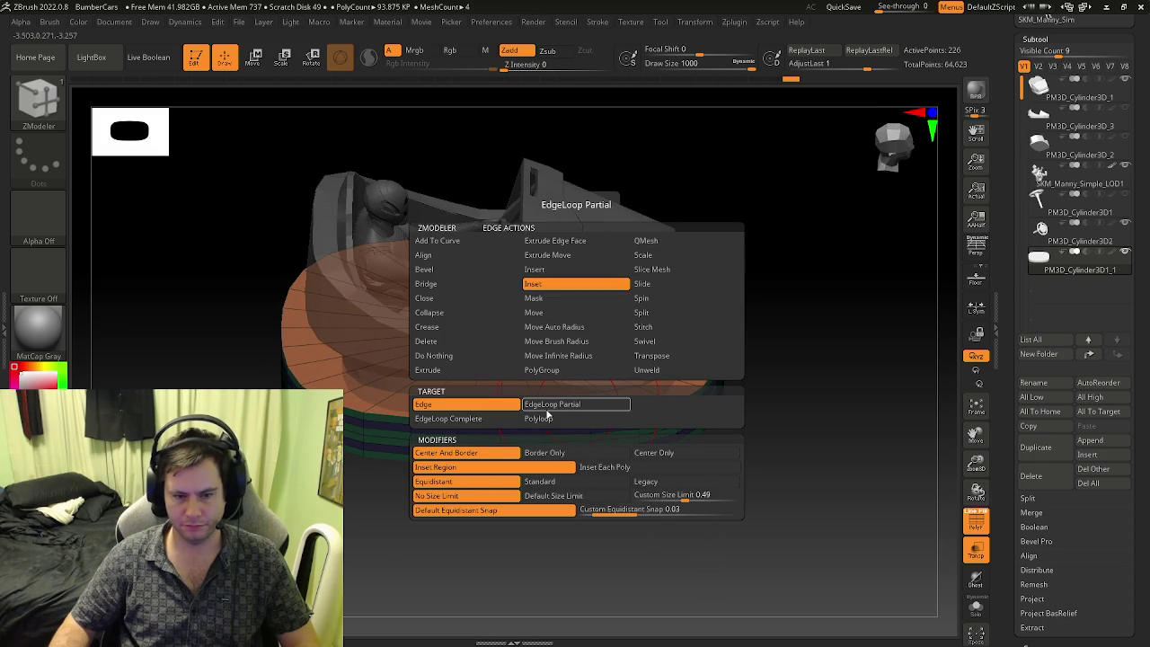
left_click(546, 284)
key("f")
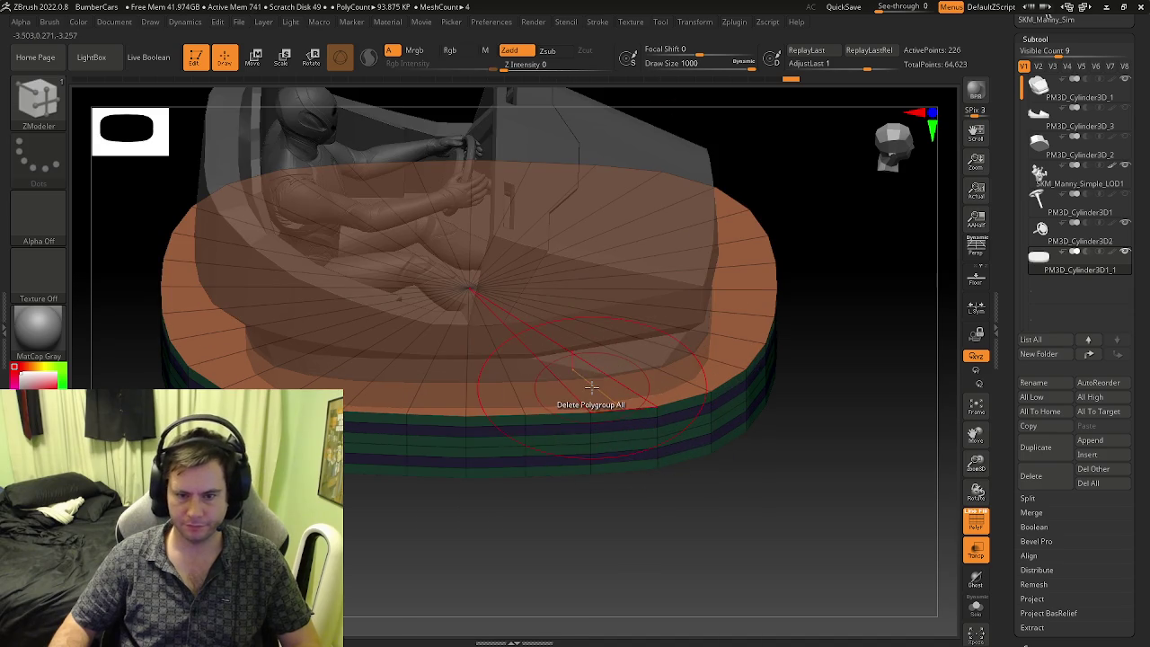
key("space")
left_click(544, 187)
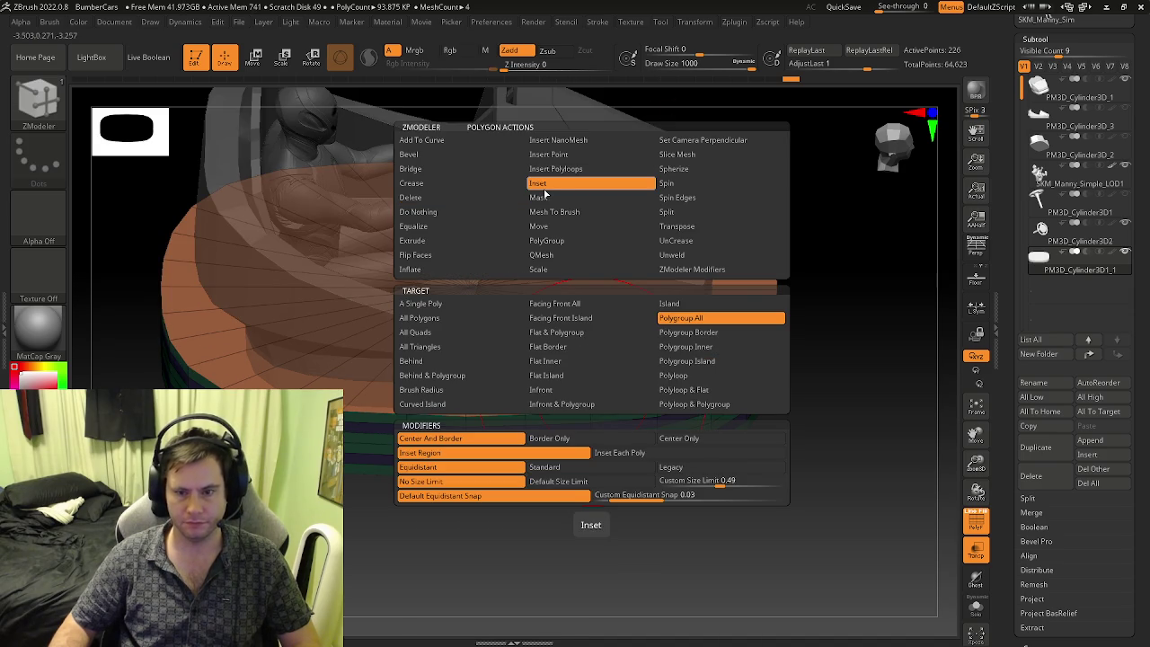
mouse_move(552, 456)
right_mouse_down()
mouse_move(570, 311)
mouse_move(554, 395)
mouse_move(580, 409)
right_mouse_up()
left_click_drag(589, 391, 584, 374)
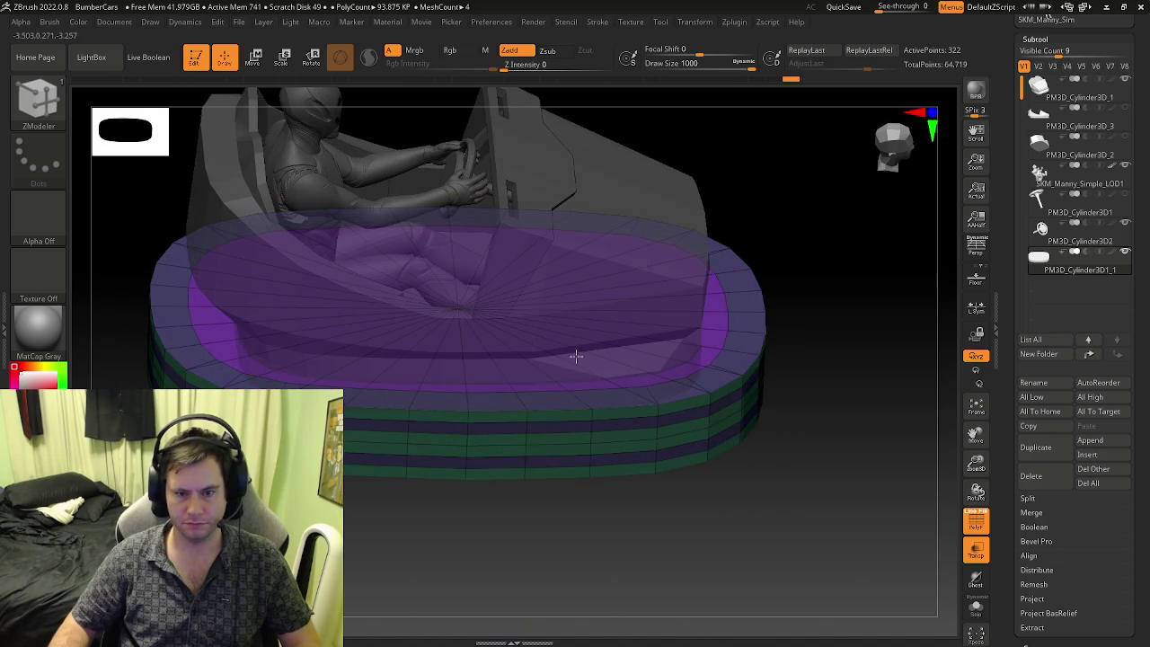
mouse_move(574, 348)
right_mouse_down()
mouse_move(585, 342)
mouse_move(560, 390)
mouse_move(575, 405)
mouse_move(567, 400)
right_mouse_up()
left_click(977, 520)
left_click(977, 550)
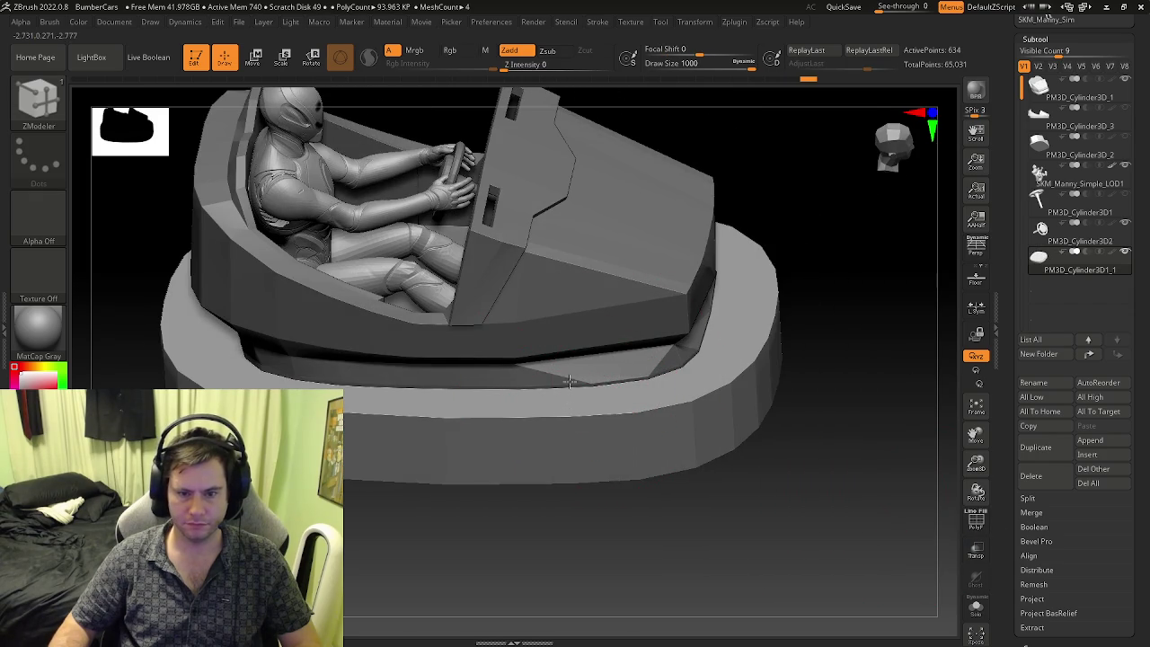
key("shift+f")
mouse_move(638, 416)
right_mouse_down("ctrl")
mouse_move(632, 455)
mouse_move(591, 422)
mouse_move(535, 416)
right_mouse_up("ctrl")
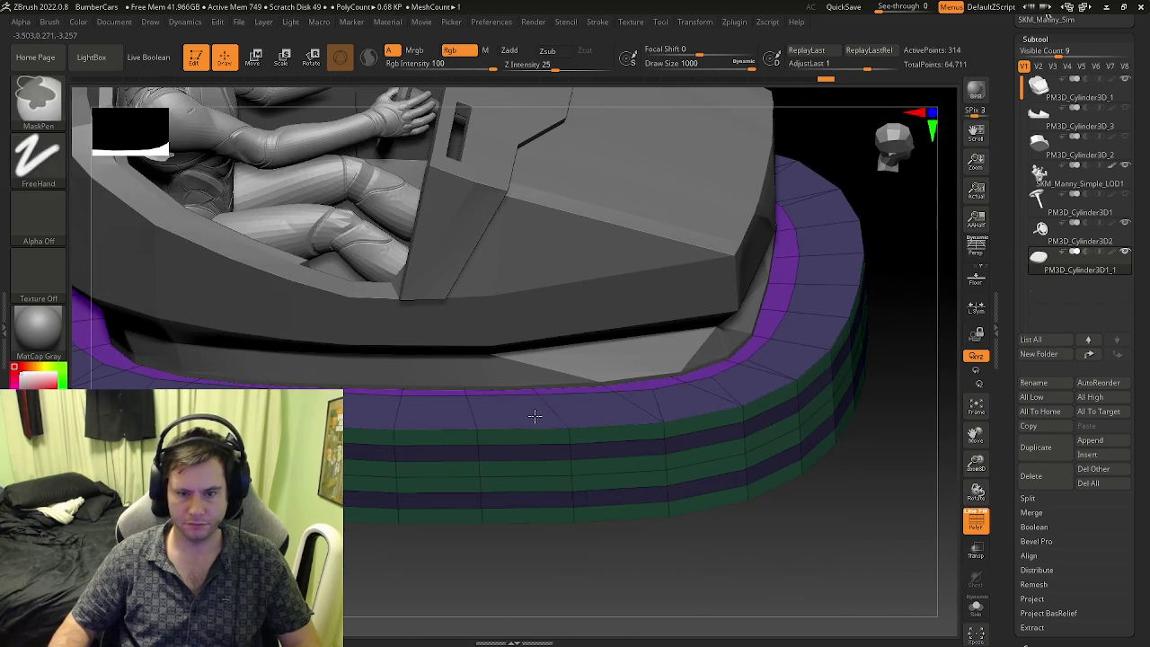
left_click_drag(546, 416, 564, 386)
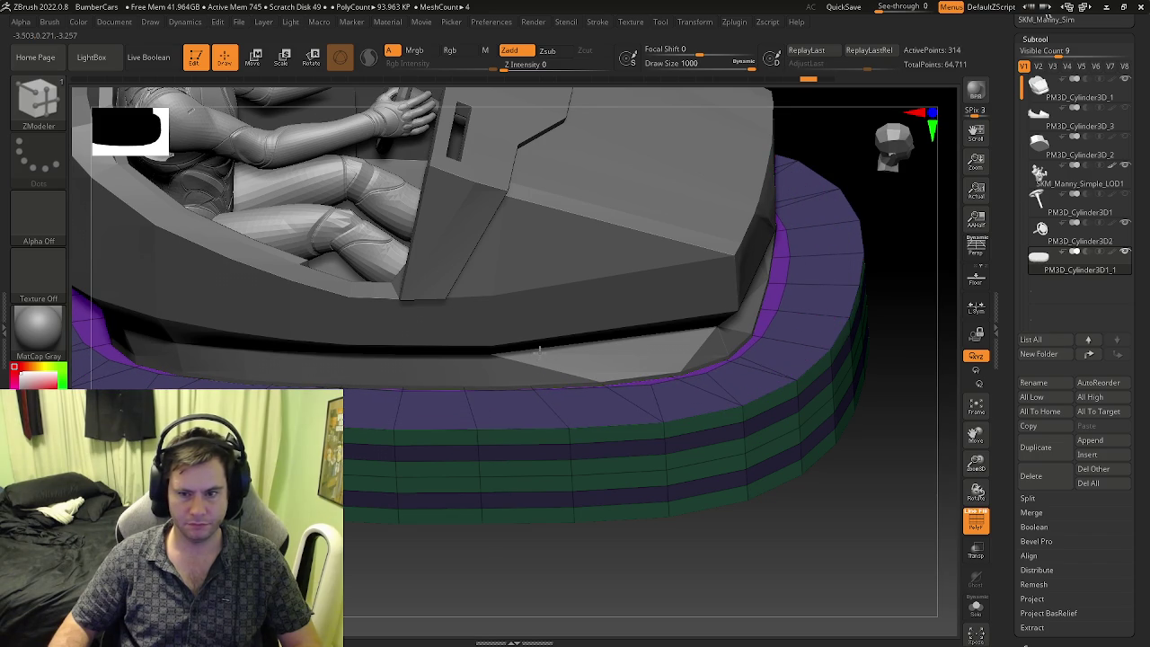
key("f")
right_click_drag(583, 392, 545, 420)
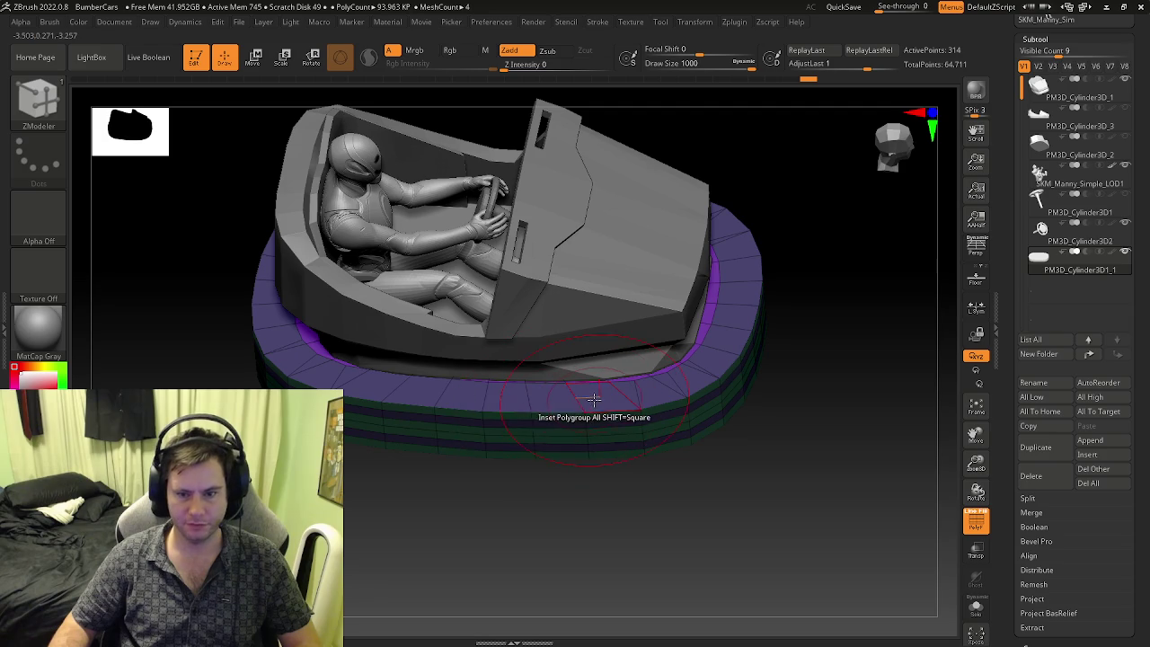
left_click_drag(568, 394, 586, 385)
key("ctrl+z")
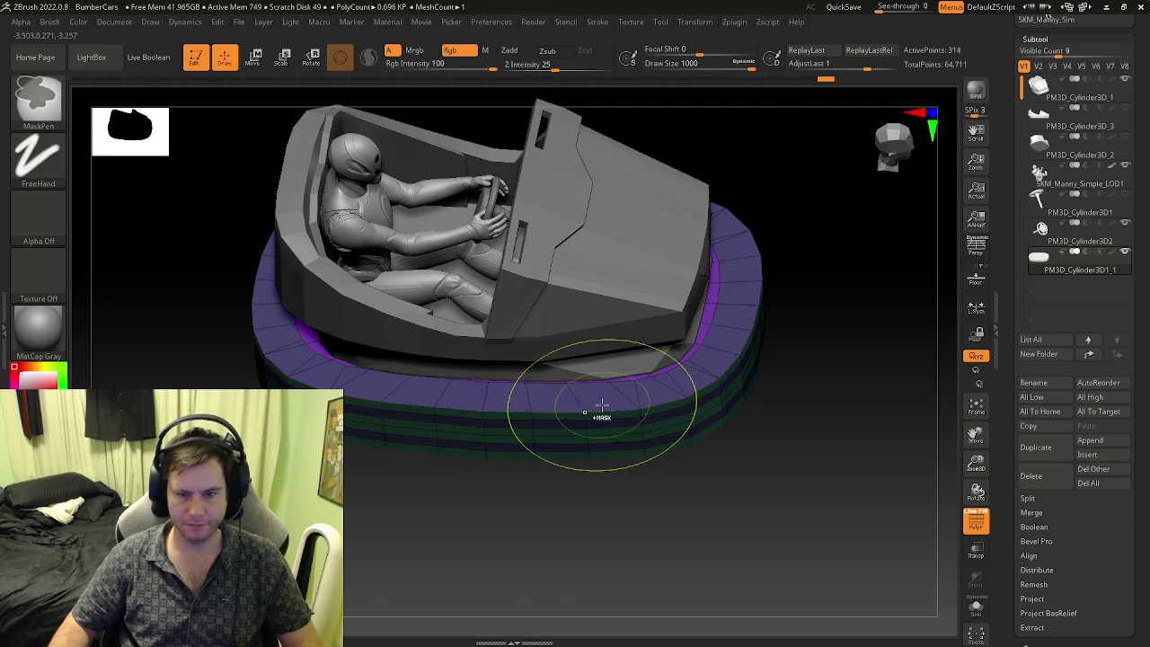
key("space")
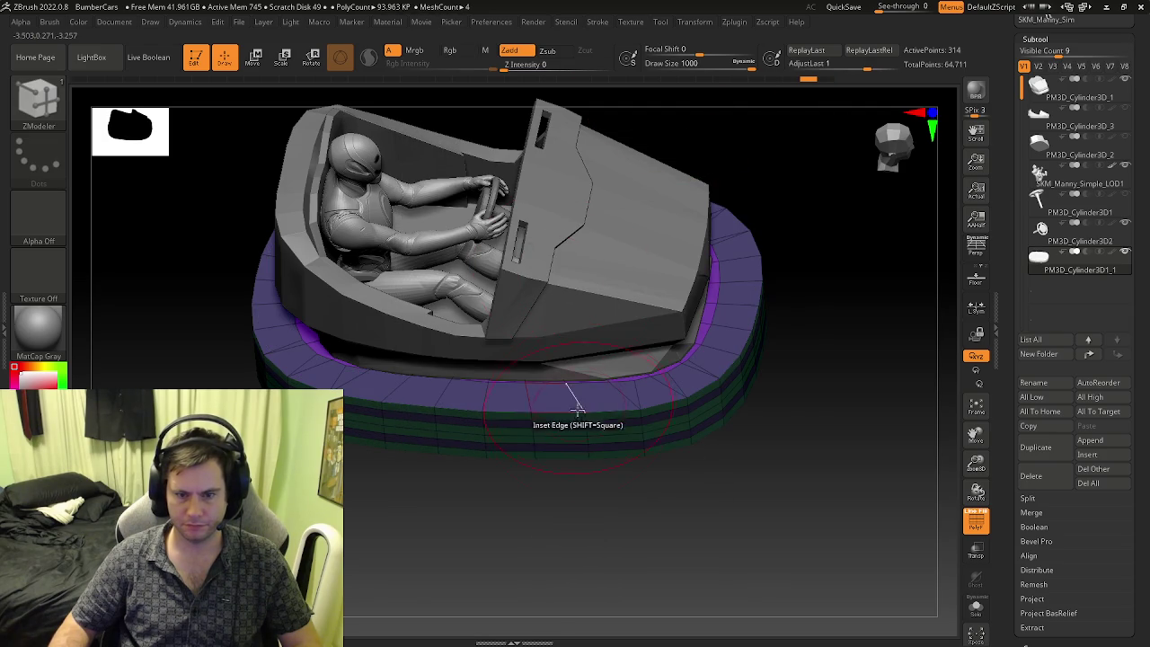
- Try a face inset, then apply PolyGroup Polyloop to the base's rim bands
right_click_drag(591, 395, 606, 239)
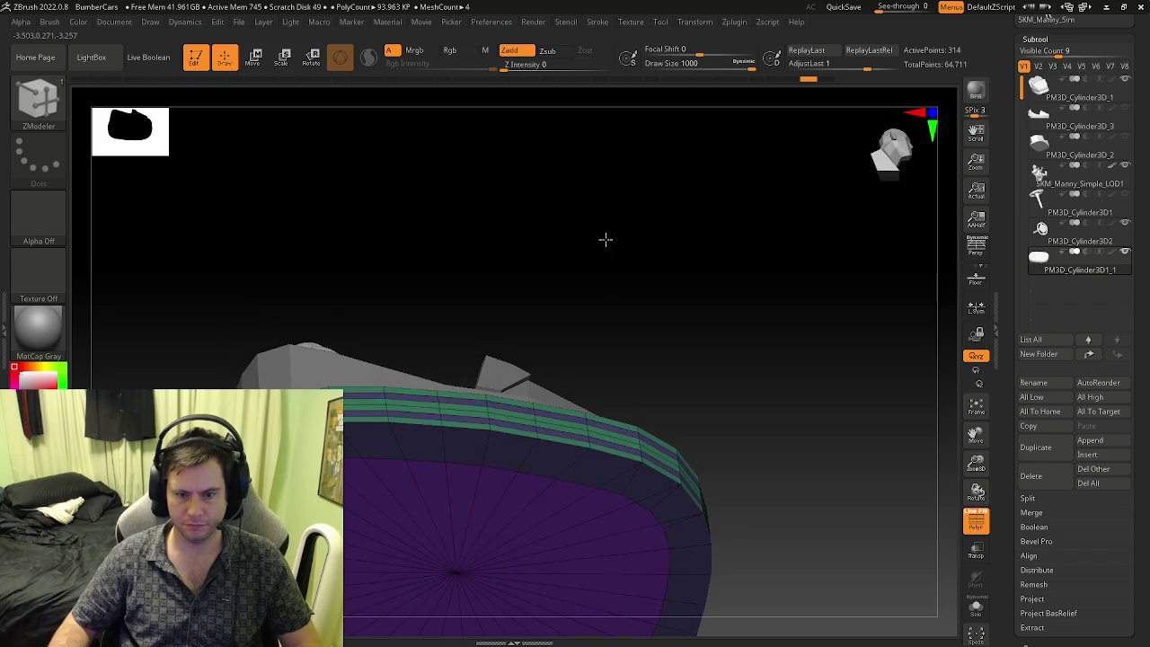
left_click_drag(552, 465, 548, 473)
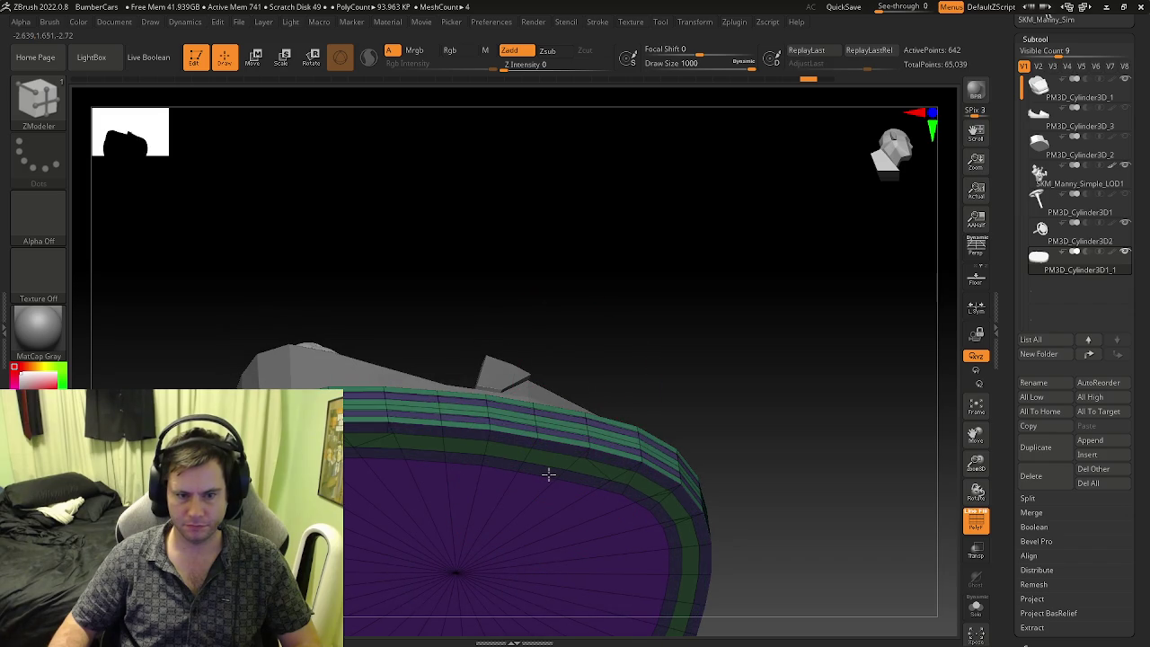
key("ctrl+z")
key("ctrl+z")
key("ctrl+z")
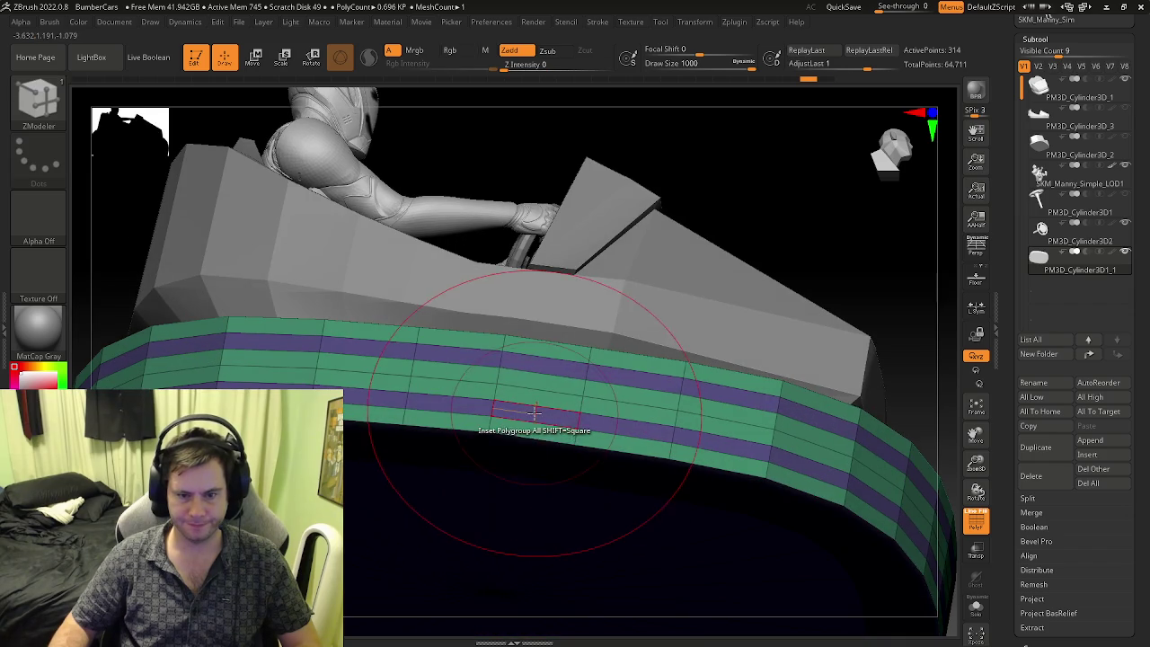
key("space")
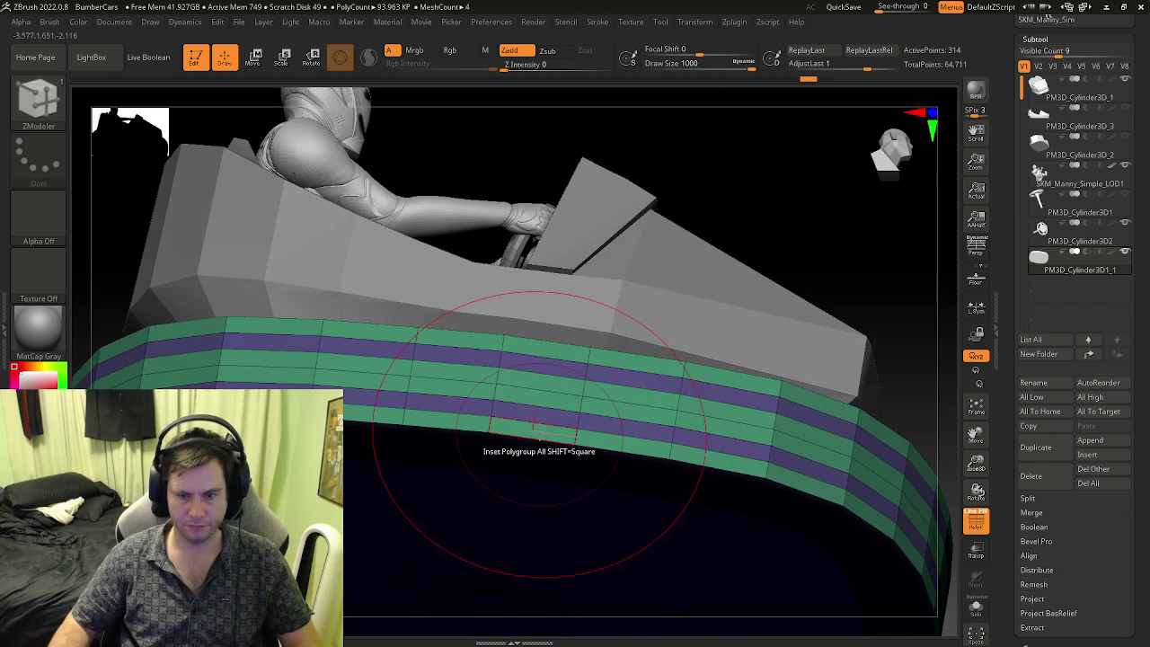
key("space")
left_click(493, 240)
left_click(669, 361)
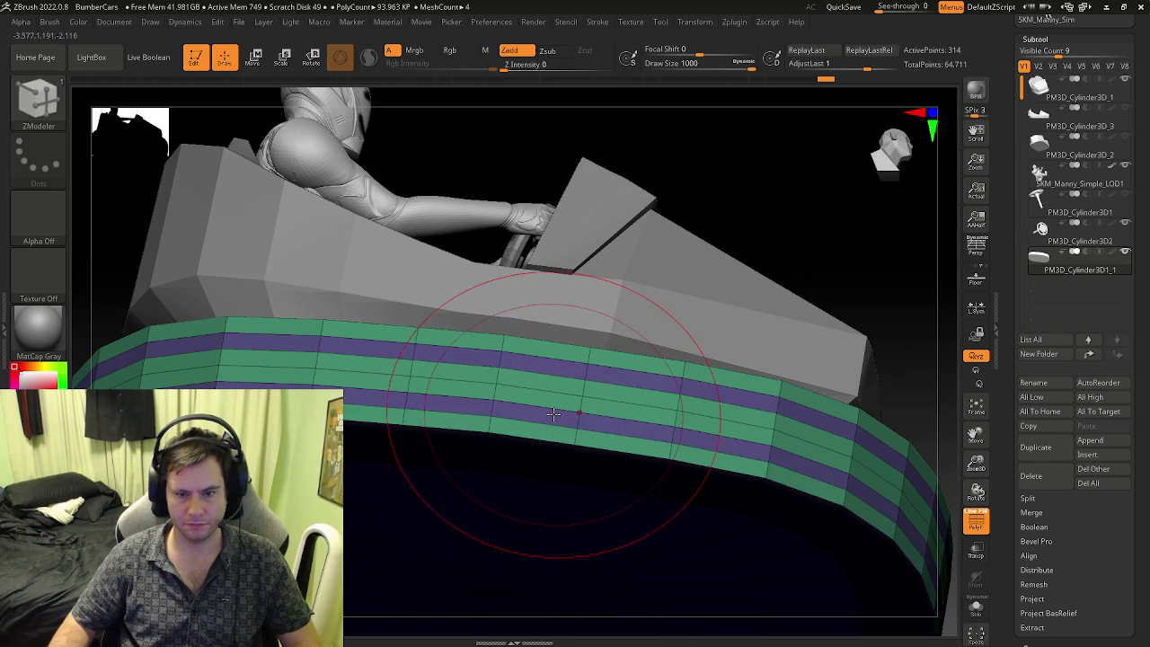
left_click(553, 414)
left_click(557, 418)
left_click(593, 436)
key("ctrl+z")
key("ctrl+z")
- Inset a new edge loop inside the base's top rim with Inset Edge
key("space")
left_click(552, 182)
left_click_drag(599, 428, 601, 436)
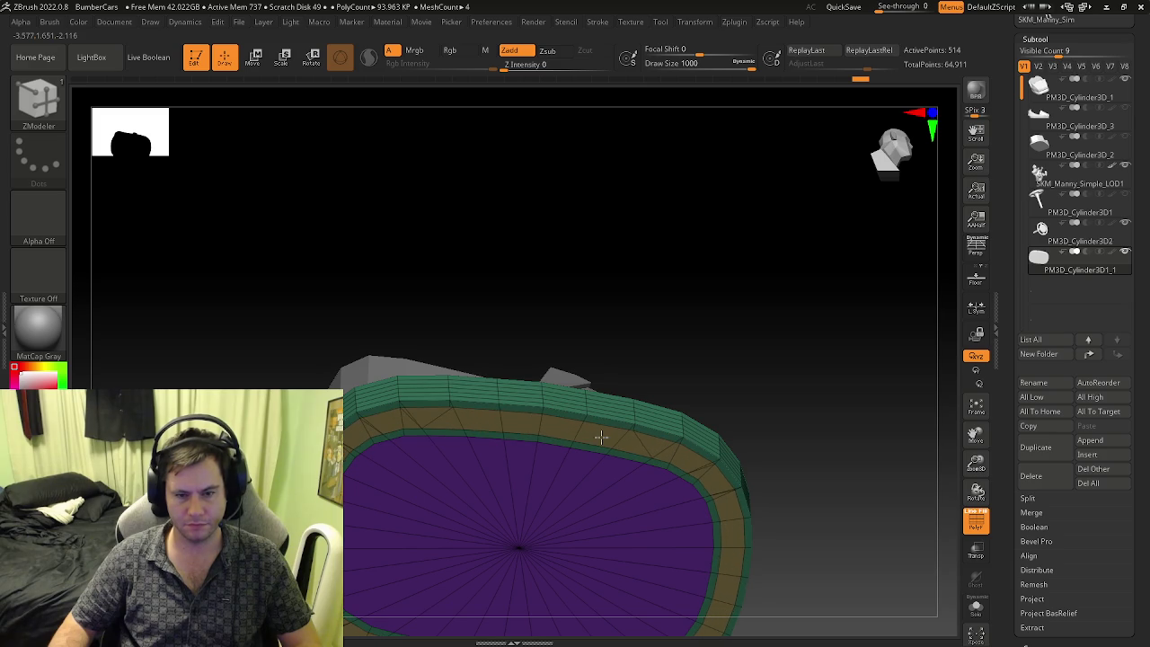
mouse_move(601, 438)
right_mouse_down()
mouse_move(581, 455)
mouse_move(534, 462)
mouse_move(526, 536)
right_mouse_up()
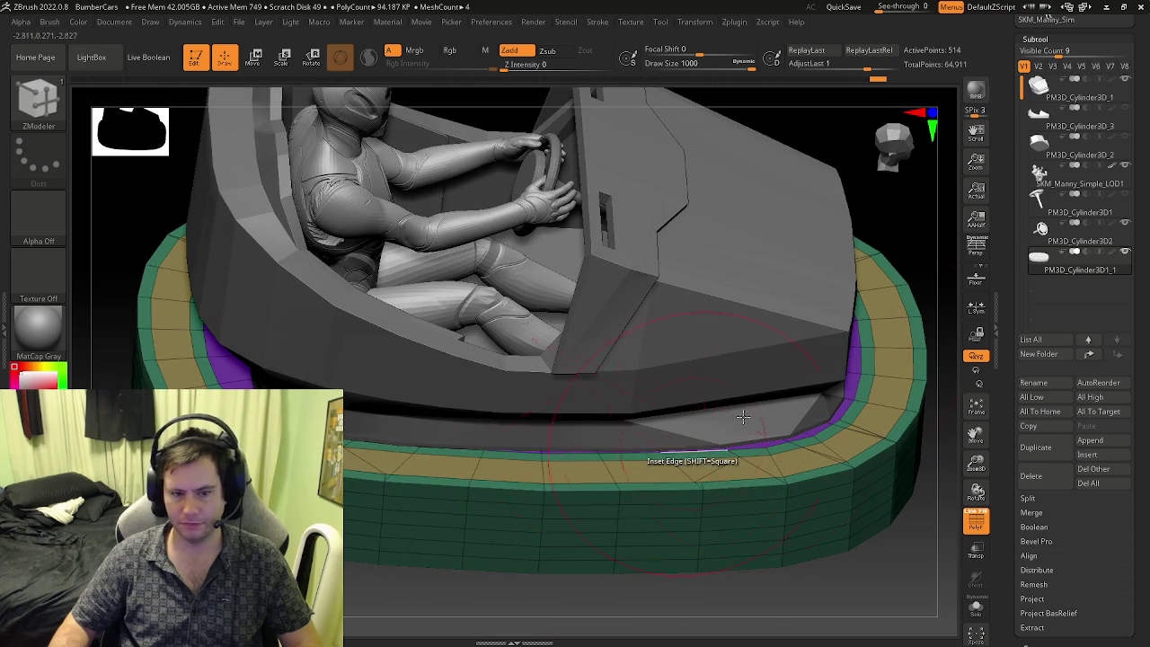
right_click_drag(469, 447, 580, 458)
- Scale the base slightly wider with the Transpose gizmo
key("w")
left_click_drag(435, 393, 439, 405)
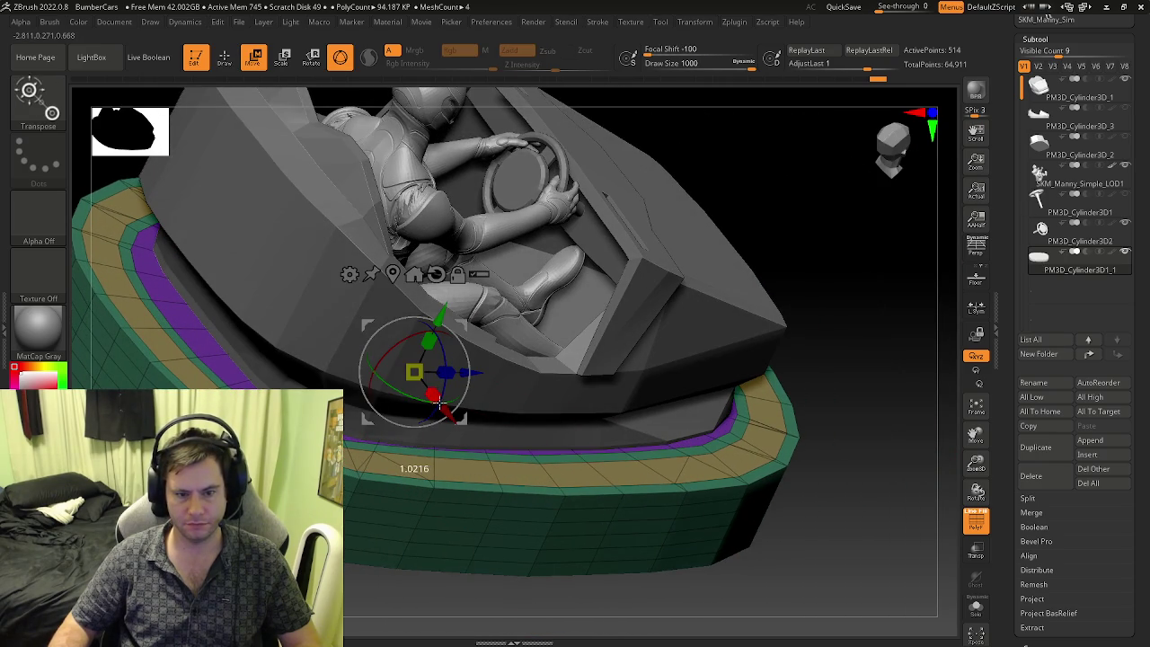
mouse_move(535, 467)
right_mouse_down()
mouse_move(455, 495)
mouse_move(505, 494)
right_mouse_up()
left_click_drag(604, 352, 608, 350)
right_click_drag(648, 455, 645, 361)
right_click_drag(667, 479, 711, 406)
key("q")
left_click(1078, 90)
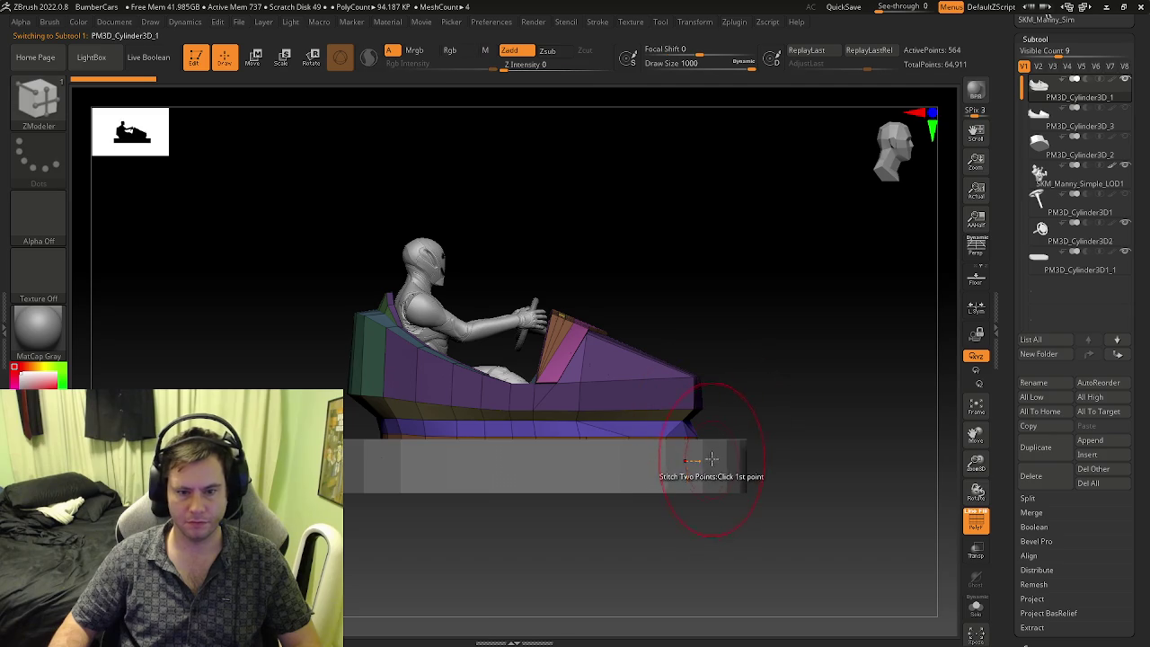
- Solo the car body to inspect PM3D_Cylinder3D_3, then turn Solo off
mouse_move(532, 446)
right_mouse_down()
mouse_move(547, 476)
mouse_move(547, 465)
right_mouse_up()
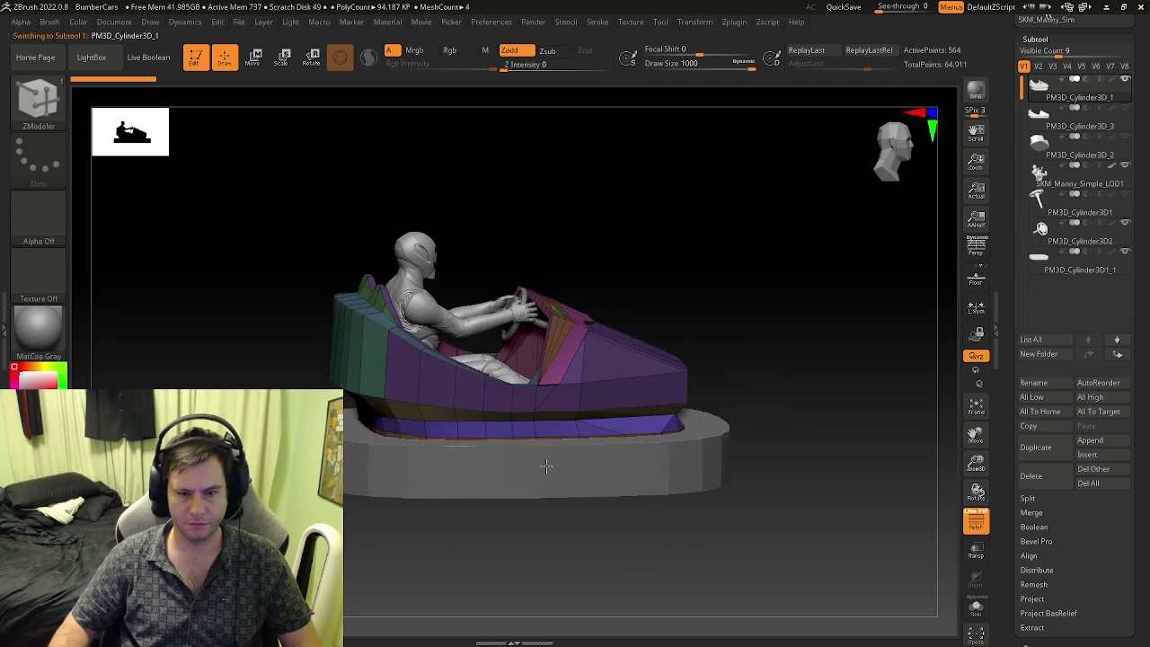
key("w")
key("q")
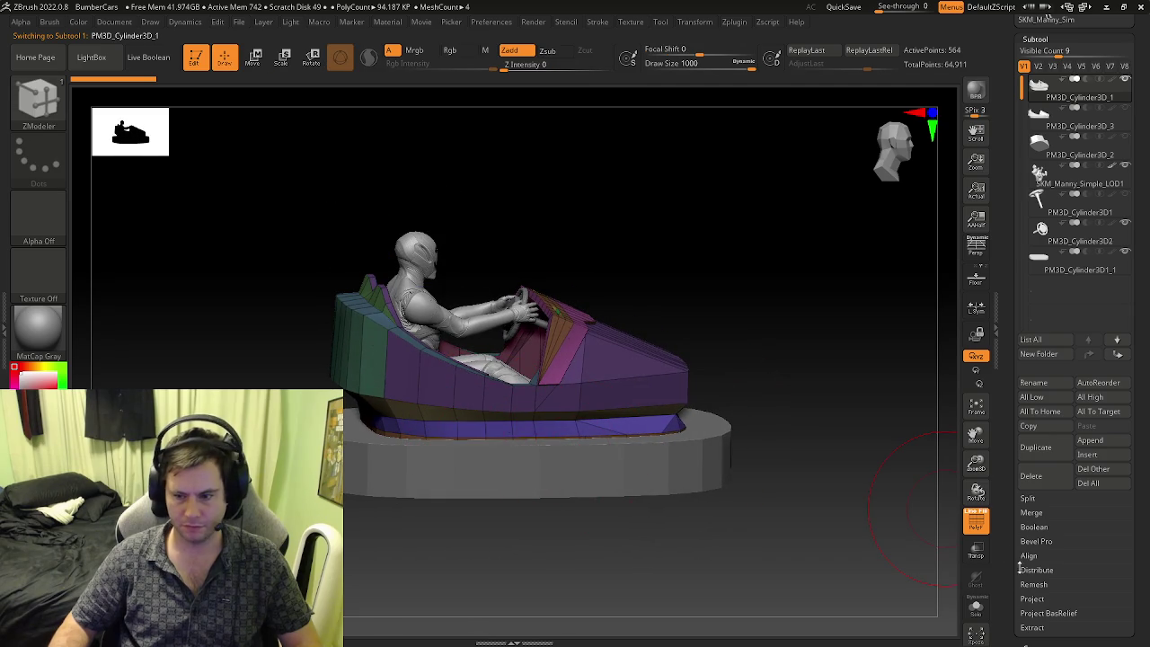
left_click(976, 612)
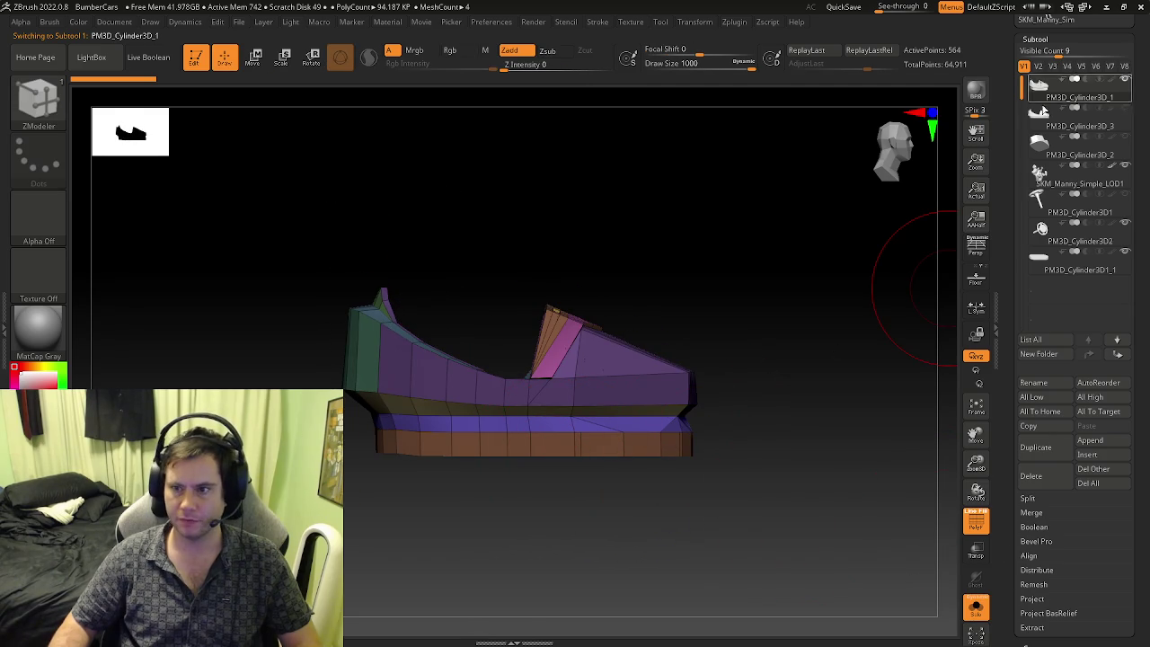
left_click(1078, 117)
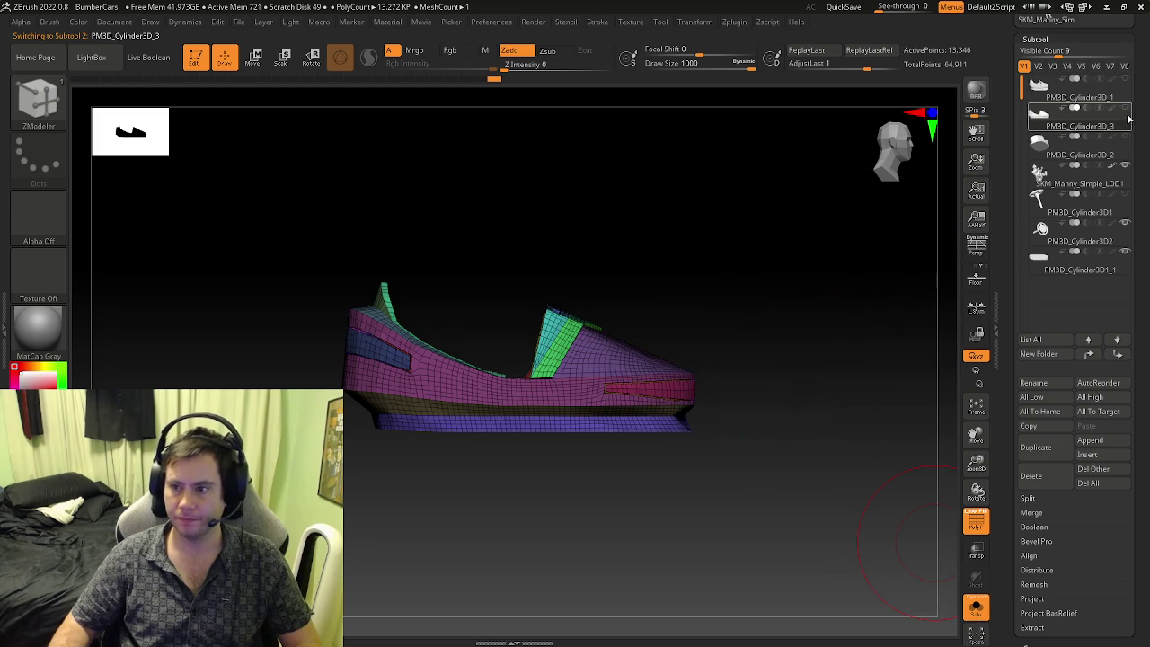
left_click(976, 608)
- Reduce the dense car body to its 1,172-point low-poly level and turn on PolyFrame
mouse_move(899, 552)
left_mouse_down()
mouse_move(757, 537)
mouse_move(745, 500)
left_mouse_up()
mouse_move(746, 500)
right_mouse_down("ctrl")
mouse_move(562, 458)
mouse_move(685, 419)
right_mouse_up("ctrl")
key("f")
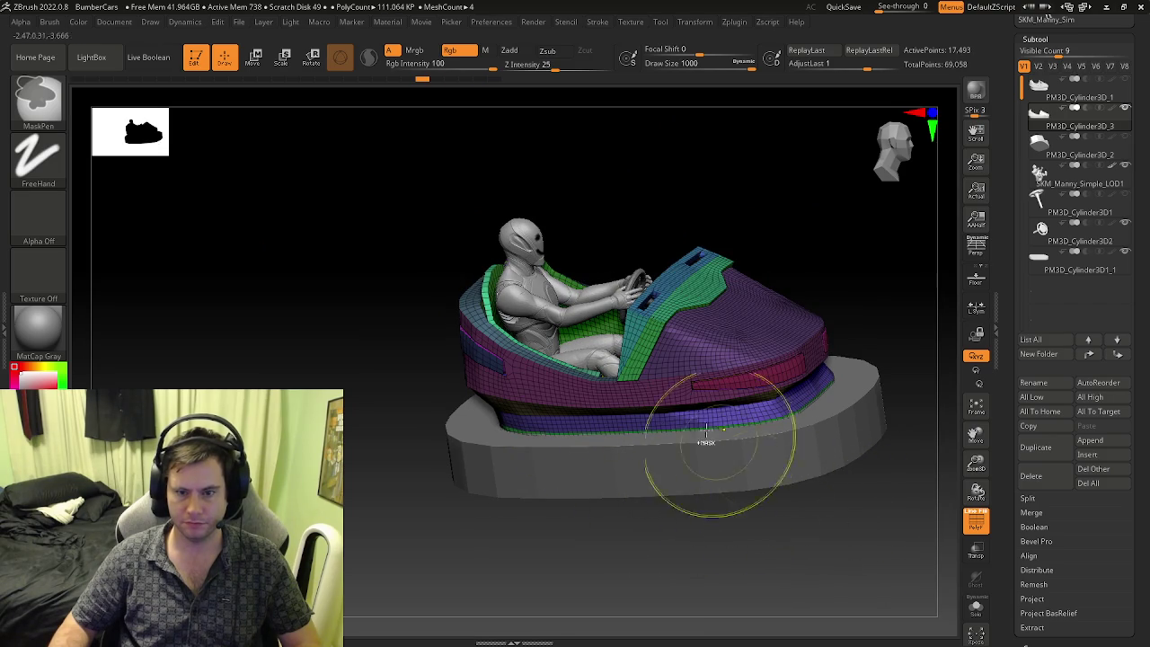
right_click_drag(731, 457, 693, 516)
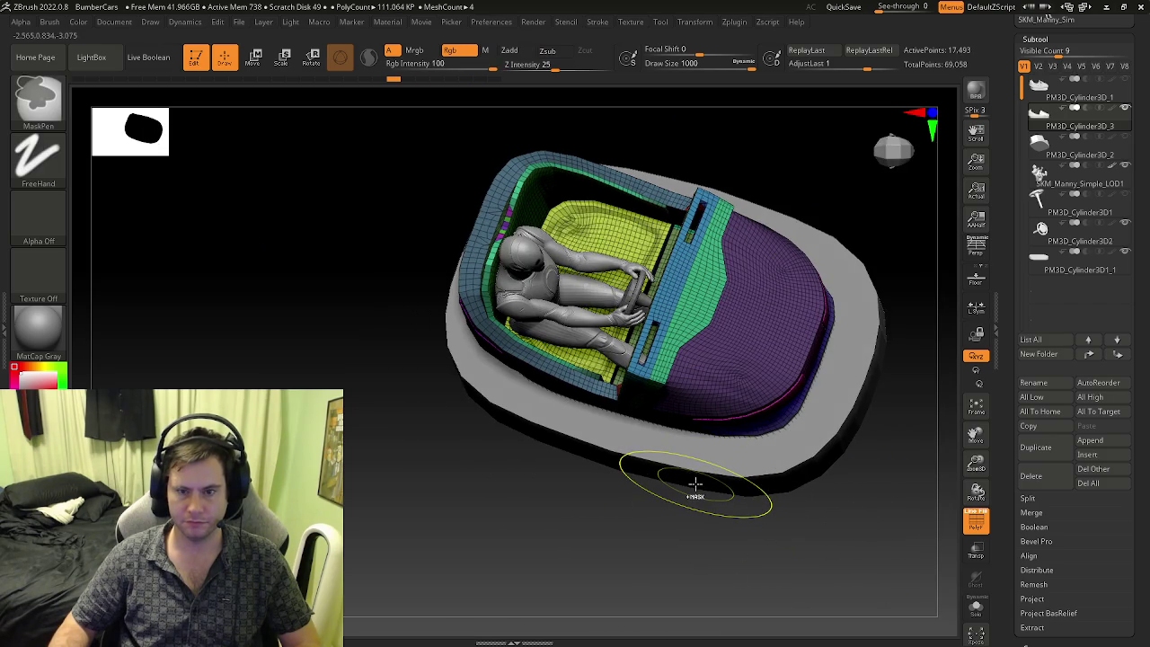
key("shift+d")
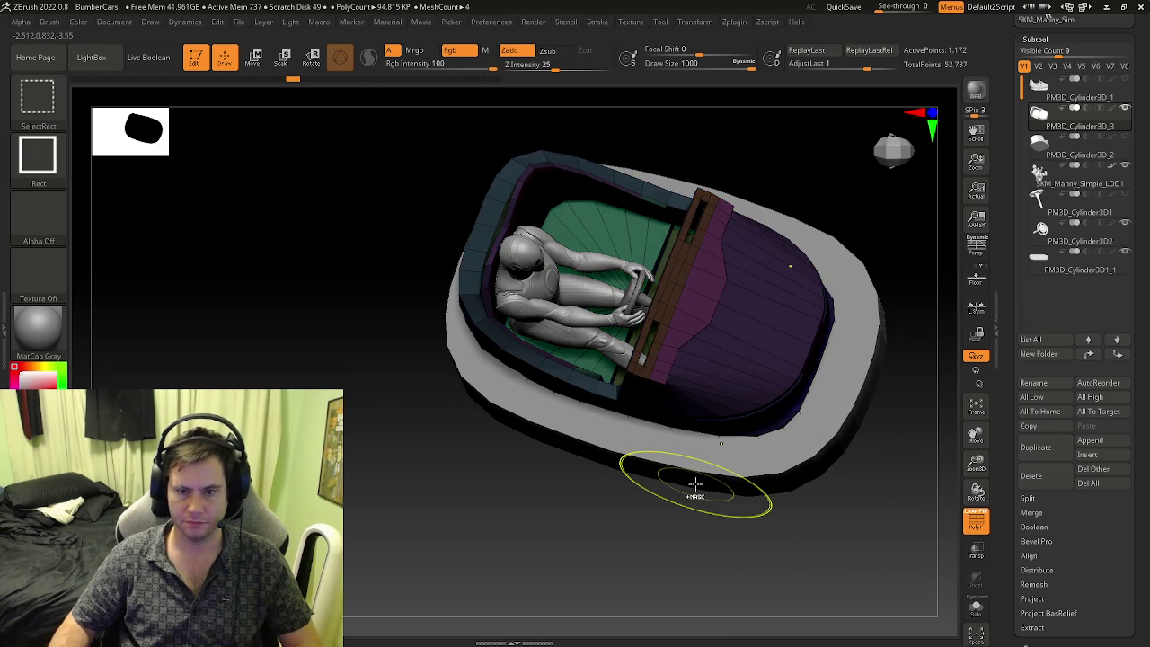
left_click_drag(696, 486, 791, 403)
key("shift+f")
key("b")
key("z")
key("m")
right_click_drag(778, 413, 932, 288)
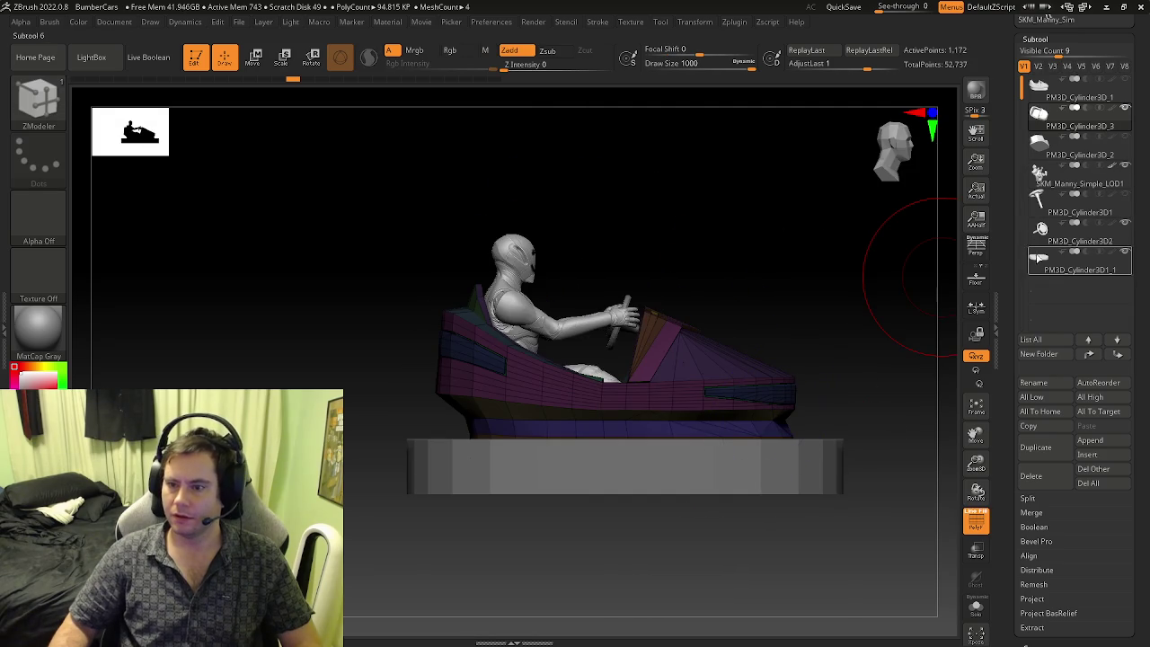
- Duplicate the car body subtool from the Subtool palette
key("shift+f")
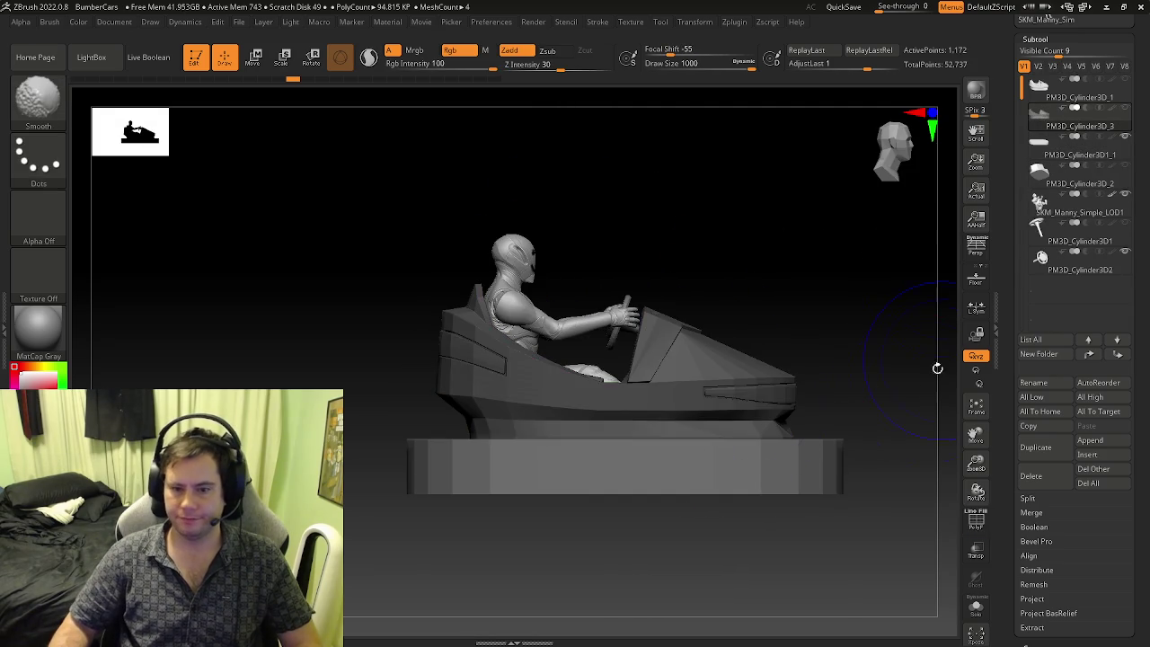
key("shift+f")
key("b")
key("z")
key("m")
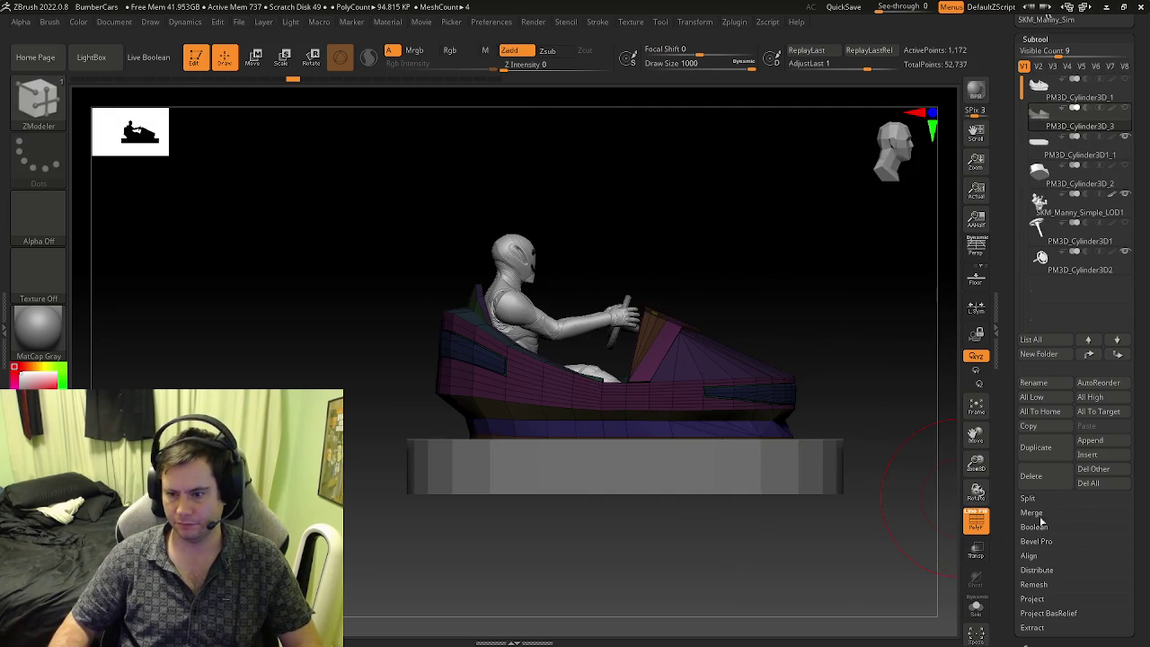
left_click(1041, 514)
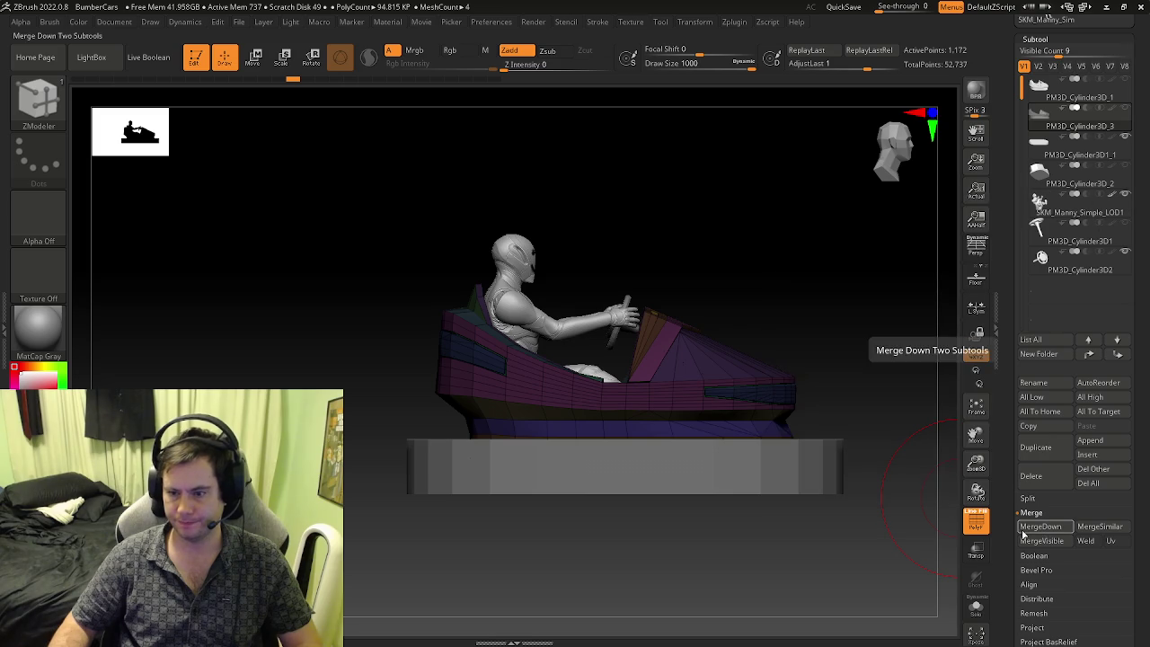
left_click(1046, 457)
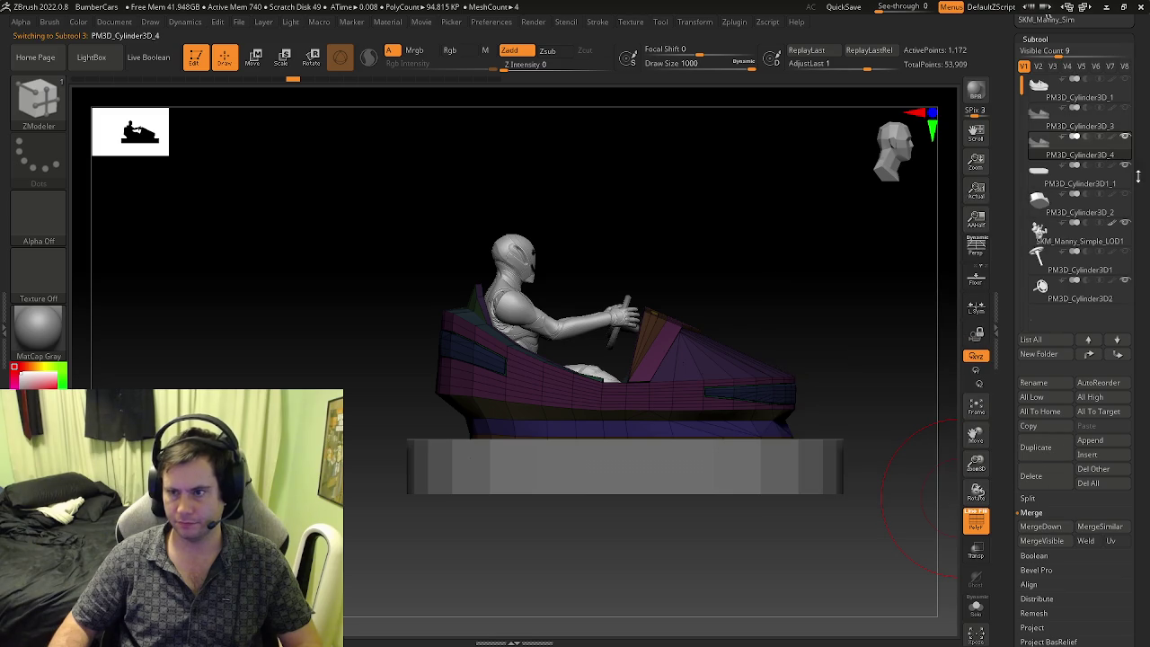
- Duplicate the base and MergeDown the body copy into it as PM3D_Cylinder3D_4
left_click(1045, 174)
left_click(1045, 450)
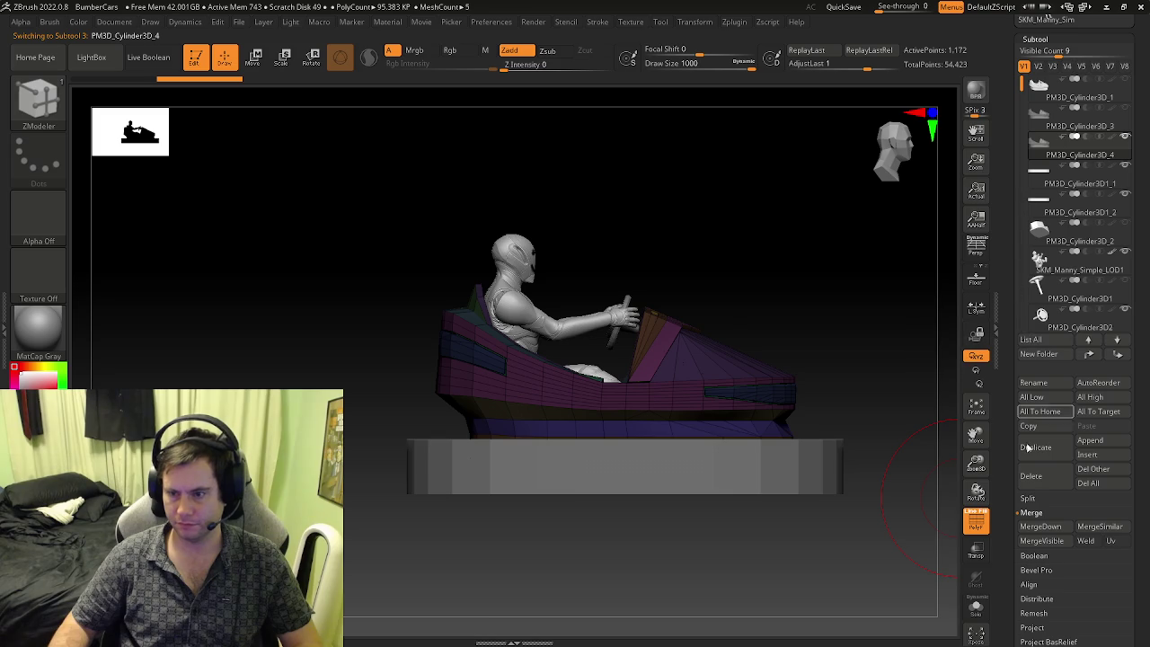
left_click(1032, 525)
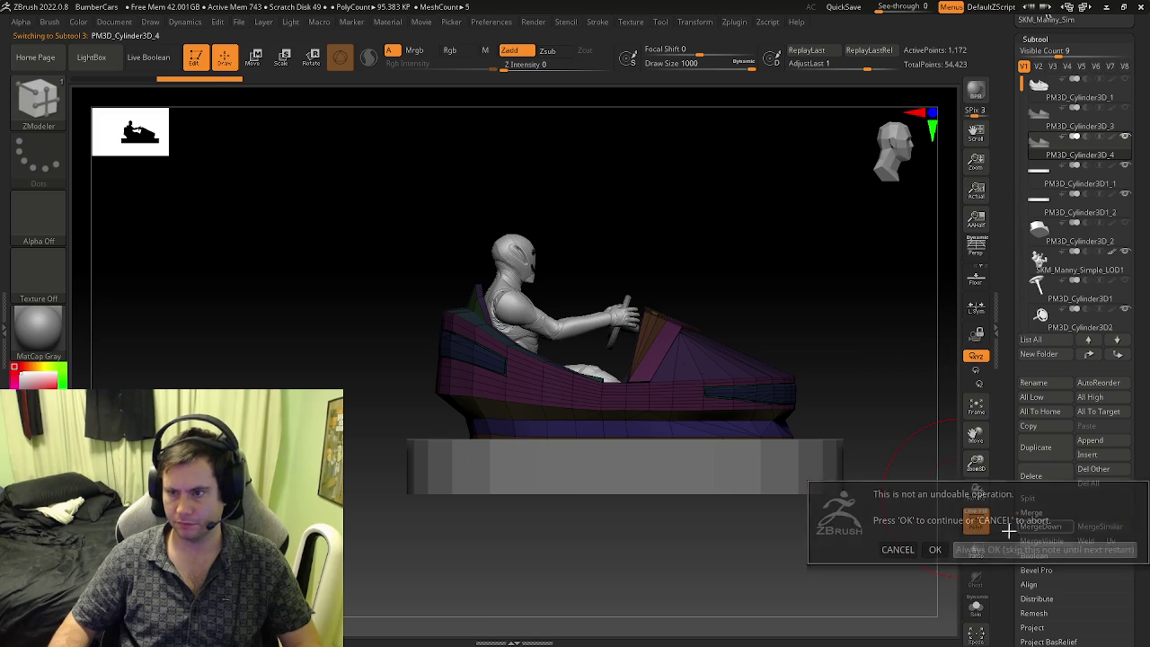
left_click(937, 547)
left_click_drag(946, 381, 788, 343)
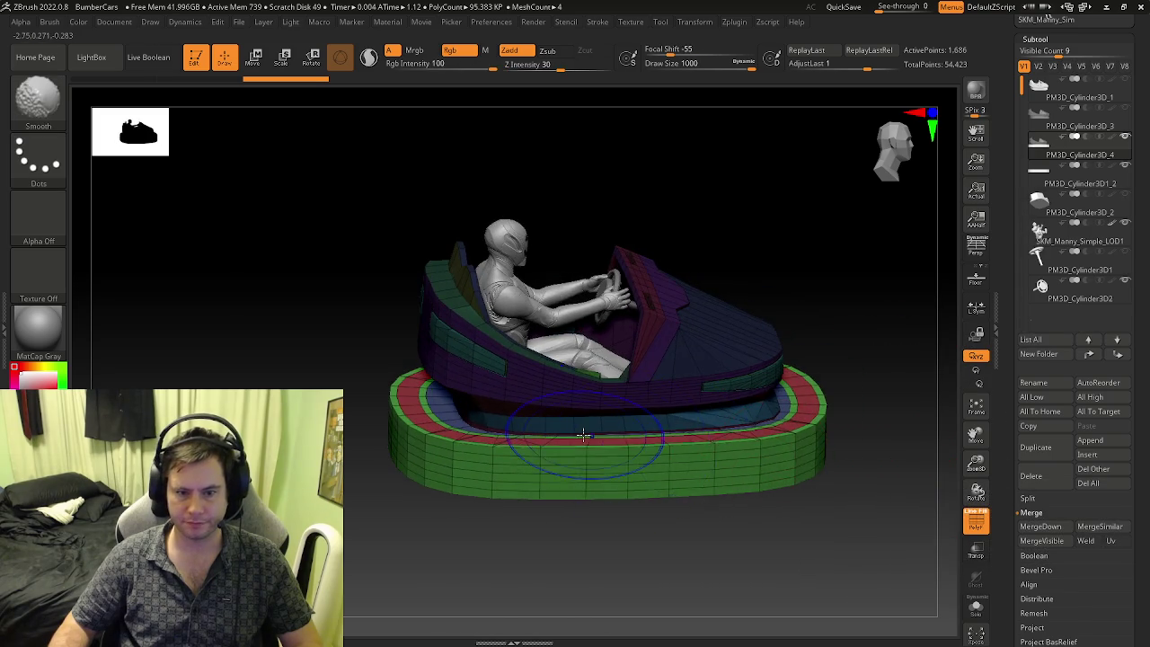
left_click(1045, 126)
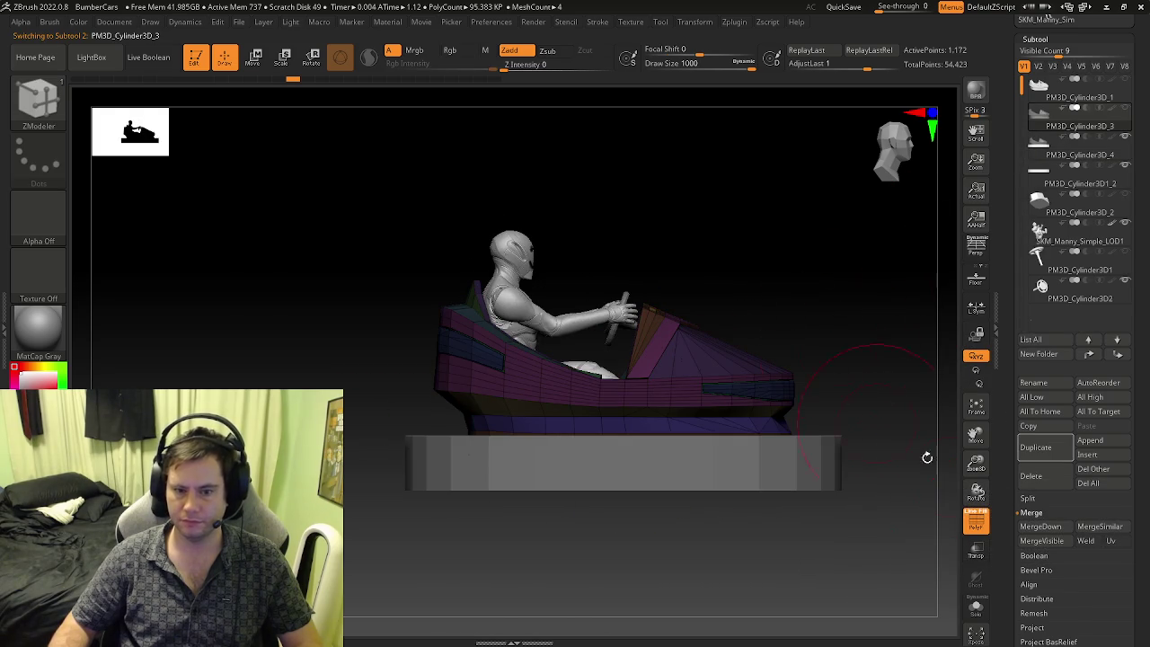
left_click(1053, 146)
- Duplicate the base subtool as PM3D_Cylinder3D1_3
mouse_move(668, 333)
left_mouse_down("alt")
mouse_move(590, 488)
mouse_move(537, 368)
left_mouse_up("alt")
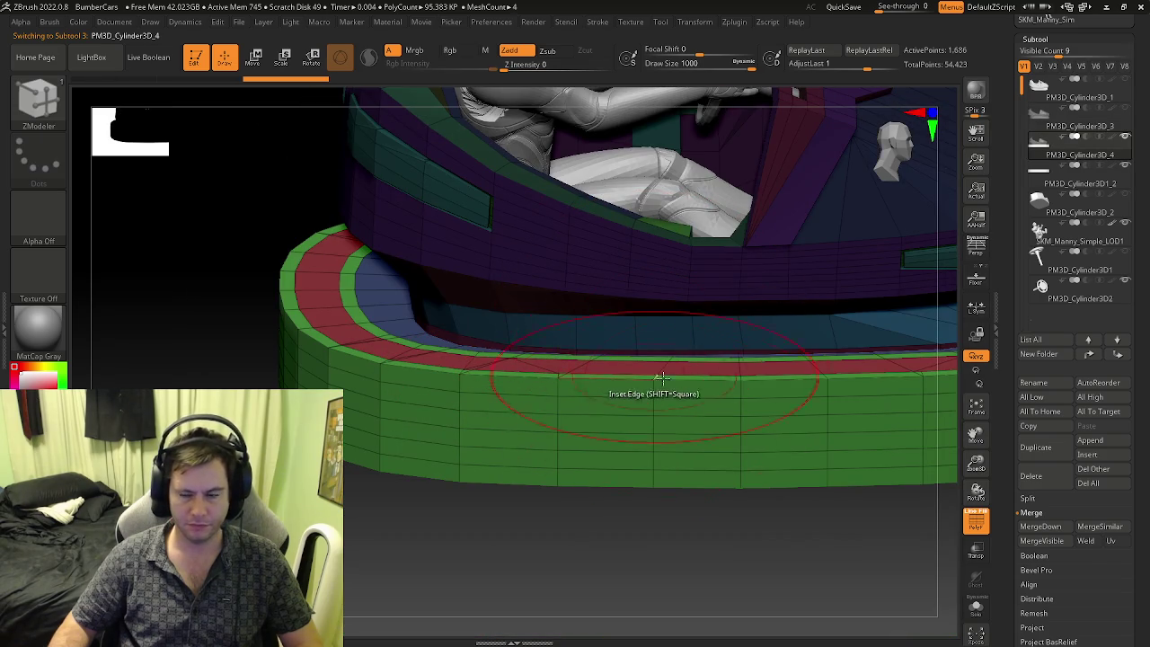
key("ctrl+z")
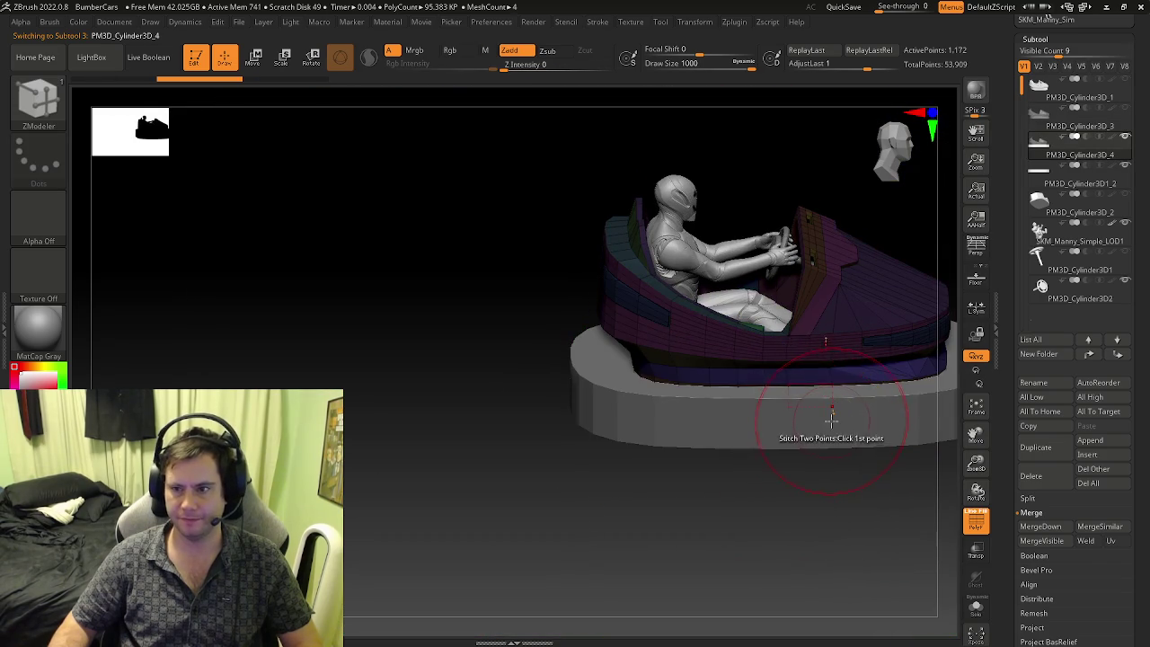
right_click_drag(829, 419, 751, 405, "alt")
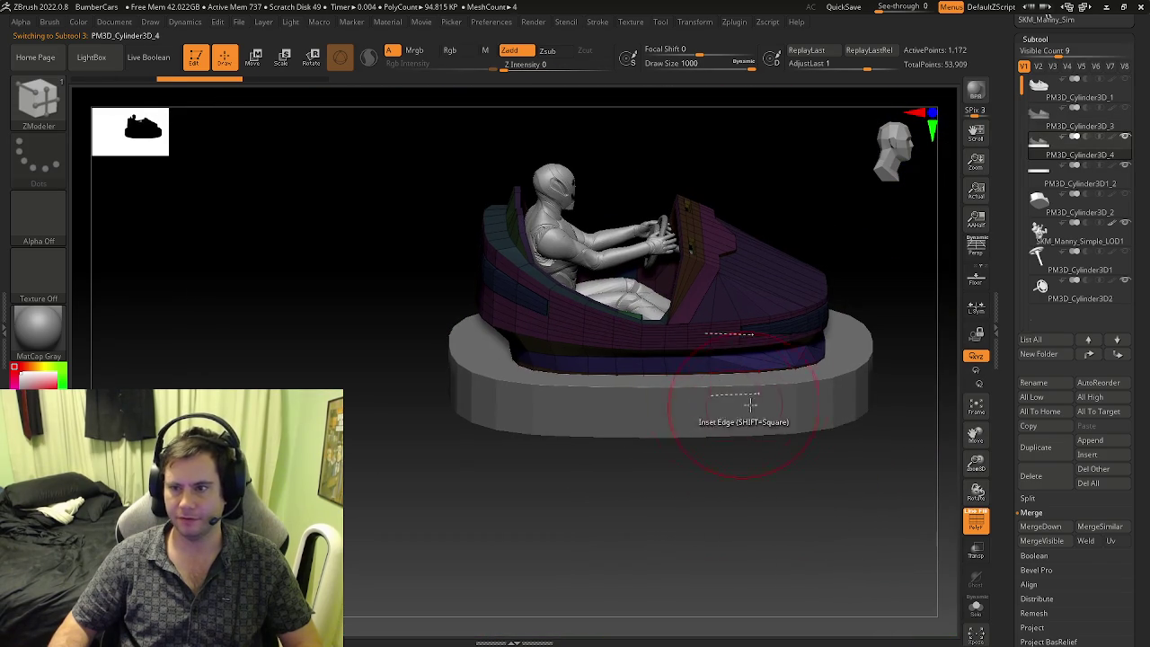
left_click(1130, 167)
right_click_drag(729, 367, 729, 317)
right_click_drag(820, 351, 848, 319, "shift")
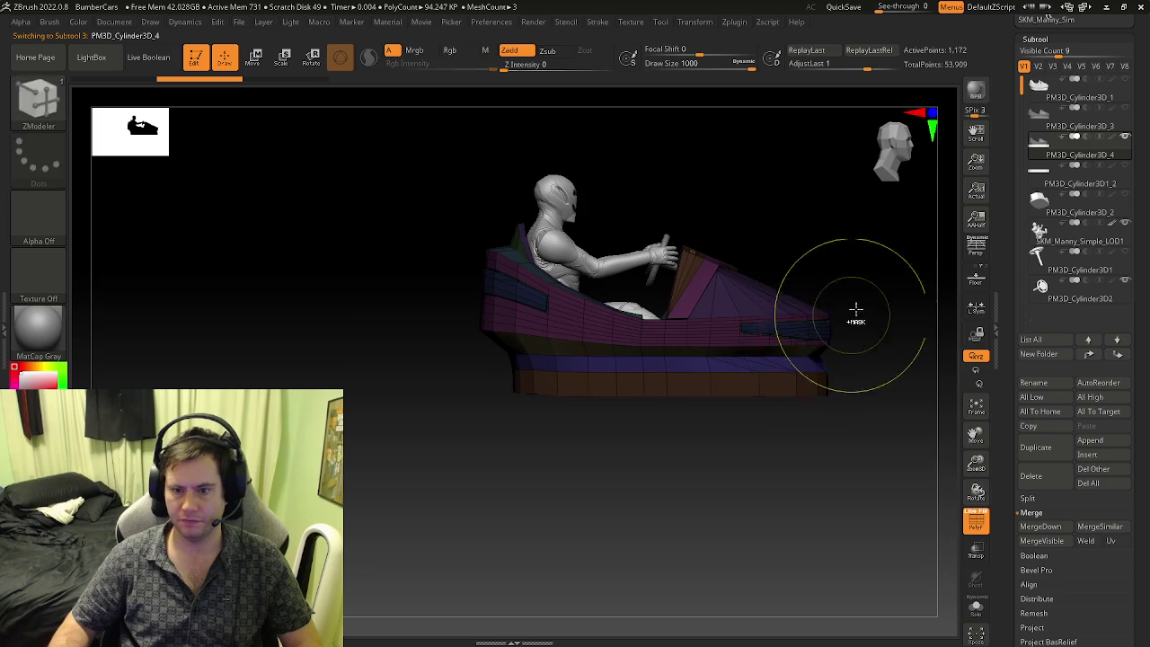
key("Down")
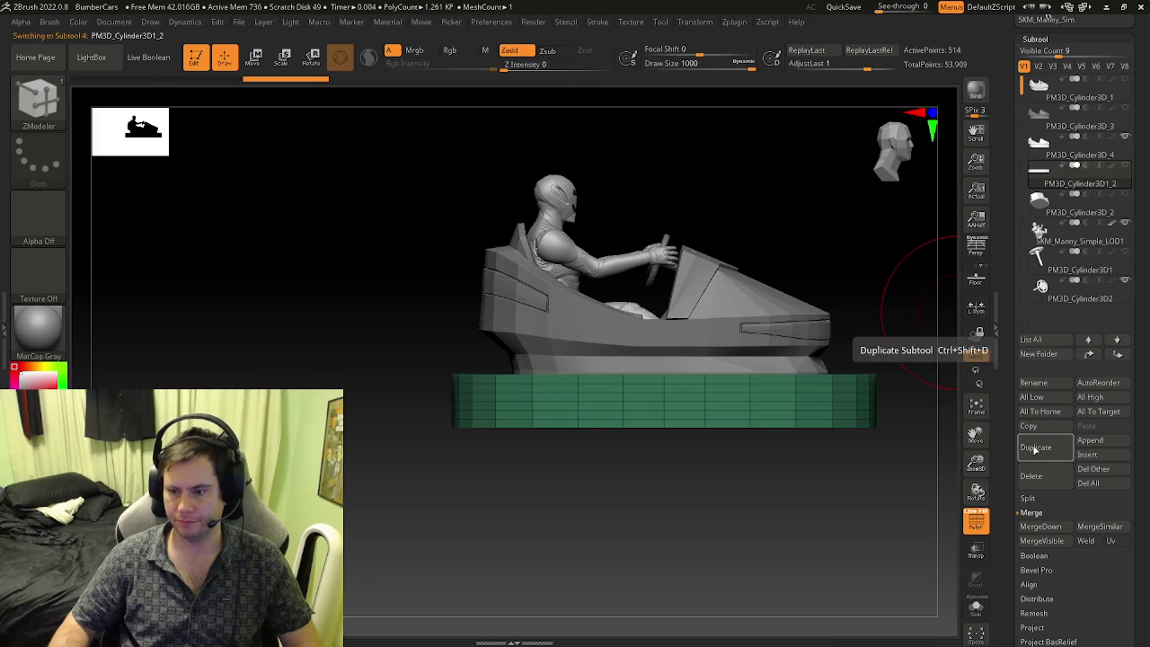
left_click(1035, 447)
- Delete the car body's bottom polygon loop using ZModeler Delete with Polyloop target
key("shift+f")
mouse_move(770, 385)
right_mouse_down()
mouse_move(591, 385)
mouse_move(598, 307)
mouse_move(517, 212)
right_mouse_up()
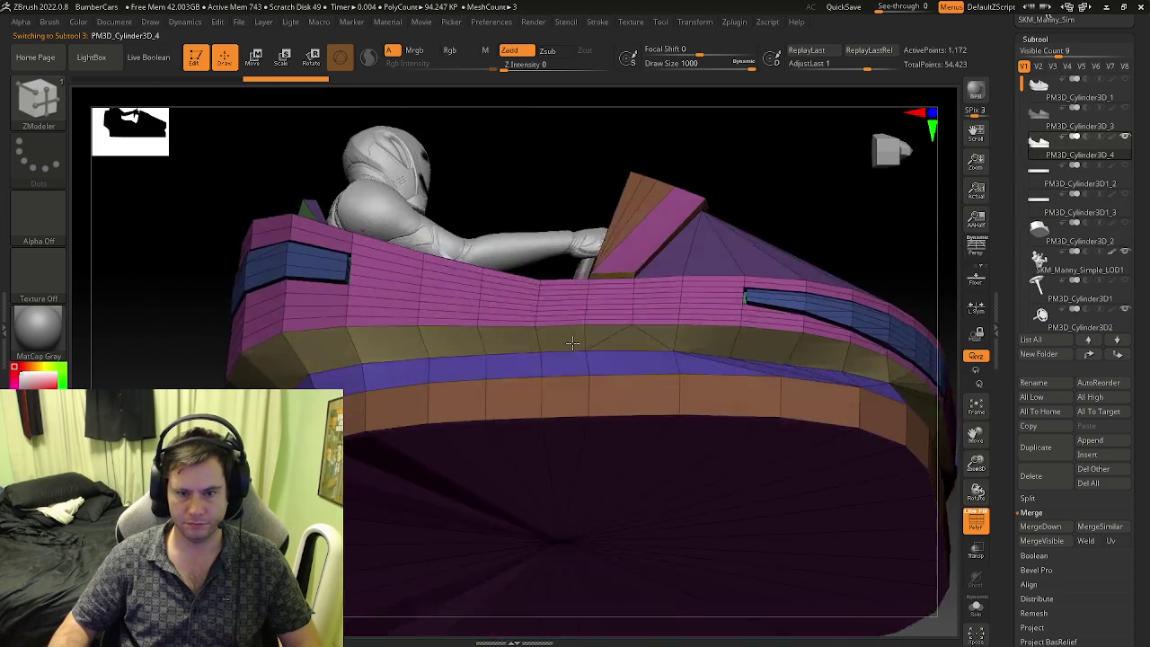
key("space")
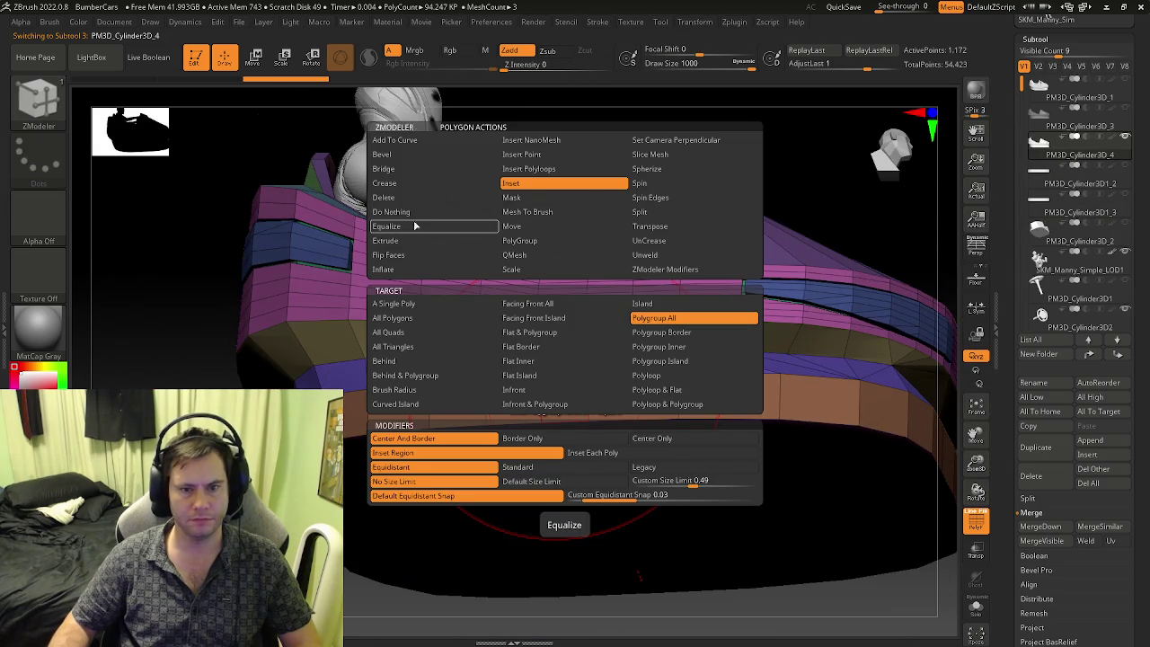
left_click(406, 199)
left_click(651, 375)
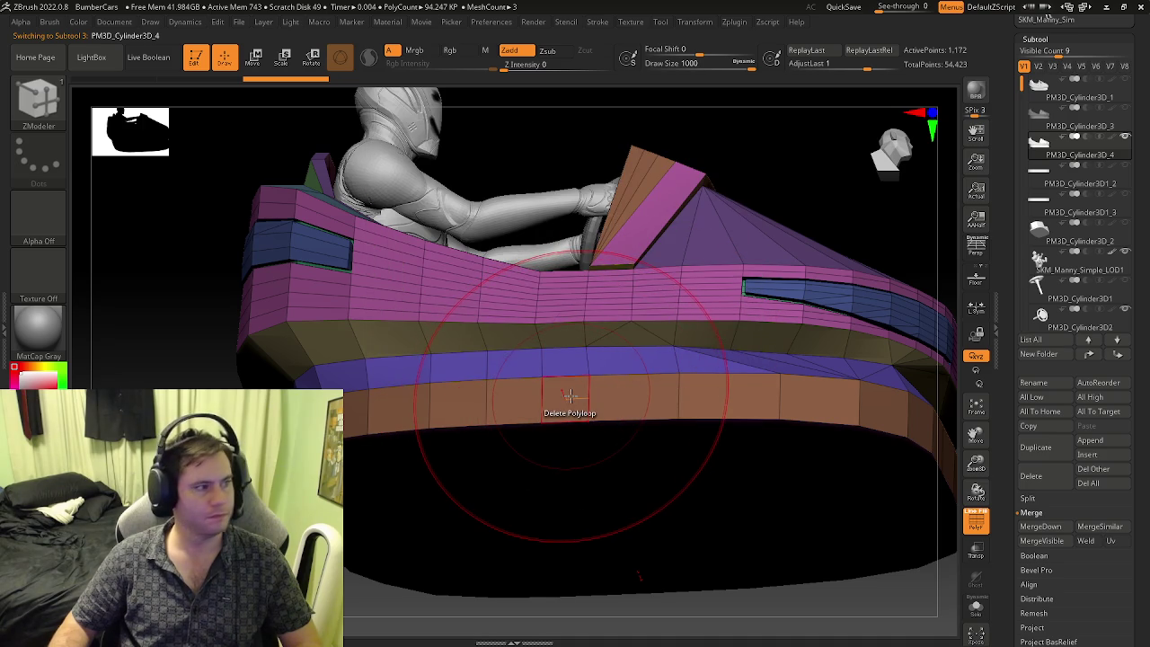
right_click_drag(570, 396, 557, 463)
key("space")
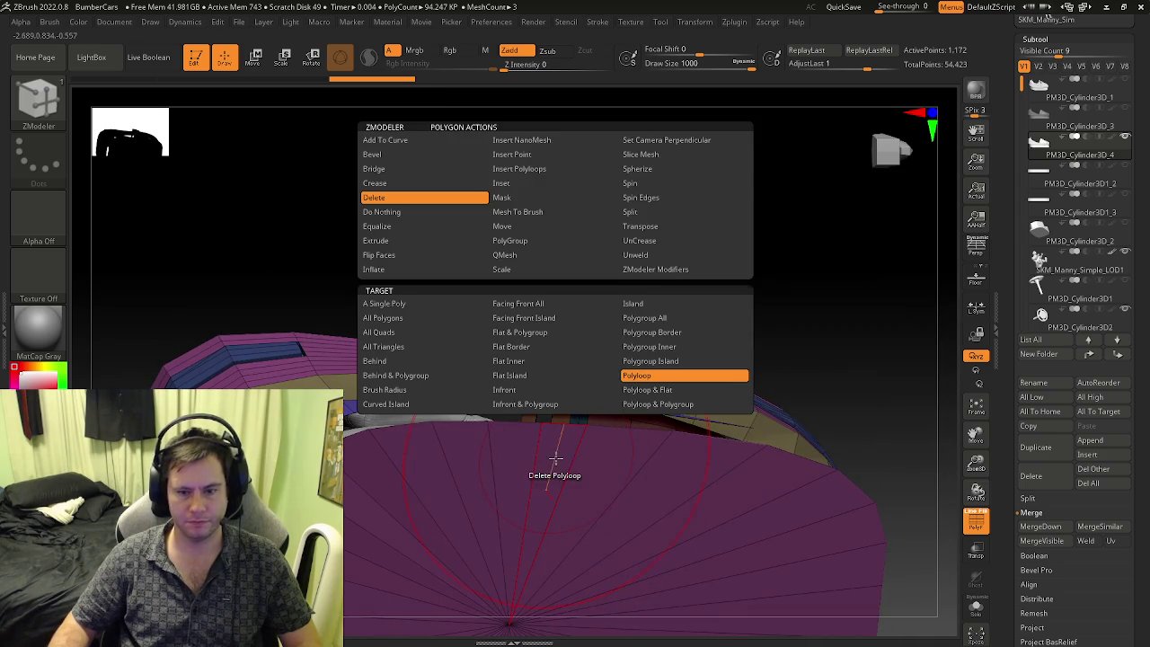
mouse_move(611, 513)
right_mouse_down()
mouse_move(611, 537)
mouse_move(1011, 132)
right_mouse_up()
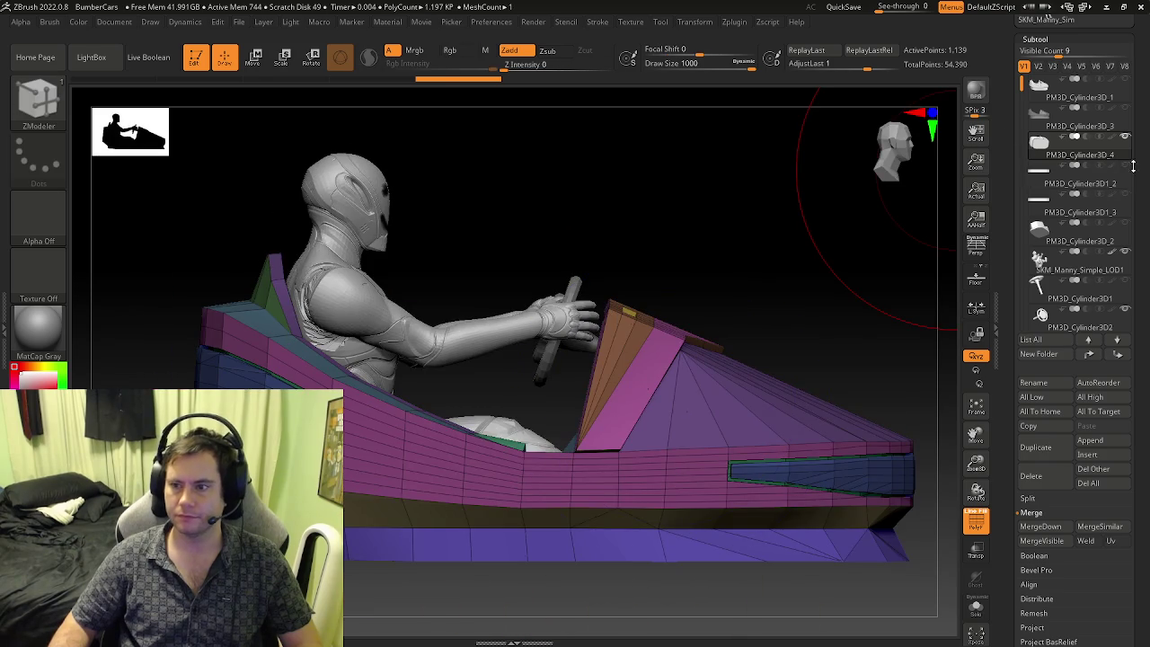
key("shift+f")
right_click_drag(629, 450, 600, 550)
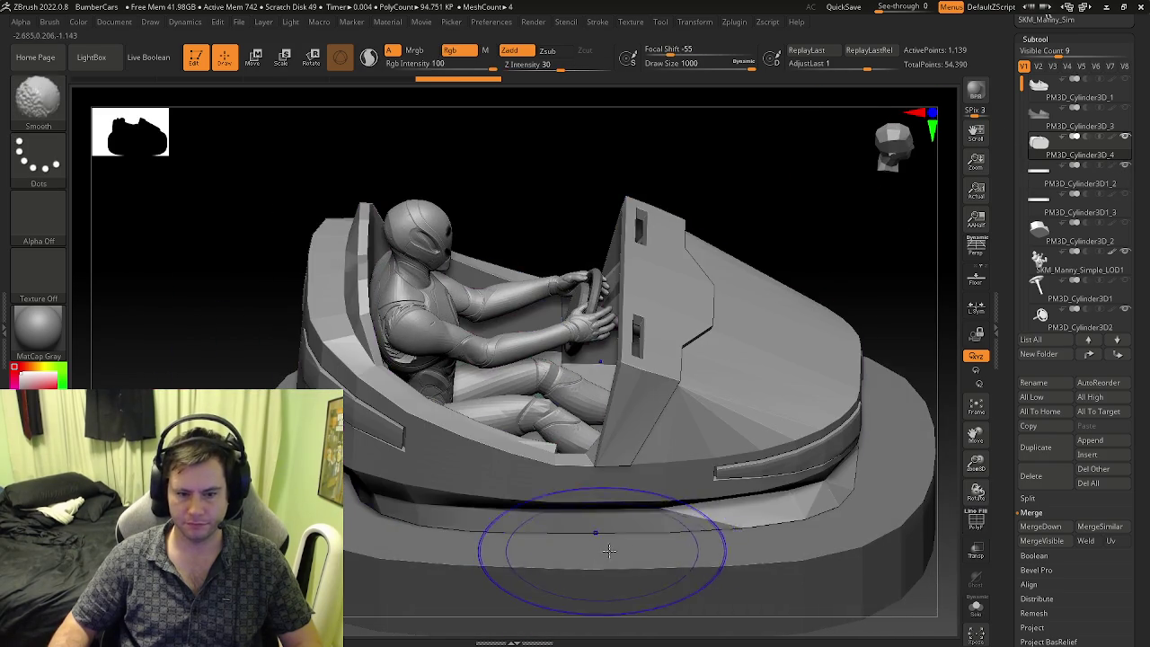
key("shift+f")
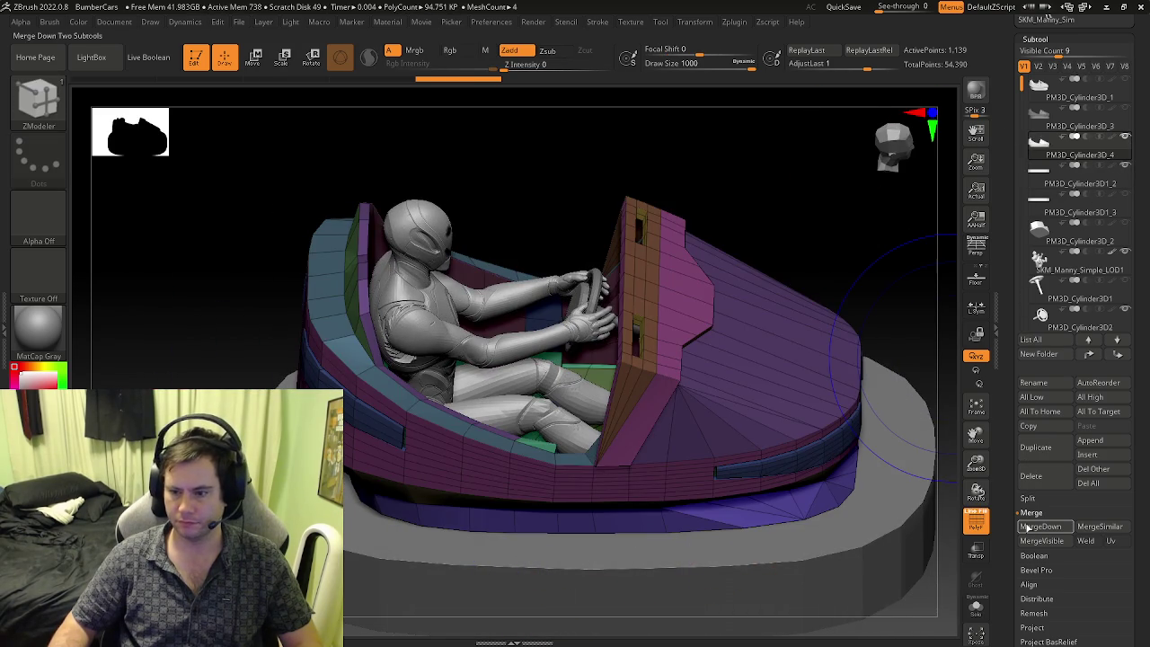
left_click(1029, 528)
- Remove the inner polygroup island at the rim with ZModeler Delete set to Polygroup Island
right_click_drag(491, 523, 358, 492)
key("space")
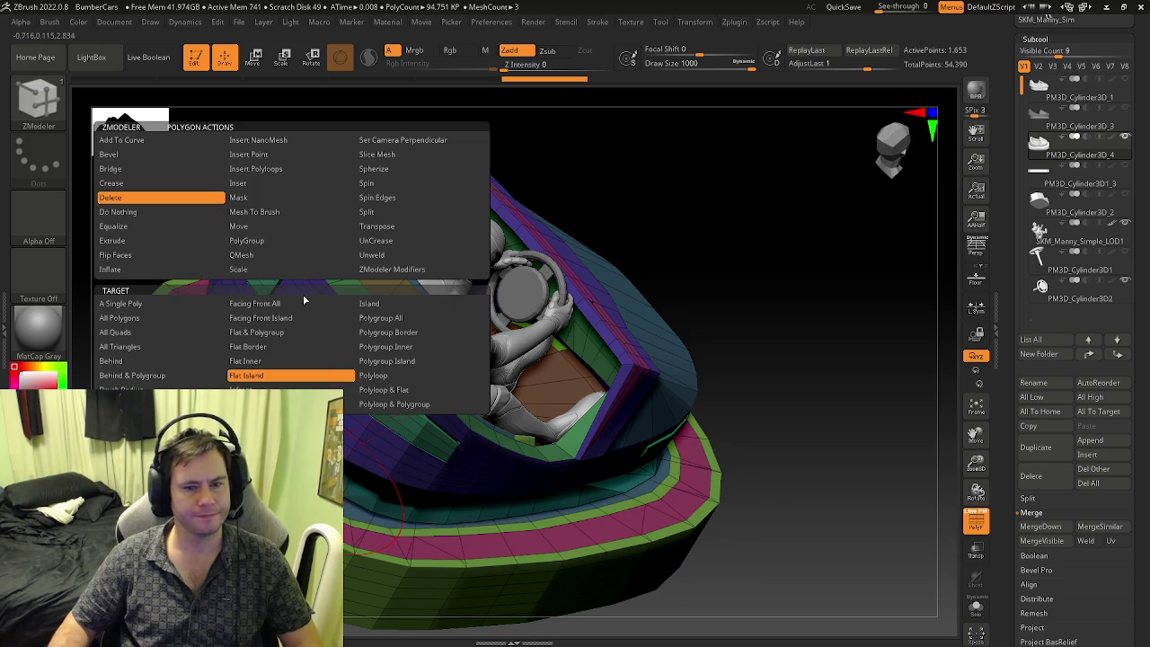
left_click(393, 361)
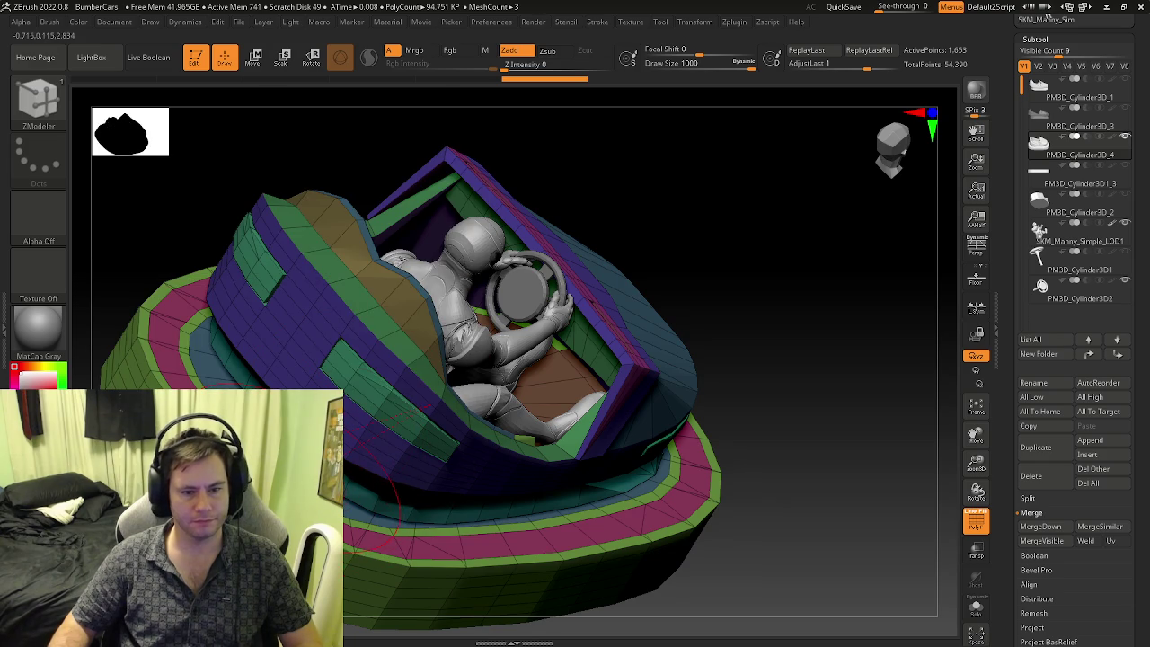
mouse_move(389, 503)
right_mouse_down()
mouse_move(449, 539)
mouse_move(411, 430)
mouse_move(386, 503)
mouse_move(490, 385)
right_mouse_up()
key("f")
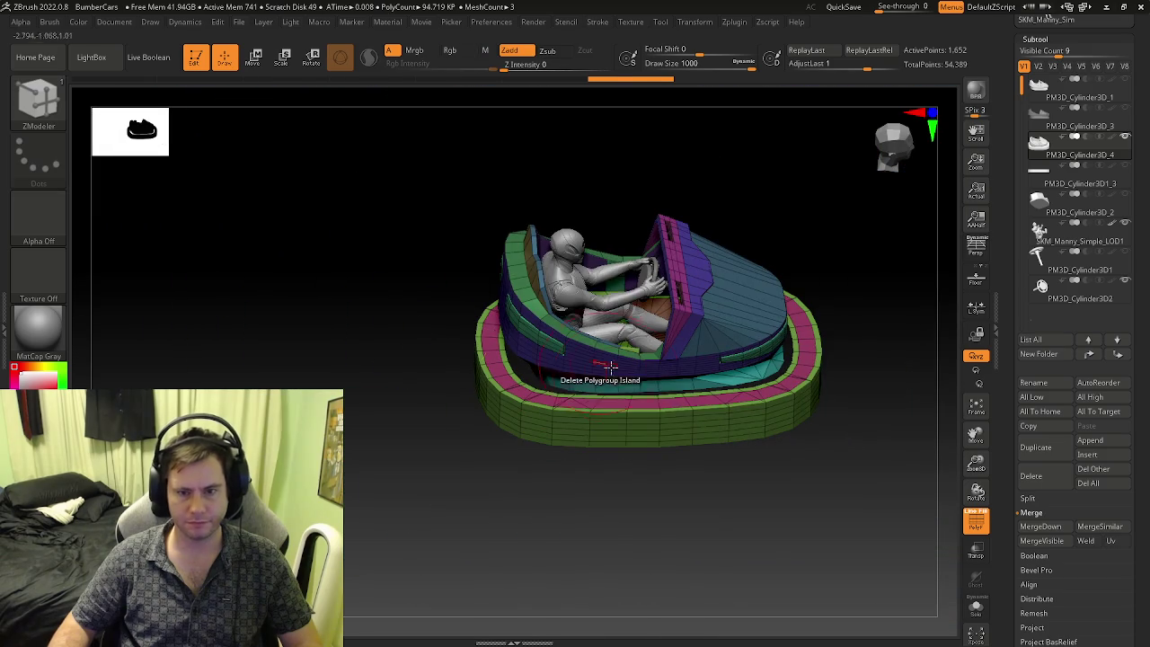
mouse_move(586, 389)
right_mouse_down()
mouse_move(634, 386)
mouse_move(591, 385)
mouse_move(645, 477)
right_mouse_up()
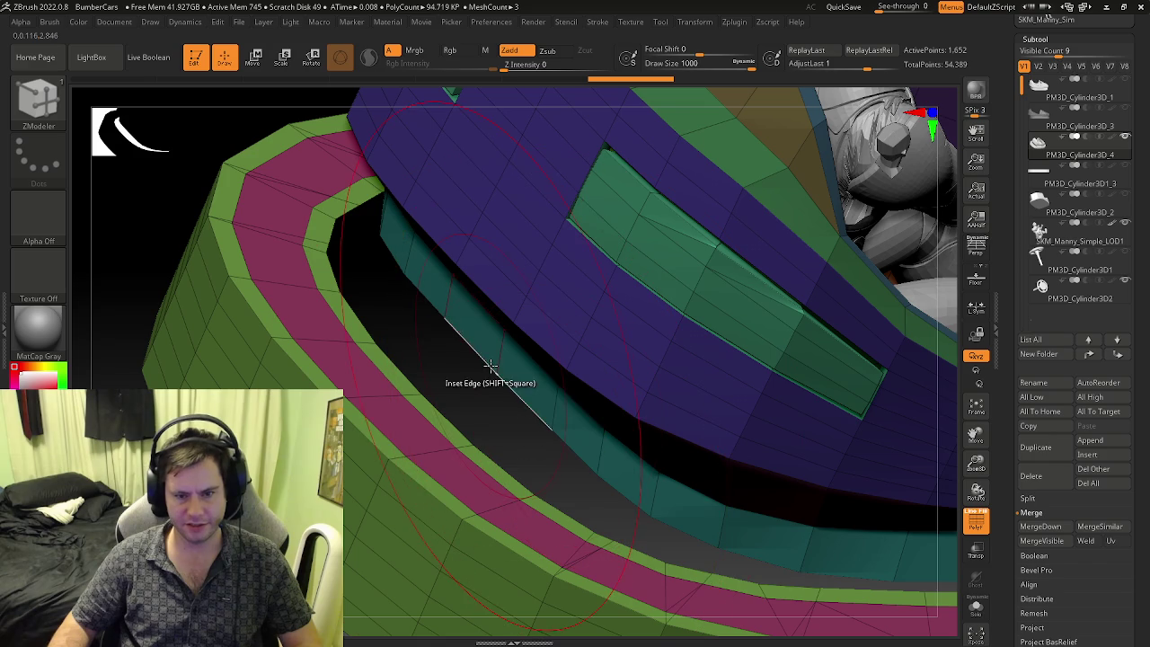
- Stitch the first point pairs to close gaps between the car body and the base rim
left_click(436, 416)
right_click_drag(436, 415, 455, 425)
left_click(539, 423)
left_click(509, 454)
mouse_move(510, 454)
right_mouse_down()
mouse_move(540, 423)
mouse_move(503, 417)
right_mouse_up()
left_click(493, 447)
left_click(493, 447)
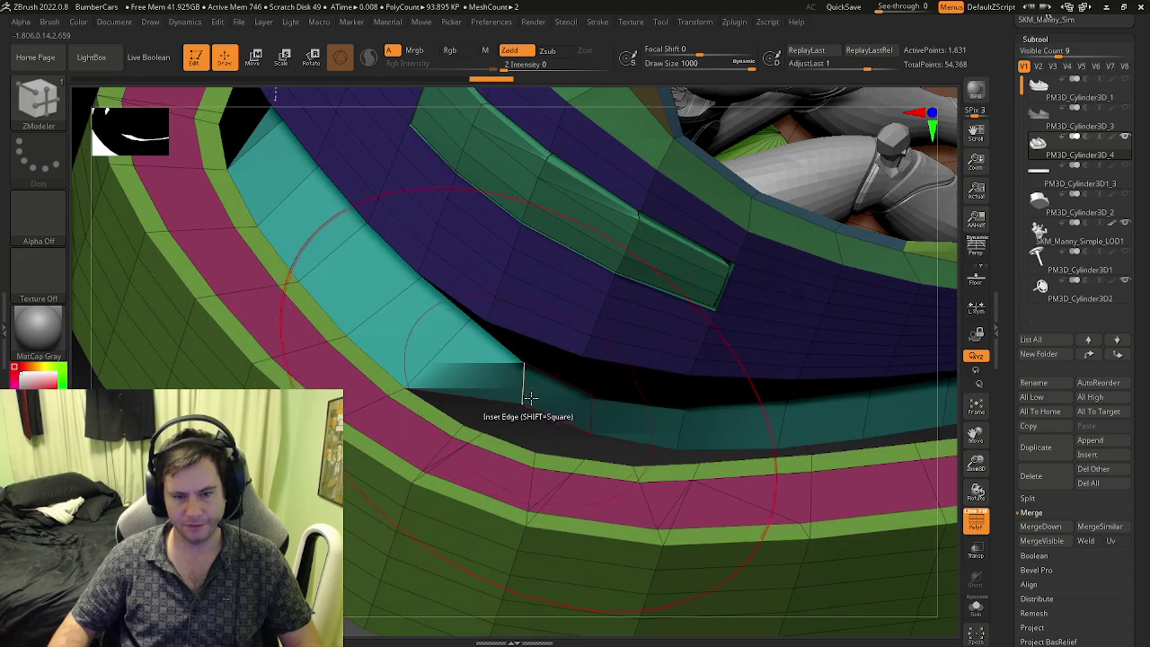
- Stitch further point pairs along the inner rim gap
left_click(478, 428)
mouse_move(478, 428)
right_mouse_down()
mouse_move(521, 411)
mouse_move(526, 424)
mouse_move(500, 450)
right_mouse_up()
left_click(520, 412)
left_click(484, 429)
left_click(476, 437)
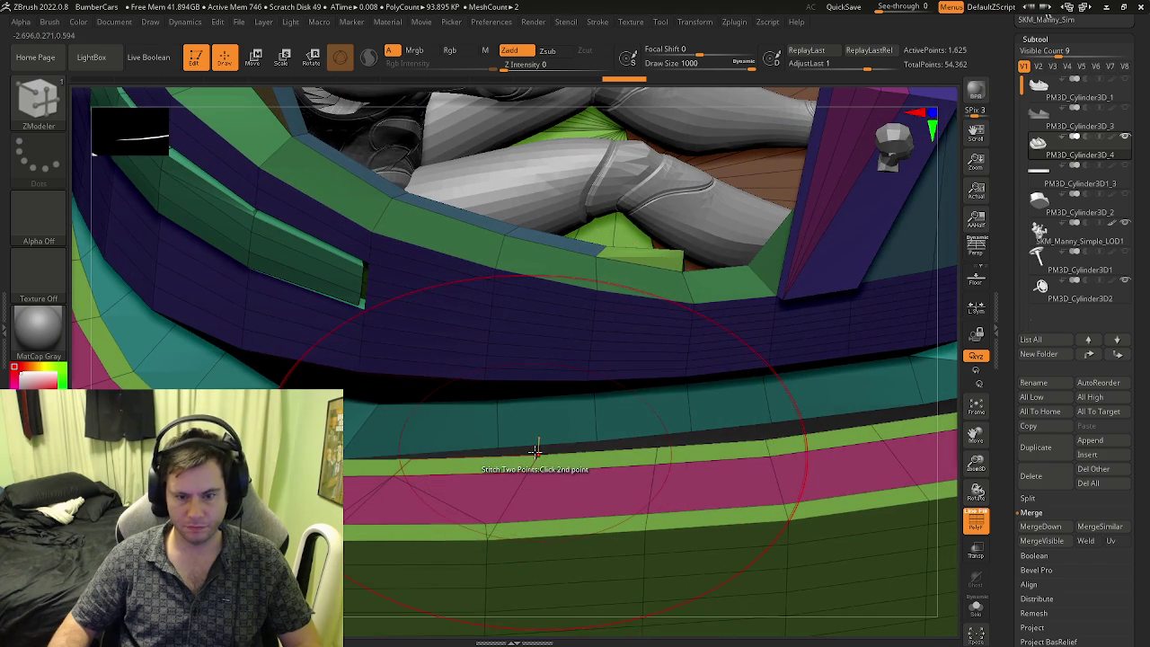
left_click(535, 449)
right_click_drag(535, 449, 492, 449)
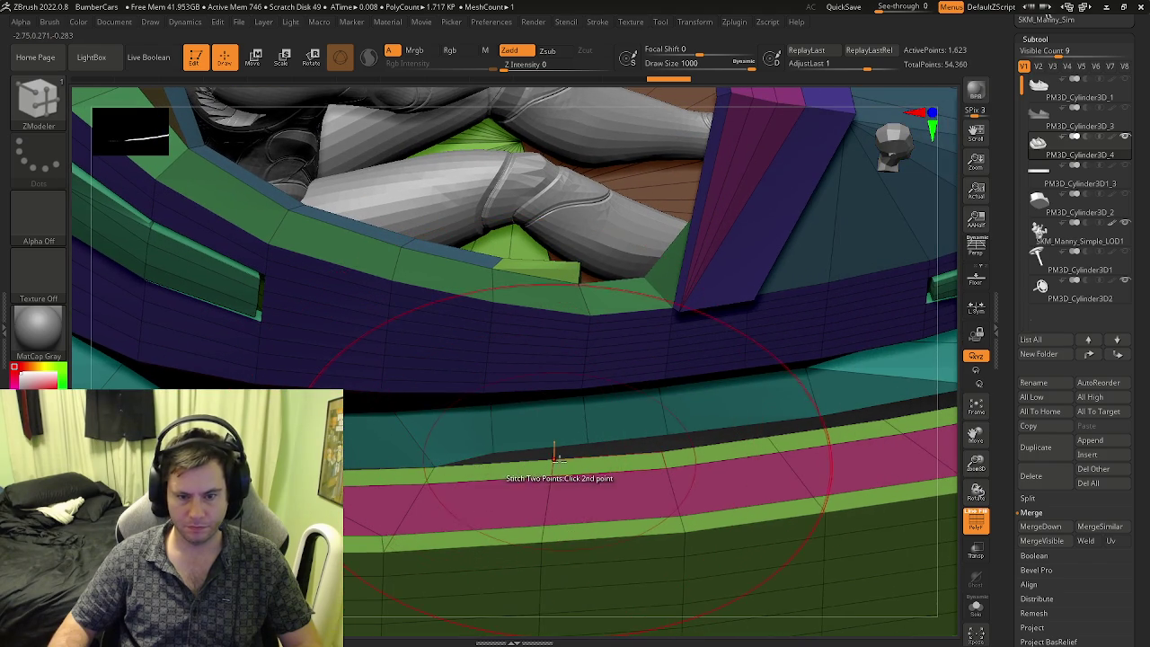
- Reframe on the rim and lower the draw size to about 163
key("f")
mouse_move(204, 466)
right_mouse_down()
mouse_move(689, 424)
mouse_move(601, 465)
right_mouse_up()
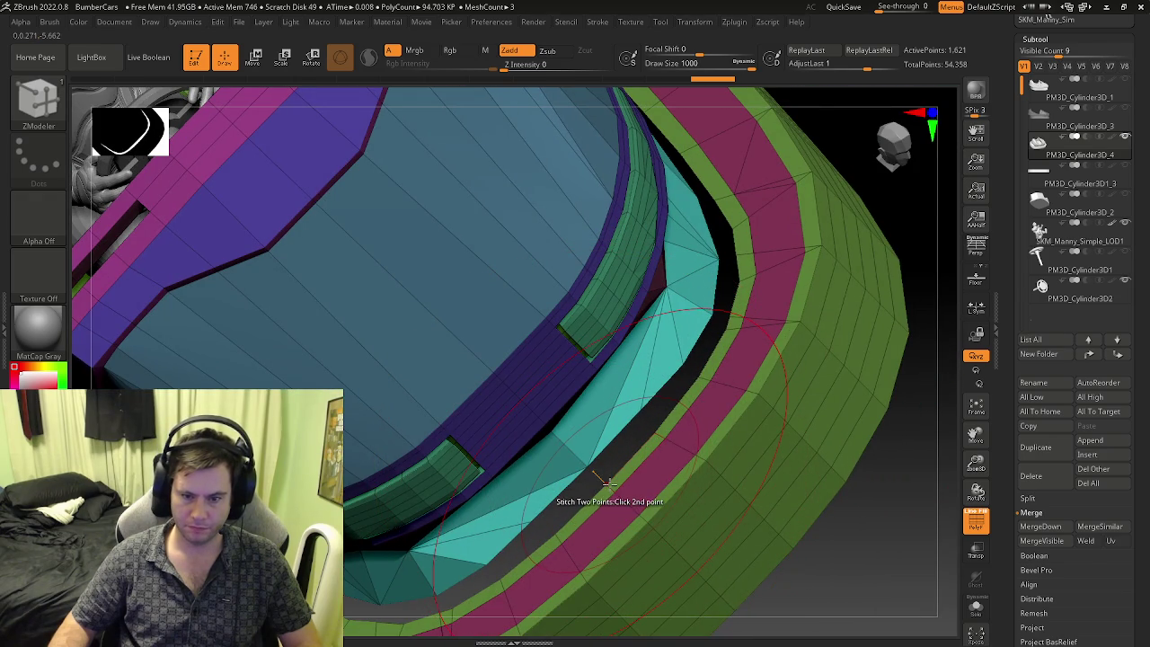
right_click_drag(608, 482, 651, 427)
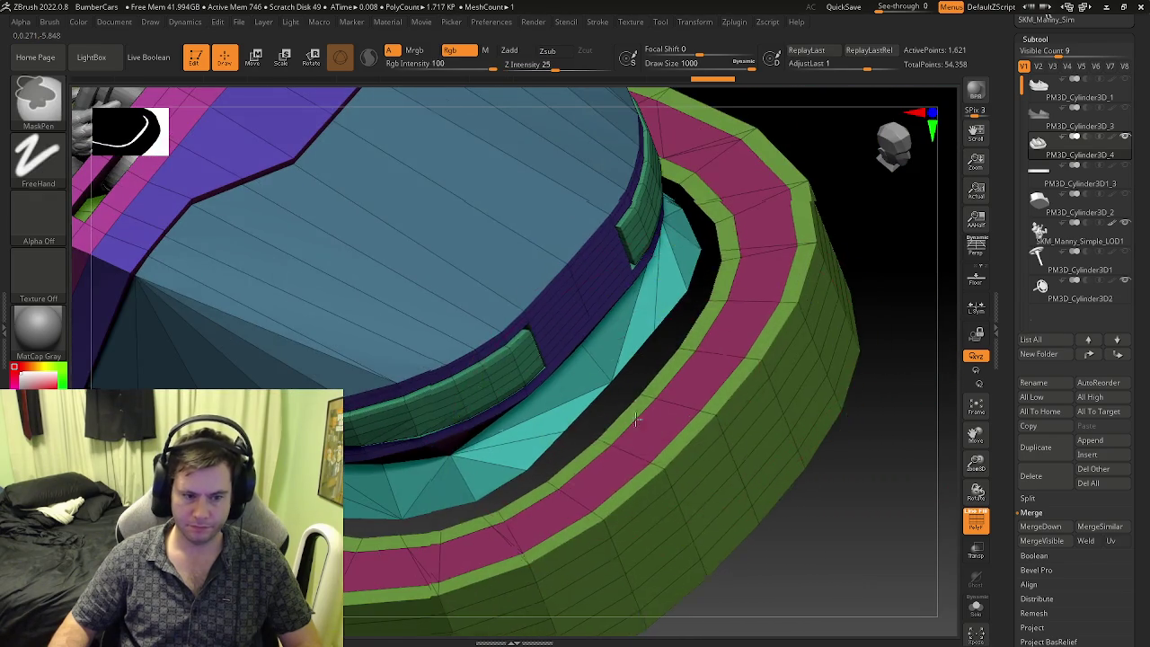
key("f")
right_click_drag(552, 423, 632, 392, "alt")
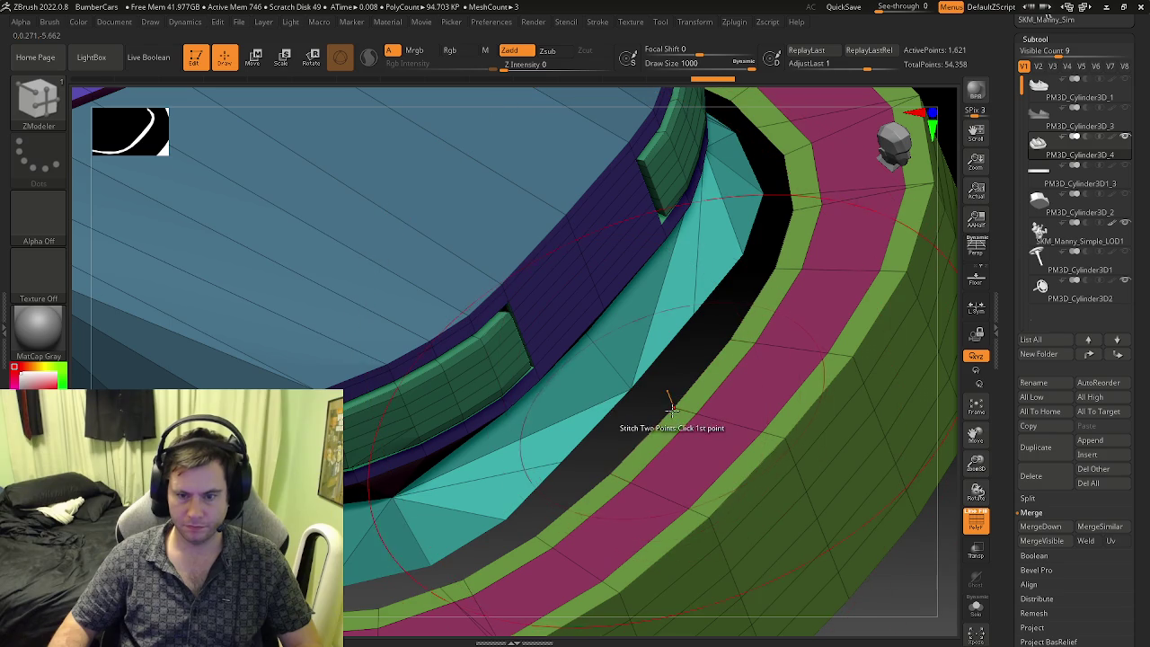
key("s")
left_click_drag(673, 422, 629, 423)
mouse_move(675, 393)
right_mouse_down()
mouse_move(690, 409)
mouse_move(606, 388)
mouse_move(561, 441)
mouse_move(624, 467)
right_mouse_up()
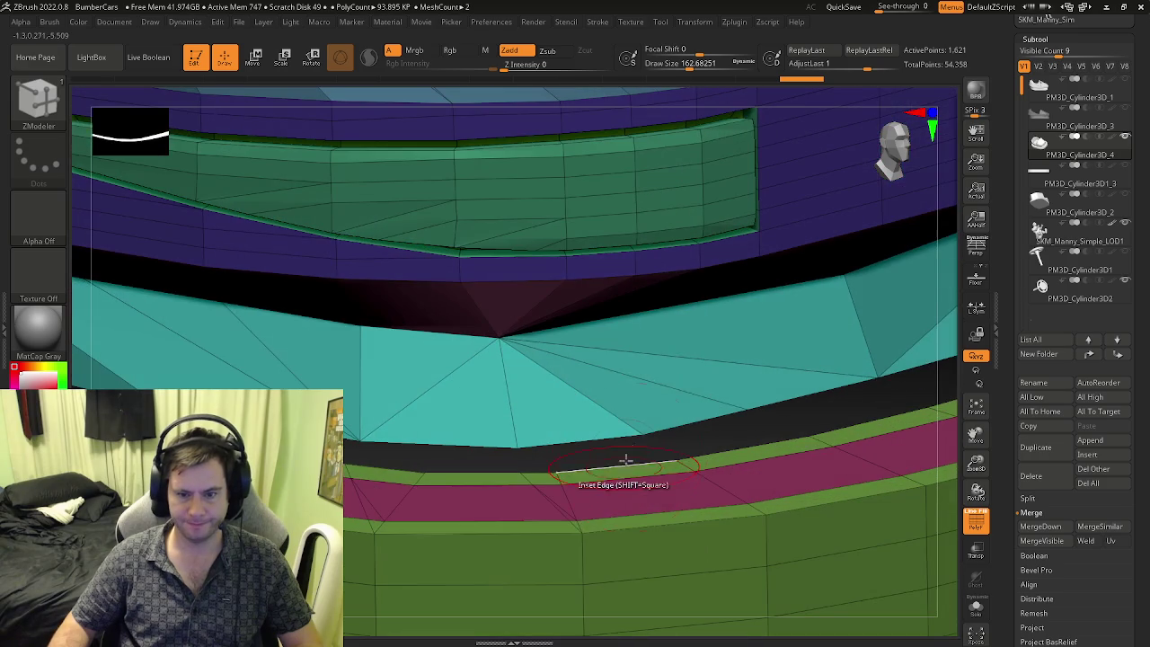
- Stitch two more rim point pairs, bringing the subtool to 1,617 active points
left_click(676, 457)
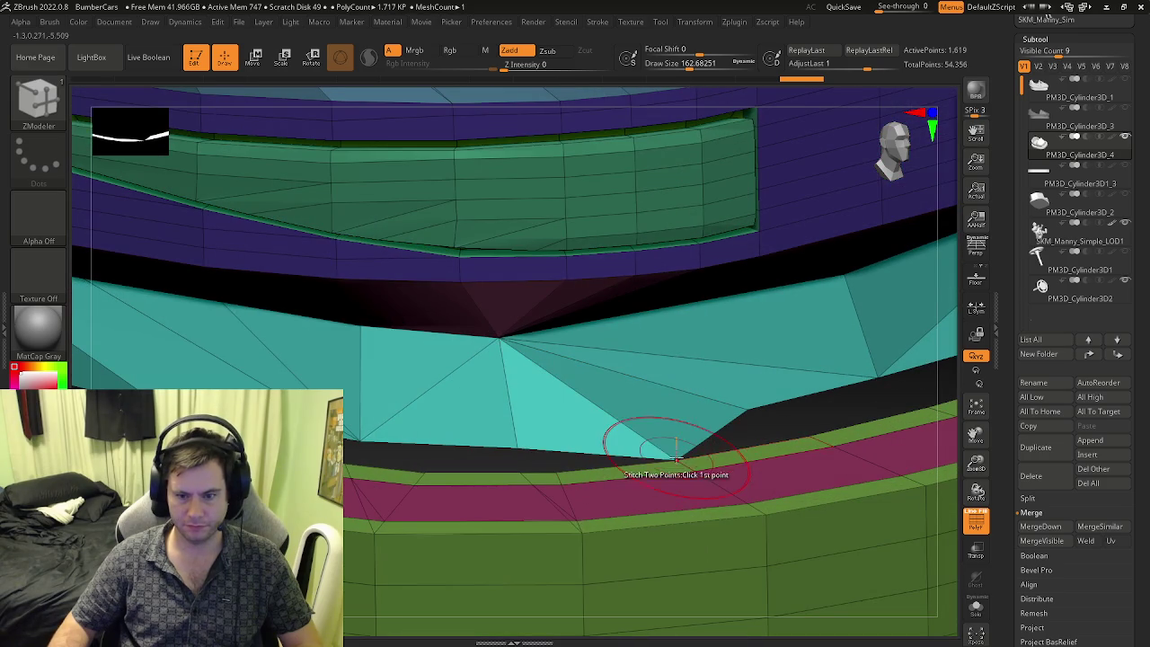
right_click_drag(665, 450, 611, 467)
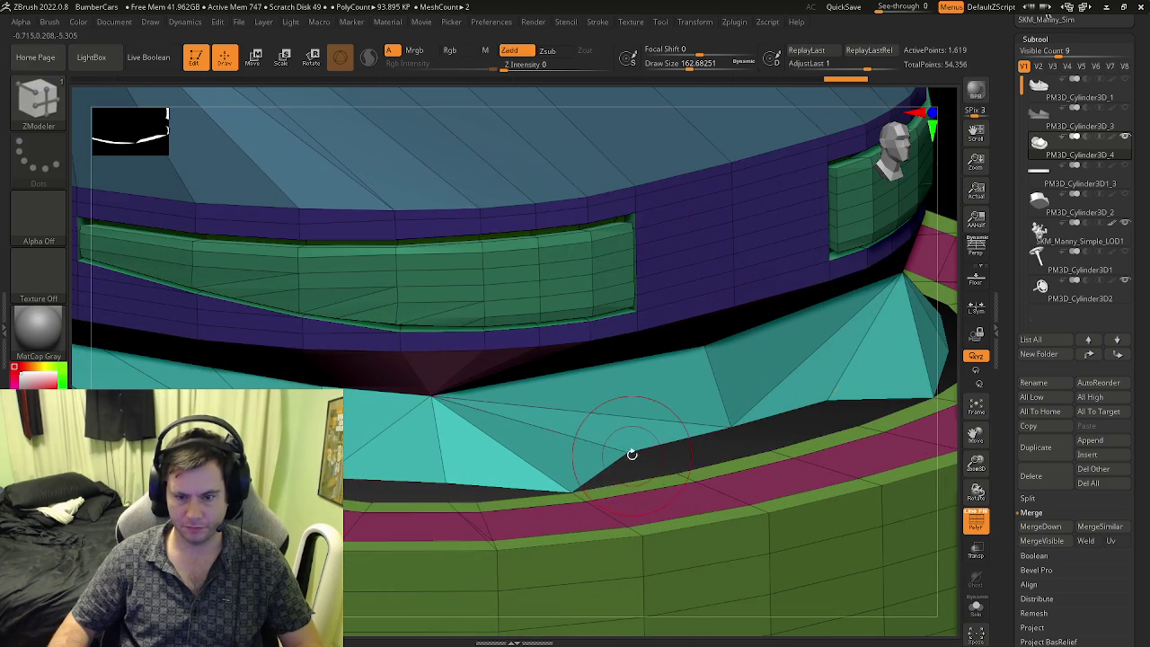
left_click(678, 465)
mouse_move(678, 465)
right_mouse_down()
mouse_move(631, 456)
mouse_move(609, 469)
right_mouse_up()
key("space")
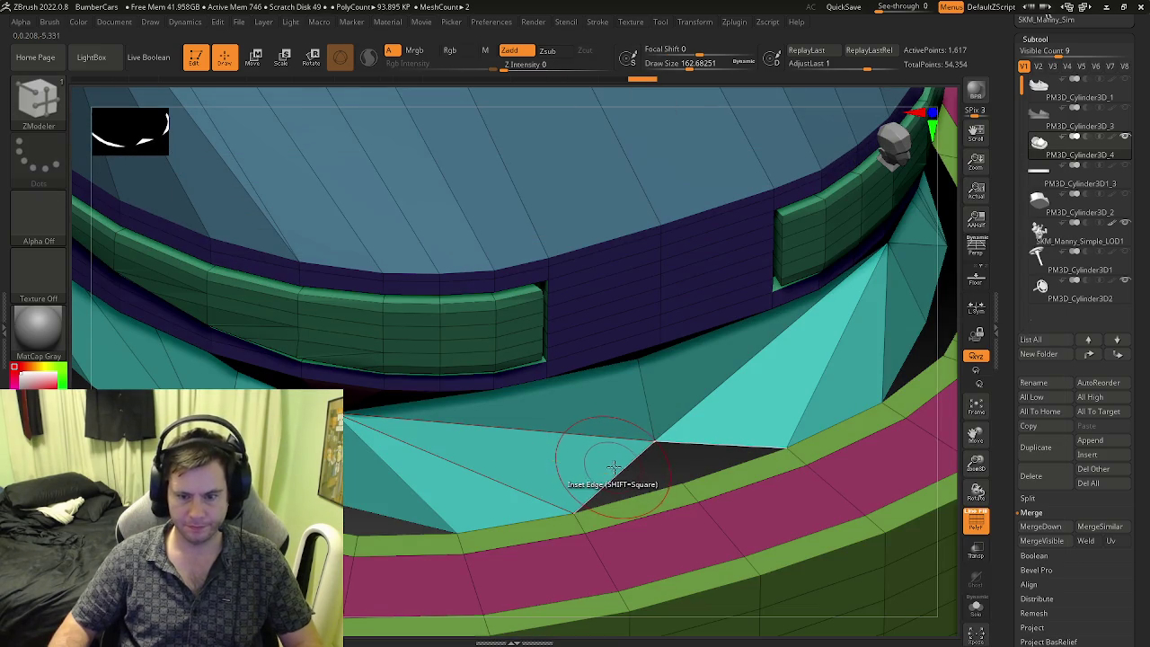
- Bridge the front body gaps with Bridge Two Edges, checking the shaded model with polygroups hidden
key("space")
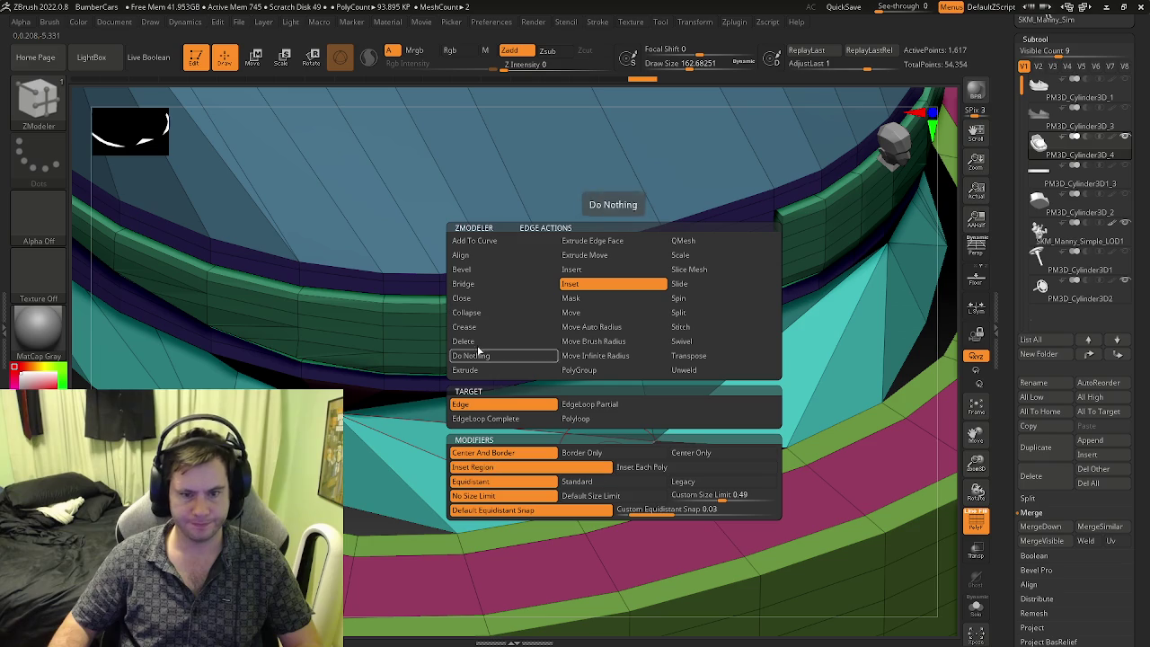
left_click(468, 284)
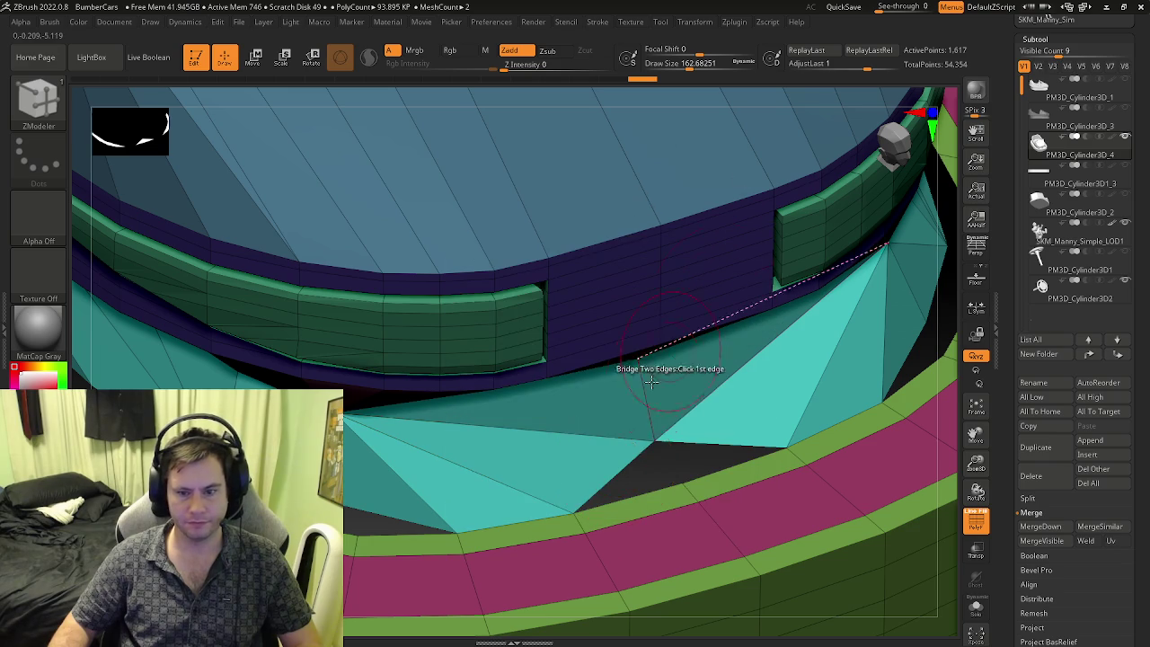
left_click(631, 493)
right_click_drag(634, 490, 688, 469)
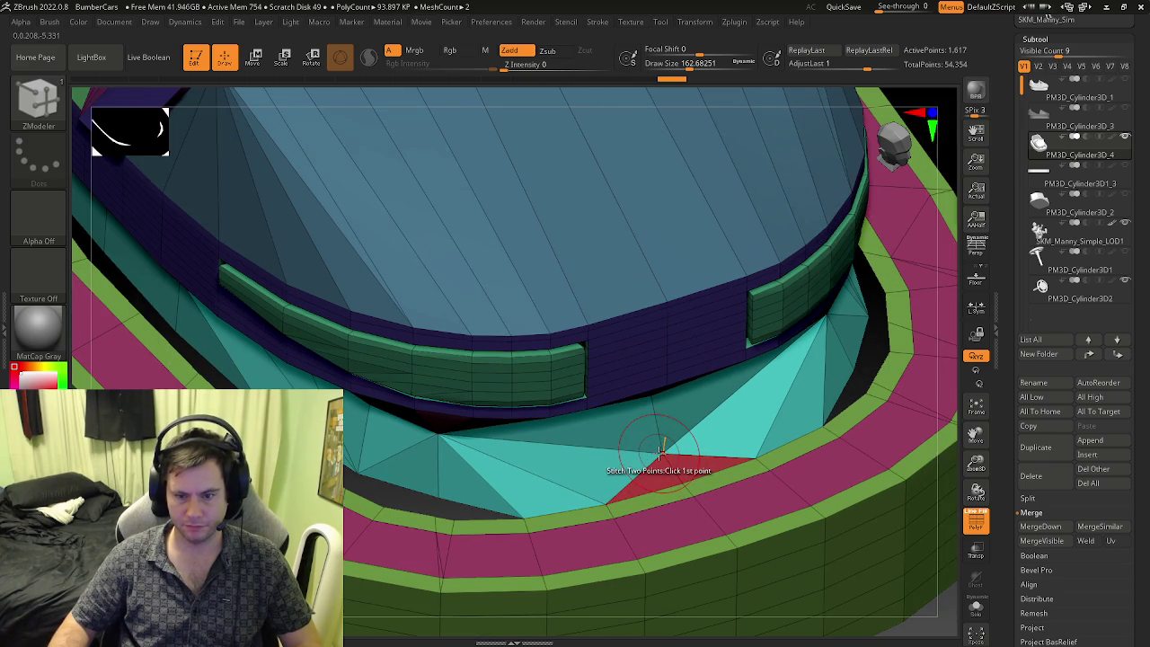
key("f")
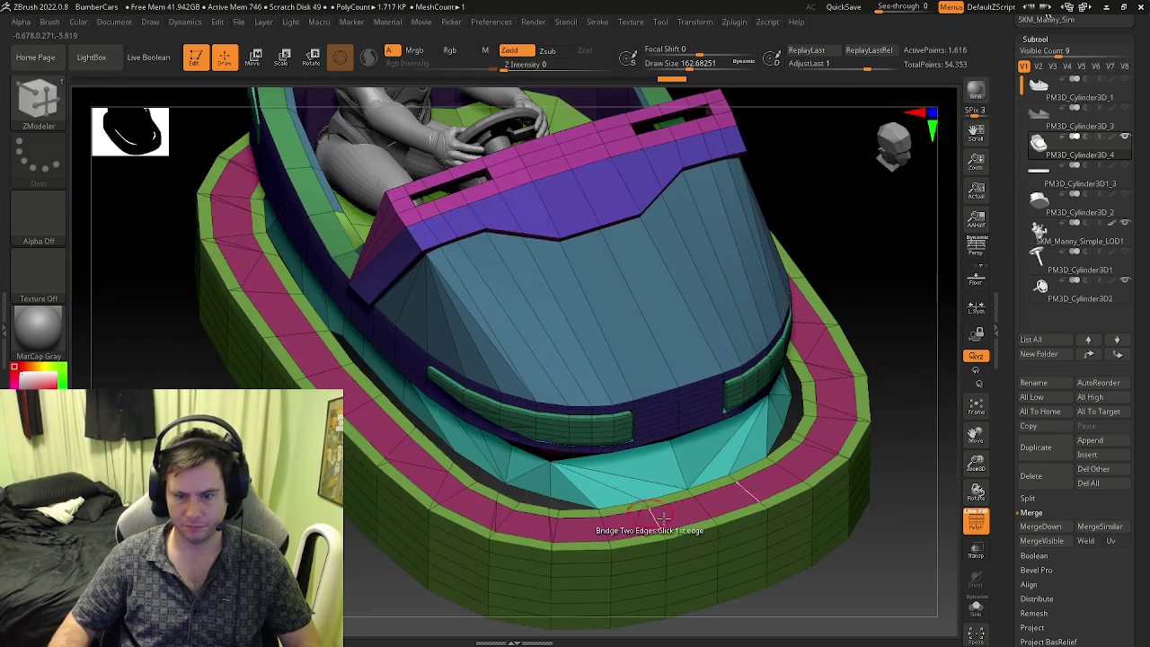
key("shift+f")
mouse_move(692, 526)
right_mouse_down()
mouse_move(582, 490)
mouse_move(607, 552)
mouse_move(575, 520)
right_mouse_up()
key("shift+f")
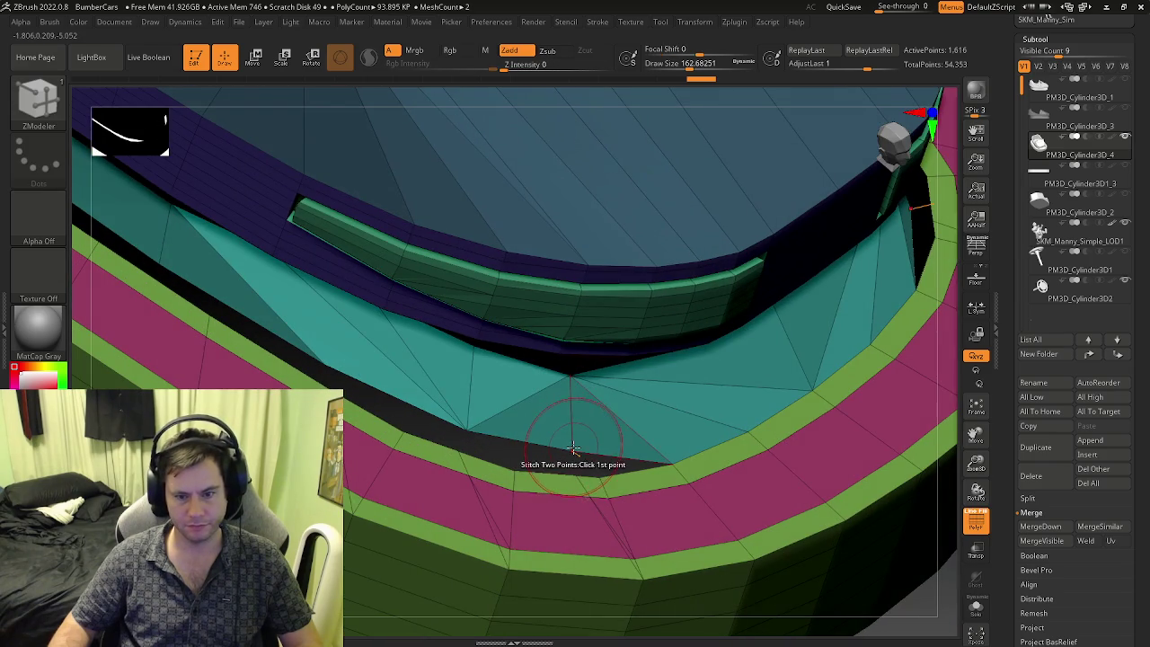
left_click(591, 474)
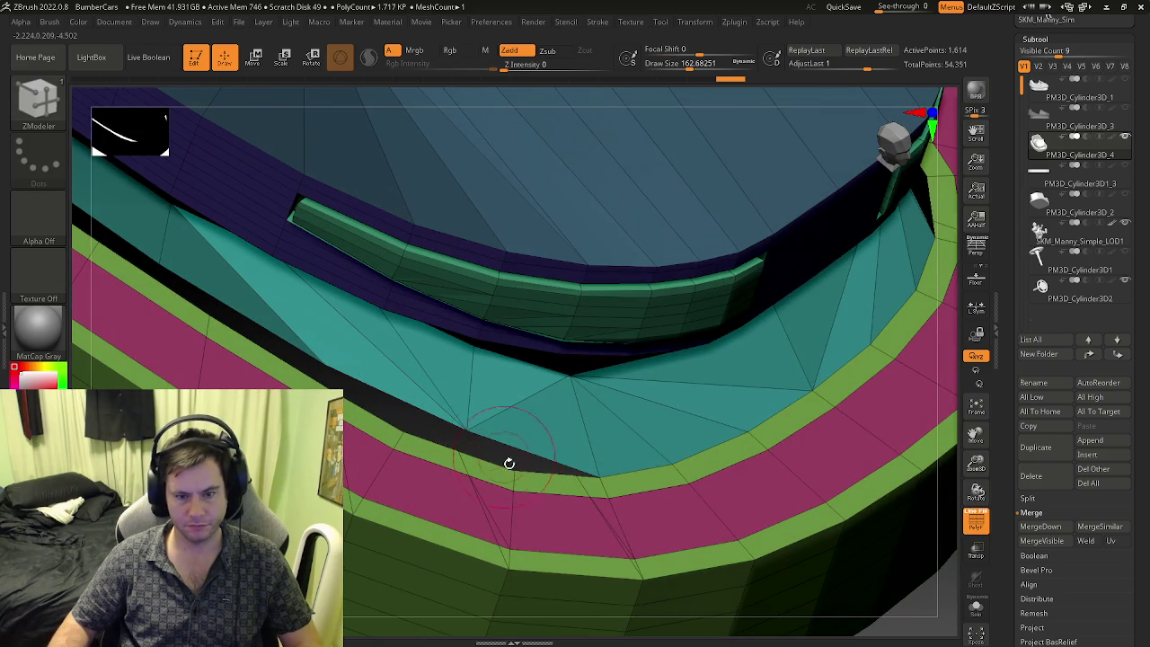
- Stitch the remaining gap points along the bumper seam and zoom out to the car front
right_click_drag(504, 457, 508, 476)
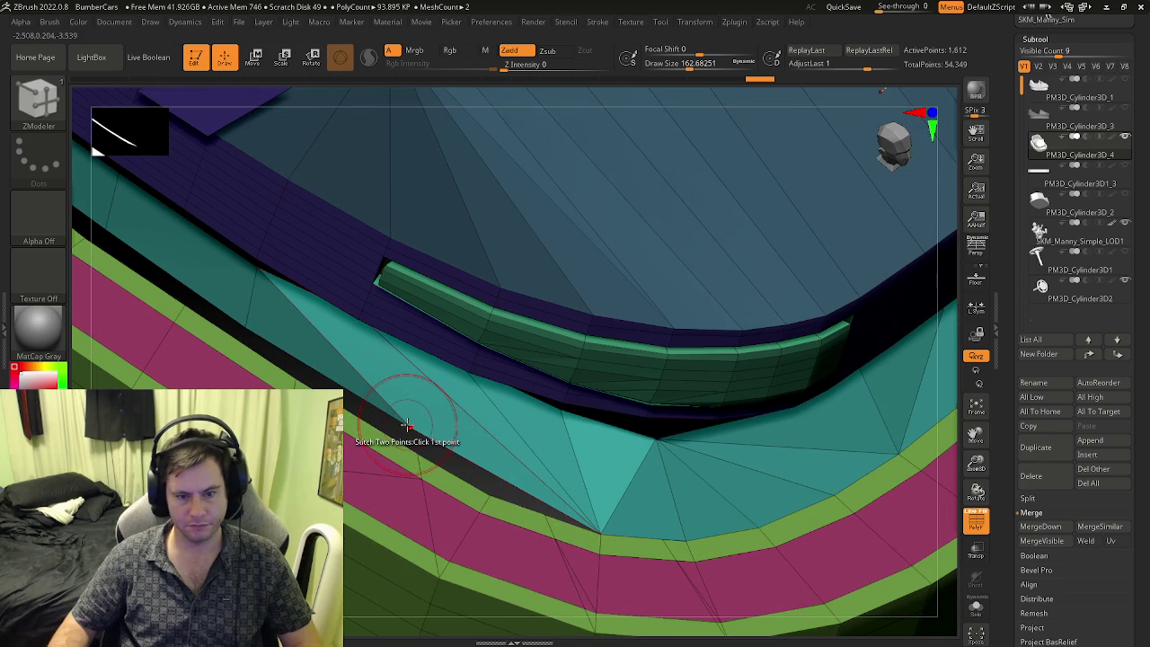
left_click(492, 491)
right_click_drag(437, 488, 413, 450)
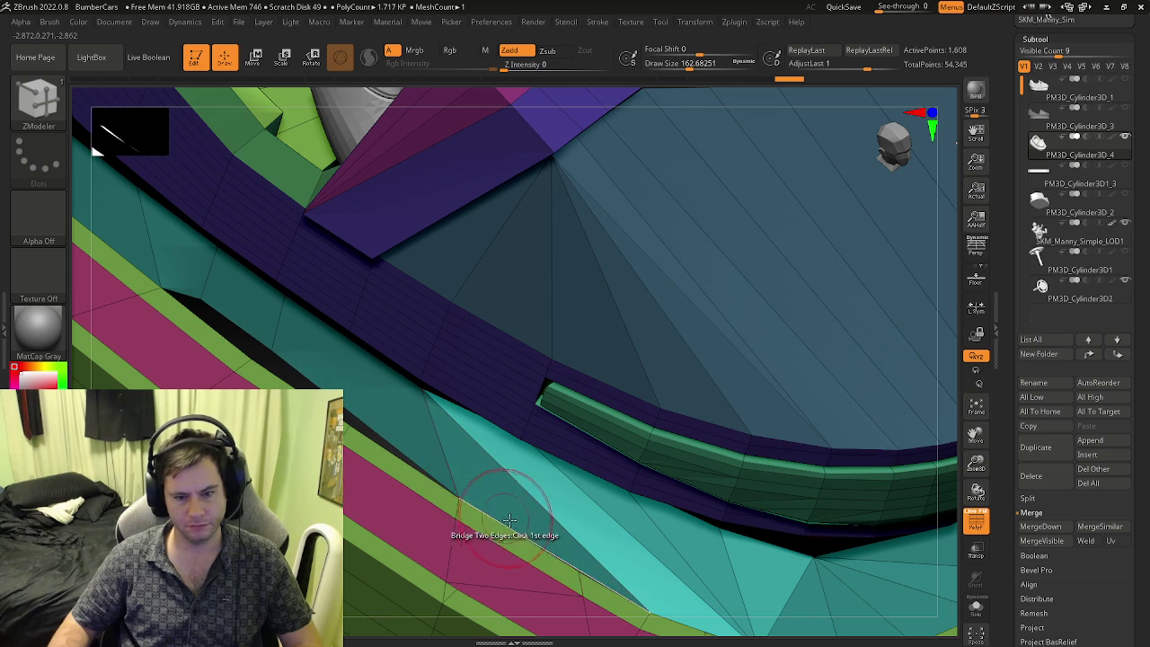
right_click_drag(462, 495, 514, 547)
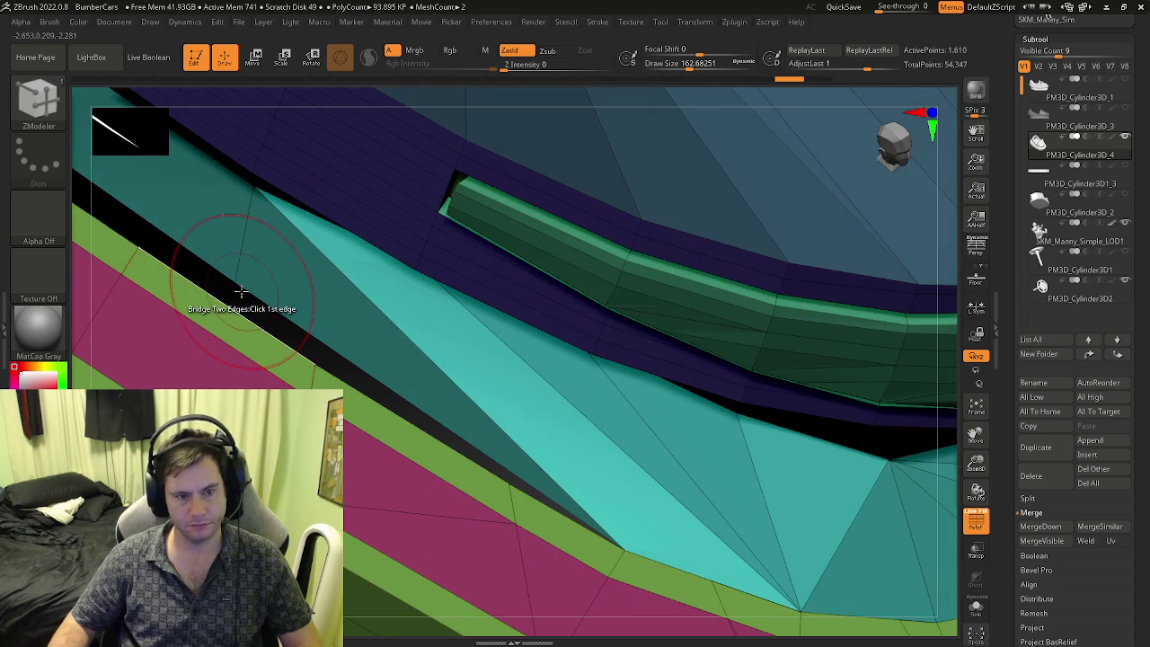
left_click(234, 275)
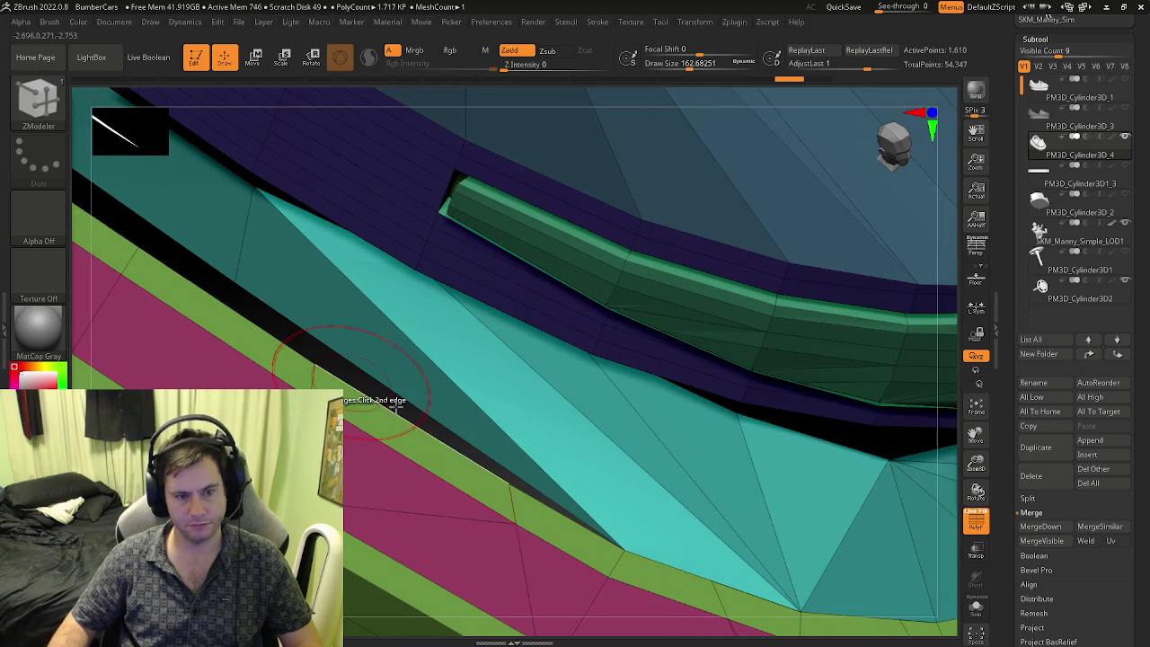
mouse_move(506, 479)
right_mouse_down()
mouse_move(425, 455)
mouse_move(464, 436)
mouse_move(263, 294)
right_mouse_up()
- Set Delete to target Polygroup All and hide the cyan bumper polygroup
key("space")
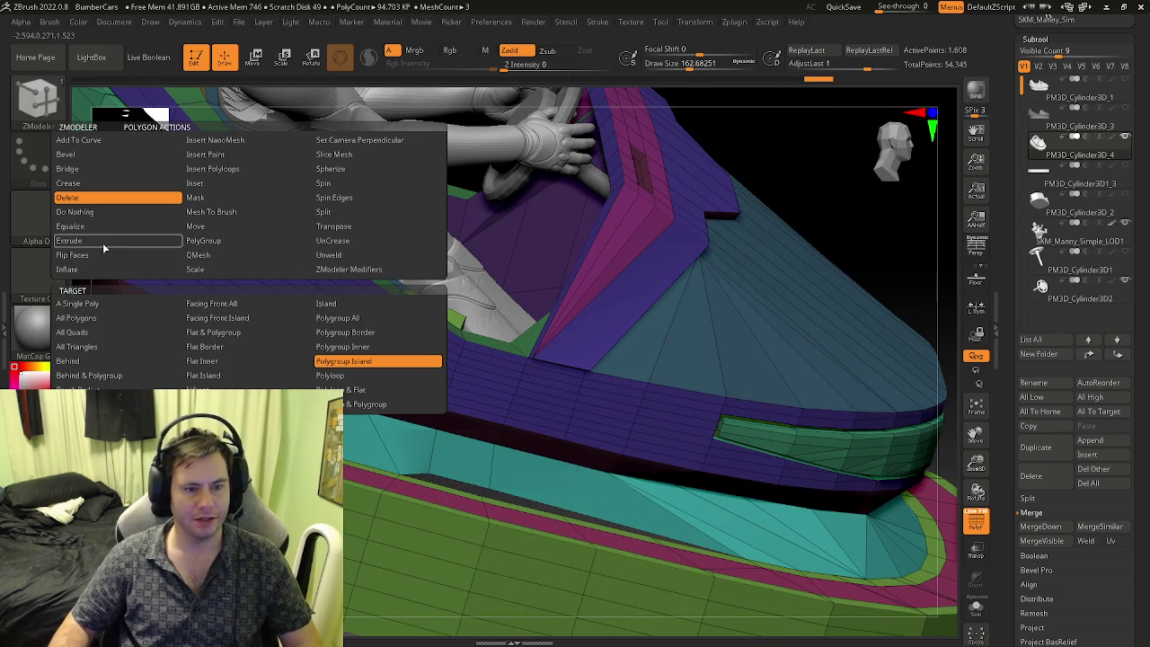
left_click(350, 320)
key("f")
mouse_move(352, 403)
right_mouse_down()
mouse_move(342, 420)
mouse_move(378, 422)
right_mouse_up()
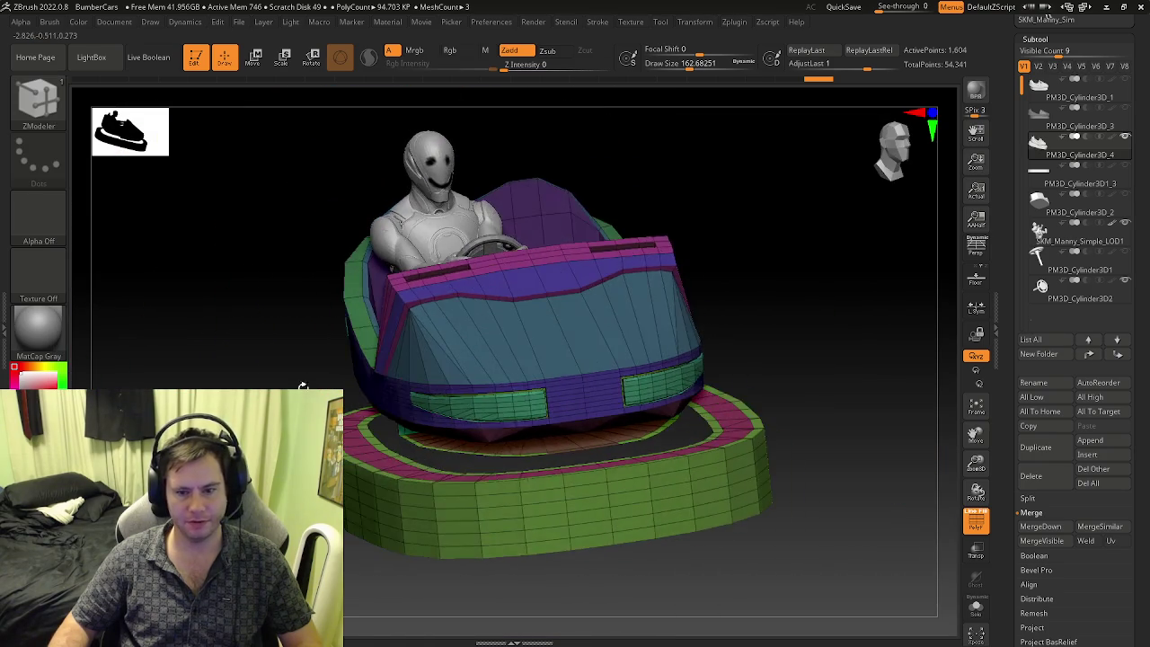
mouse_move(575, 522)
right_mouse_down("ctrl")
mouse_move(580, 481)
mouse_move(590, 496)
mouse_move(624, 431)
mouse_move(629, 442)
mouse_move(522, 437)
mouse_move(488, 466)
mouse_move(273, 377)
mouse_move(516, 403)
mouse_move(499, 368)
right_mouse_up("ctrl")
left_click(590, 495, "ctrl+alt+shift")
key("space")
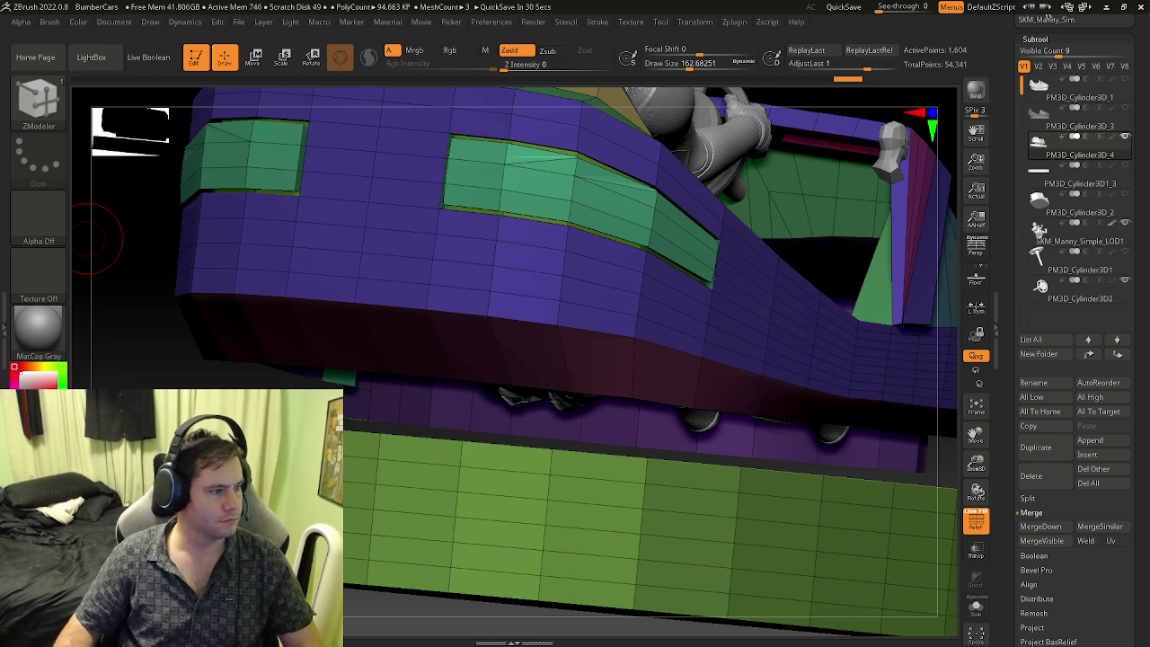
- Bridge the first body-to-rim edges under the car, undoing a misplaced bridge polygon
mouse_move(372, 354)
right_mouse_down()
mouse_move(390, 351)
mouse_move(416, 404)
mouse_move(416, 449)
mouse_move(495, 395)
mouse_move(497, 452)
mouse_move(542, 464)
mouse_move(512, 425)
mouse_move(552, 520)
mouse_move(539, 441)
mouse_move(571, 410)
mouse_move(581, 483)
right_mouse_up()
left_click(495, 395)
left_click(497, 452)
left_click(511, 433)
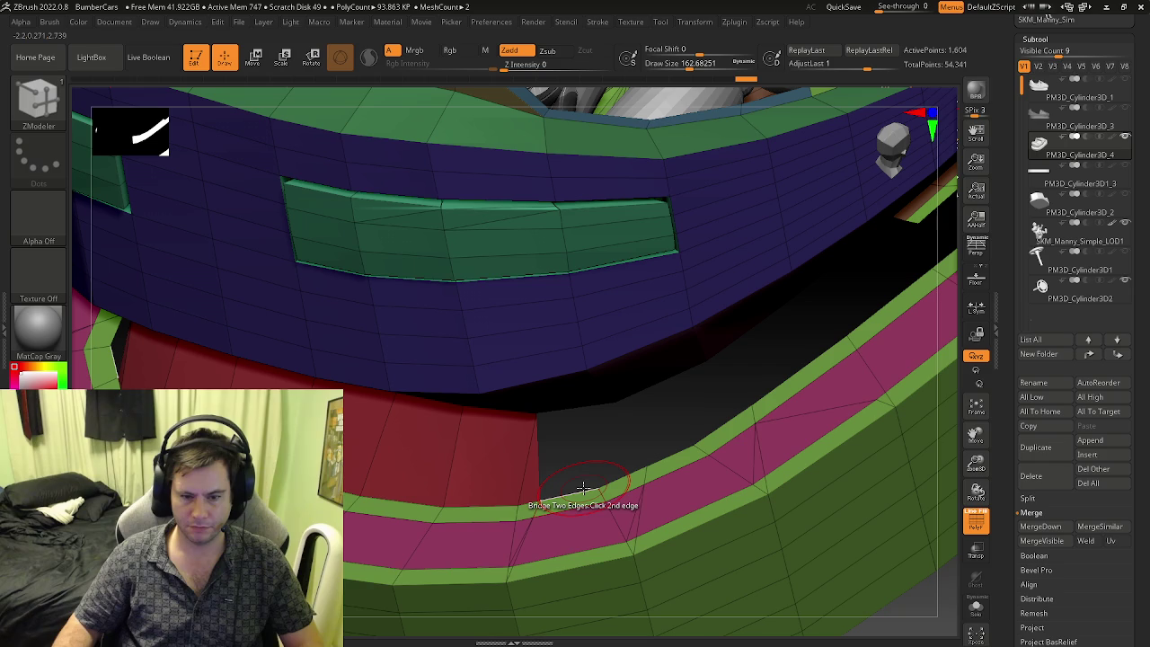
left_click(584, 486)
mouse_move(584, 486)
right_mouse_down()
mouse_move(582, 467)
mouse_move(633, 424)
right_mouse_up()
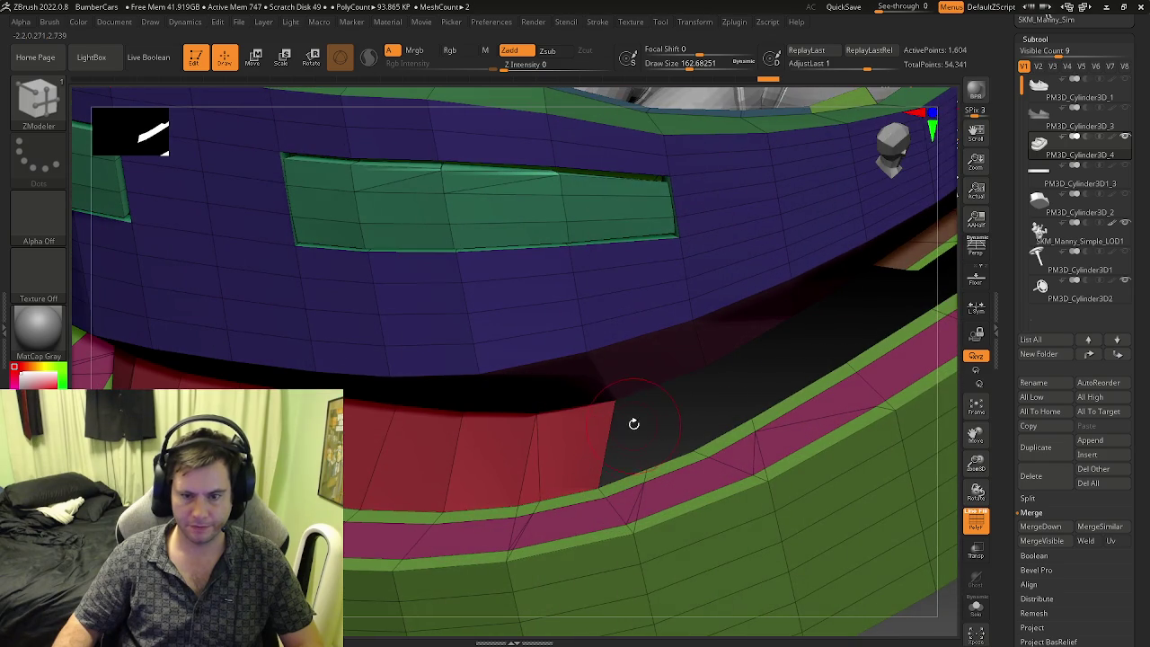
key("ctrl+z")
- Re-bridge that gap from the correct edges and move to the rim's next gap
left_click(589, 402)
left_click(629, 477)
right_click_drag(630, 477, 580, 461)
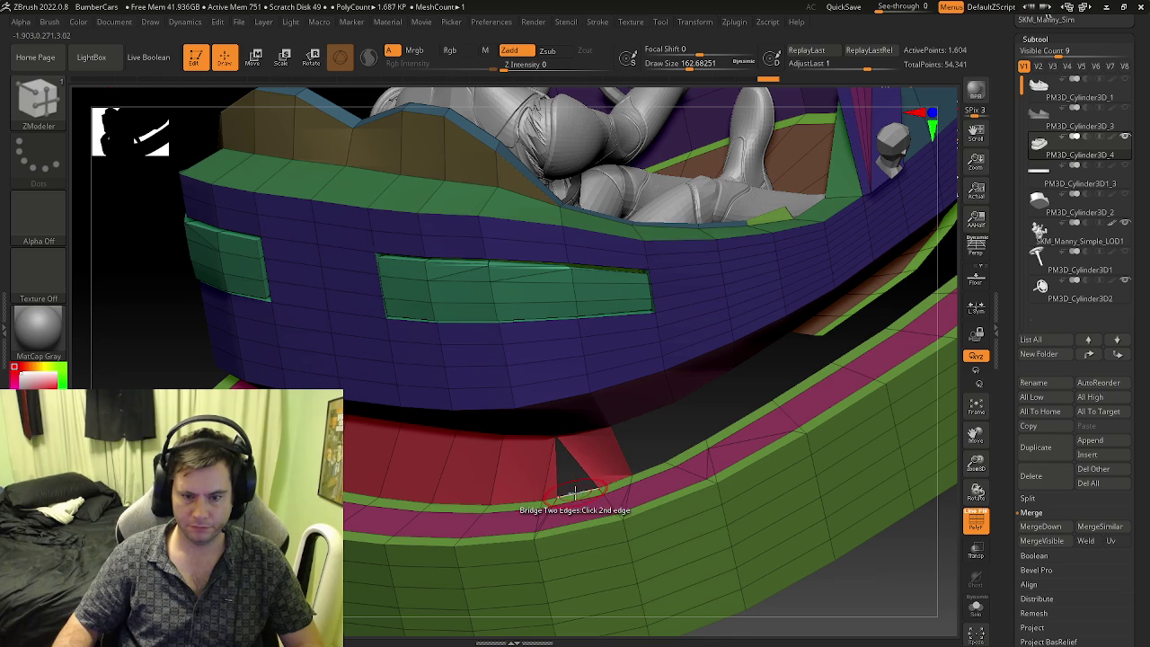
key("f")
mouse_move(575, 489)
right_mouse_down()
mouse_move(584, 582)
mouse_move(608, 488)
mouse_move(538, 444)
mouse_move(575, 419)
mouse_move(565, 439)
right_mouse_up()
right_click_drag(636, 445, 699, 488, "ctrl")
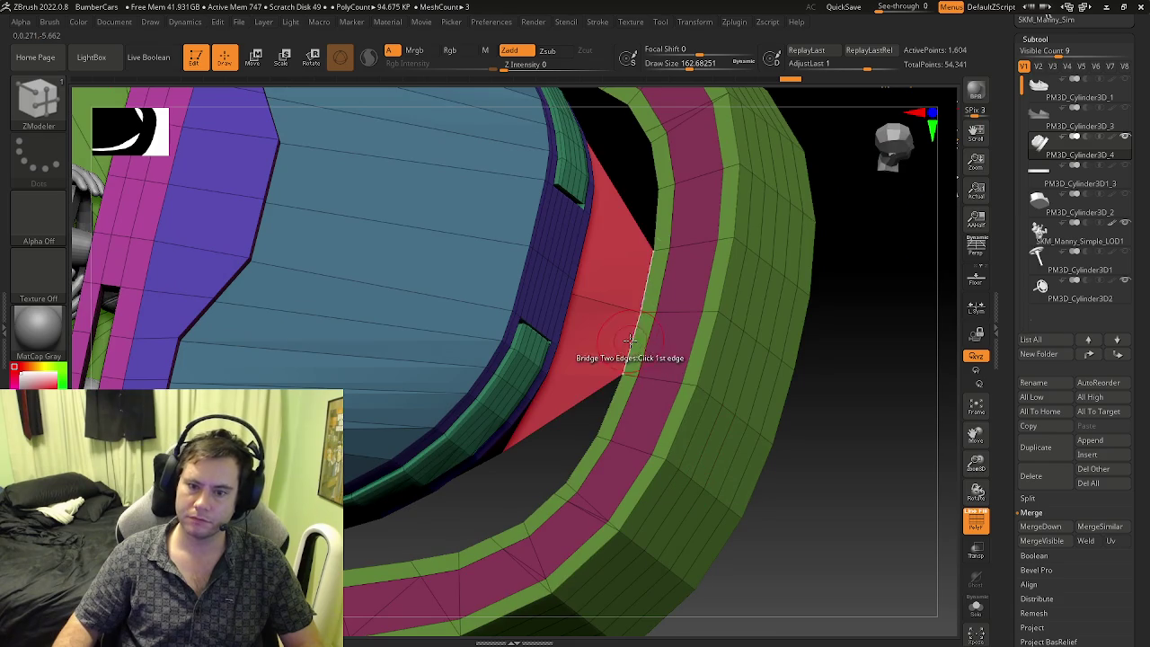
right_click_drag(583, 406, 574, 418)
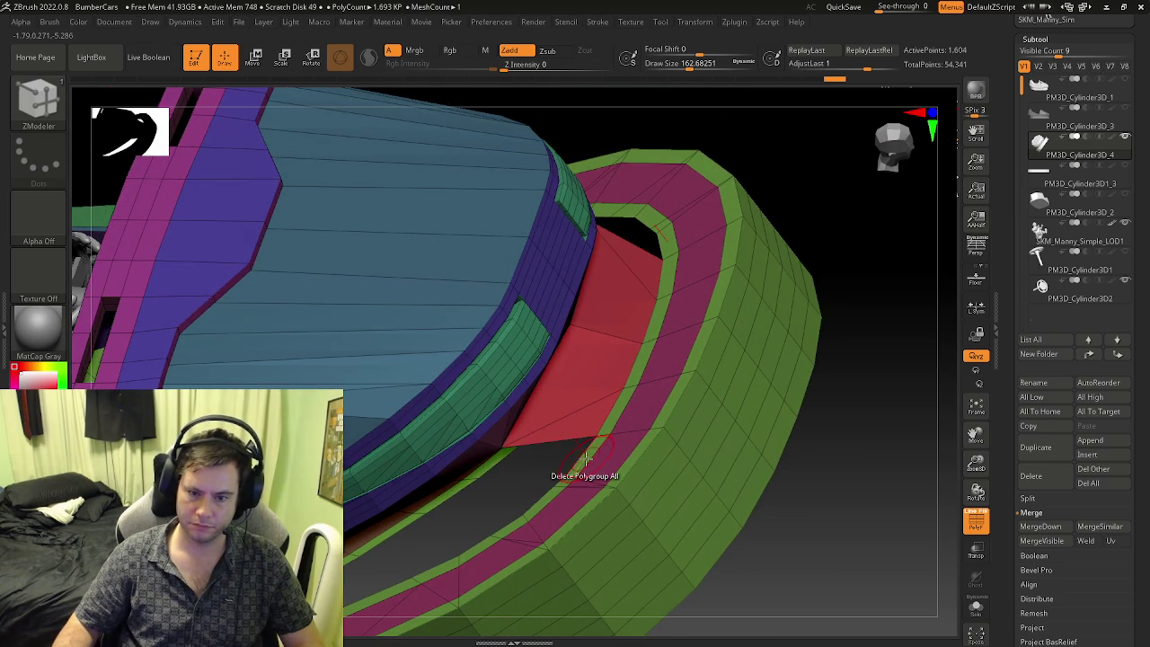
- Restore Bridge Two Edges with BZM and close the front rim gap with a red polygon
left_click(579, 456)
key("b")
key("z")
key("m")
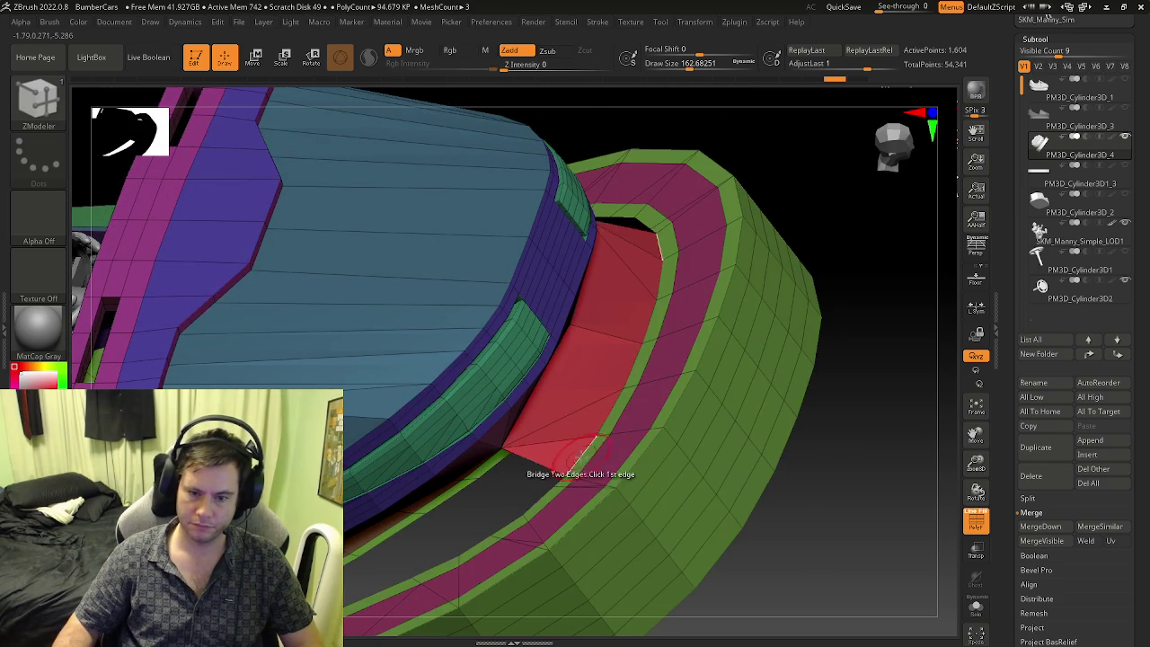
mouse_move(603, 419)
right_mouse_down()
mouse_move(624, 378)
mouse_move(599, 449)
mouse_move(657, 459)
right_mouse_up()
left_click(562, 393)
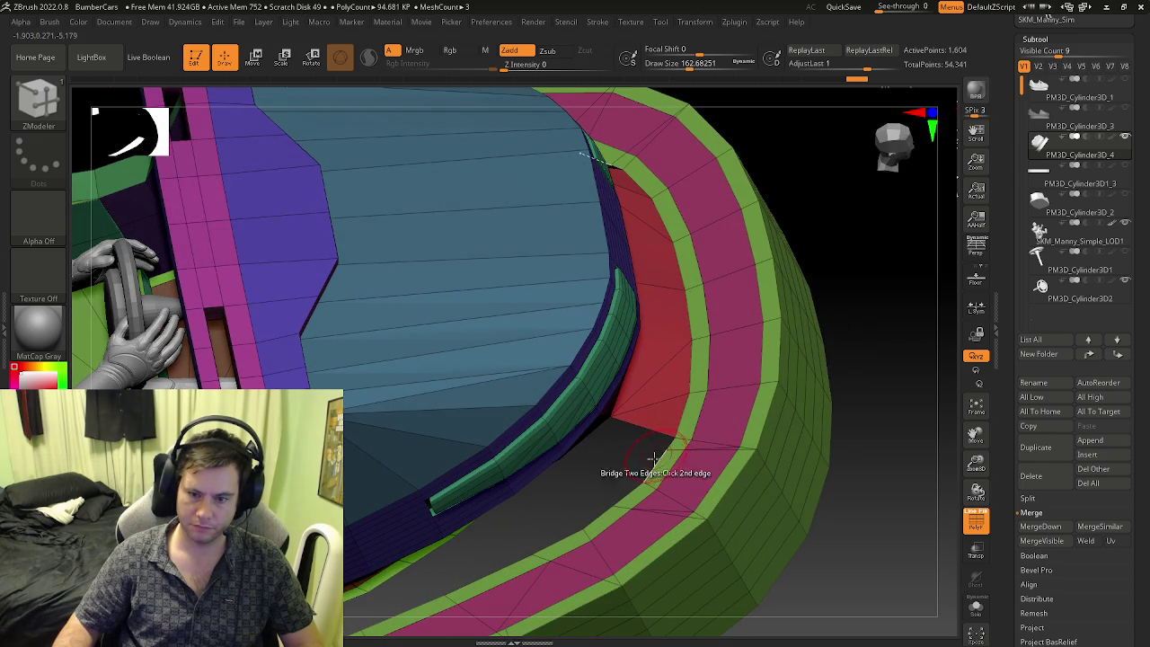
left_click(652, 462)
- Bridge the remaining gaps along the lower body edge, then review the whole car
left_click(661, 438)
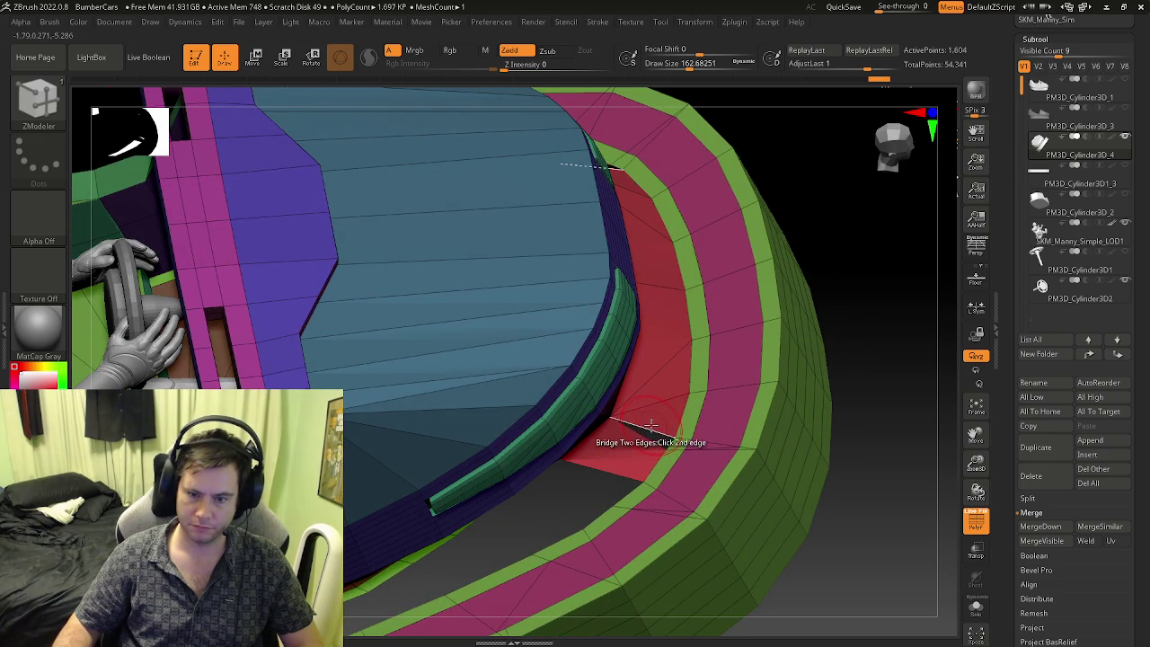
right_click_drag(650, 445, 567, 321)
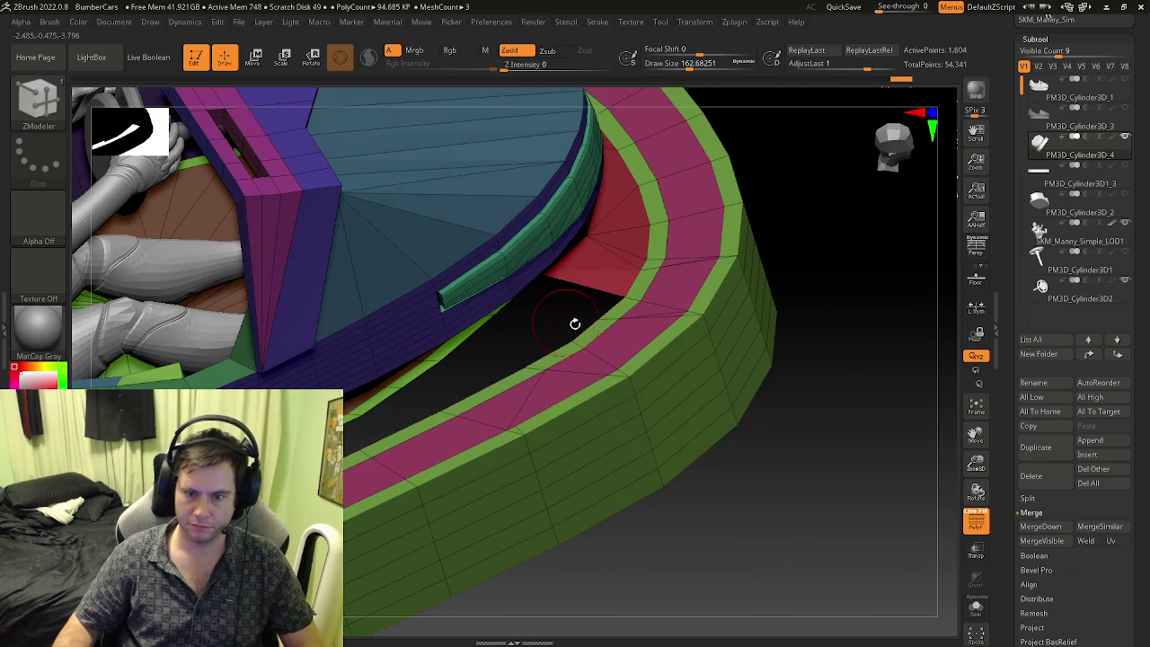
left_click(610, 310)
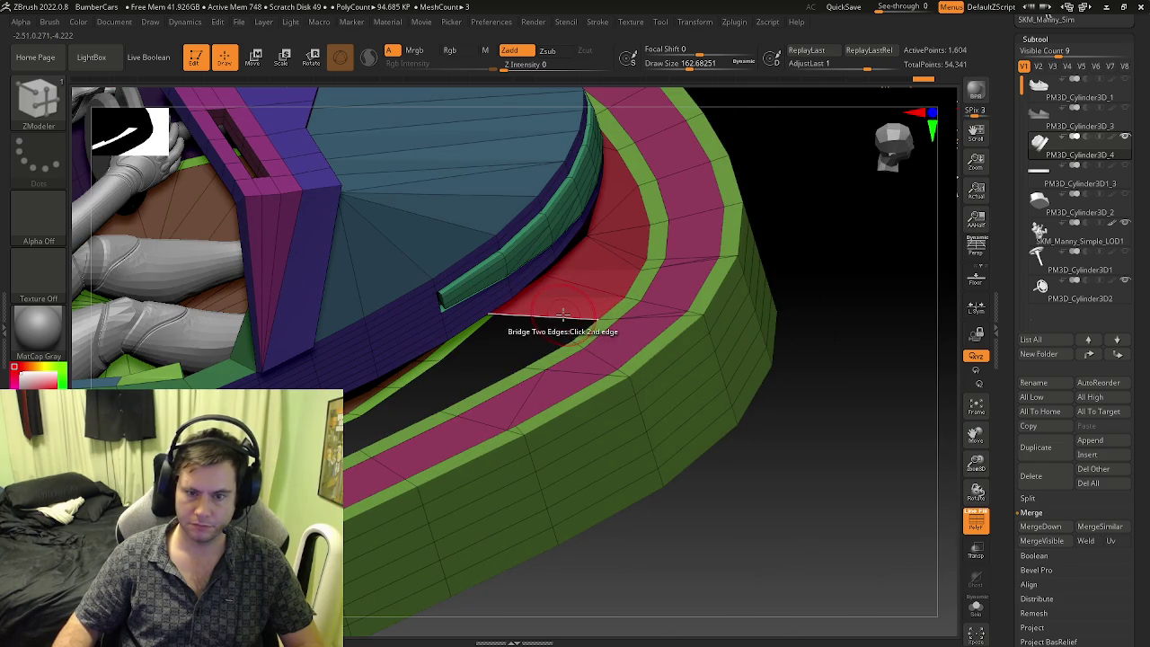
mouse_move(537, 323)
right_mouse_down()
mouse_move(506, 293)
mouse_move(482, 317)
mouse_move(453, 398)
mouse_move(539, 449)
mouse_move(524, 476)
mouse_move(503, 429)
mouse_move(504, 368)
mouse_move(467, 351)
mouse_move(527, 371)
mouse_move(576, 418)
mouse_move(550, 387)
mouse_move(558, 499)
mouse_move(530, 444)
mouse_move(549, 488)
mouse_move(616, 562)
mouse_move(616, 441)
mouse_move(560, 473)
mouse_move(601, 456)
mouse_move(524, 433)
right_mouse_up()
left_click(511, 364)
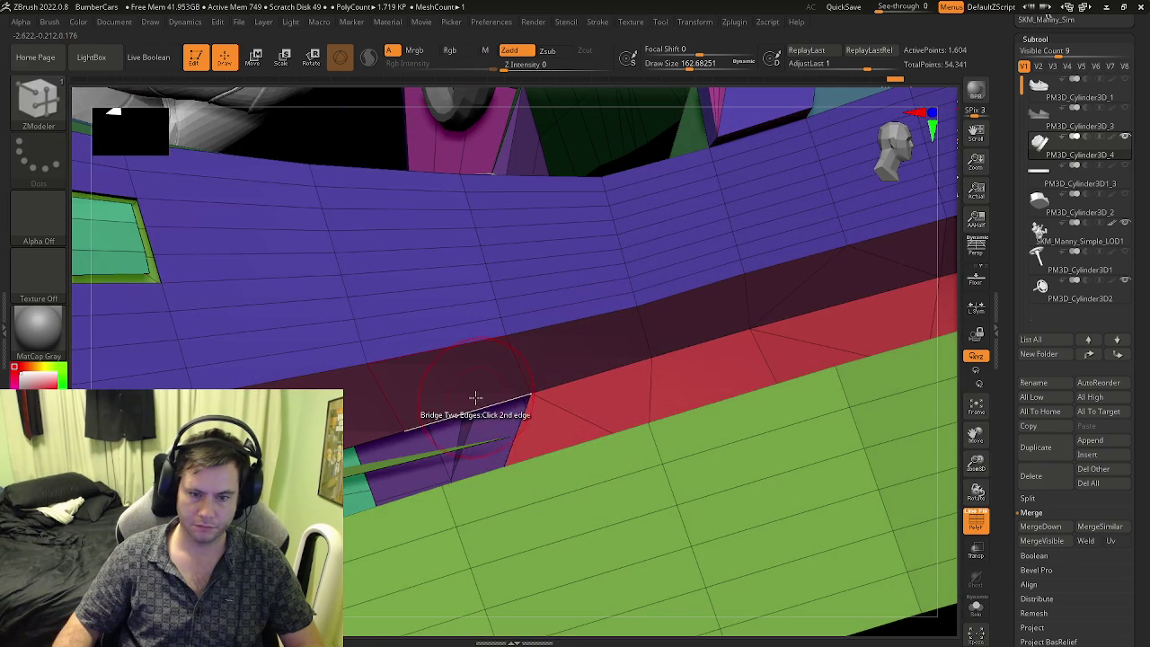
mouse_move(513, 389)
right_mouse_down()
mouse_move(517, 375)
mouse_move(539, 437)
mouse_move(527, 478)
mouse_move(520, 444)
right_mouse_up()
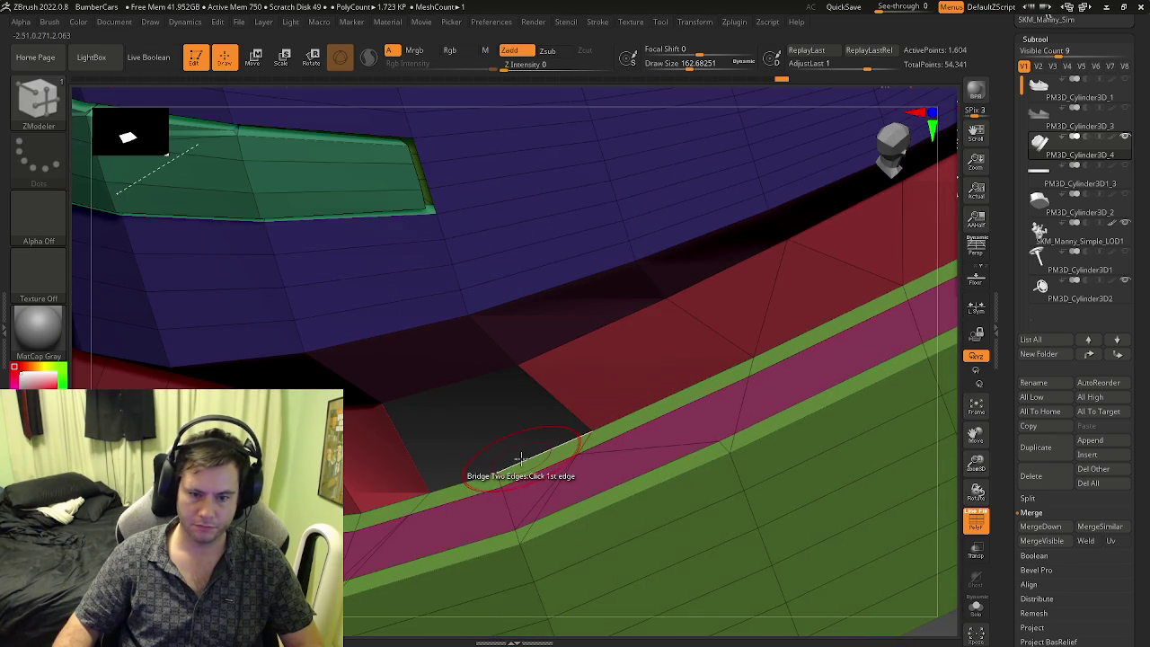
left_click(458, 396)
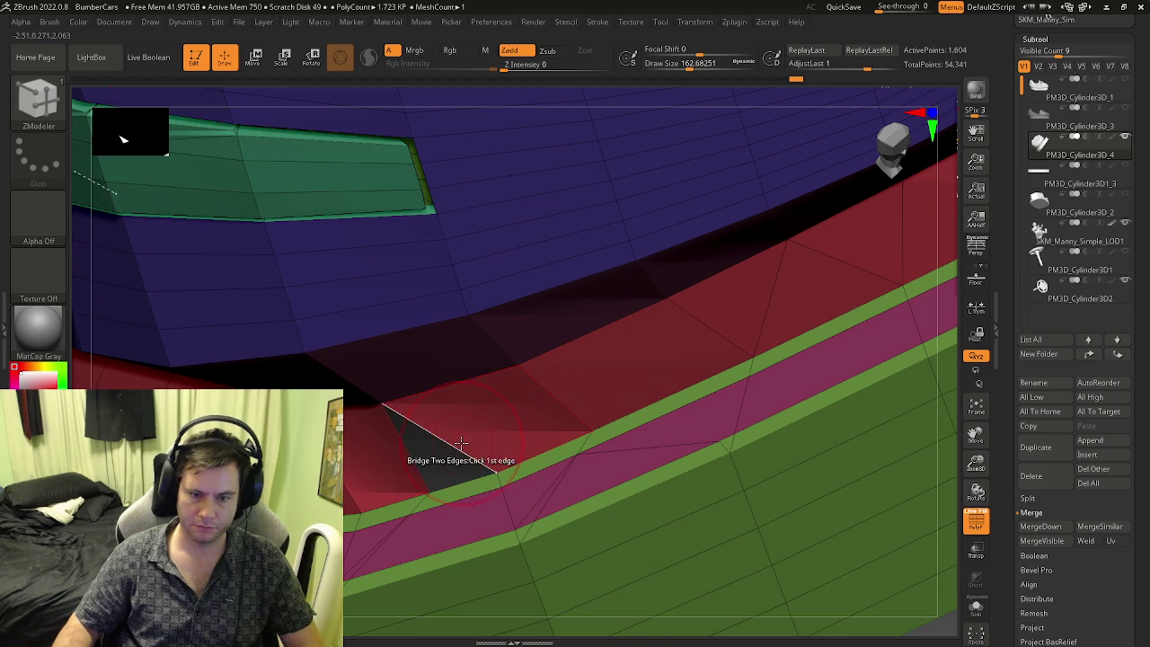
mouse_move(456, 478)
right_mouse_down("ctrl")
mouse_move(724, 328)
mouse_move(683, 377)
mouse_move(770, 339)
mouse_move(731, 333)
mouse_move(821, 218)
right_mouse_up("ctrl")
key("shift+f")
key("shift+f")
right_click_drag(603, 349, 675, 341, "ctrl")
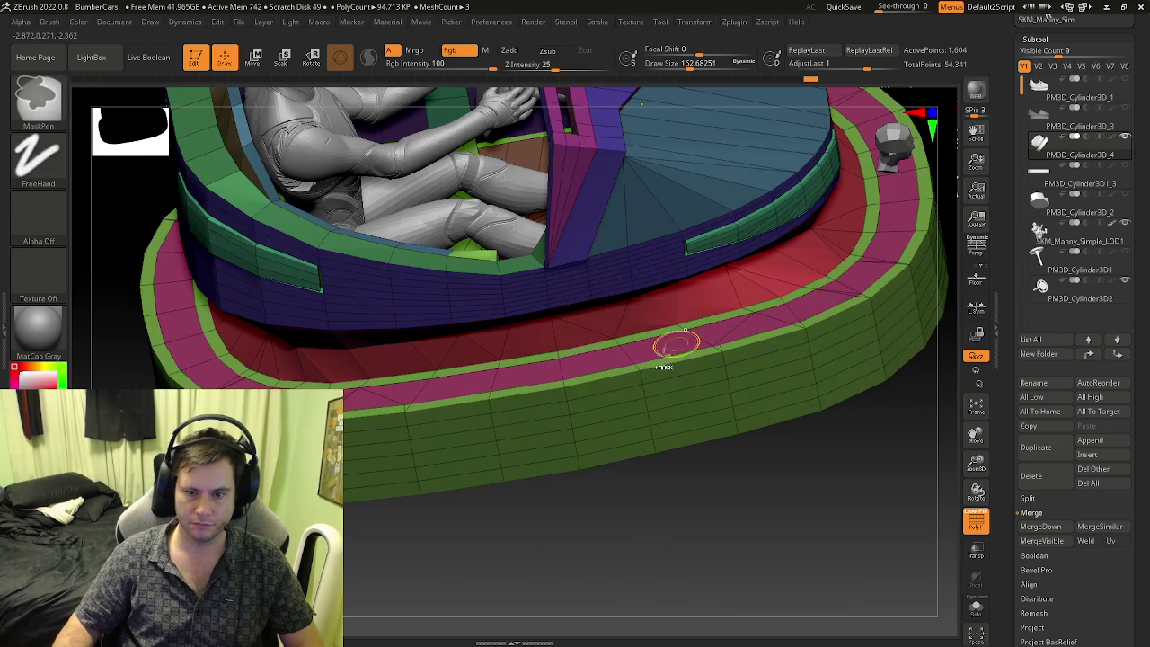
- Try stitching two points on the green edge, then undo it
key("space")
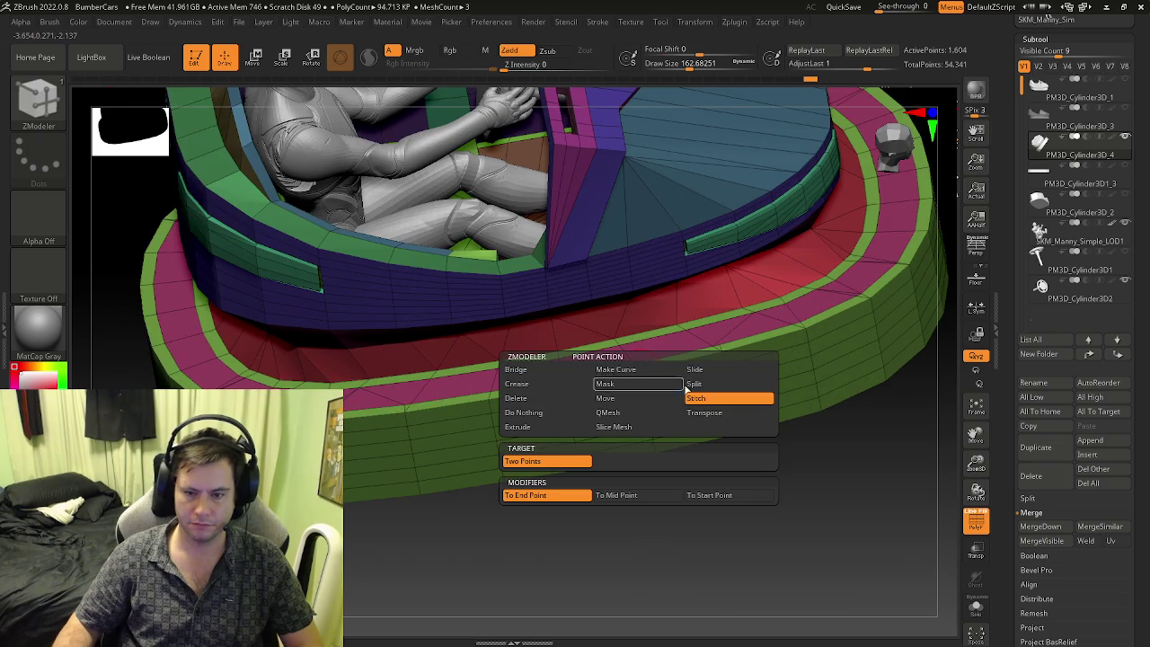
mouse_move(665, 281)
right_mouse_down("ctrl")
mouse_move(642, 373)
mouse_move(649, 402)
mouse_move(707, 417)
mouse_move(629, 398)
mouse_move(671, 413)
right_mouse_up("ctrl")
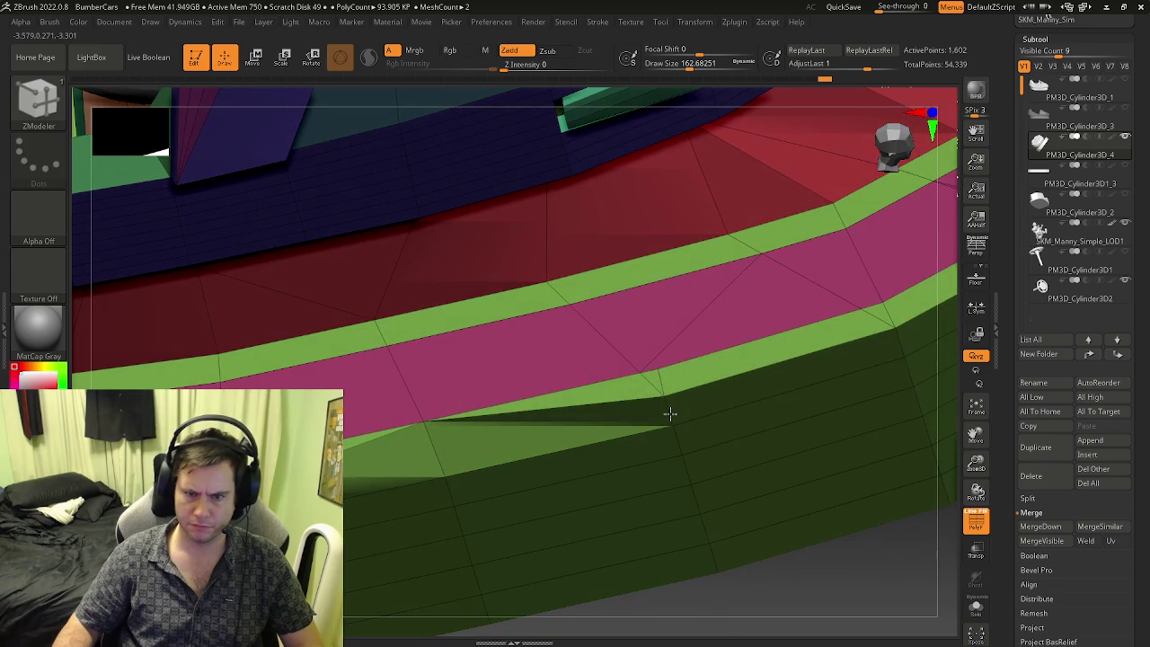
left_click(642, 372)
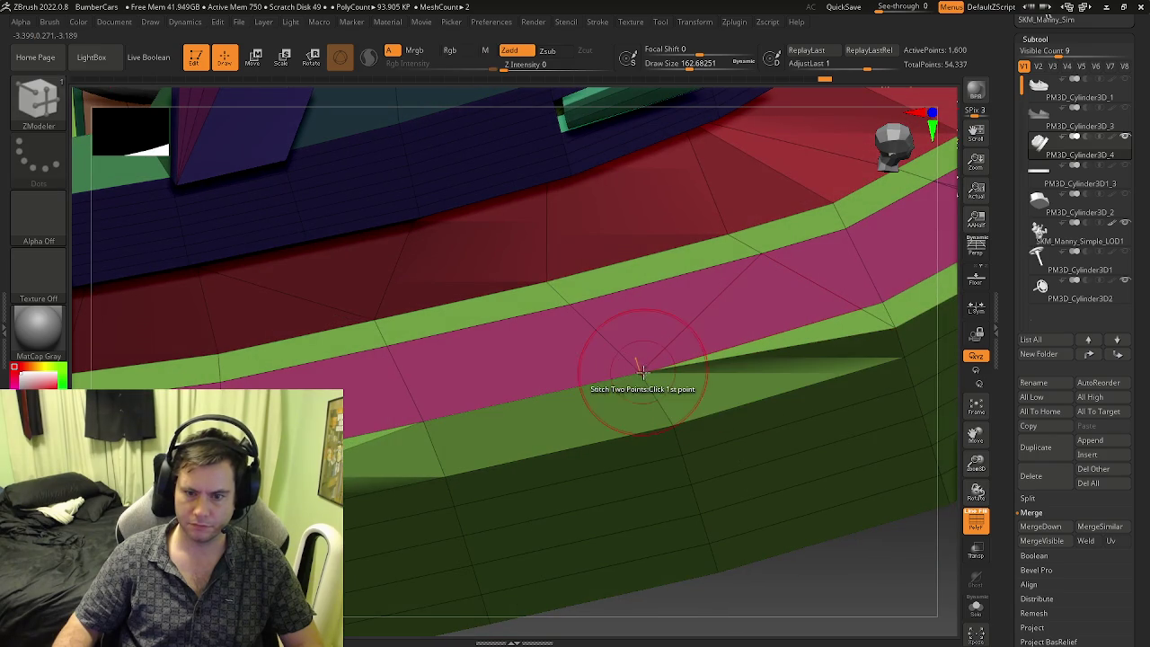
key("ctrl+z")
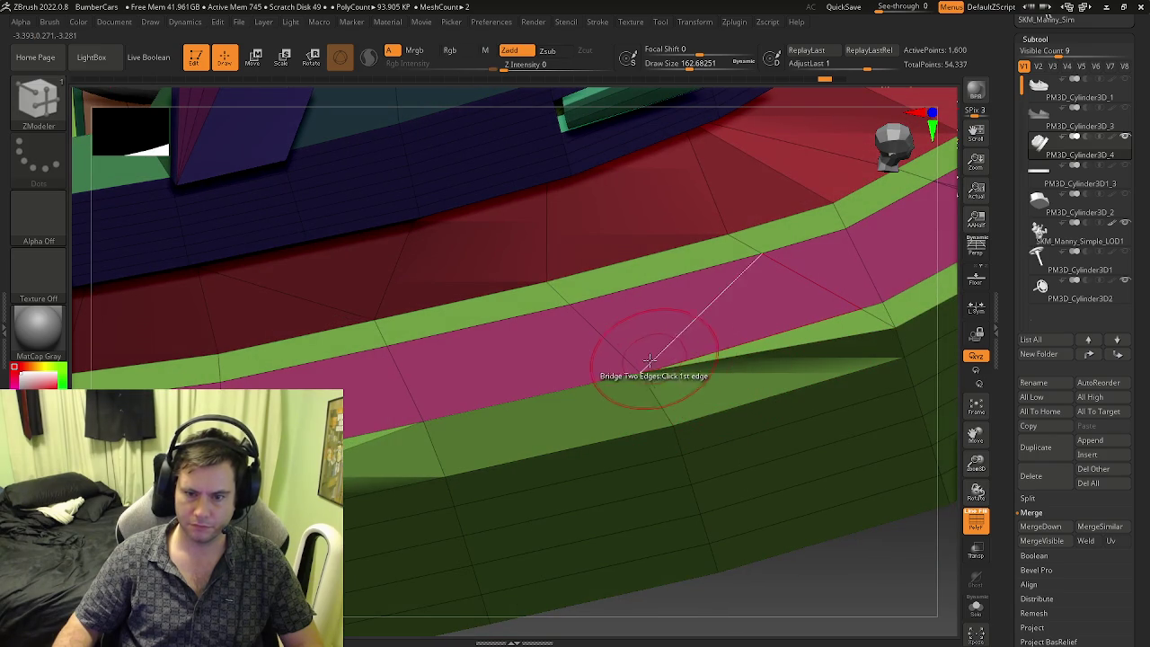
mouse_move(733, 369)
right_mouse_down()
mouse_move(552, 387)
mouse_move(543, 357)
mouse_move(459, 335)
right_mouse_up()
- Stitch the green band's seam points into the red area
key("space")
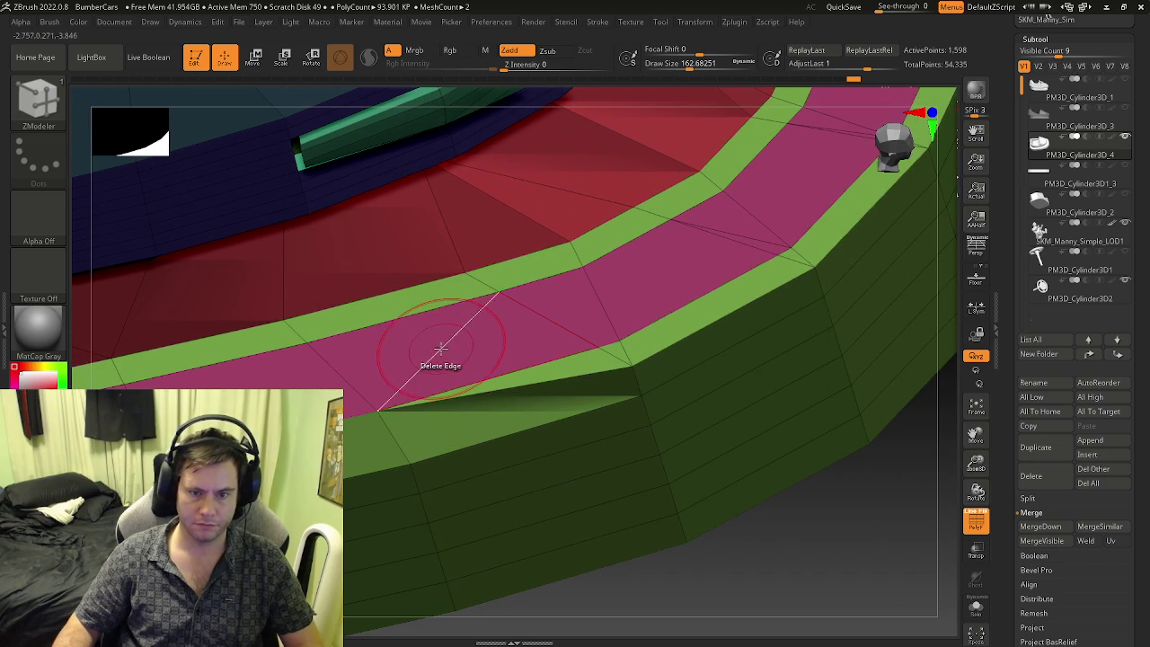
right_click_drag(667, 280, 598, 432)
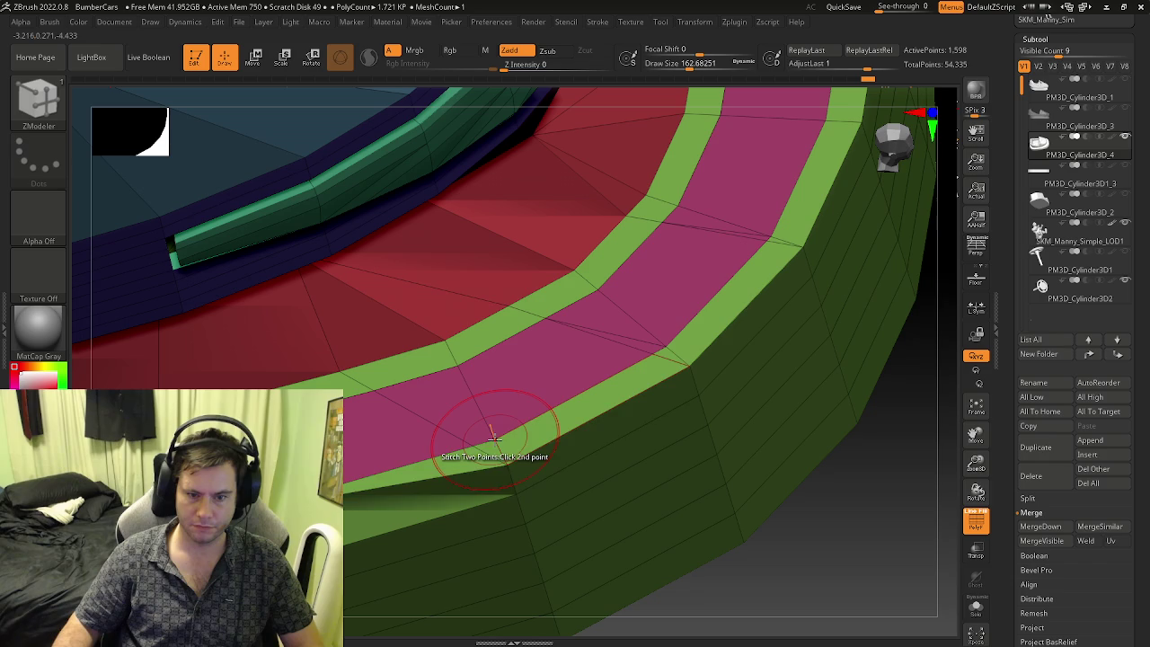
left_click(493, 437)
left_click(496, 440)
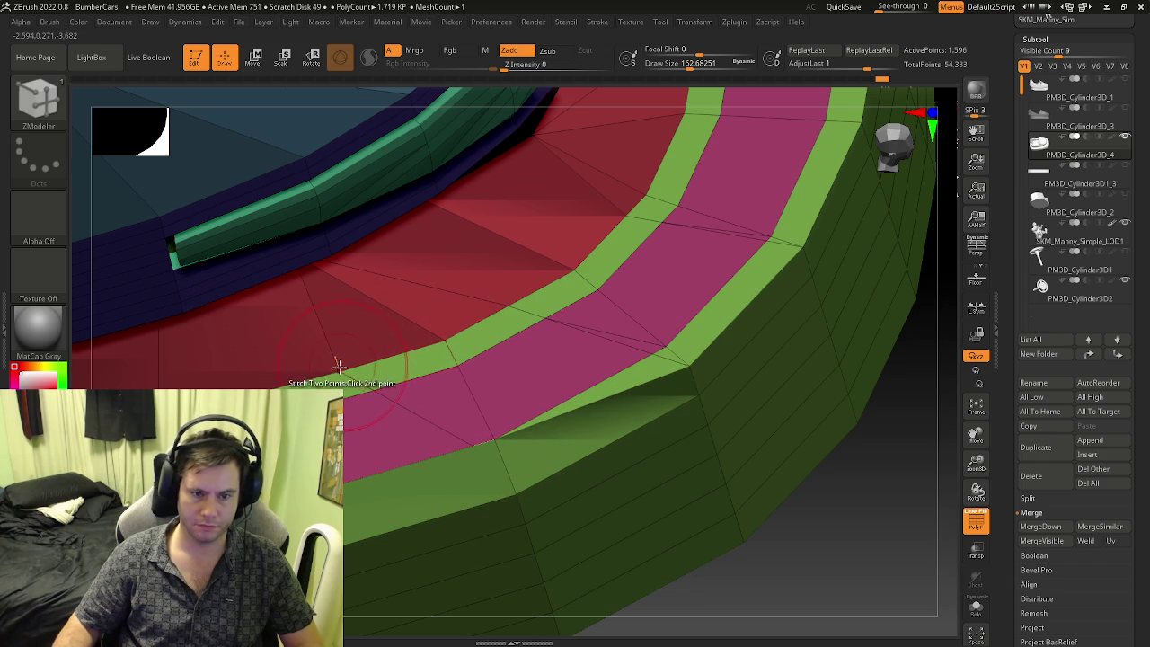
left_click(338, 368)
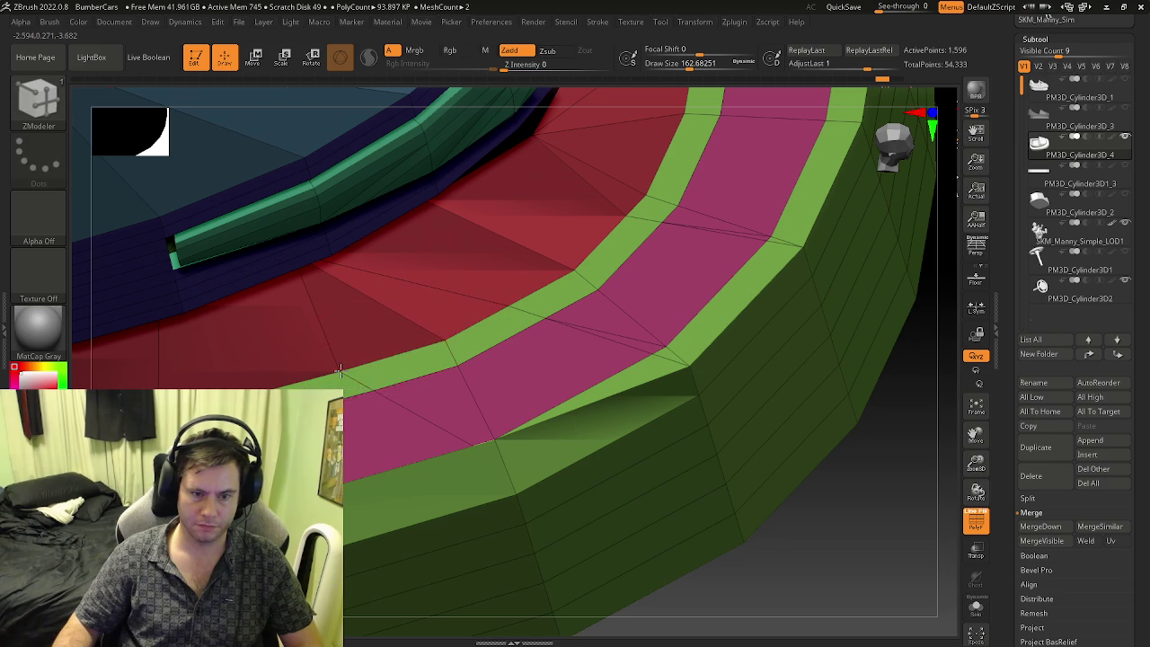
left_click(404, 360)
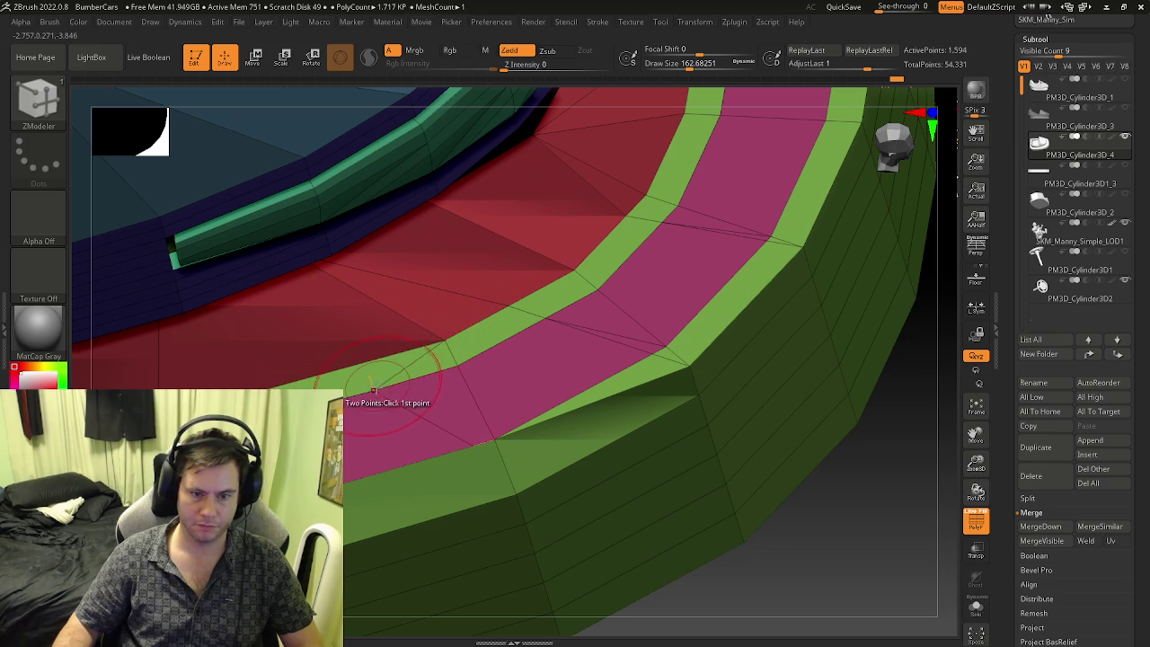
left_click(459, 369)
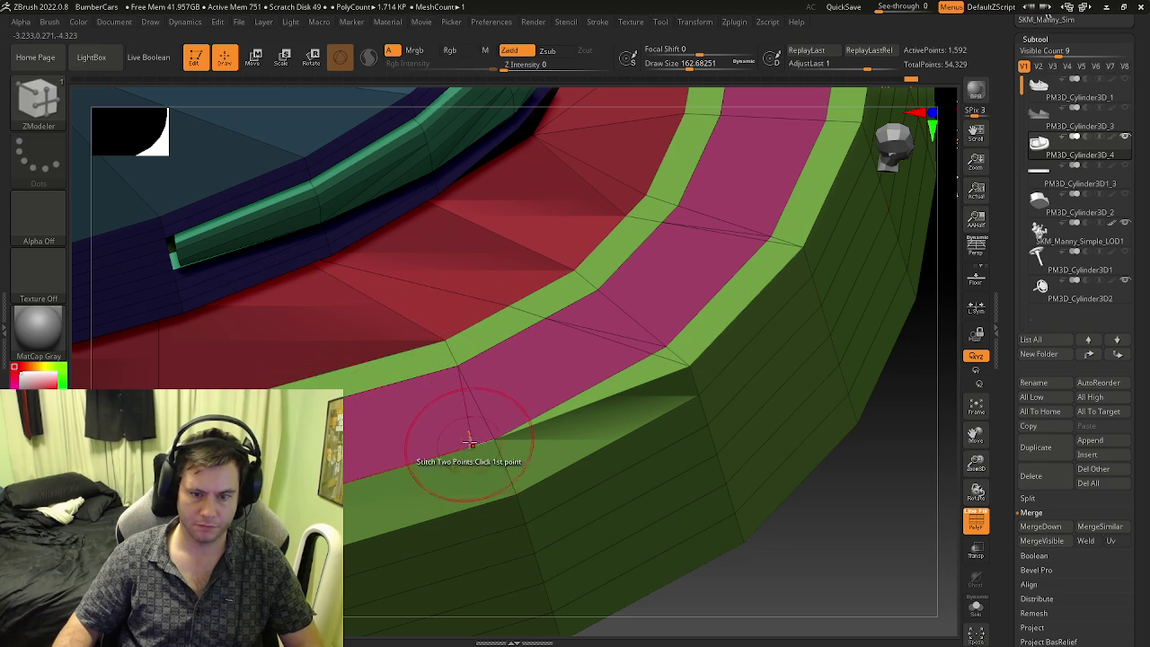
left_click(490, 439)
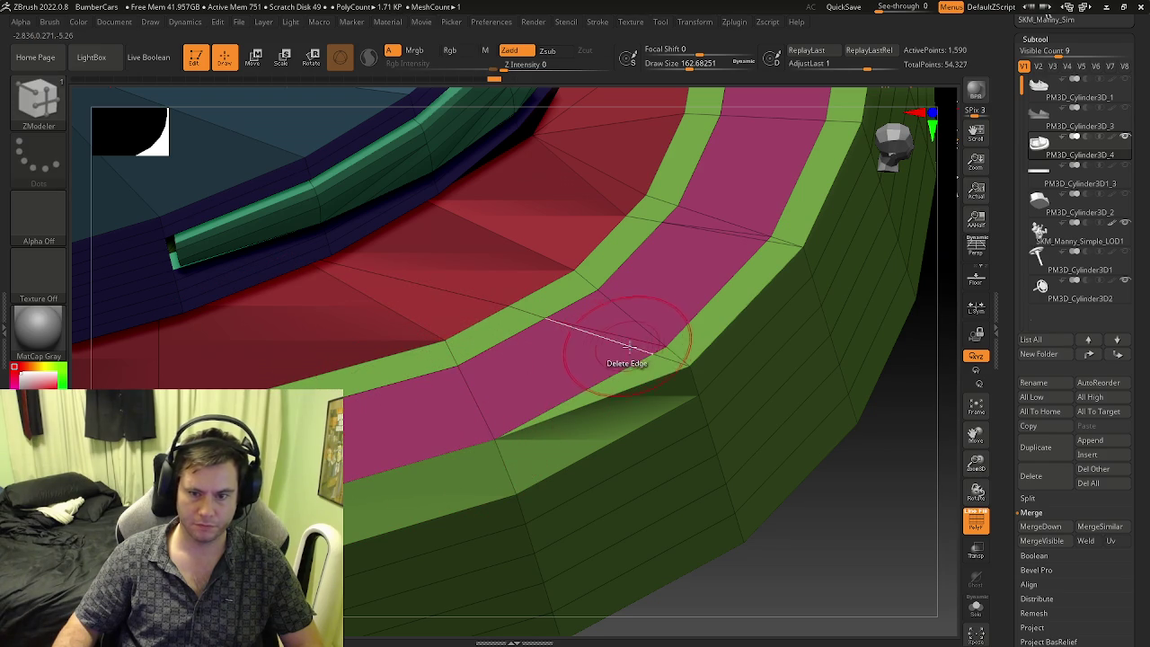
- Stitch another pair of rim vertices and delete a stray rim edge
right_click_drag(629, 329, 552, 411)
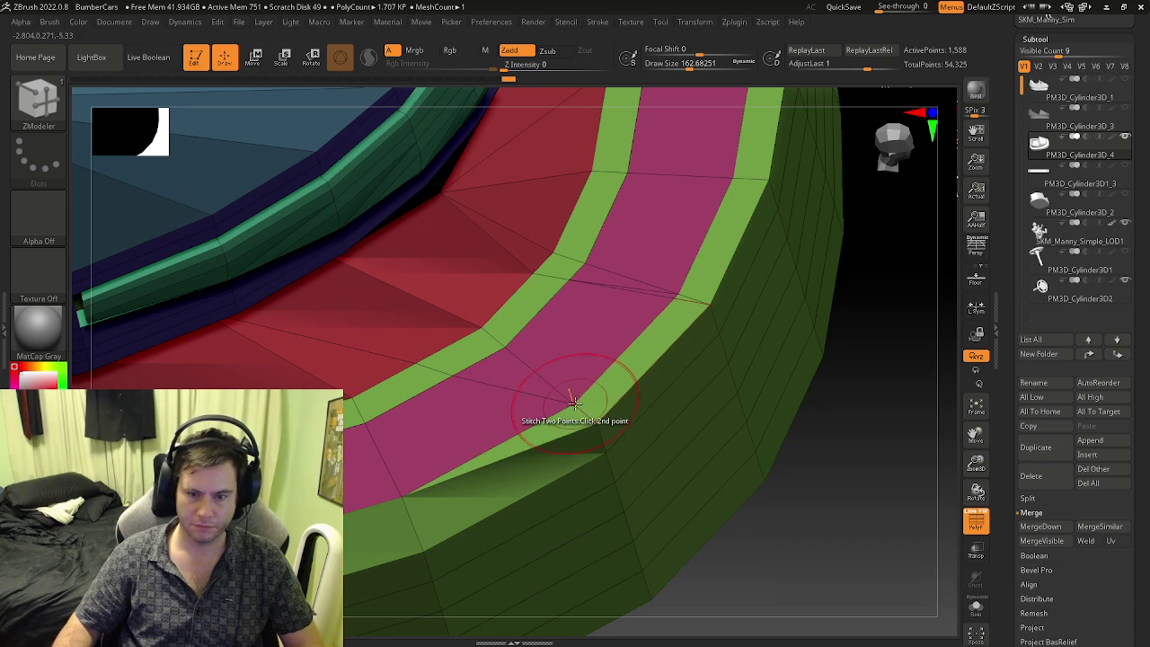
left_click(574, 402)
mouse_move(574, 402)
right_mouse_down()
mouse_move(449, 429)
mouse_move(388, 402)
right_mouse_up()
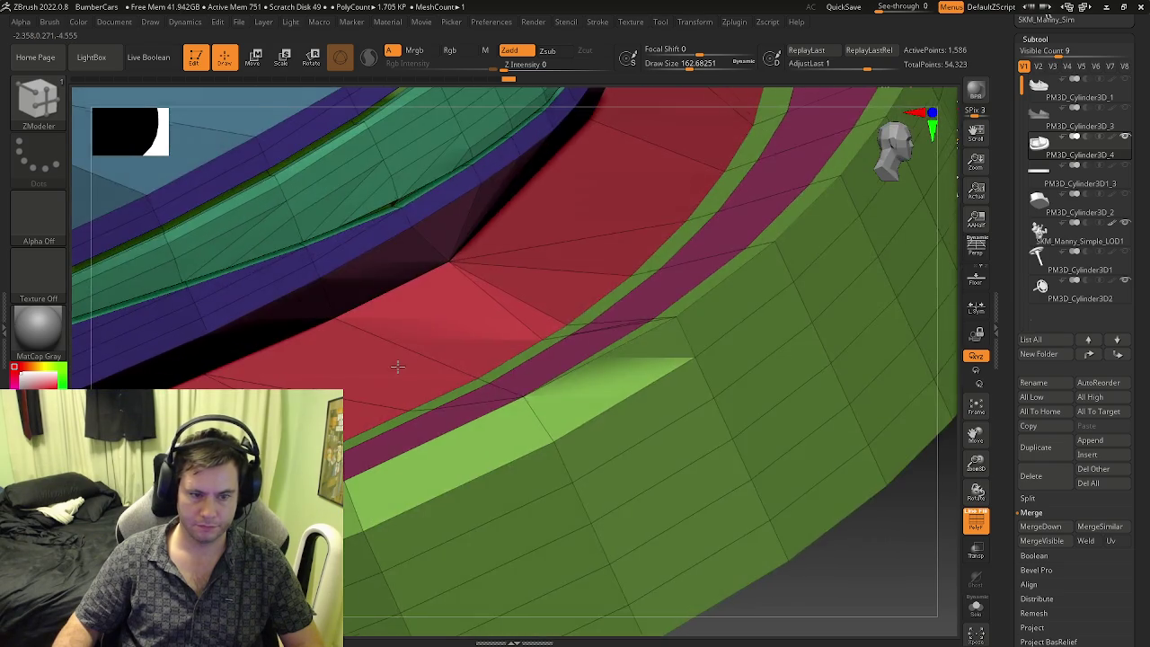
left_click(376, 400)
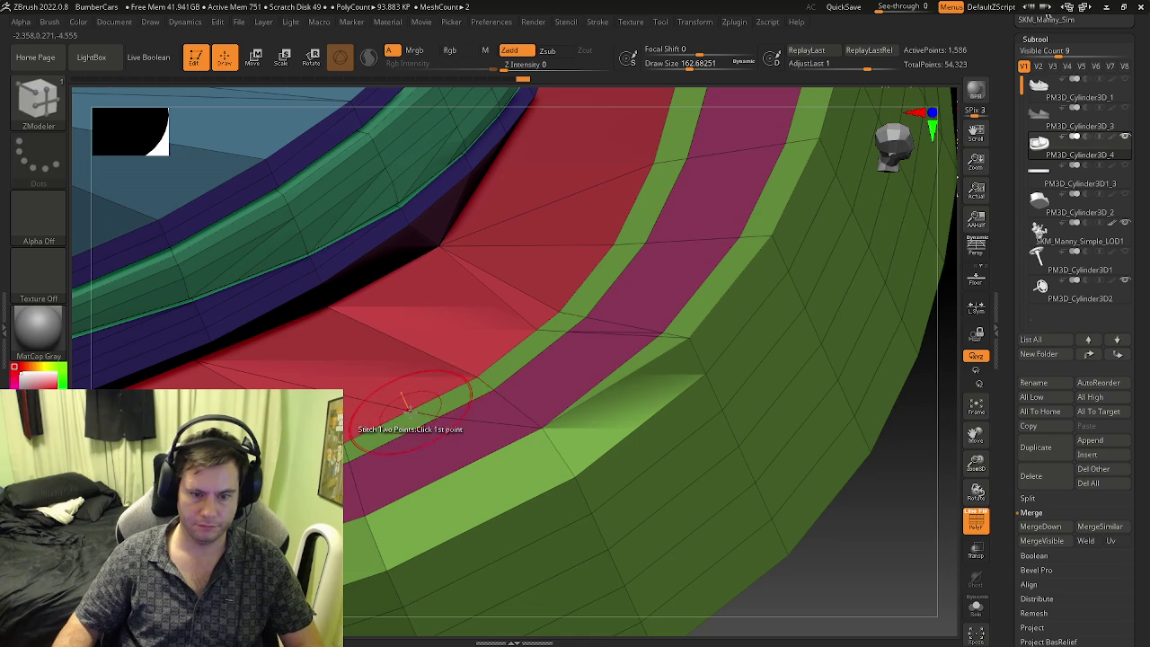
left_click(478, 376)
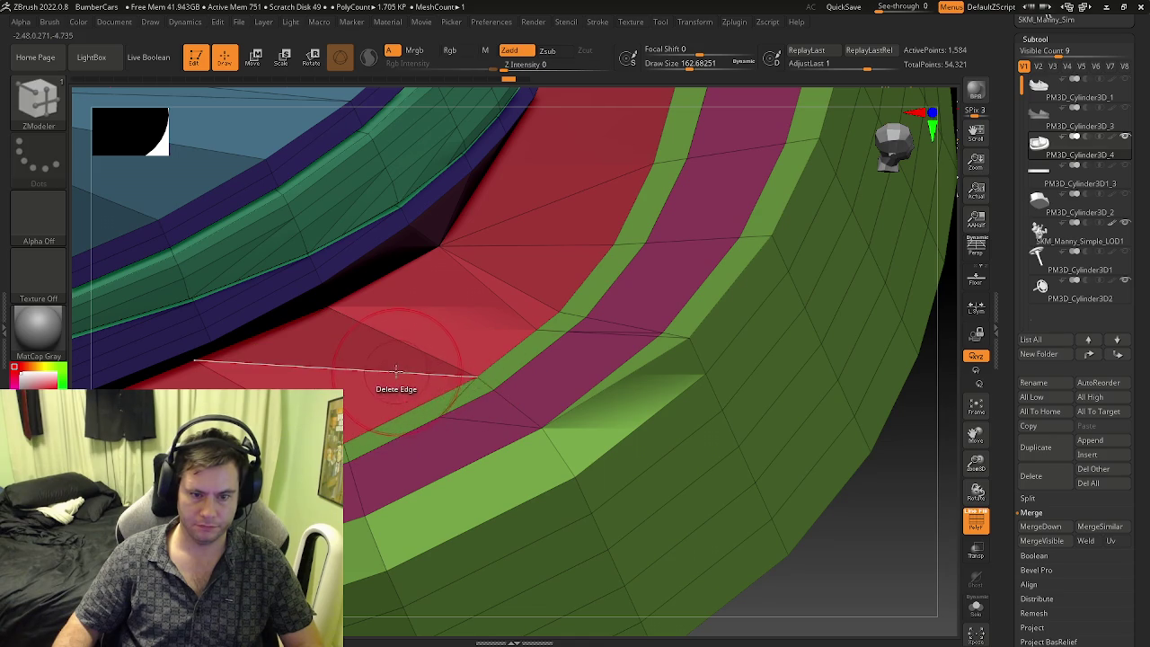
left_click(463, 404)
- Stitch points across the band, delete two extra edges, and stitch the last pairs, reaching 1,569 points
right_click_drag(450, 405, 521, 422)
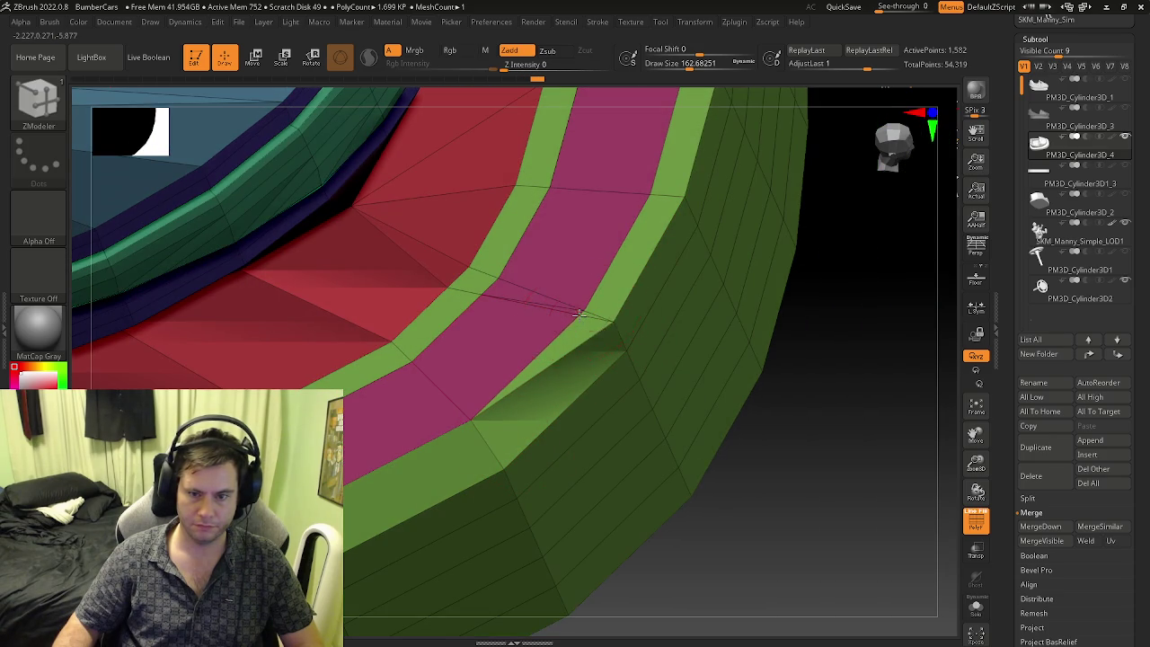
right_click_drag(593, 314, 476, 289)
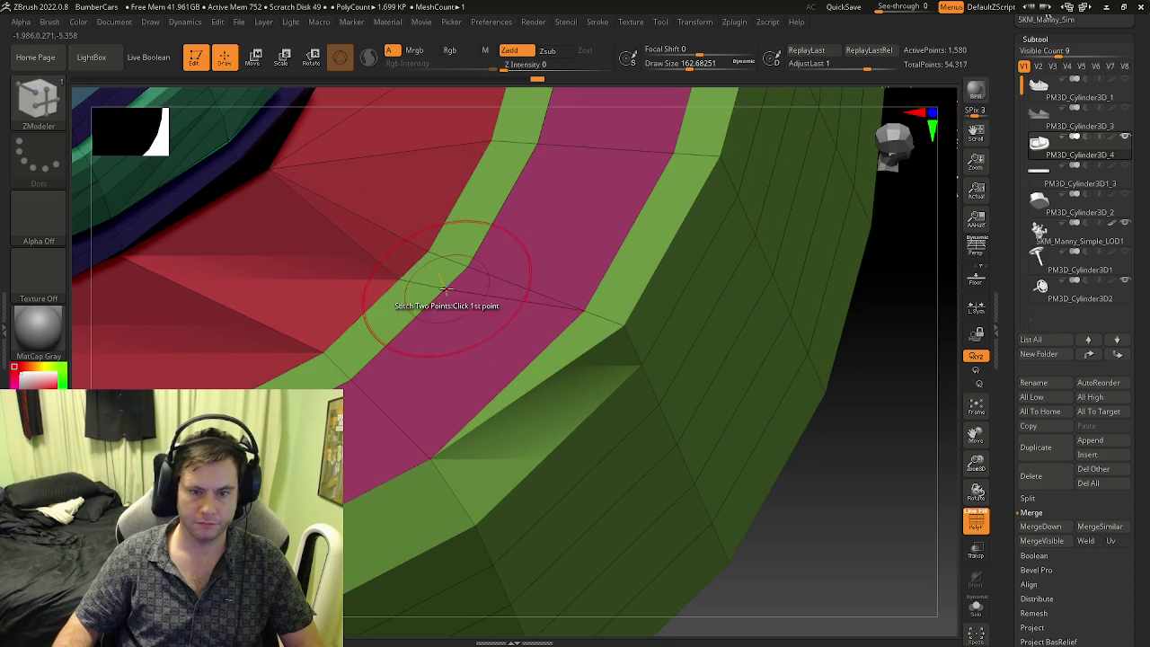
left_click(404, 274)
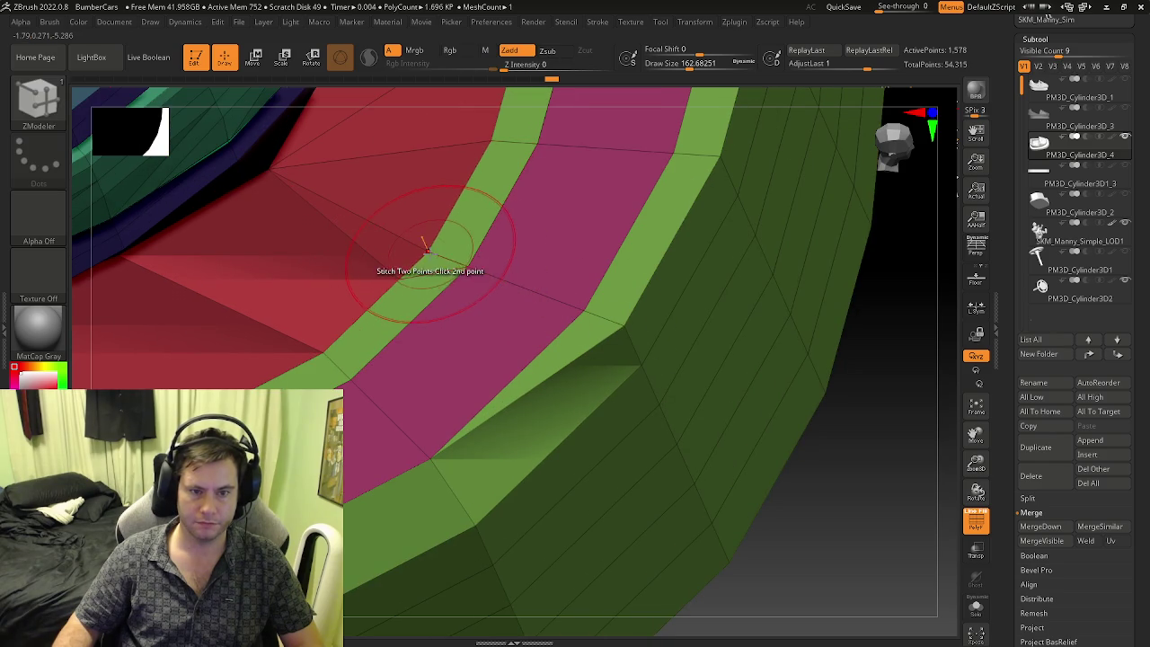
left_click(437, 259)
mouse_move(436, 269)
right_mouse_down()
mouse_move(439, 332)
mouse_move(577, 342)
mouse_move(612, 384)
mouse_move(570, 378)
mouse_move(619, 325)
mouse_move(604, 312)
mouse_move(515, 374)
mouse_move(539, 429)
right_mouse_up()
left_click(550, 336)
left_click(580, 373)
left_click(575, 320)
left_click(557, 312)
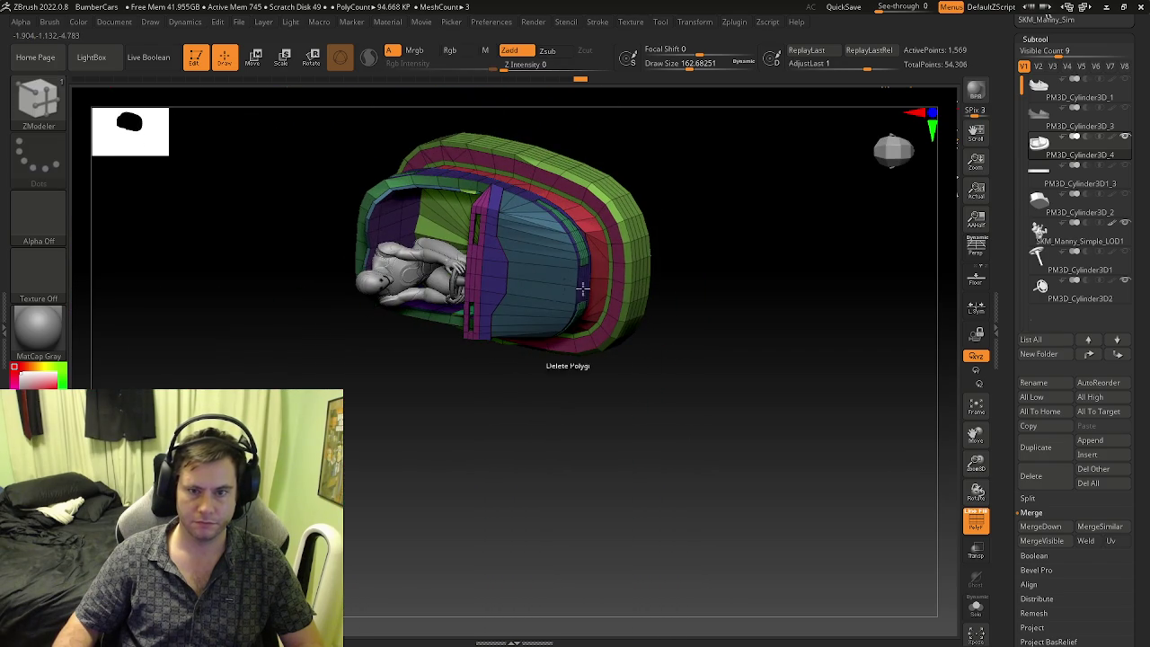
- Stitch a rim vertex pair and delete diagonal edges in the pink band
mouse_move(544, 239)
right_mouse_down()
mouse_move(489, 416)
mouse_move(616, 371)
right_mouse_up()
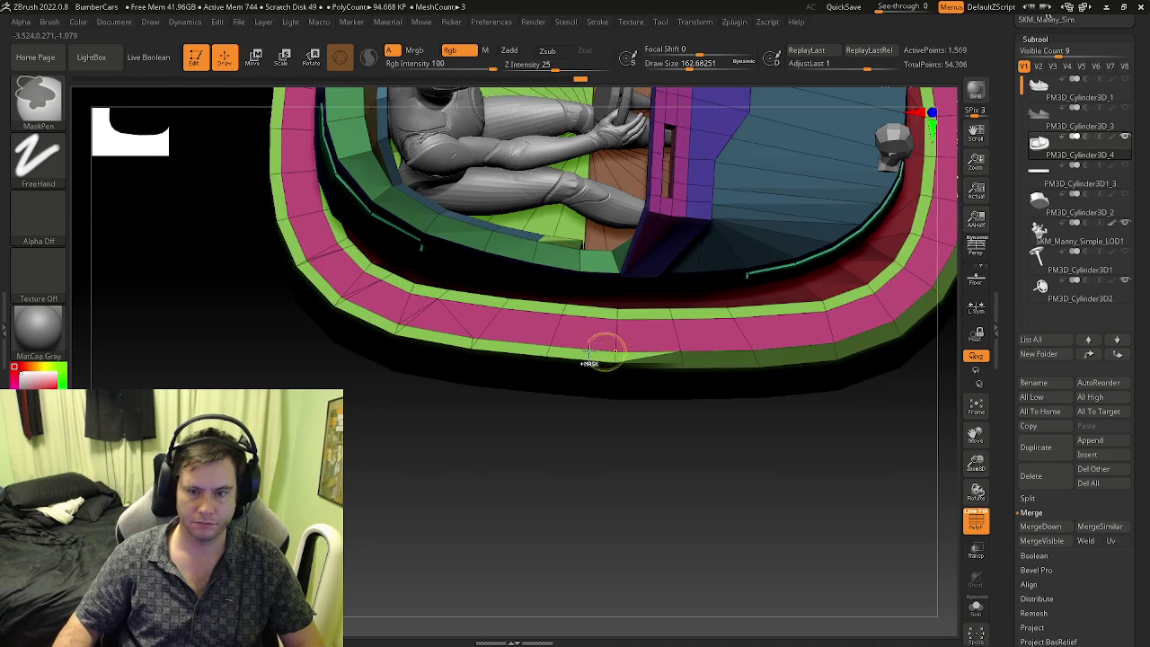
left_click(620, 347)
mouse_move(545, 347)
right_mouse_down()
mouse_move(476, 347)
mouse_move(596, 360)
right_mouse_up()
left_click(418, 368)
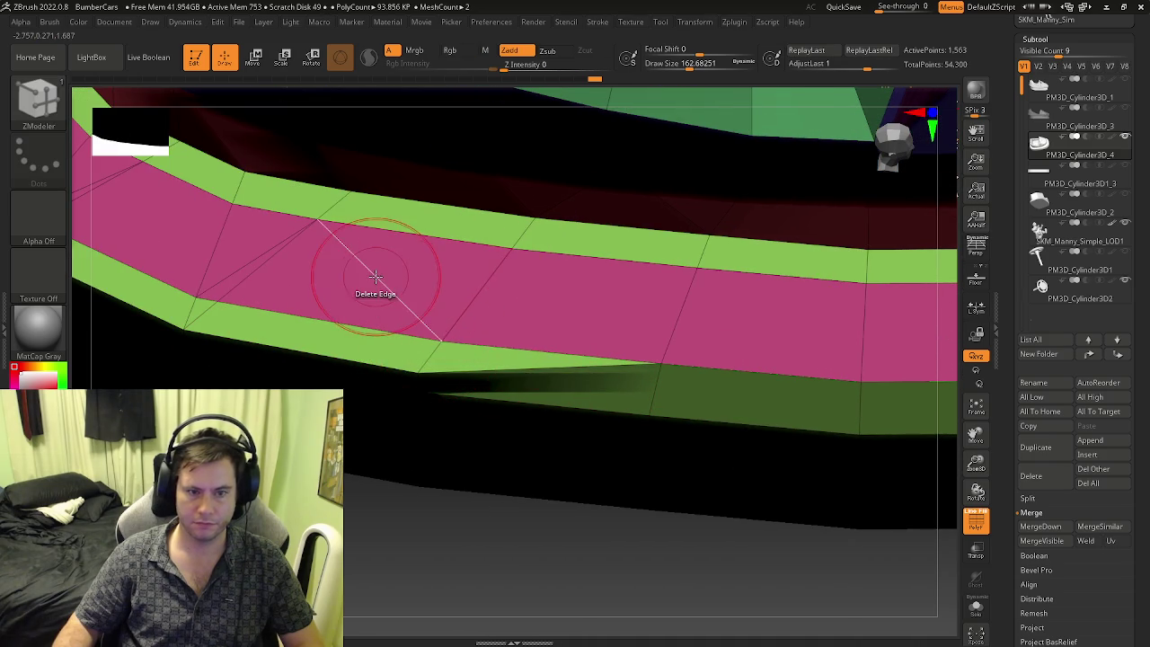
right_click_drag(343, 284, 376, 336)
left_click(374, 345)
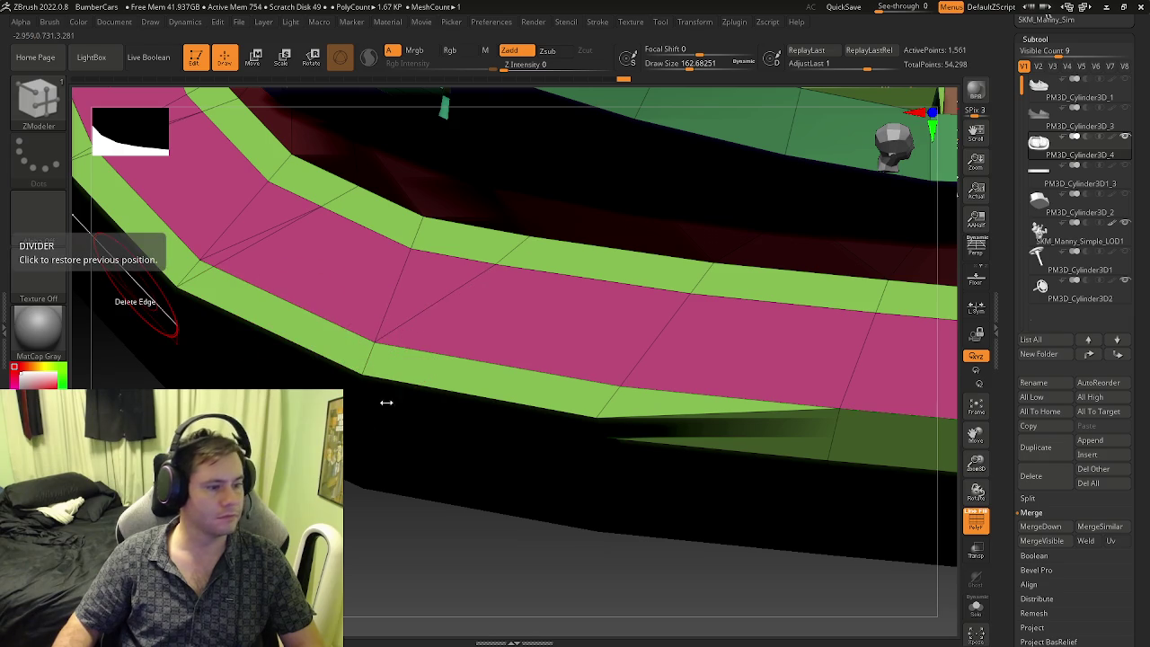
right_click_drag(379, 366, 395, 323)
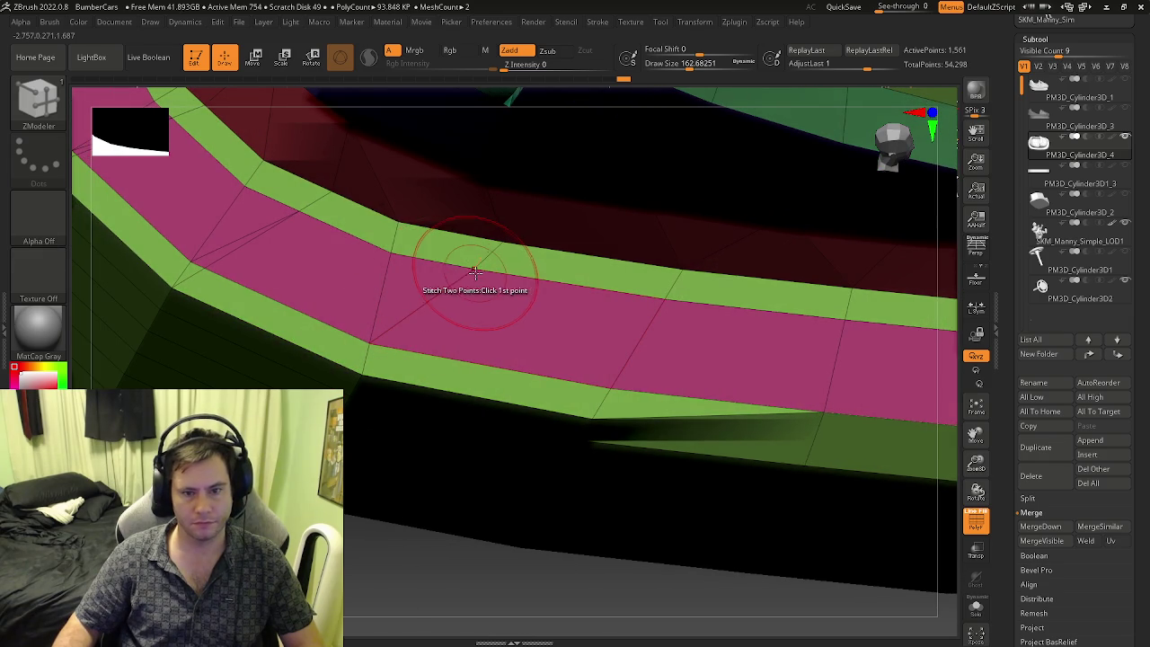
left_click(396, 264)
- Stitch another point pair and delete three edges on the lower rim
mouse_move(384, 269)
right_mouse_down()
mouse_move(526, 284)
mouse_move(511, 314)
right_mouse_up()
left_click(515, 308)
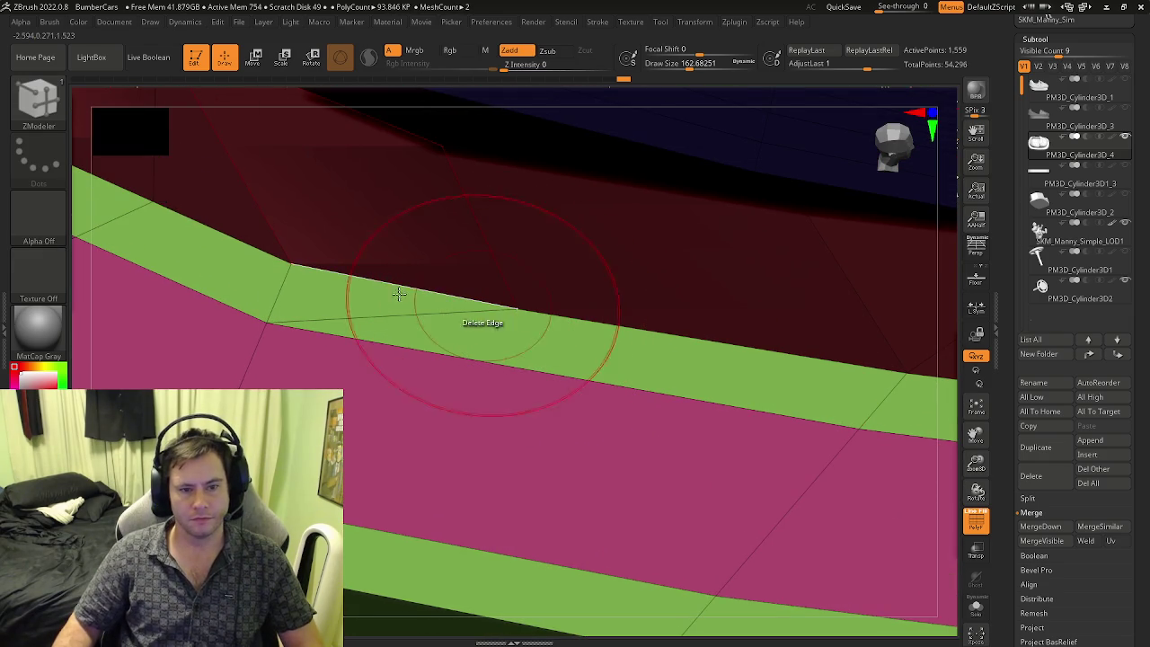
left_click(287, 256)
mouse_move(287, 257)
right_mouse_down()
mouse_move(488, 382)
mouse_move(490, 342)
mouse_move(417, 416)
mouse_move(350, 459)
right_mouse_up()
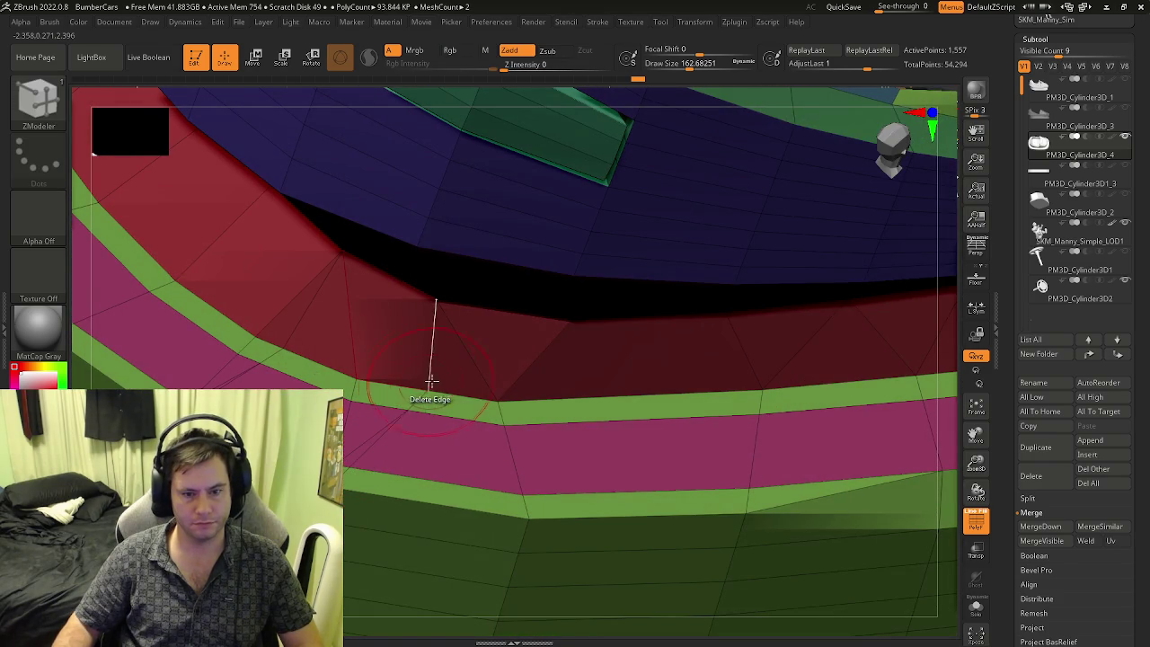
mouse_move(384, 411)
right_mouse_down()
mouse_move(374, 419)
mouse_move(403, 398)
right_mouse_up()
left_click(350, 401)
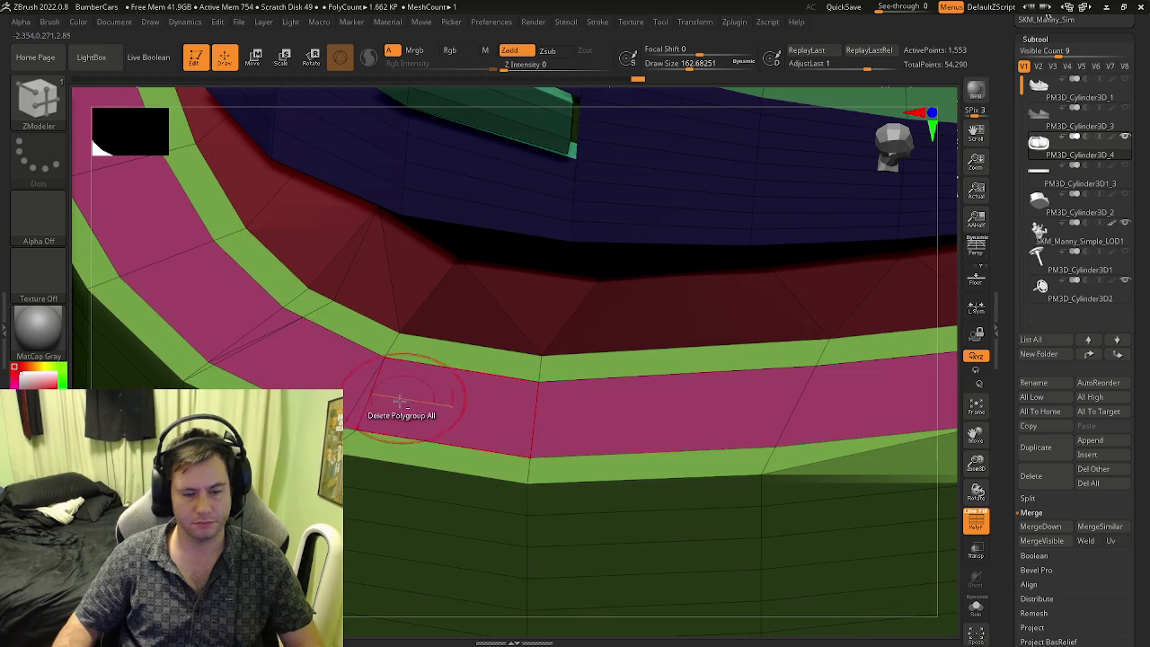
mouse_move(527, 470)
right_mouse_down()
mouse_move(451, 500)
mouse_move(505, 485)
right_mouse_up()
left_click(454, 479)
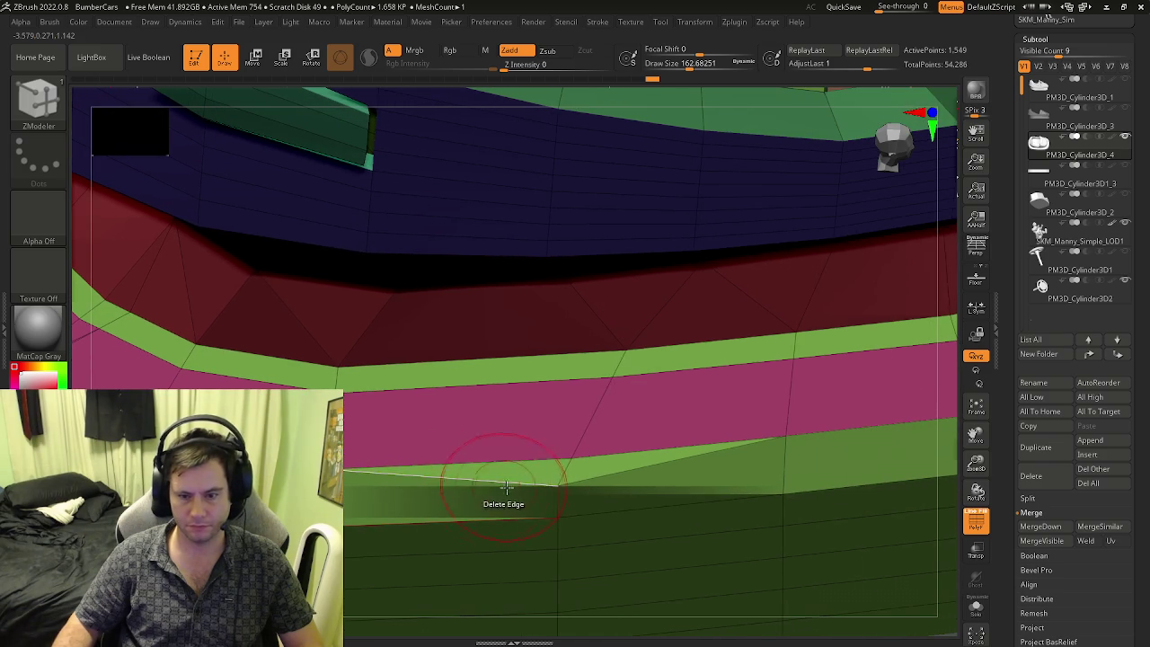
mouse_move(616, 476)
right_mouse_down("ctrl")
mouse_move(527, 480)
mouse_move(551, 486)
right_mouse_up("ctrl")
left_click(477, 459)
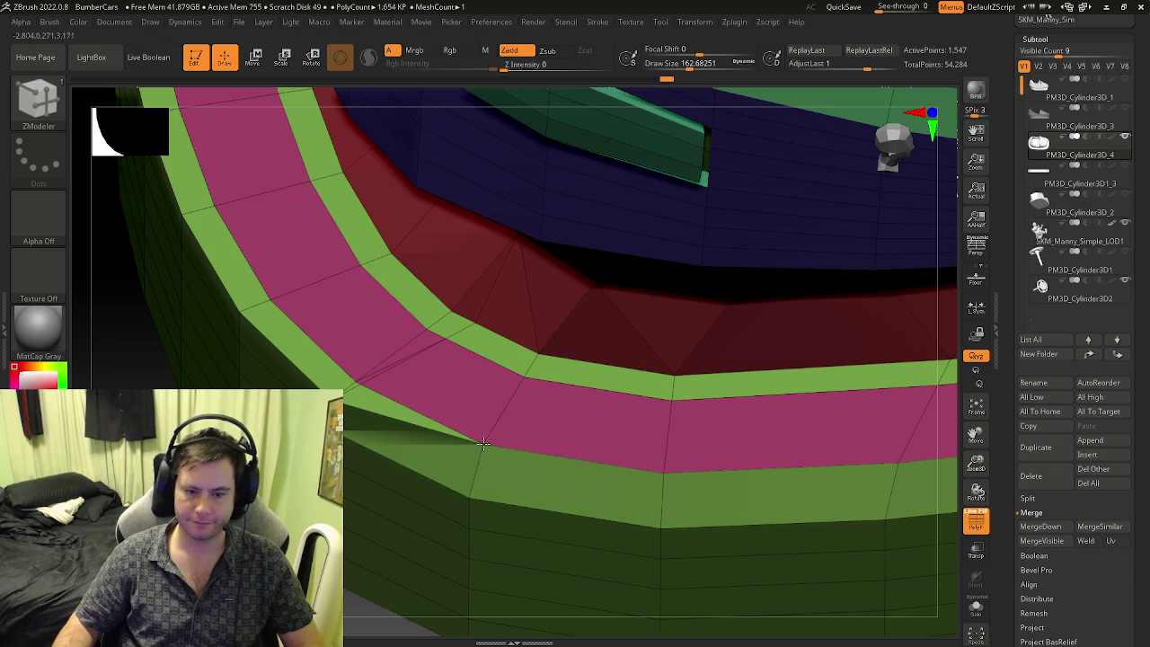
- Stitch two point pairs in the pink and green bands and delete two rim edges
right_click_drag(345, 413, 353, 376)
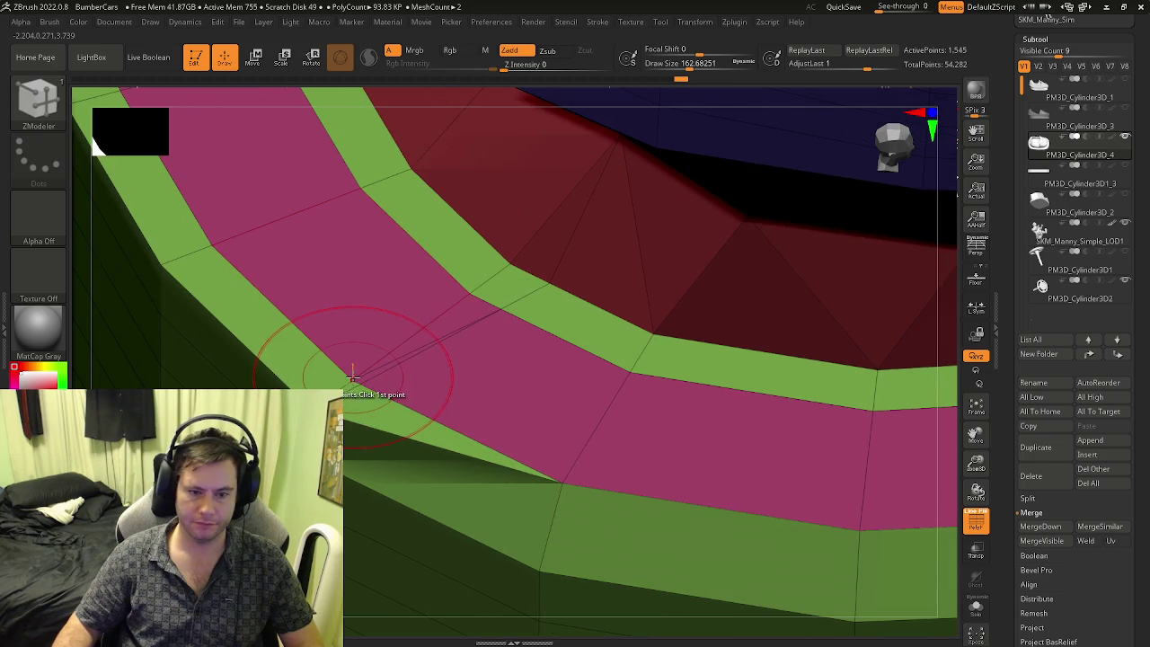
left_click(361, 382)
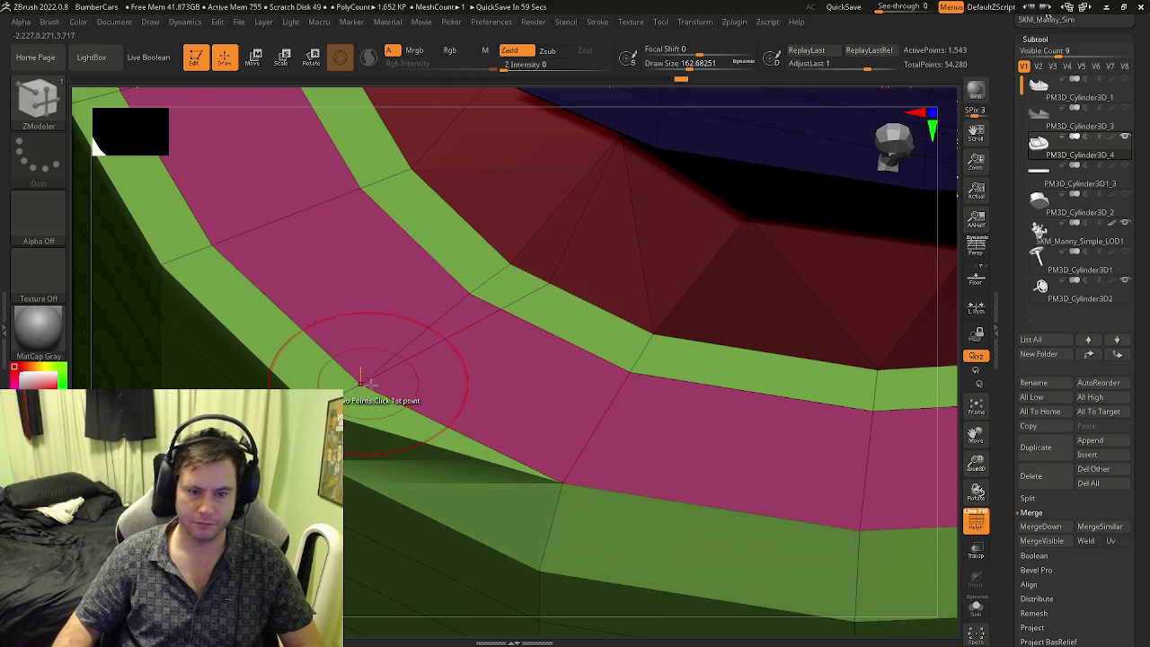
left_click(349, 378)
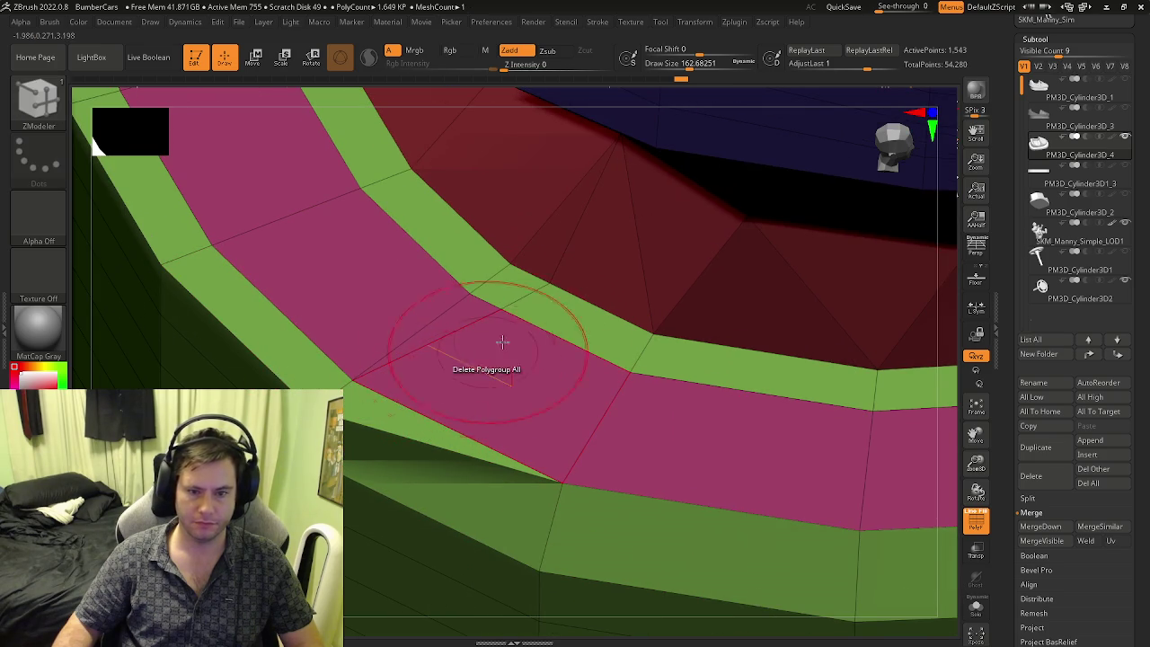
left_click(530, 278)
mouse_move(560, 287)
right_mouse_down()
mouse_move(452, 356)
mouse_move(493, 371)
mouse_move(500, 500)
right_mouse_up()
left_click(531, 346)
- Stitch more rim points, delete a ring edge, and stitch a vertex to the top edge
left_click(455, 443)
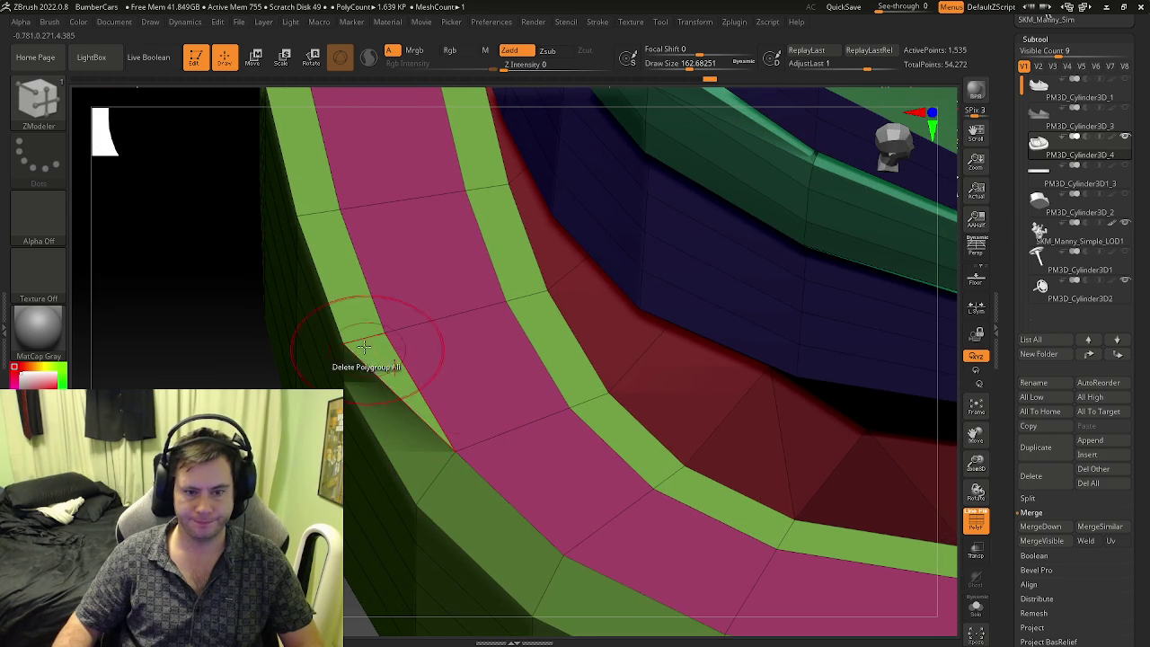
left_click(382, 336)
mouse_move(381, 335)
right_mouse_down()
mouse_move(352, 423)
mouse_move(486, 429)
mouse_move(467, 344)
mouse_move(493, 416)
right_mouse_up()
left_click(367, 396)
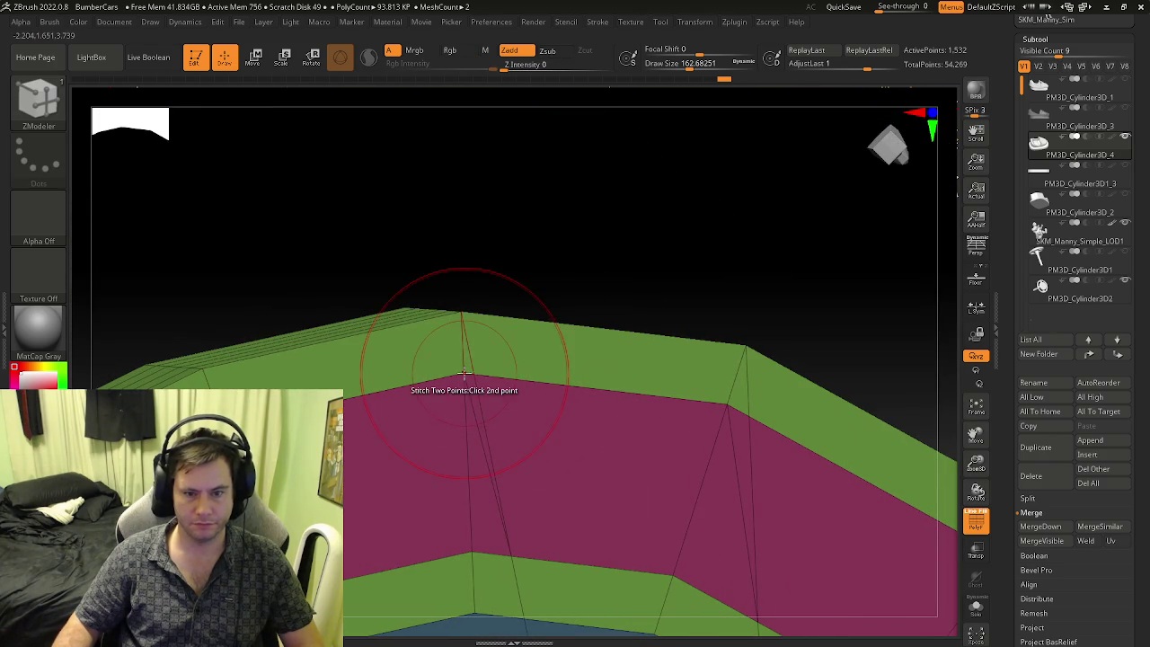
left_click(460, 316)
left_click(464, 376)
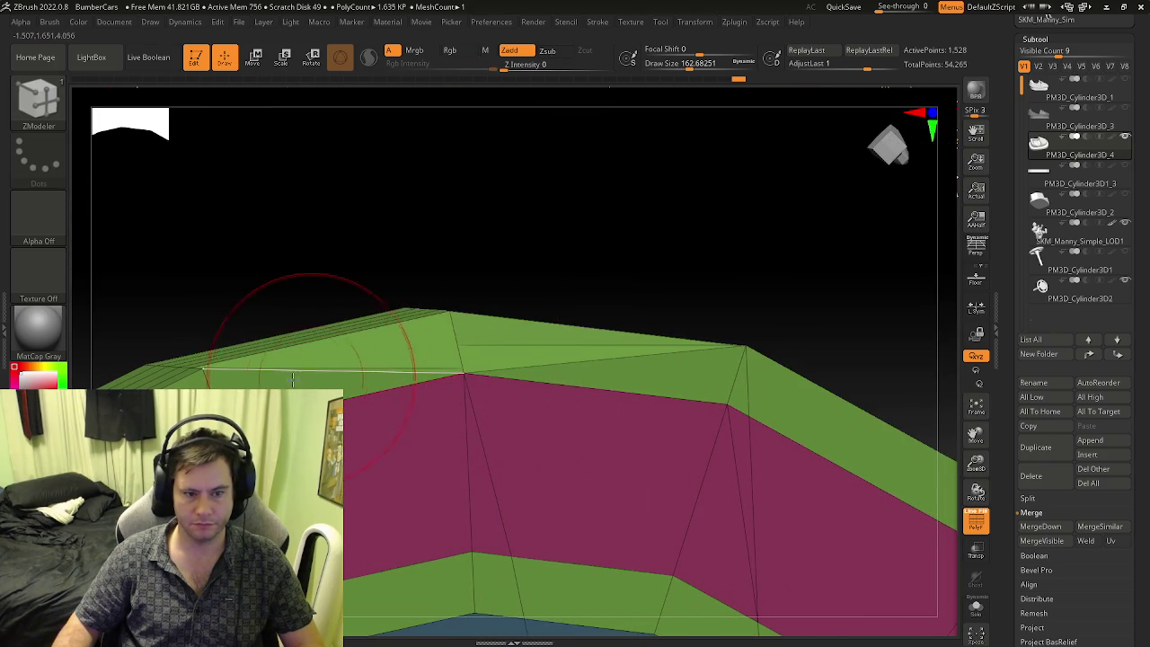
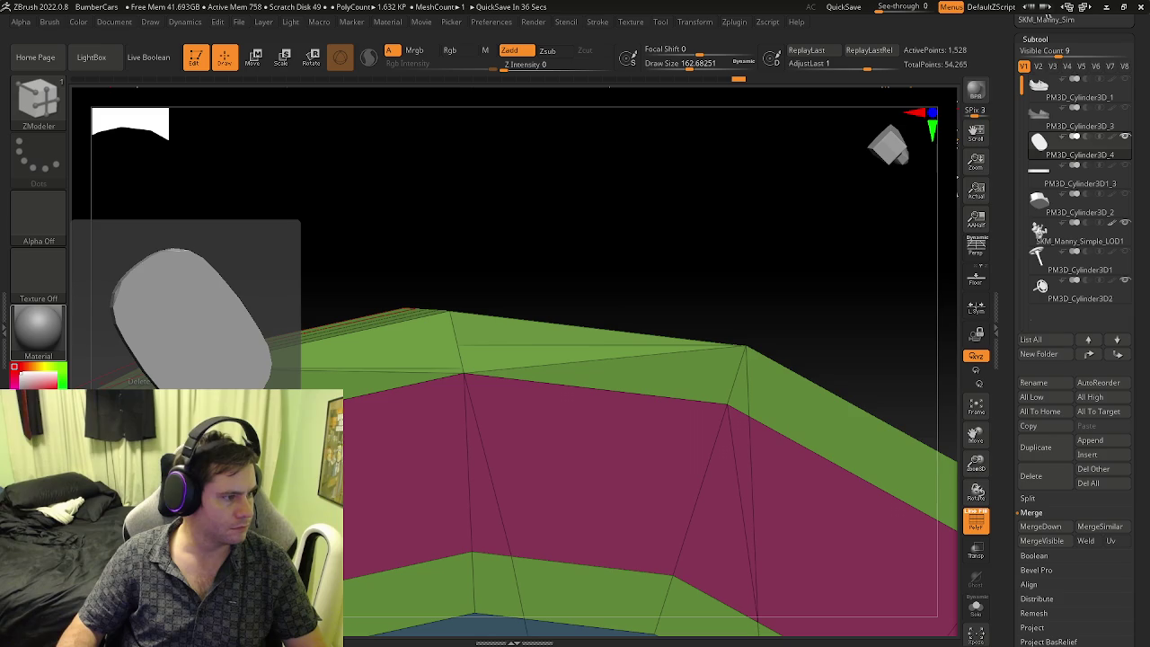
- Delete a stray edge on the curved rim and stitch the first pair of loose points
mouse_move(459, 390)
right_mouse_down()
mouse_move(460, 303)
mouse_move(395, 261)
right_mouse_up()
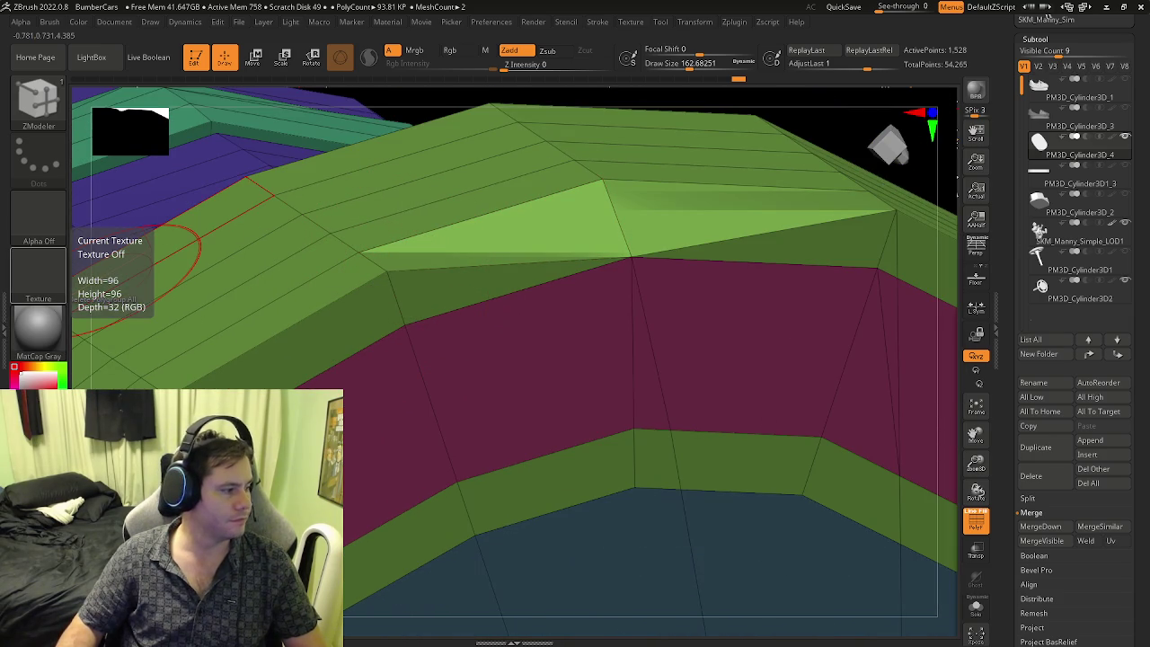
mouse_move(447, 330)
right_mouse_down()
mouse_move(410, 385)
mouse_move(485, 241)
right_mouse_up()
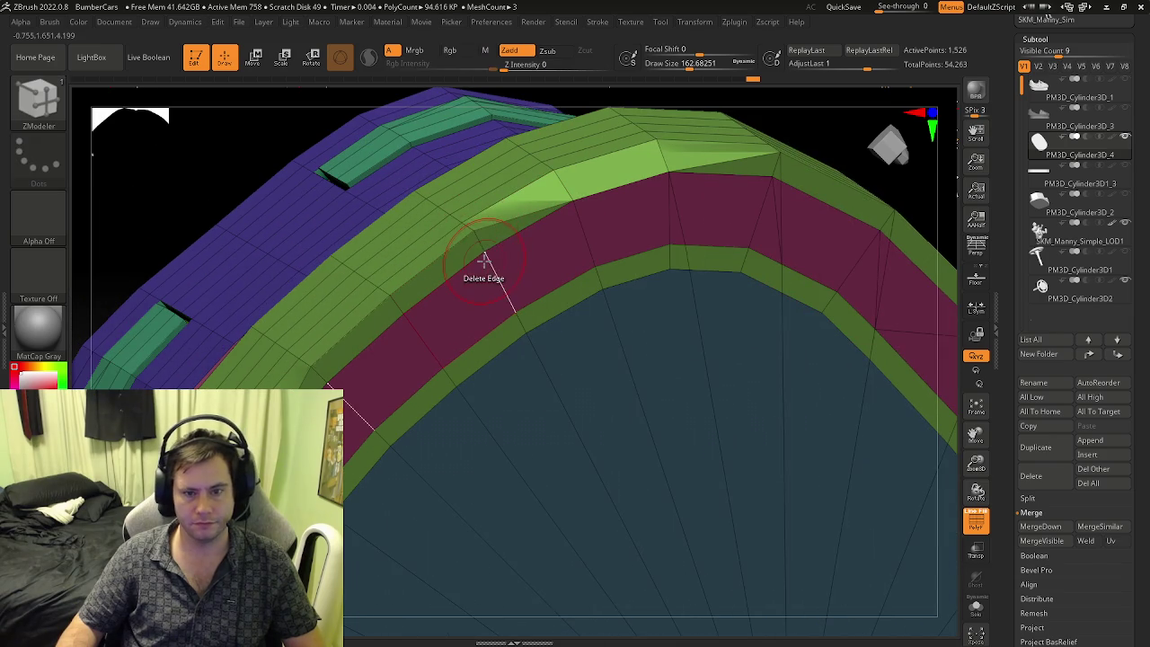
left_click(486, 261)
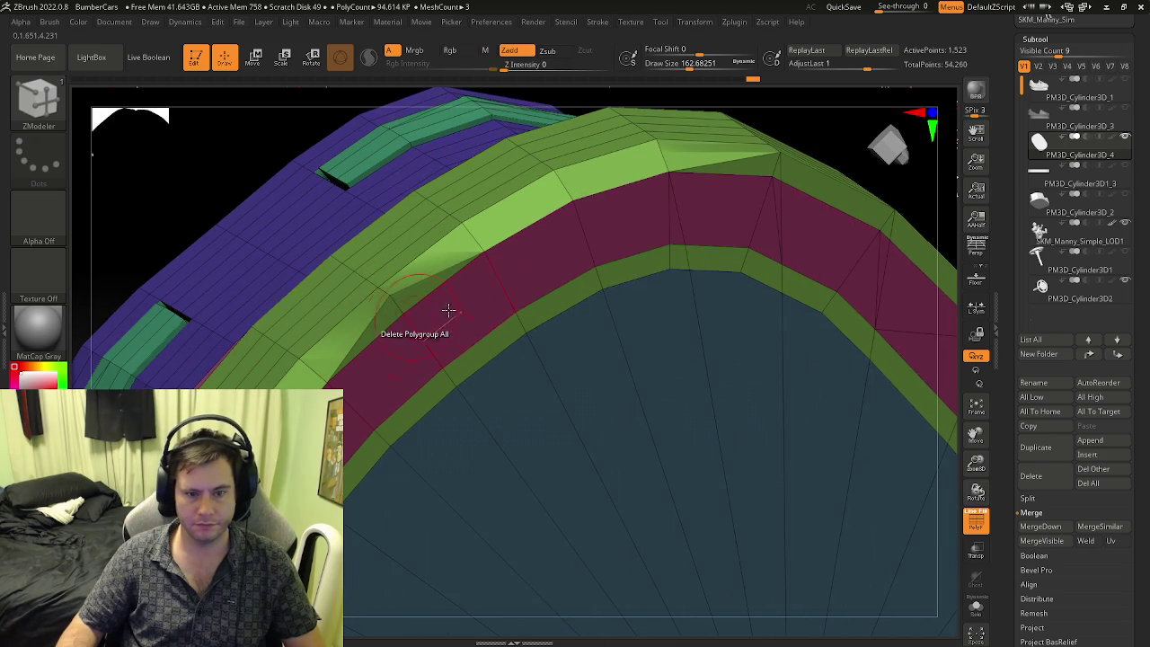
left_click(393, 302)
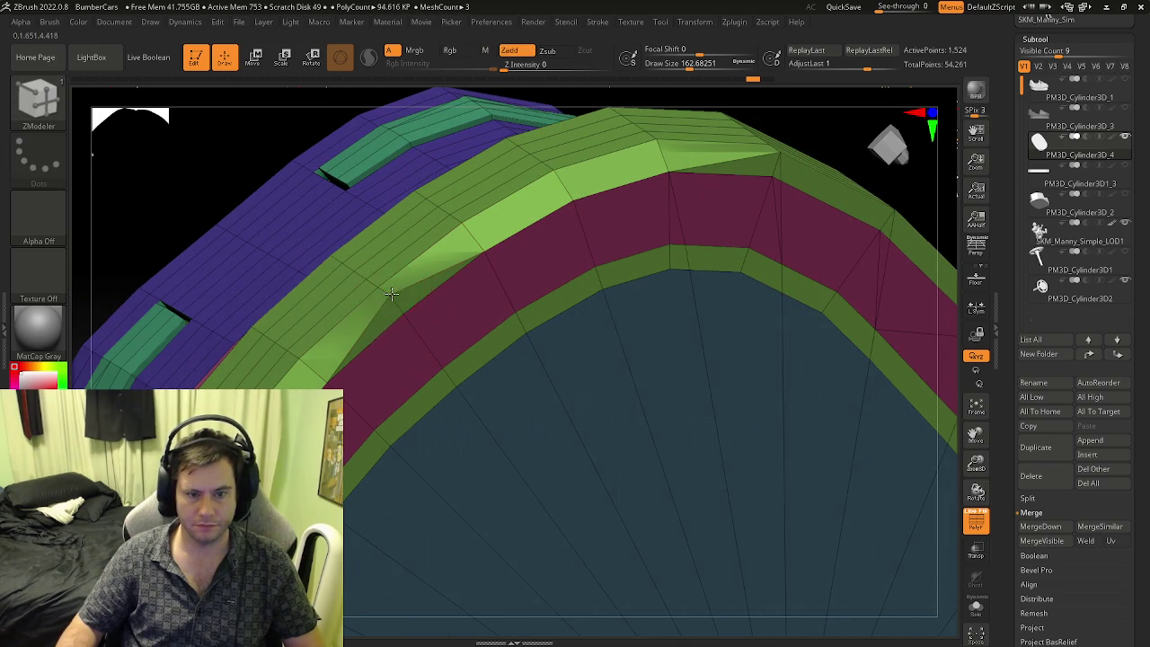
left_click(406, 314)
- Stitch several more pairs of loose points along the rim with Stitch Two Points
mouse_move(513, 277)
right_mouse_down()
mouse_move(491, 313)
mouse_move(617, 283)
mouse_move(552, 281)
right_mouse_up()
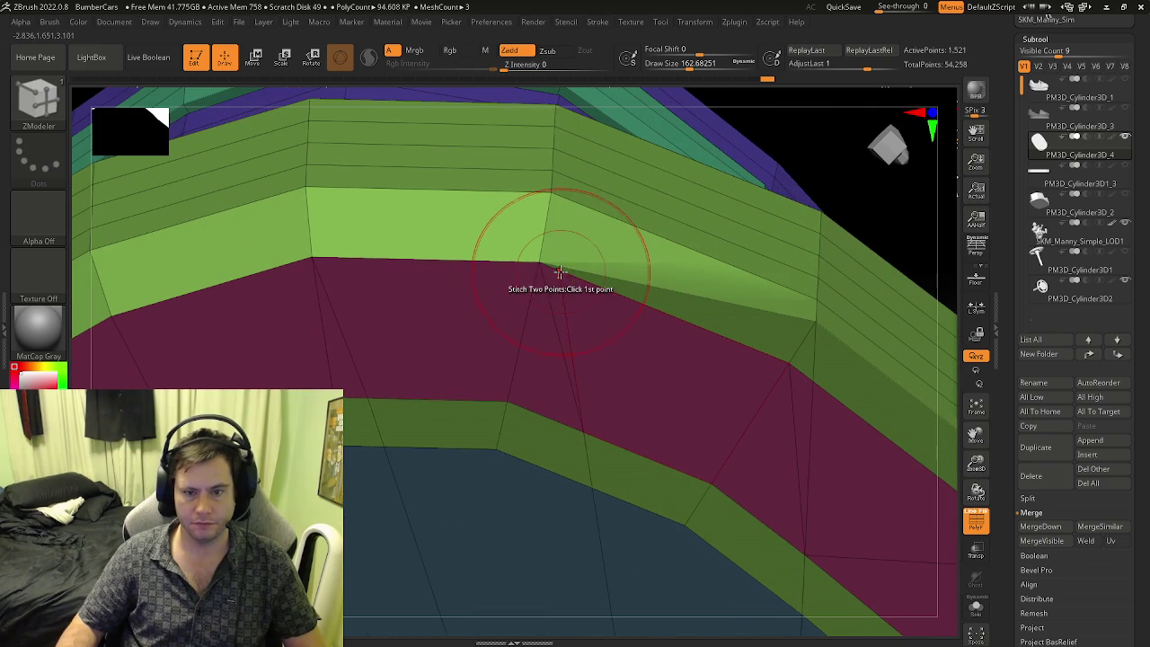
left_click(540, 263)
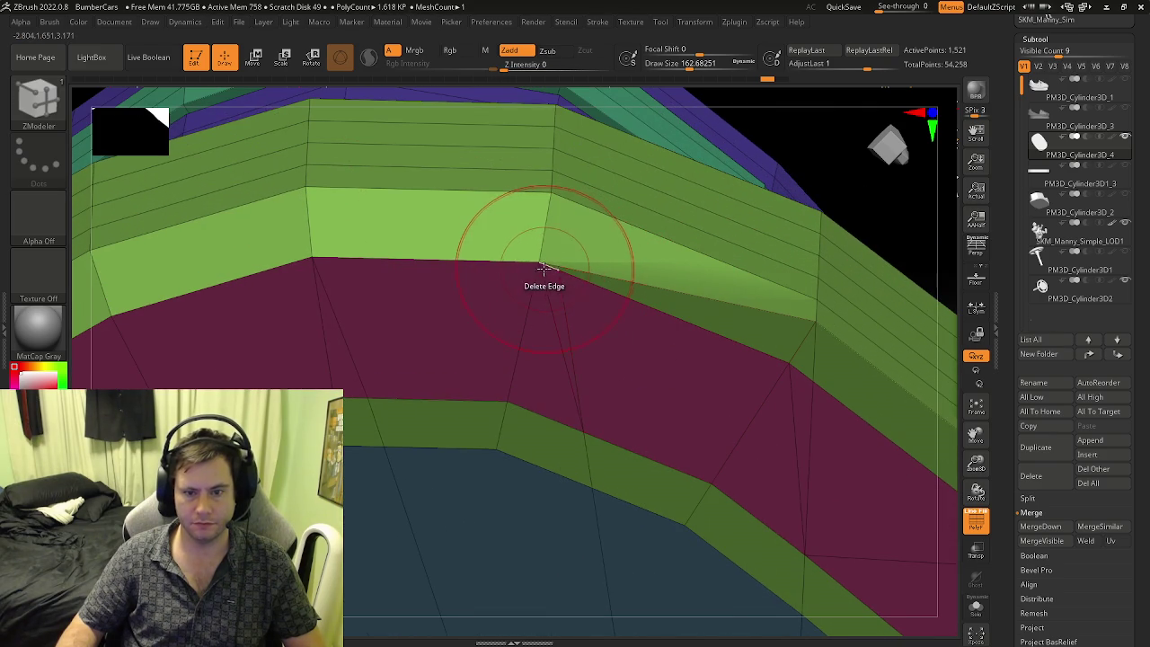
left_click(596, 303)
mouse_move(596, 303)
right_mouse_down()
mouse_move(575, 290)
mouse_move(554, 319)
right_mouse_up()
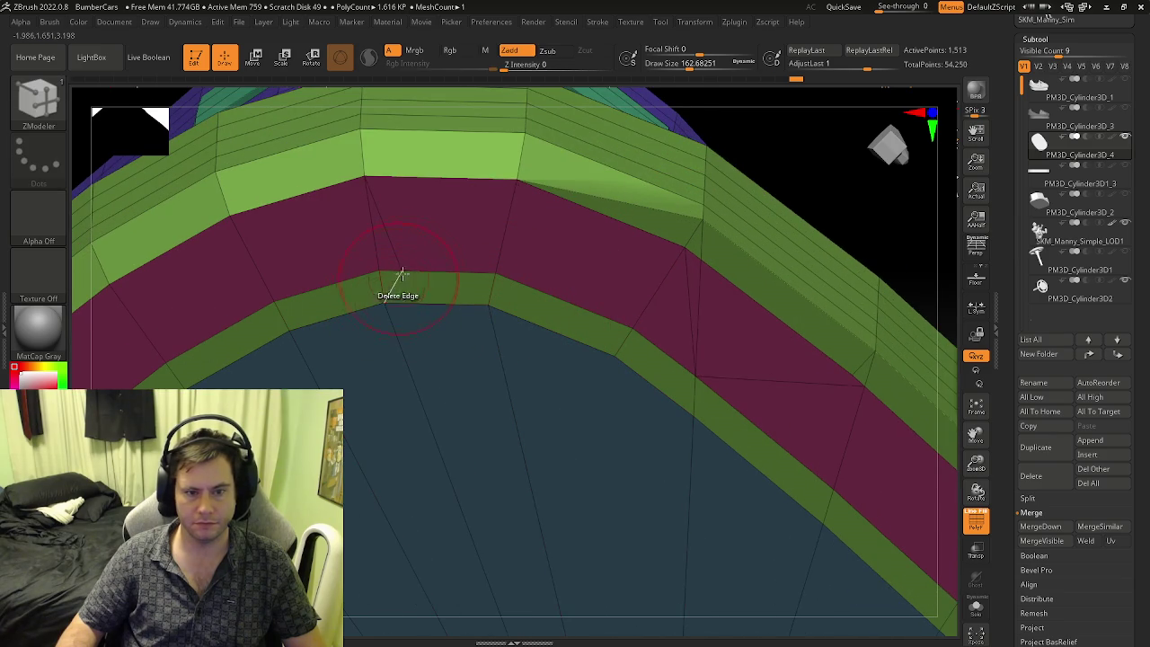
left_click(373, 268)
mouse_move(373, 269)
right_mouse_down()
mouse_move(398, 293)
mouse_move(519, 253)
right_mouse_up()
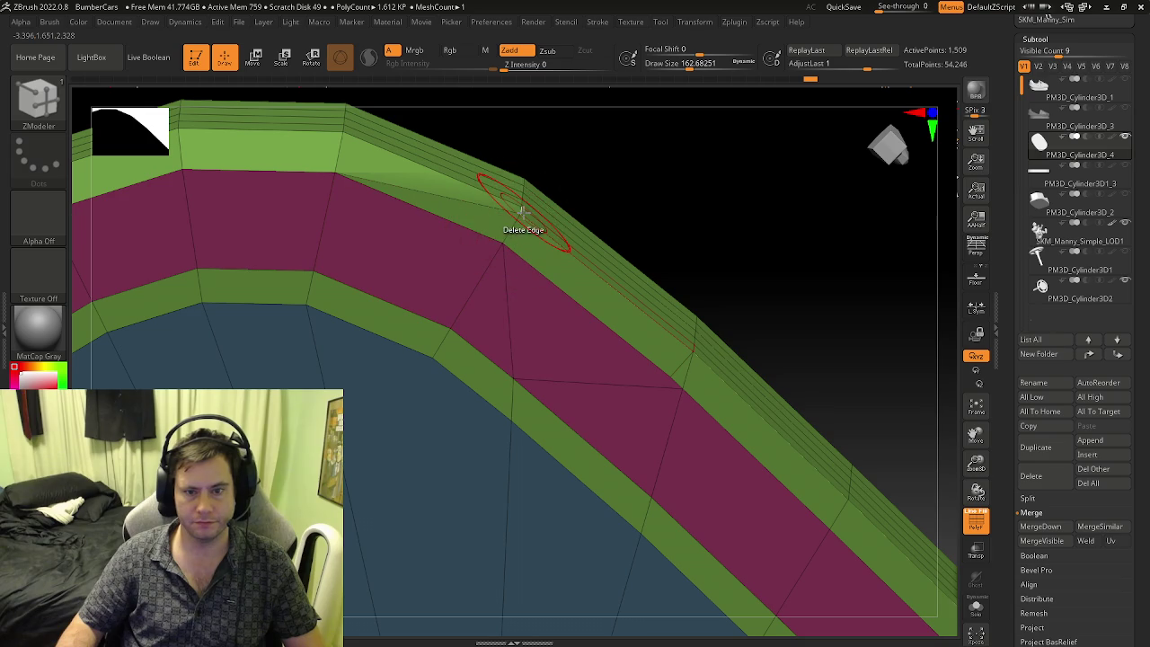
left_click(503, 239)
- Stitch points on the magenta band, bringing active points down to 1,503
right_click_drag(534, 275, 504, 300)
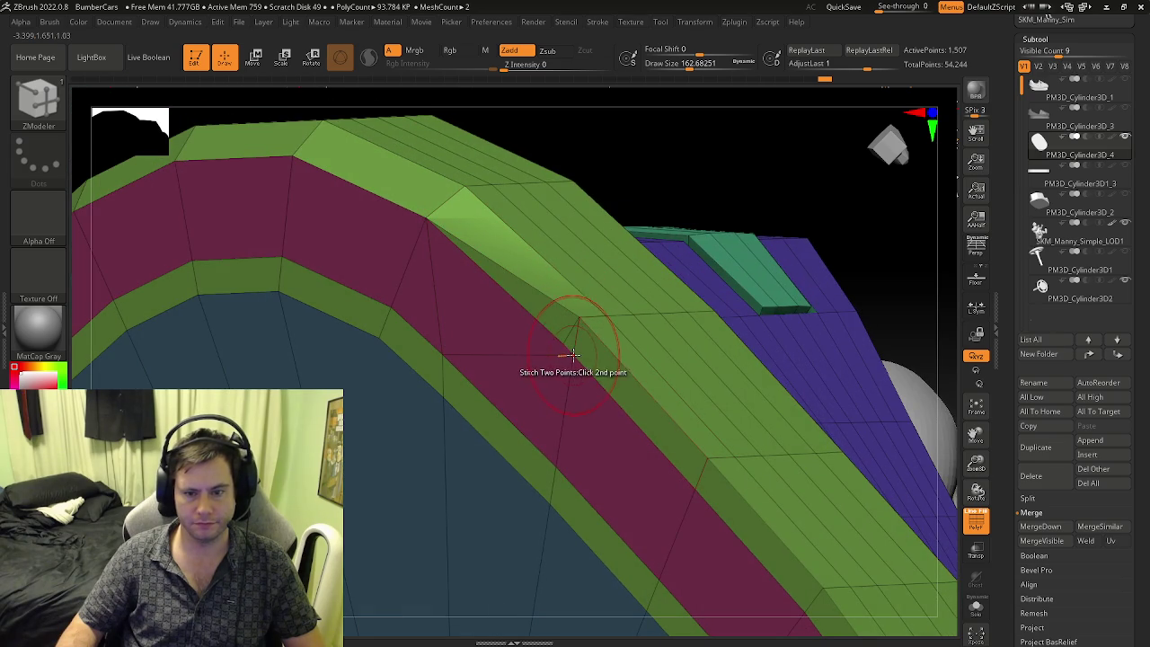
left_click(578, 320)
left_click(572, 356)
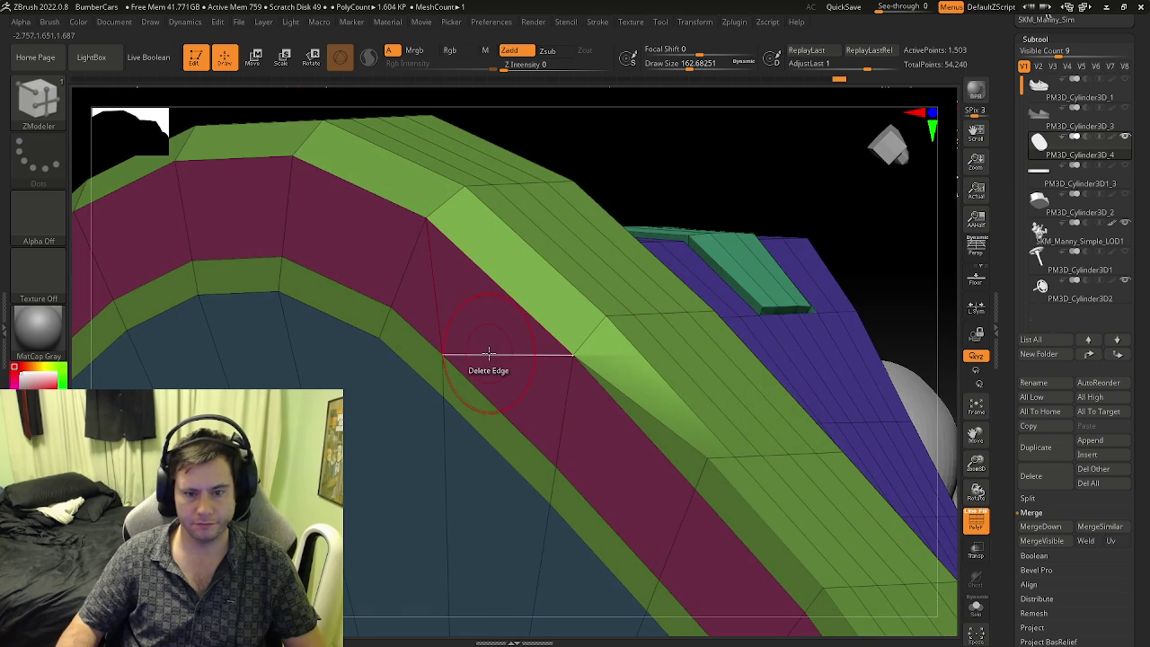
right_click_drag(488, 398, 603, 278)
left_click(591, 302)
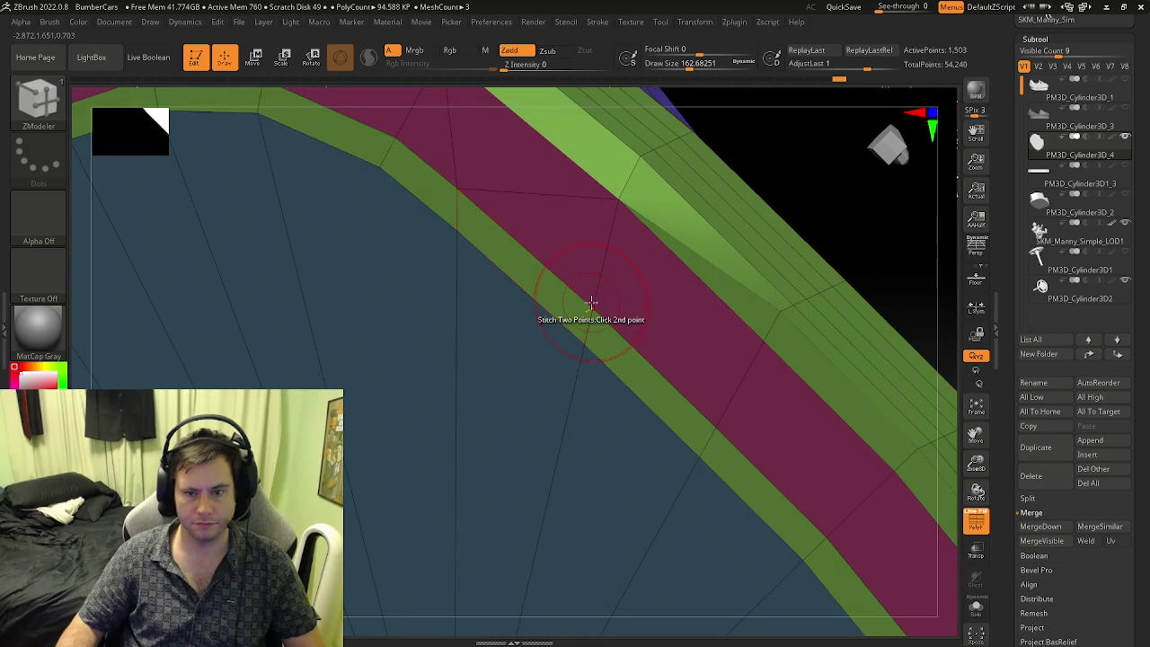
- Frame the mesh and stitch points near the inner band corner of the top rim
key("f")
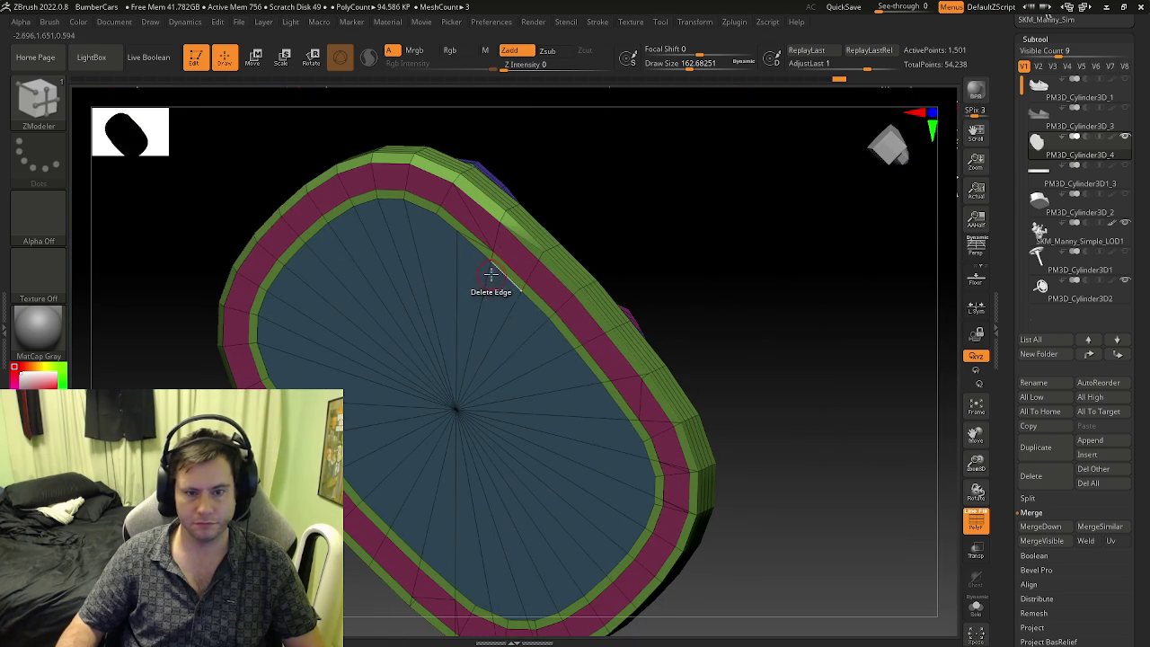
left_click(501, 274)
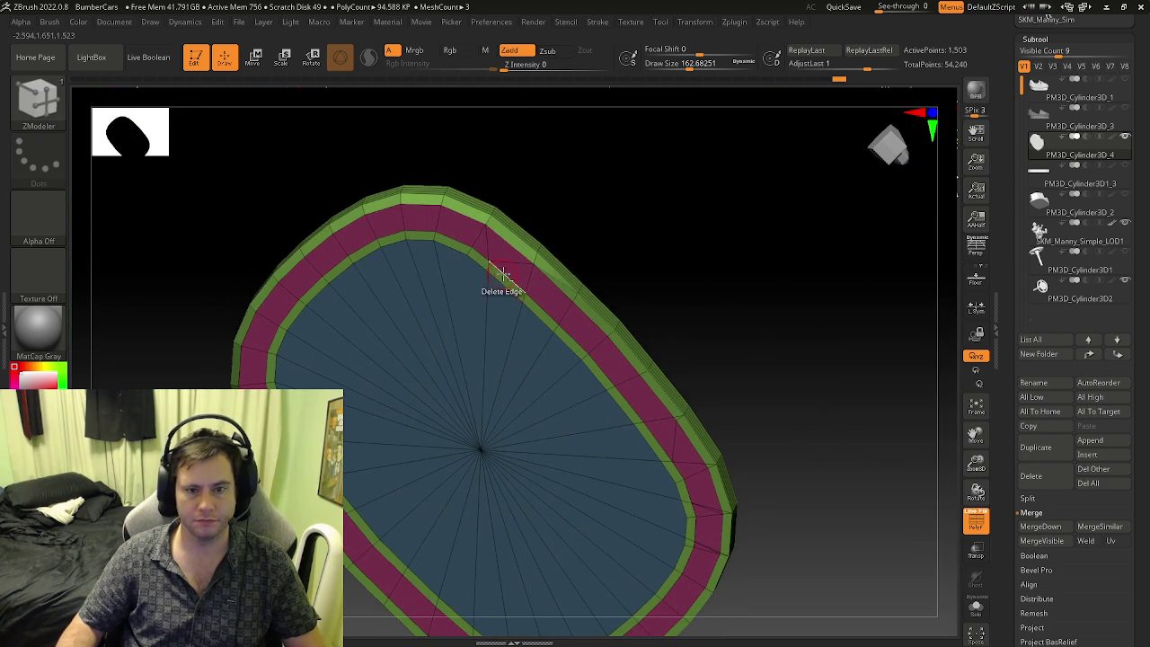
mouse_move(492, 229)
right_mouse_down("ctrl")
mouse_move(511, 296)
mouse_move(490, 313)
right_mouse_up("ctrl")
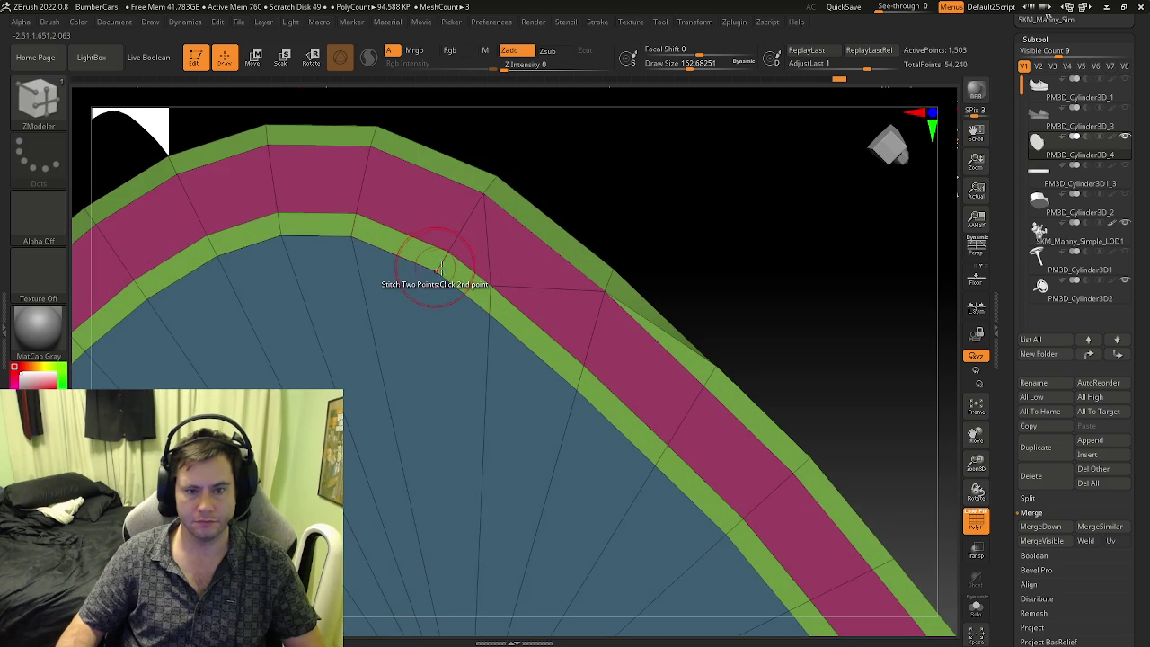
mouse_move(585, 311)
right_mouse_down()
mouse_move(531, 316)
mouse_move(537, 301)
right_mouse_up()
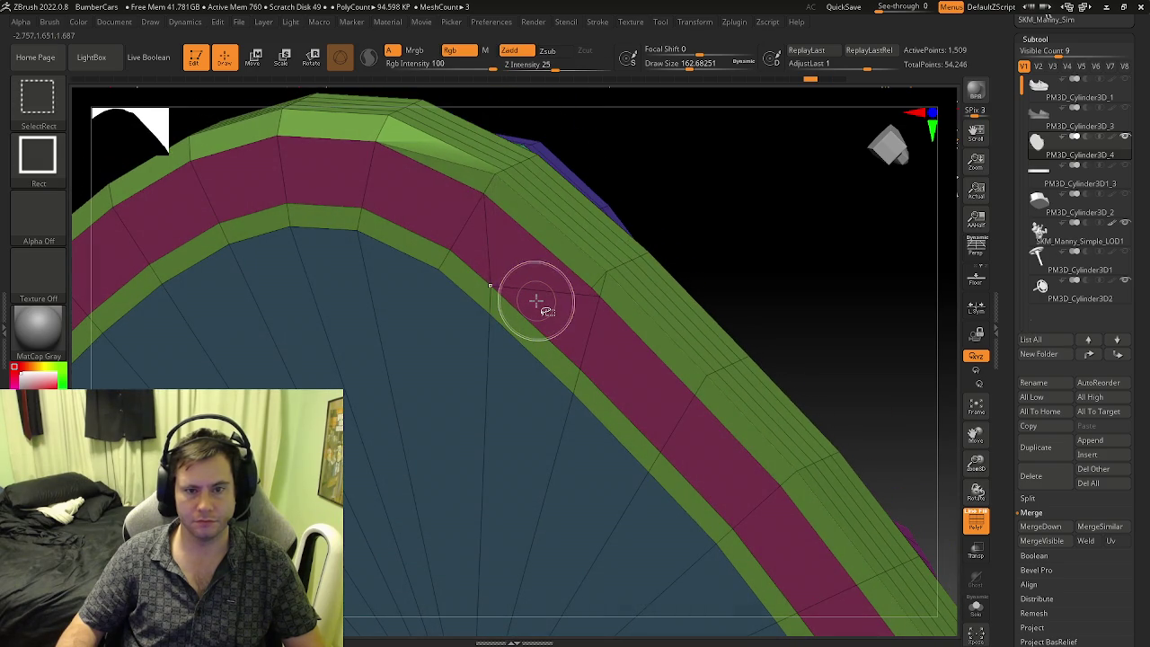
left_click(536, 301)
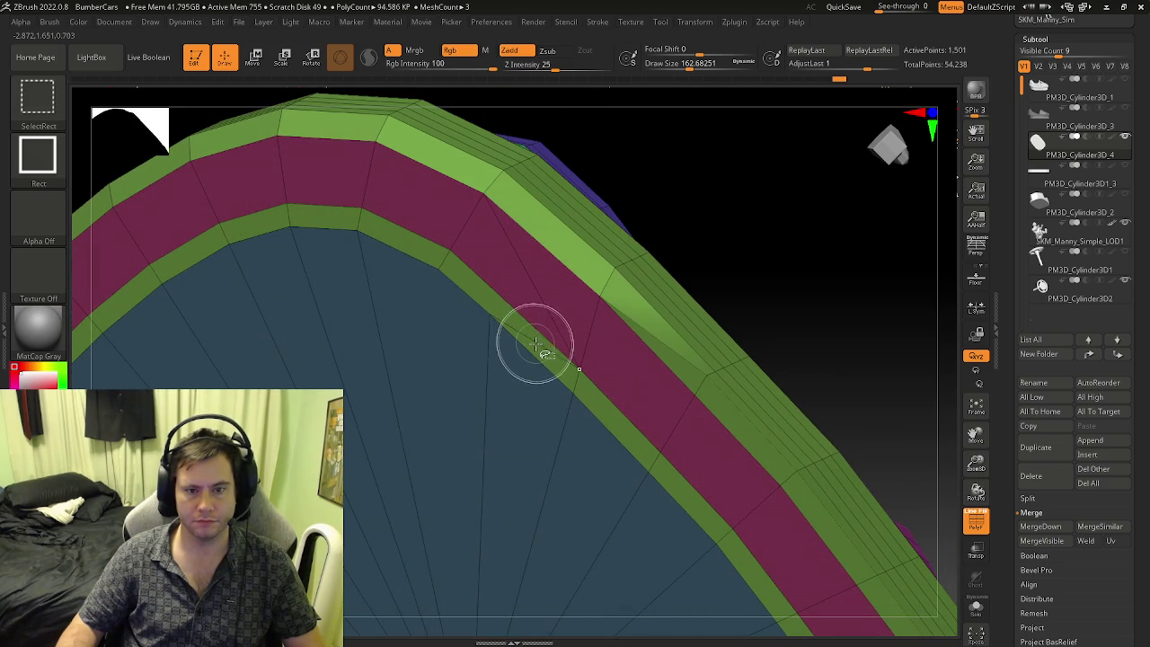
right_click_drag(513, 342, 510, 325)
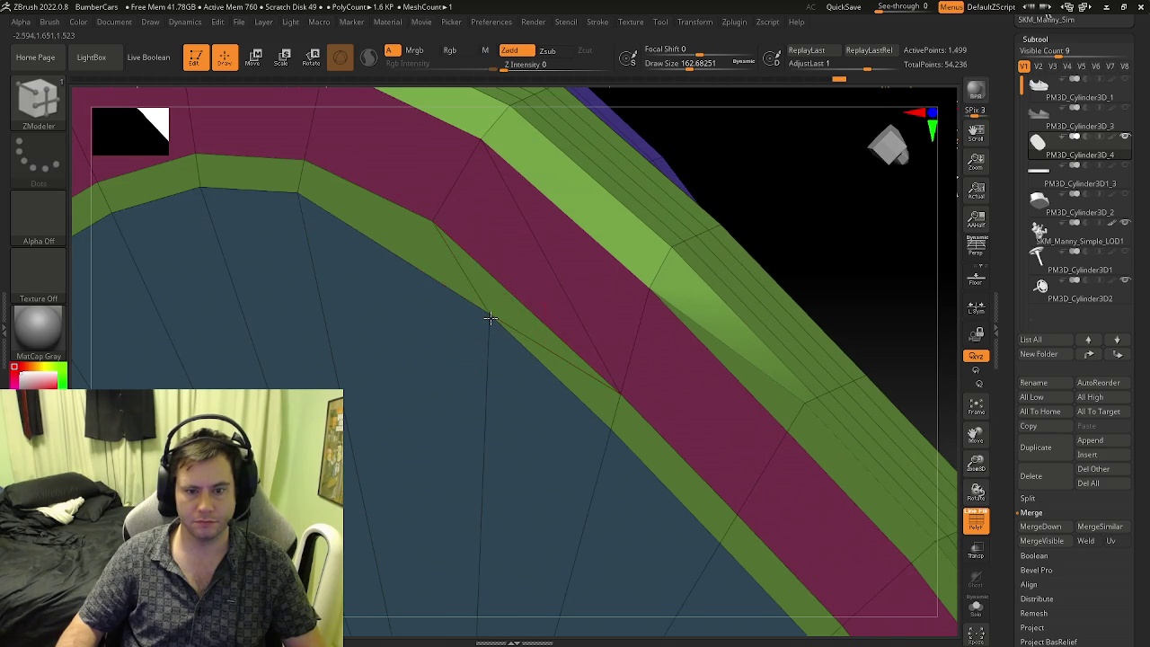
left_click(416, 251)
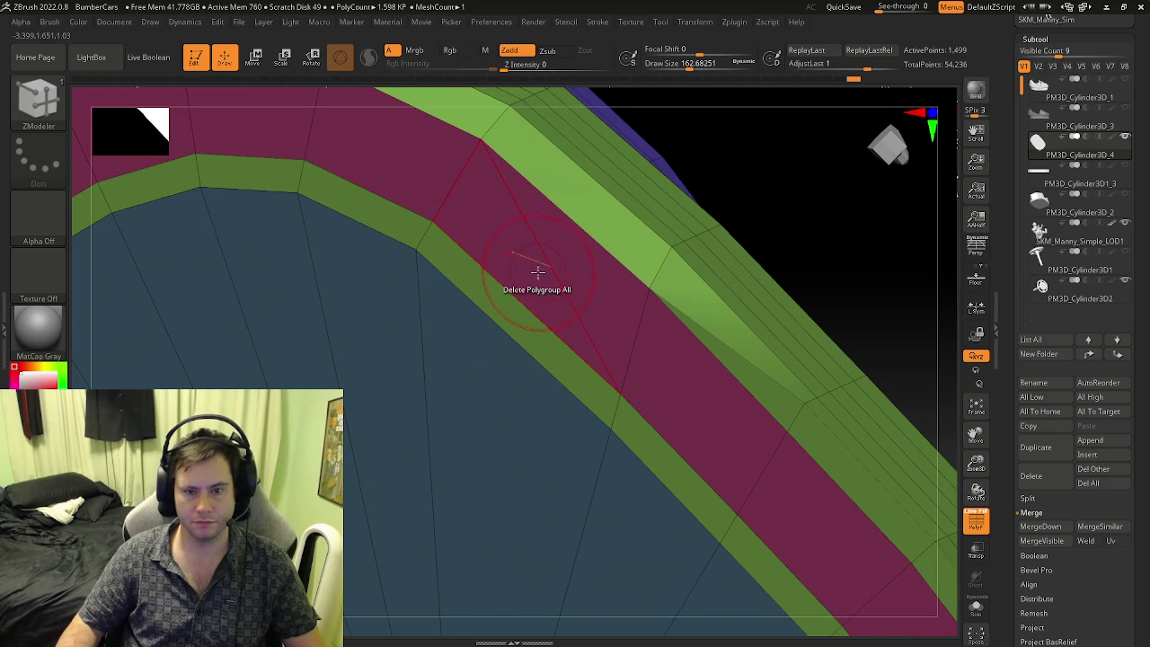
- Stitch three pairs of points on the mesh's end cap
mouse_move(596, 300)
right_mouse_down()
mouse_move(580, 278)
mouse_move(619, 271)
mouse_move(513, 326)
right_mouse_up()
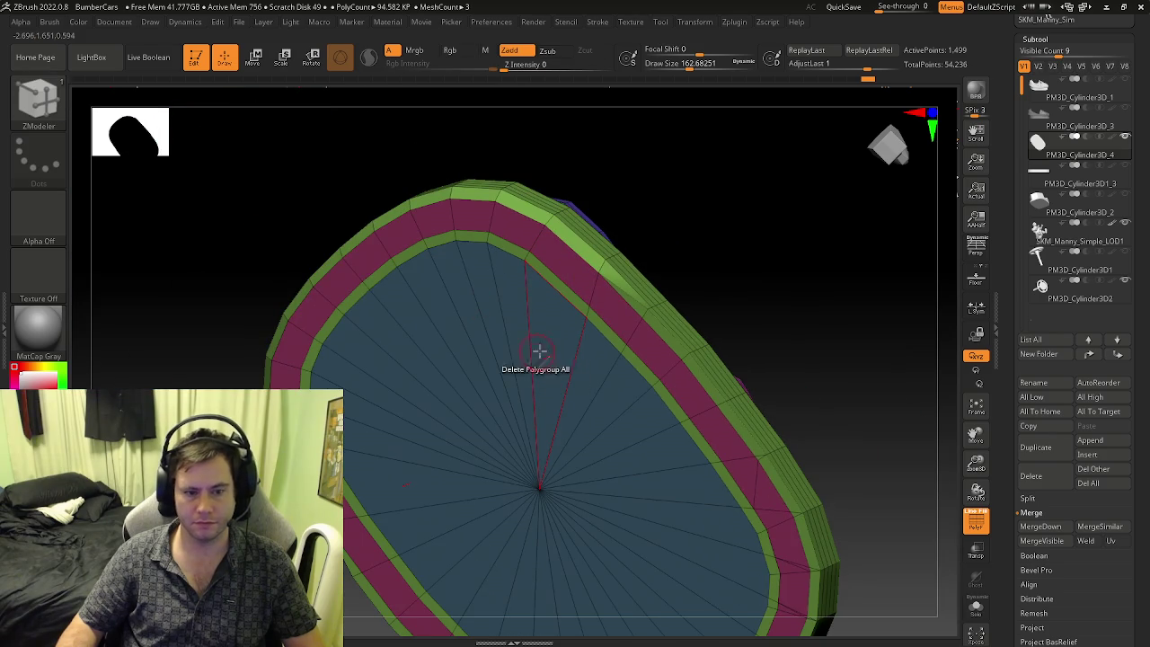
right_click_drag(623, 338, 637, 342)
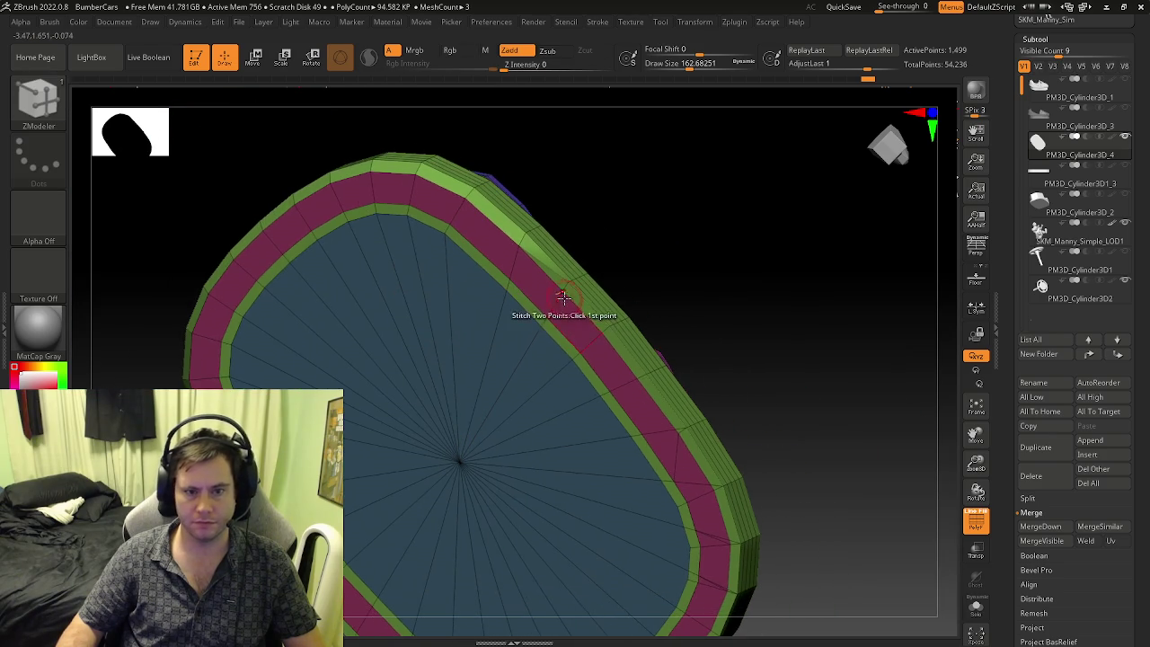
mouse_move(560, 303)
right_mouse_down("ctrl")
mouse_move(581, 313)
mouse_move(566, 279)
mouse_move(588, 312)
mouse_move(533, 347)
mouse_move(570, 276)
mouse_move(642, 333)
mouse_move(697, 337)
right_mouse_up("ctrl")
left_click(558, 298)
left_click(583, 310)
left_click(655, 309)
left_click(630, 331)
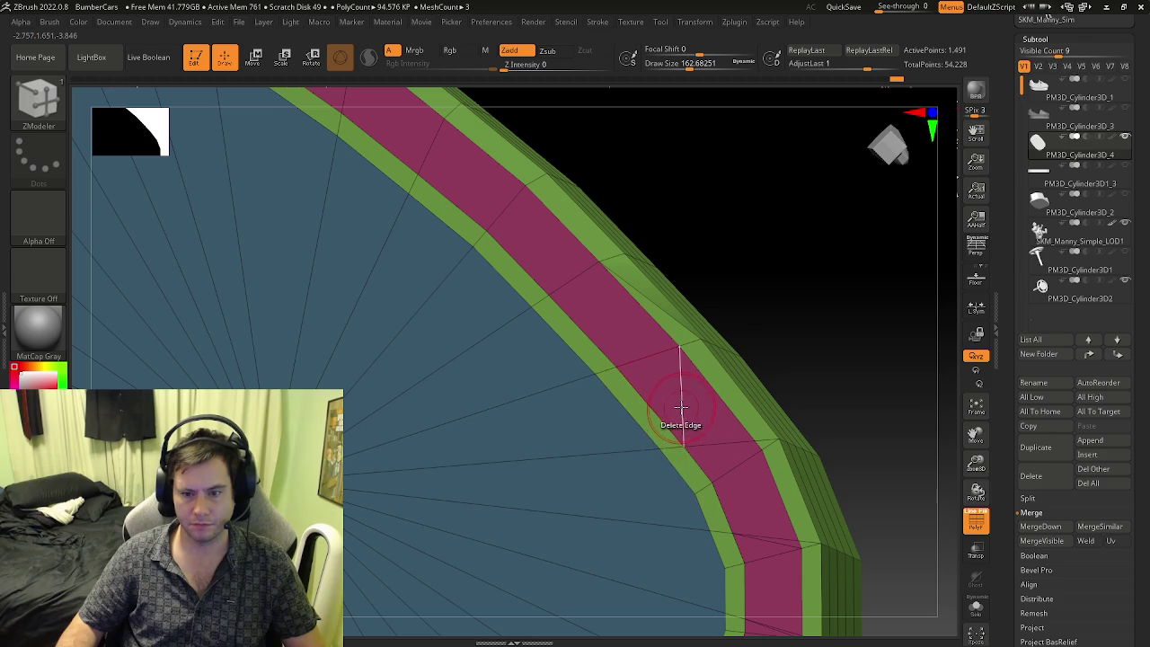
- Delete the stray edge across the magenta band and stitch the remaining point pairs
mouse_move(681, 416)
right_mouse_down()
mouse_move(589, 360)
mouse_move(568, 402)
right_mouse_up()
left_click(572, 337)
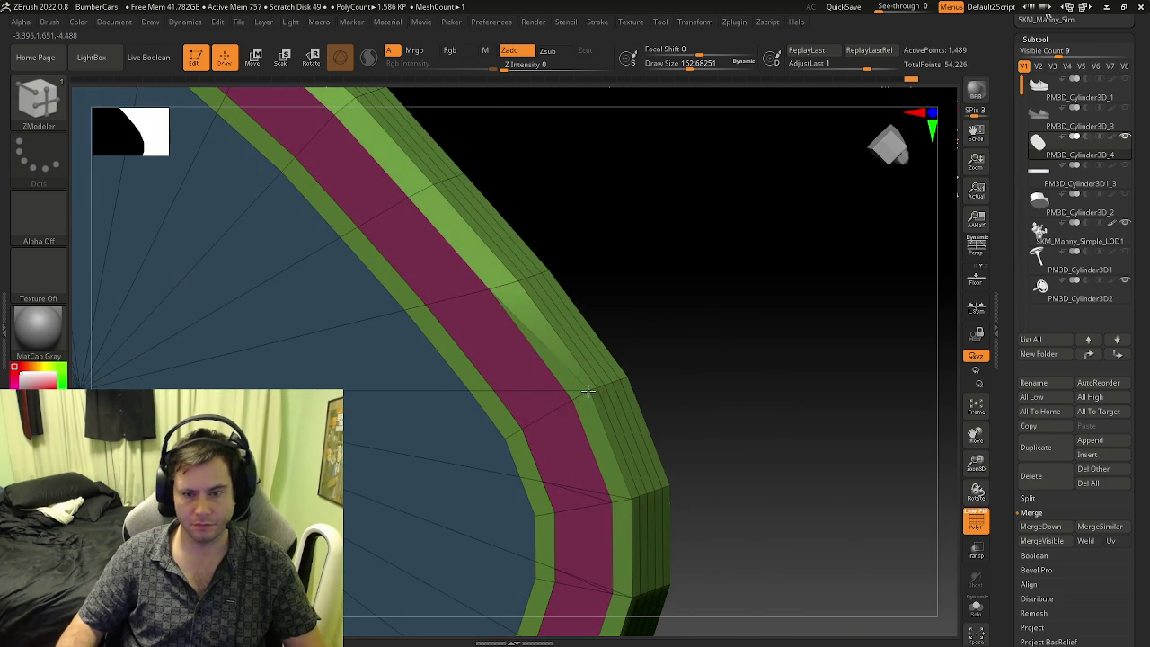
left_click(570, 392)
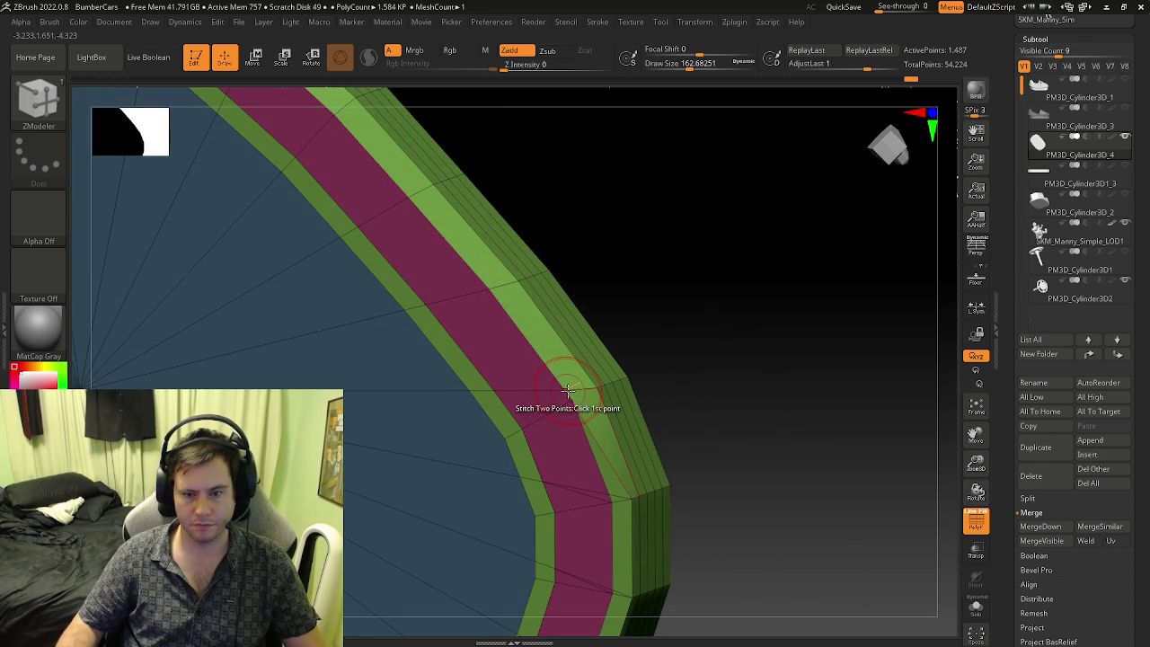
right_click_drag(572, 402, 510, 343)
left_click(501, 327)
left_click(484, 331)
left_click(532, 389)
- Stitch outer green and inner band points, undoing a hole-opening edge deletion; points reach 1,473
mouse_move(545, 405)
right_mouse_down()
mouse_move(534, 328)
mouse_move(579, 387)
right_mouse_up()
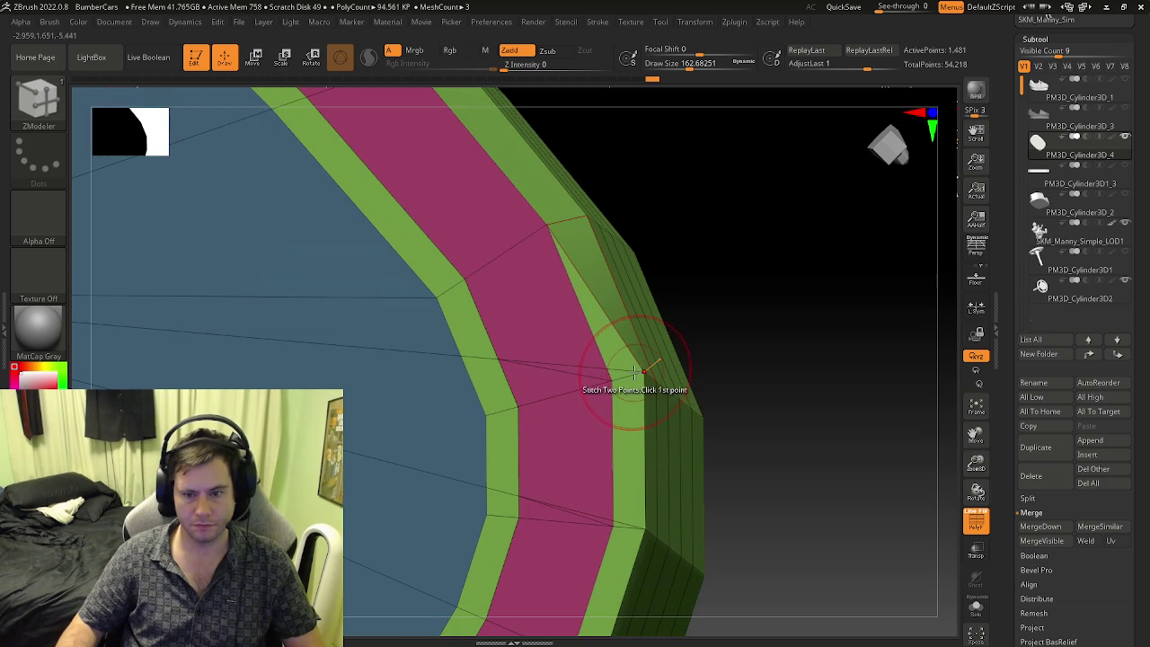
left_click(610, 377)
left_click(604, 369)
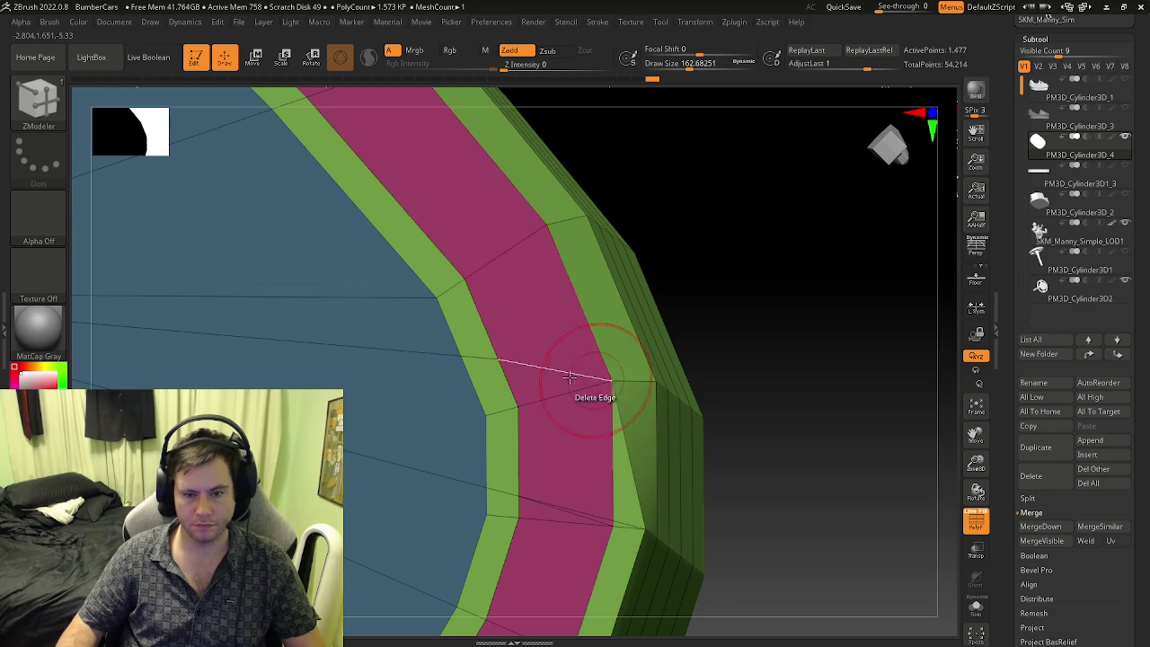
left_click(524, 404)
key("ctrl+z")
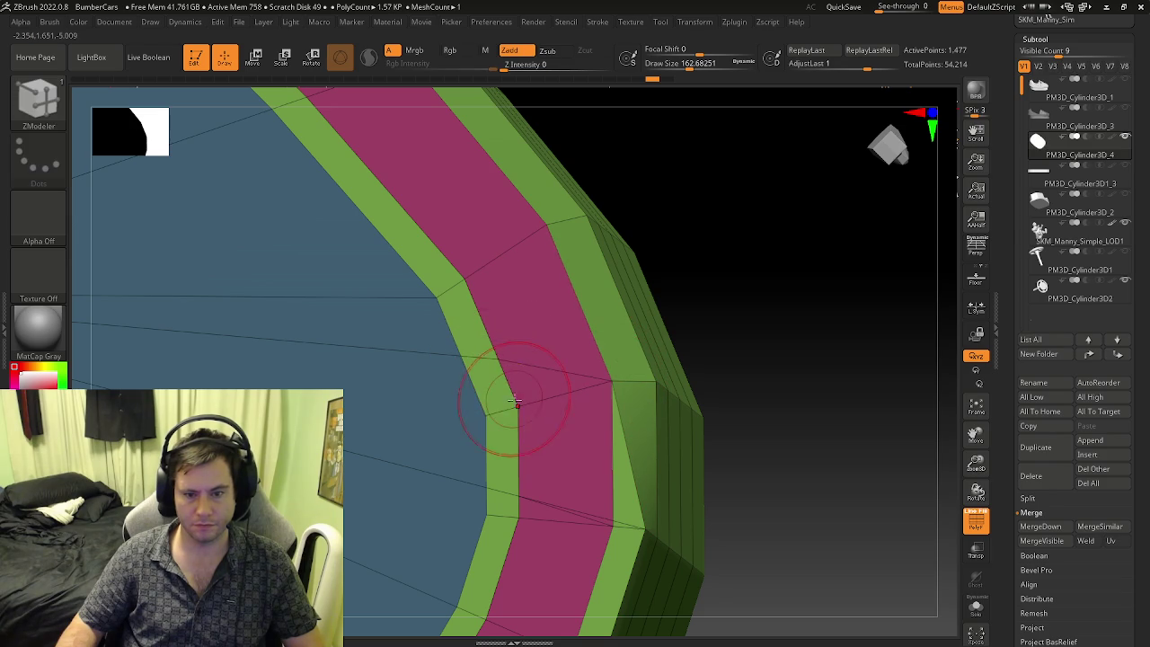
left_click(459, 357)
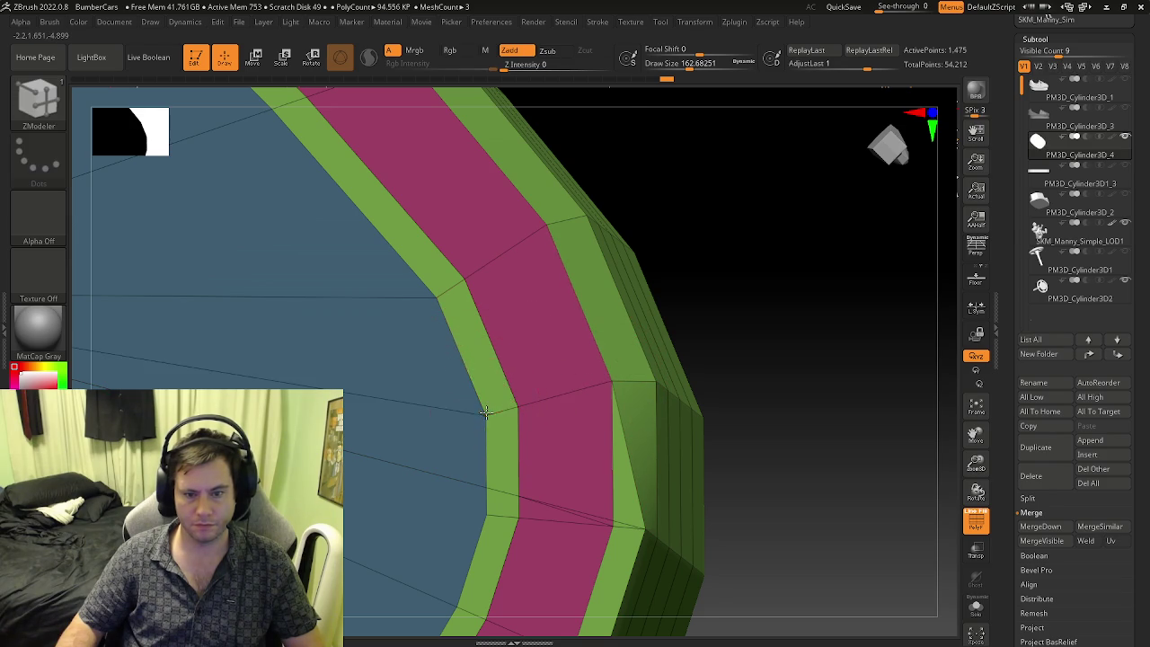
left_click(522, 269)
- Stitch two point pairs and delete four stray edges on the base ring, reaching 1,460 points
key("f")
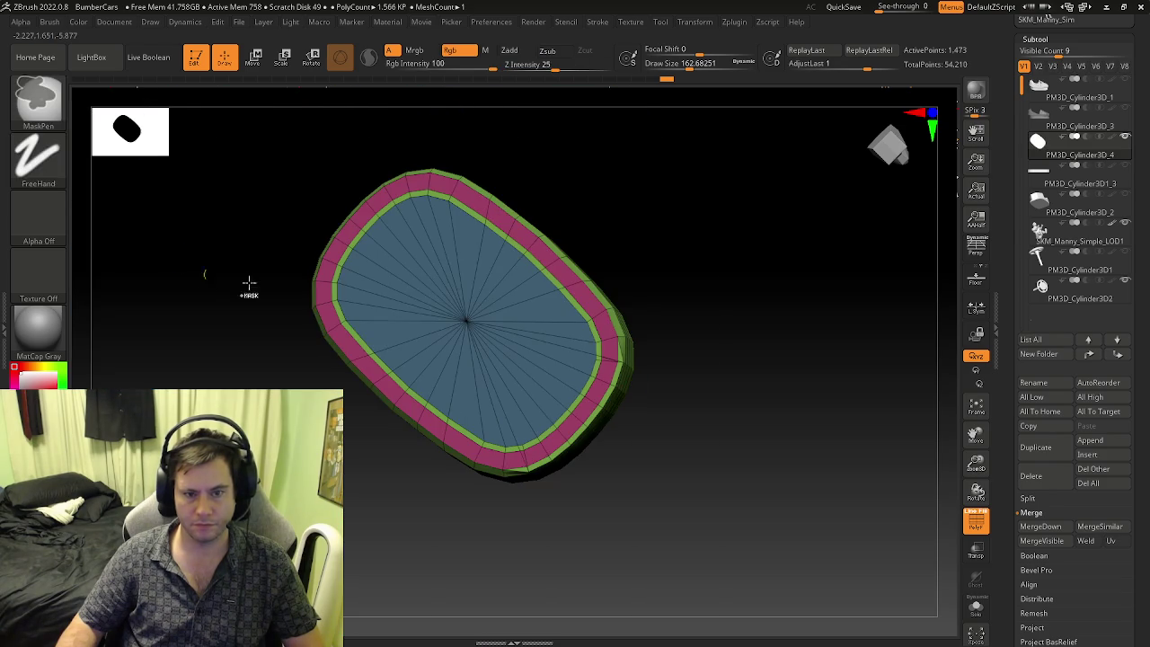
scroll(632, 346, "up", 5)
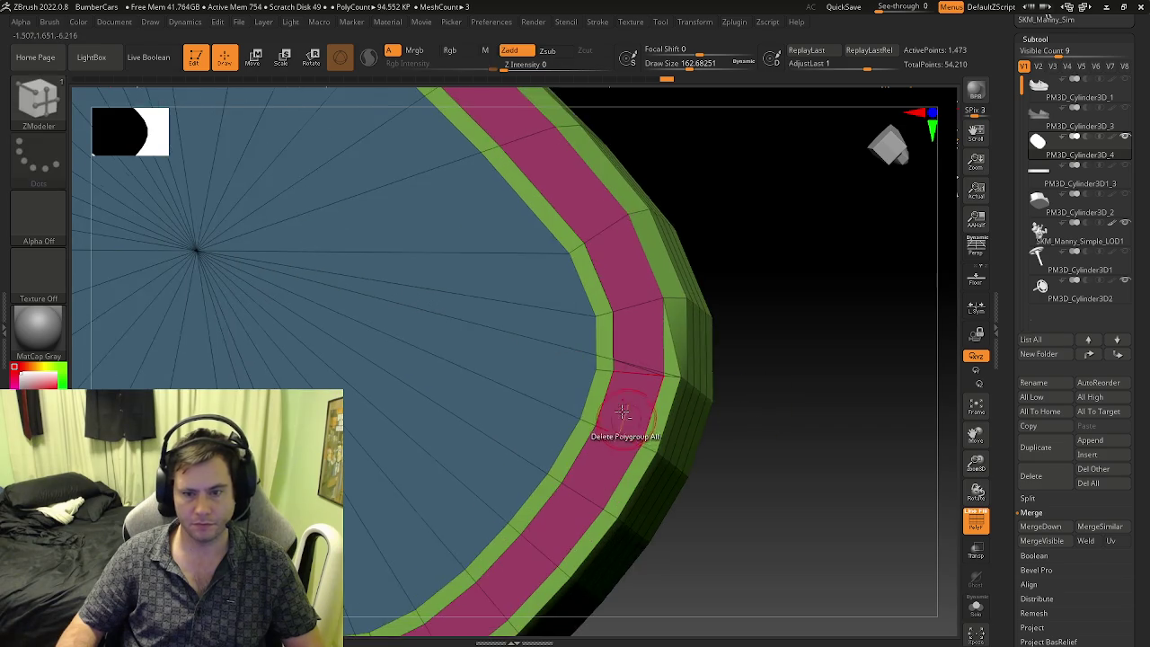
left_click(567, 340)
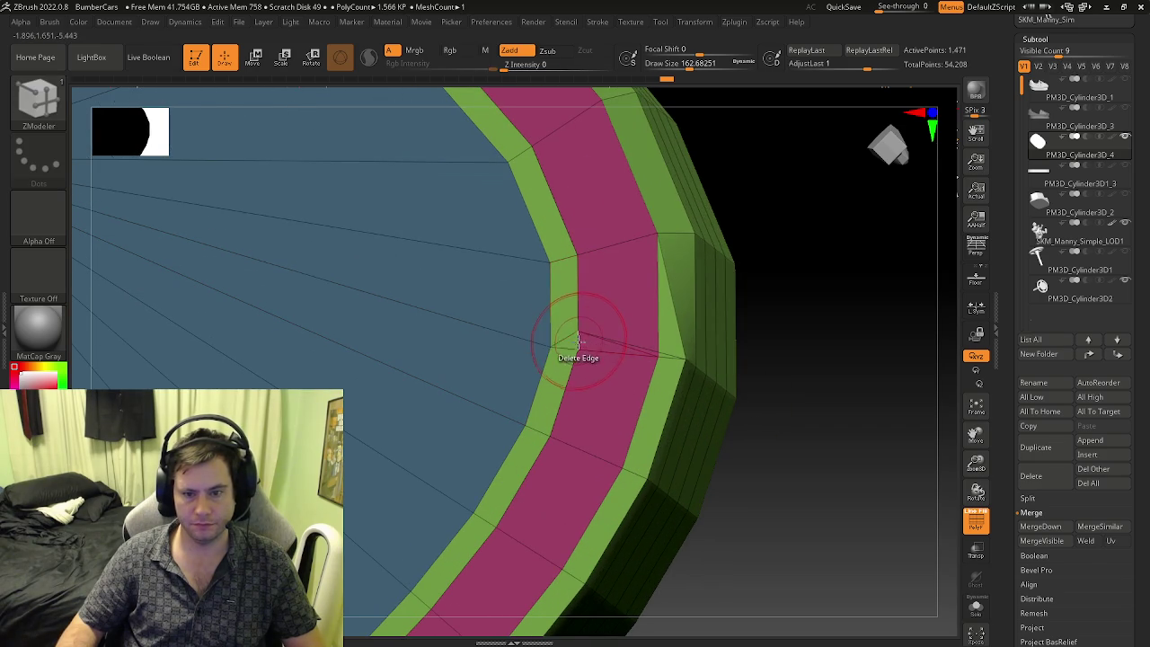
left_click(578, 346)
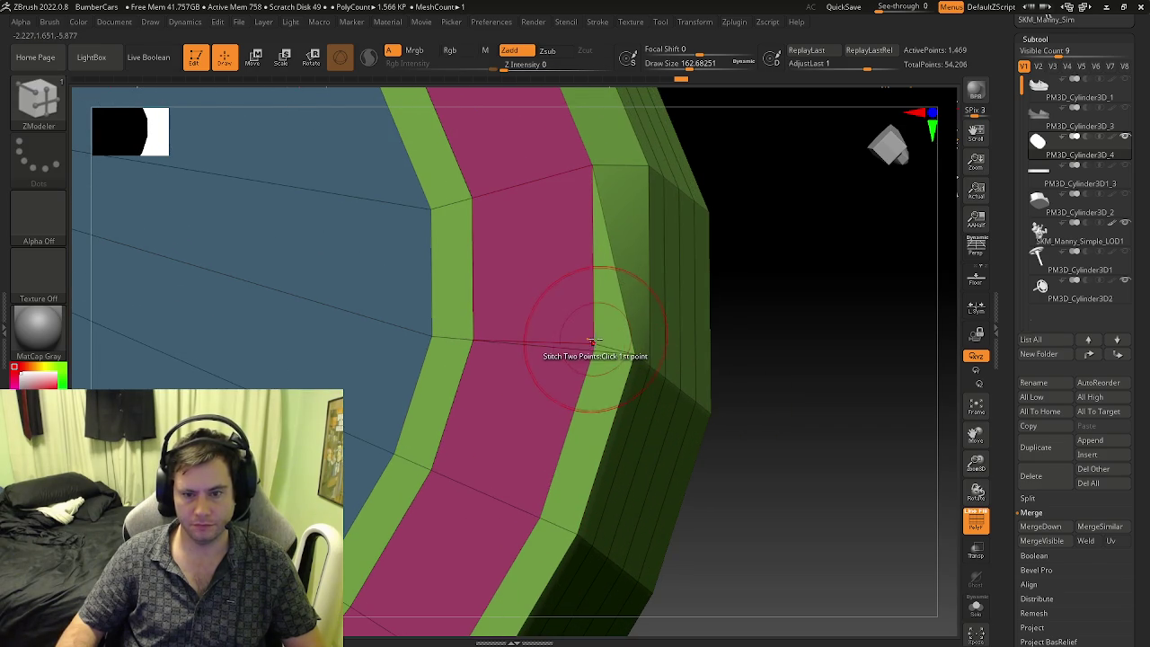
left_click(600, 351)
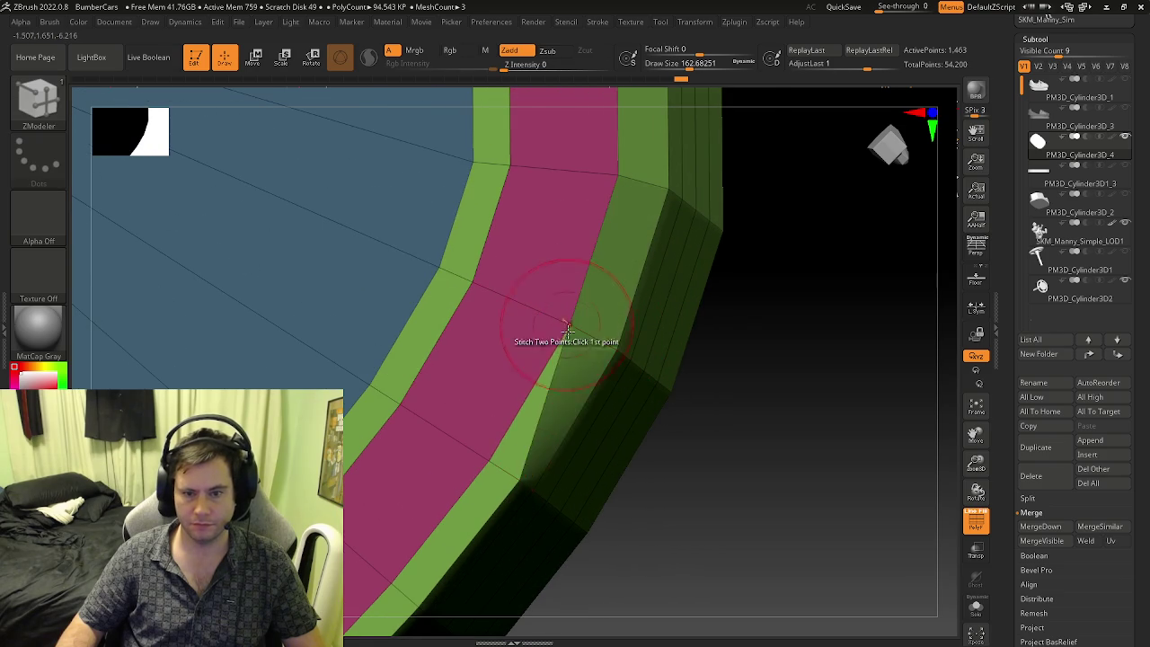
left_click(570, 396)
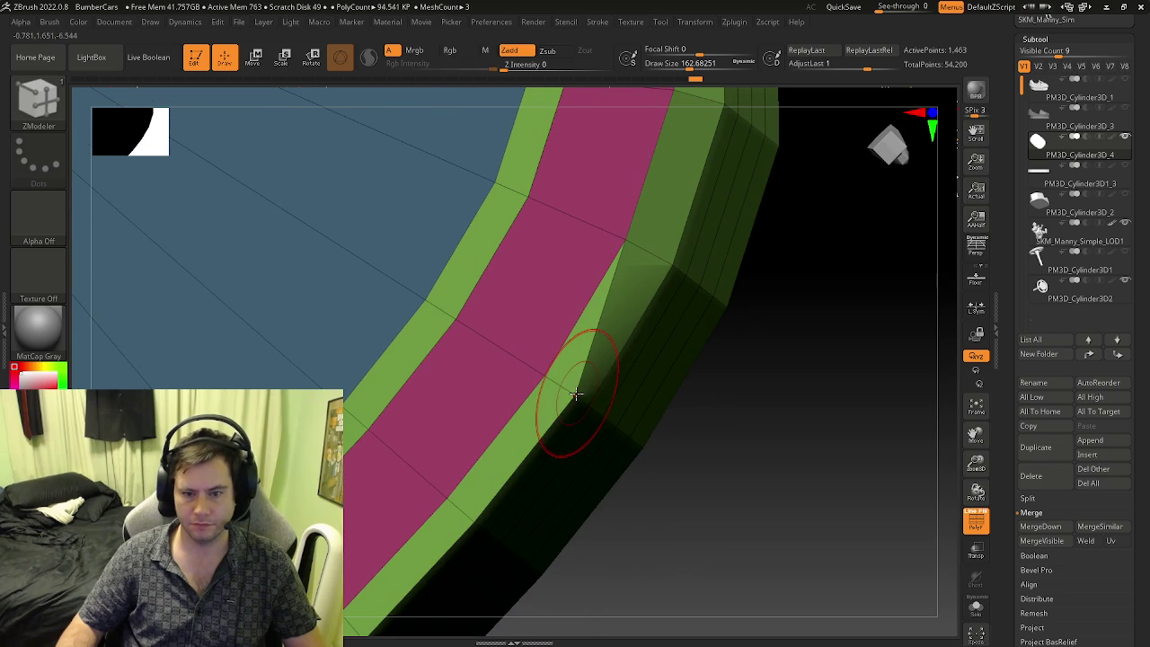
left_click(553, 380)
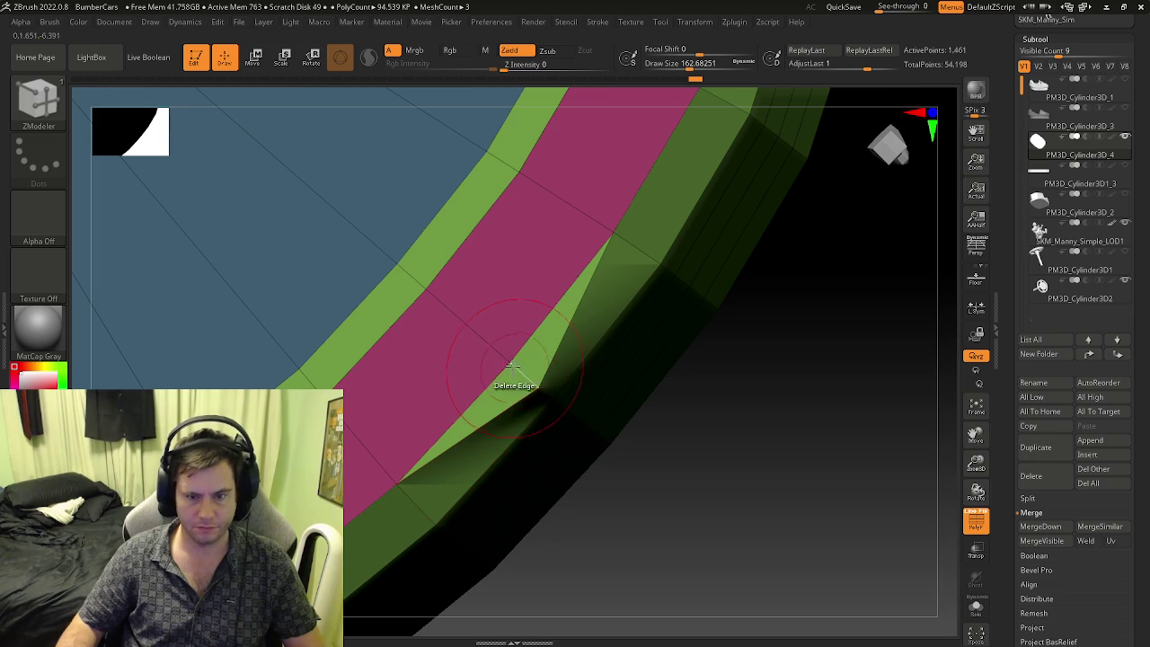
left_click(514, 367)
- Frame and orbit around the full bumper car and driver to check the base
scroll(519, 377, "down", 5)
mouse_move(416, 333)
right_mouse_down()
mouse_move(388, 337)
mouse_move(419, 423)
right_mouse_up()
key("shift+f")
right_click_drag(424, 225, 398, 206)
mouse_move(519, 329)
right_mouse_down("shift")
mouse_move(575, 285)
mouse_move(593, 347)
mouse_move(629, 324)
right_mouse_up("shift")
key("shift+f")
key("shift+f")
- Open Tool > Geometry, try a smoothed Divide, and switch to the ZModeler brush
left_click(1037, 39)
left_click(1040, 54)
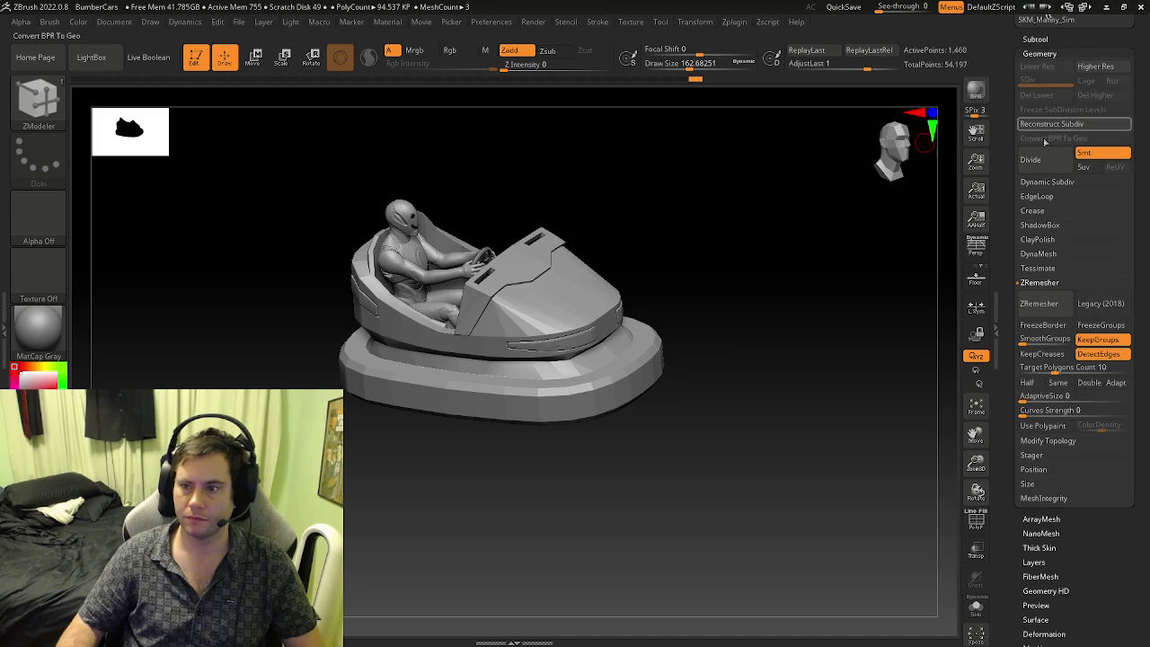
left_click(1051, 162)
right_click_drag(720, 278, 524, 274)
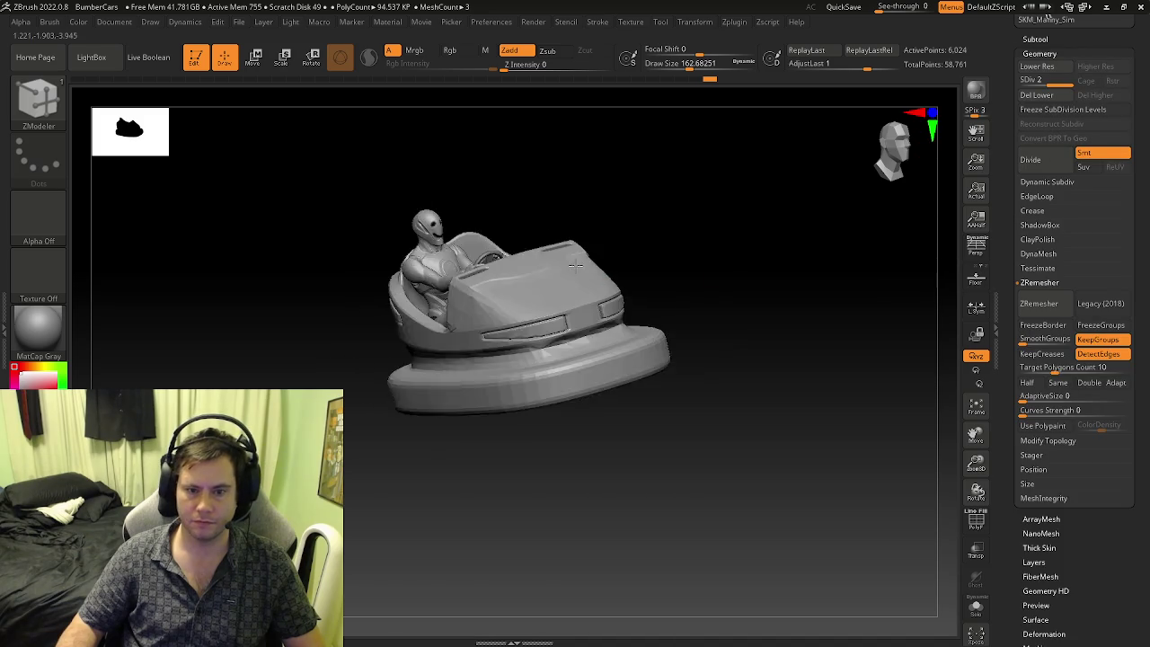
key("shift+f")
key("f")
key("b")
key("z")
key("m")
key("shift+d")
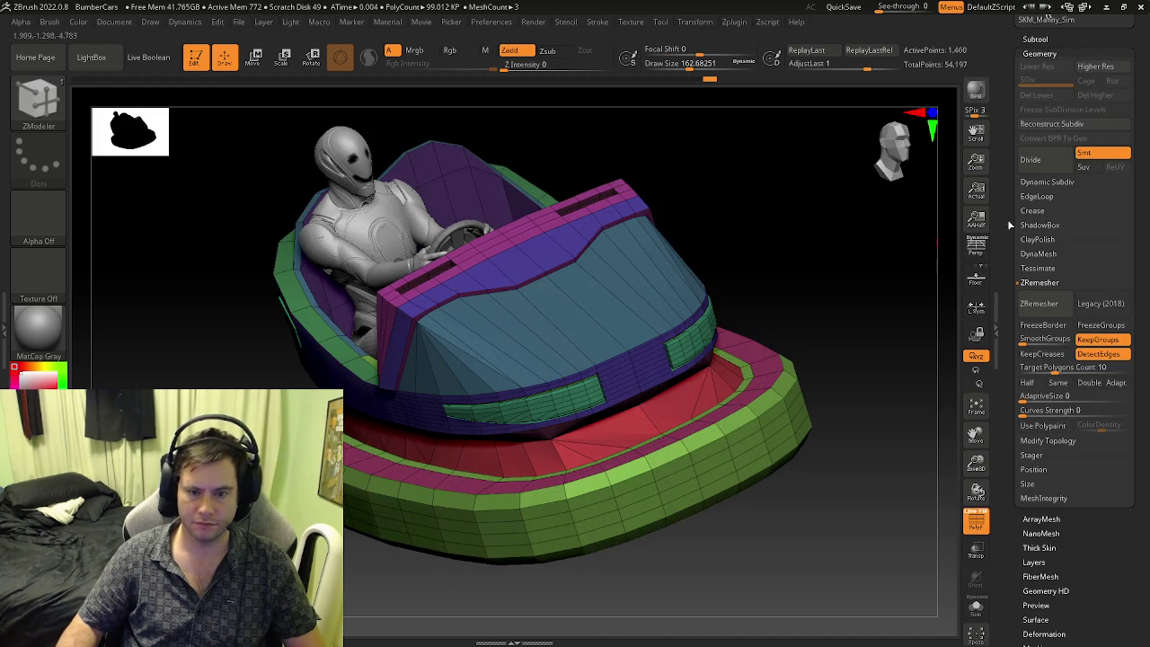
- Turn off Smt and divide the car body twice to SDiv 3 with 24,102 points
left_click(1087, 159)
key("ctrl+d")
key("shift+f")
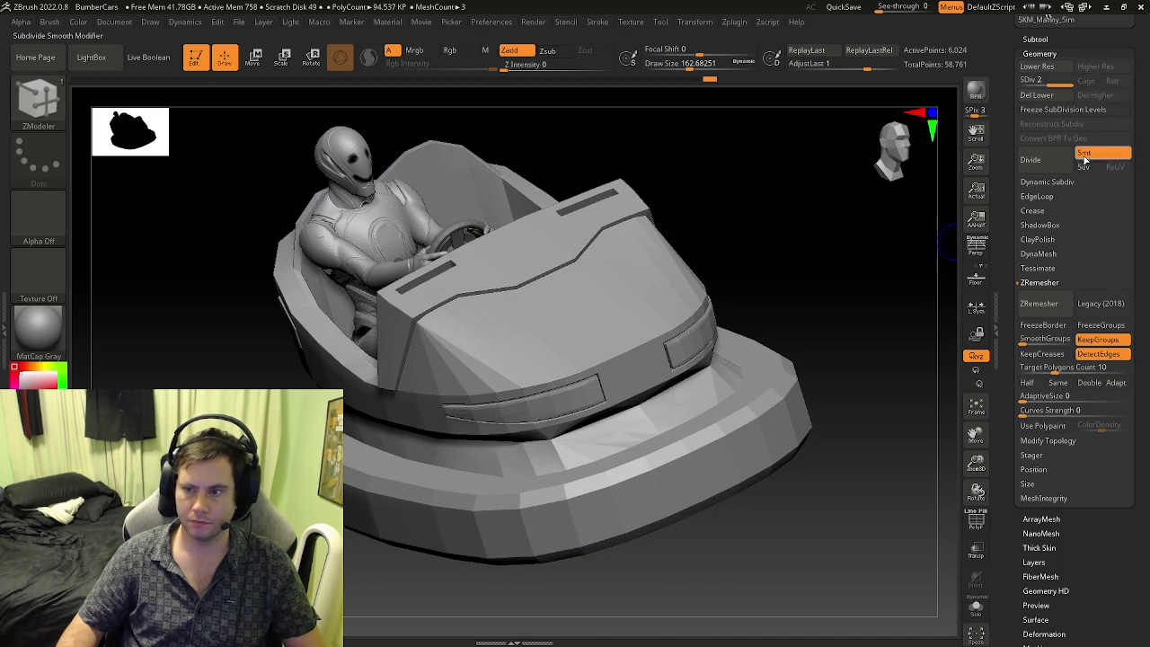
key("ctrl+d")
right_click_drag(773, 296, 711, 312)
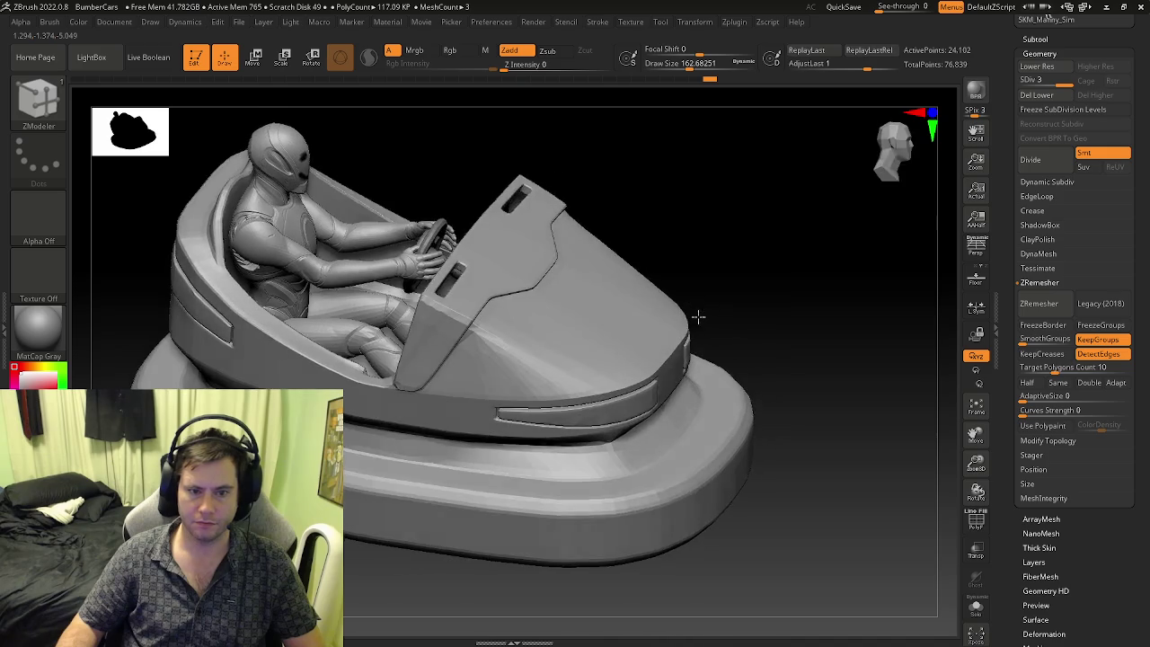
key("shift+f")
key("shift+f")
key("shift+f")
mouse_move(778, 414)
right_mouse_down()
mouse_move(799, 267)
mouse_move(790, 351)
right_mouse_up()
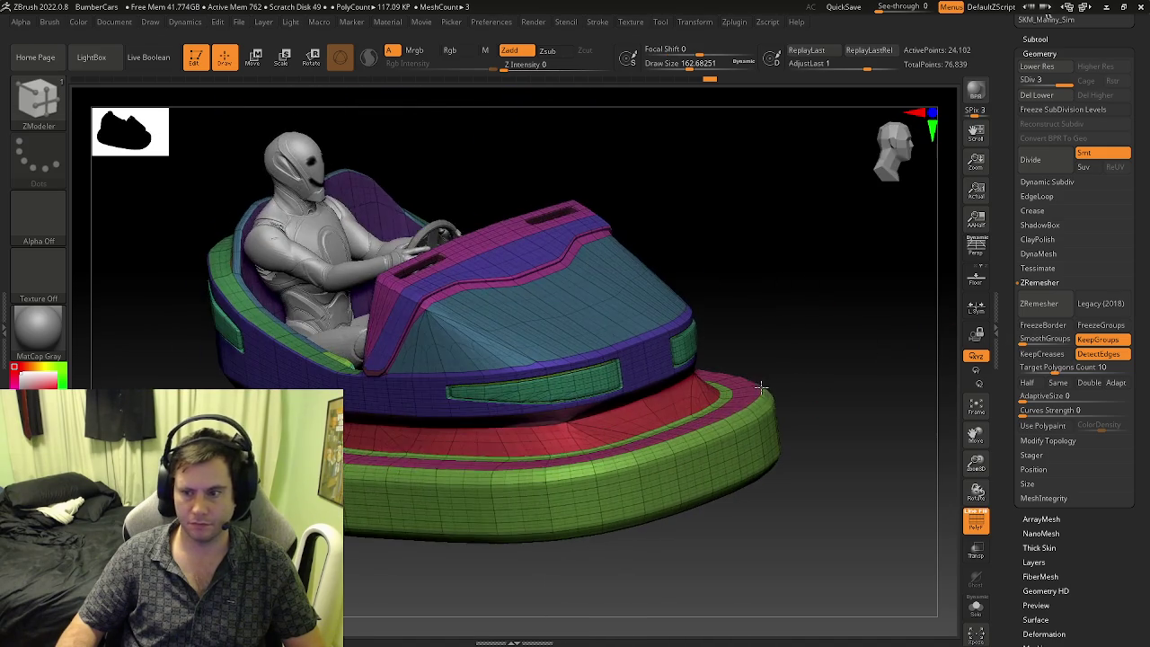
- Run ZRemesher at target 10, undo it, then remesh at target 100
left_click(1039, 306)
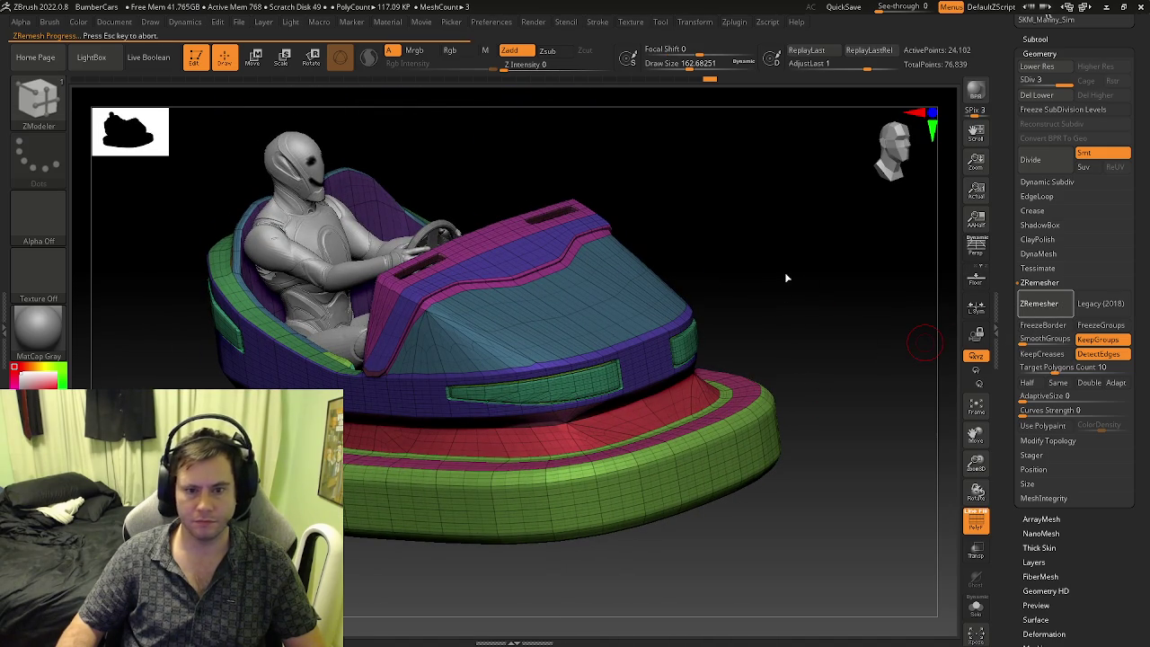
key("shift+f")
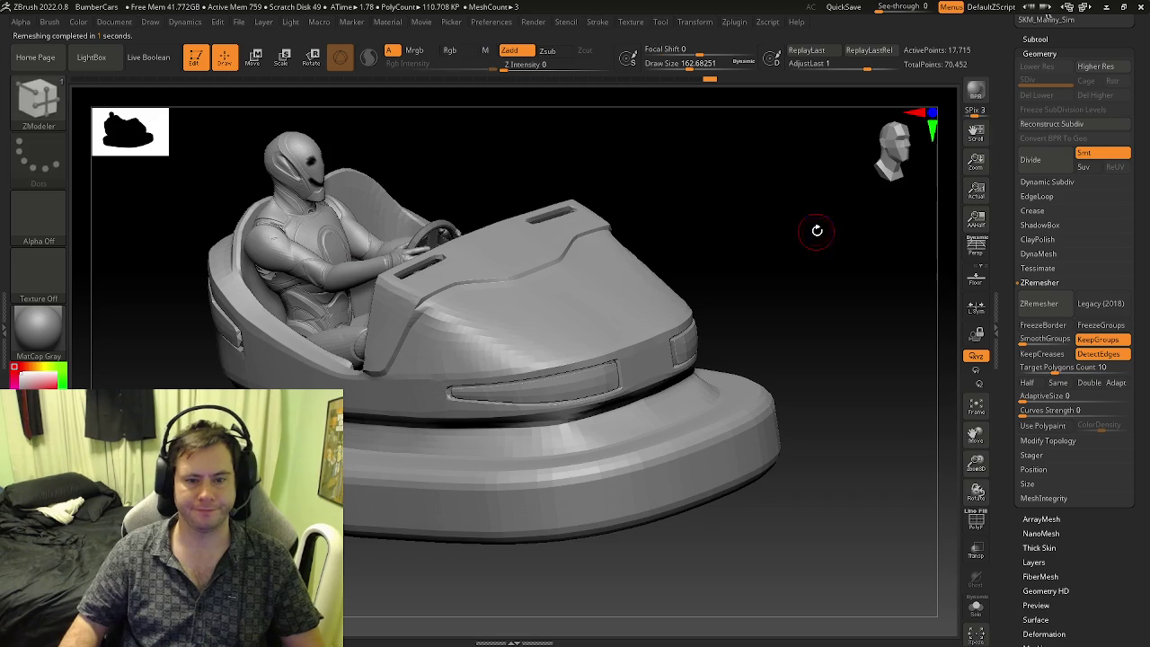
right_click_drag(650, 249, 595, 288)
key("ctrl+z")
type("0")
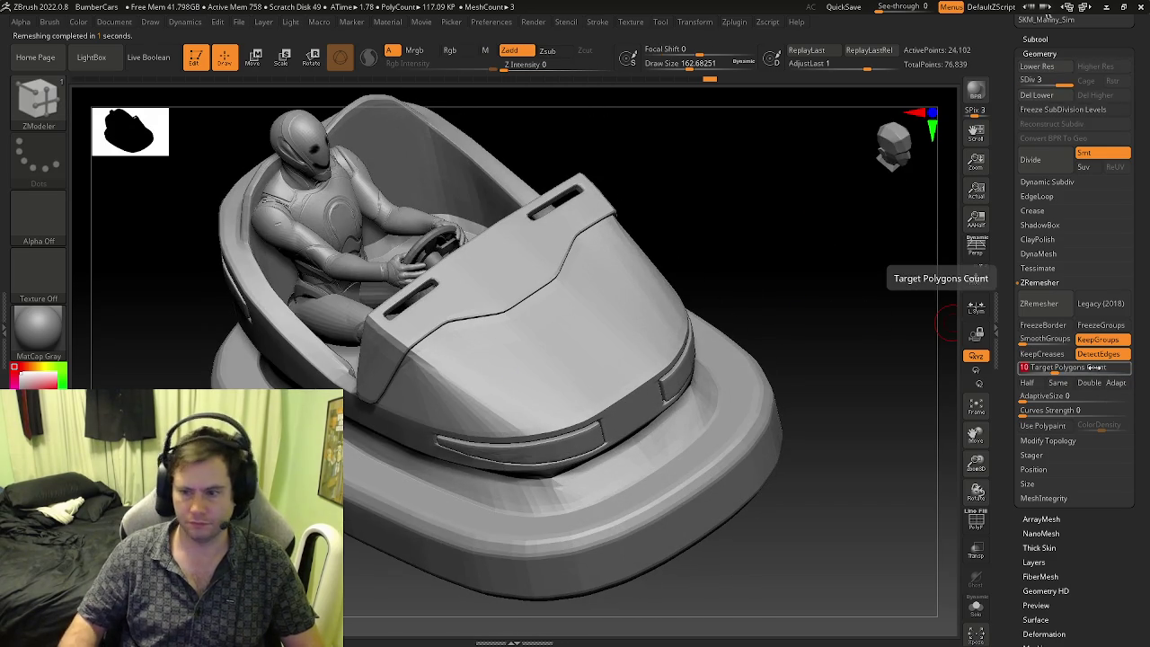
left_click(1039, 303)
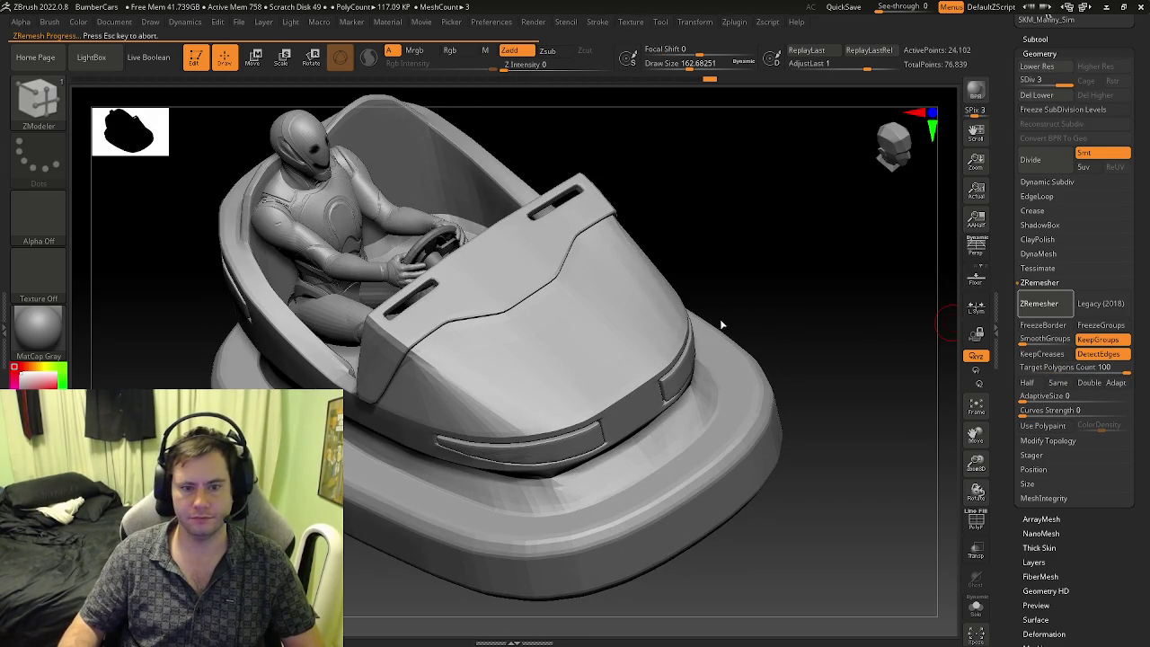
mouse_move(727, 319)
right_mouse_down()
mouse_move(493, 337)
mouse_move(624, 405)
mouse_move(527, 393)
mouse_move(639, 410)
right_mouse_up()
key("shift+f")
key("shift+f")
key("shift+f")
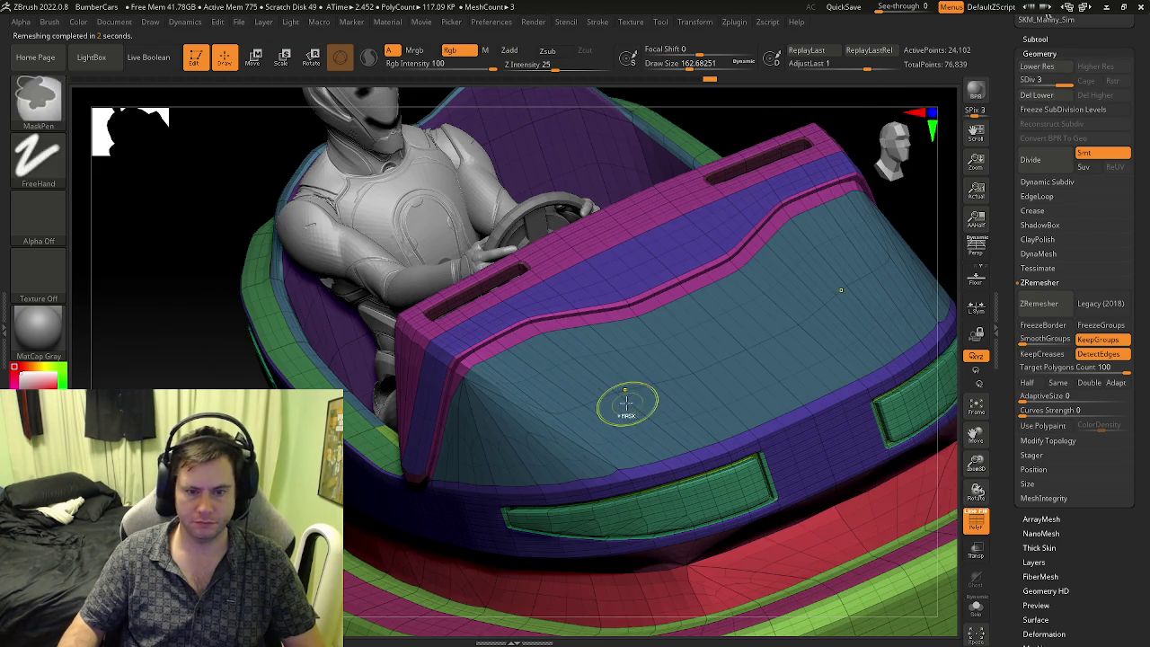
- Switch to ZModeler and zoom in on the car's dashboard edge
key("b")
key("z")
key("m")
right_click_drag(552, 372, 576, 347)
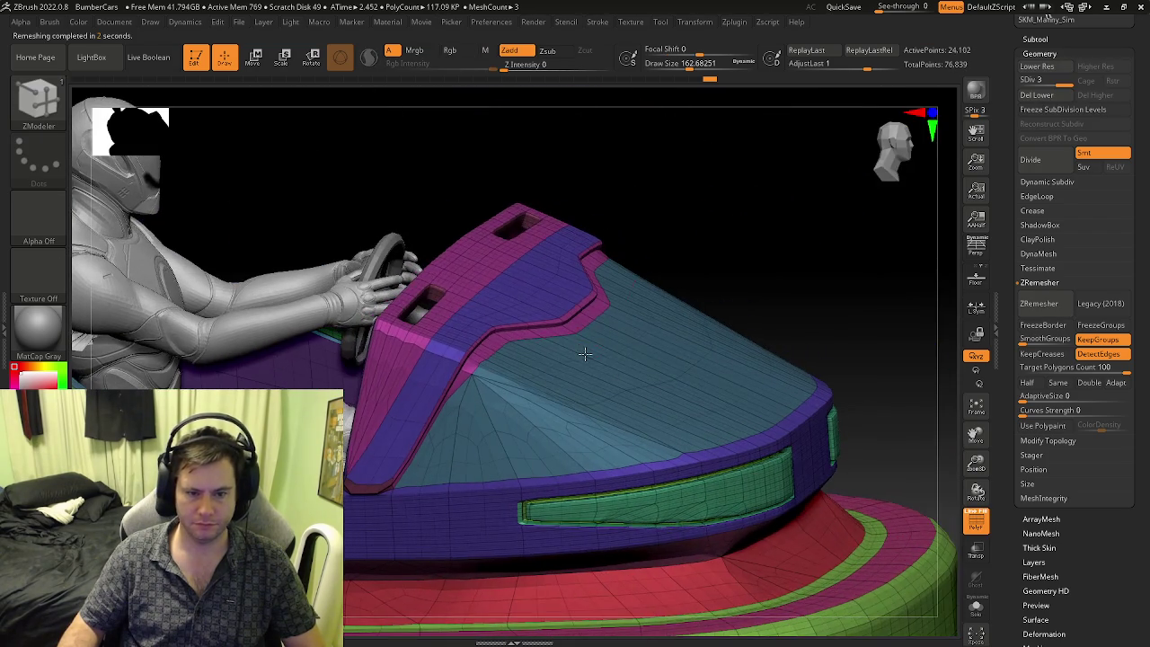
key("space")
mouse_move(492, 373)
right_mouse_down()
mouse_move(405, 360)
mouse_move(680, 458)
mouse_move(526, 341)
right_mouse_up()
key("space")
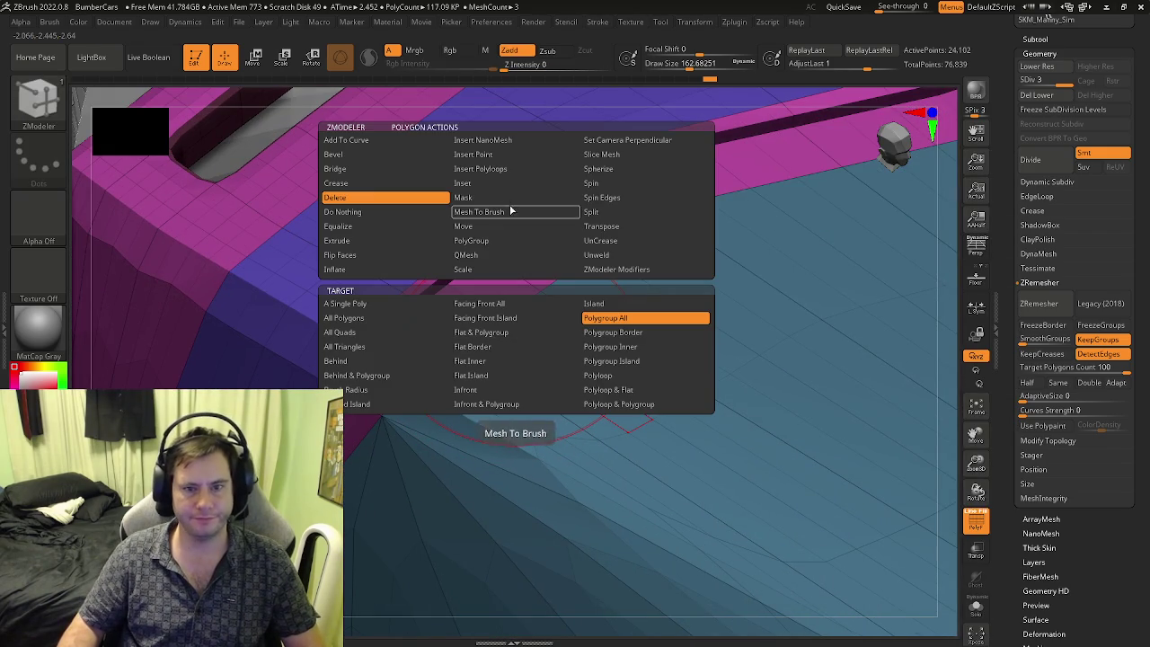
- Choose the ZModeler PolyGroup action and zoom in to the dashboard panel's top corner edge
left_click(471, 240)
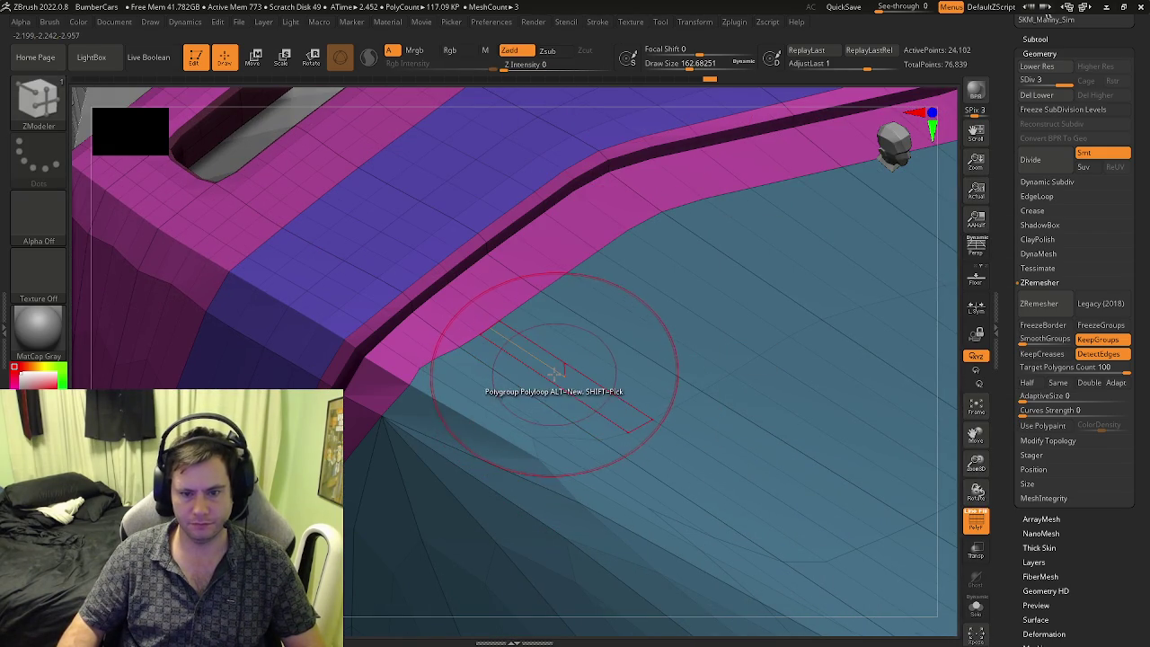
mouse_move(563, 379)
right_mouse_down("ctrl")
mouse_move(905, 321)
mouse_move(685, 377)
mouse_move(634, 471)
mouse_move(526, 449)
mouse_move(521, 462)
mouse_move(553, 446)
mouse_move(488, 406)
mouse_move(430, 424)
right_mouse_up("ctrl")
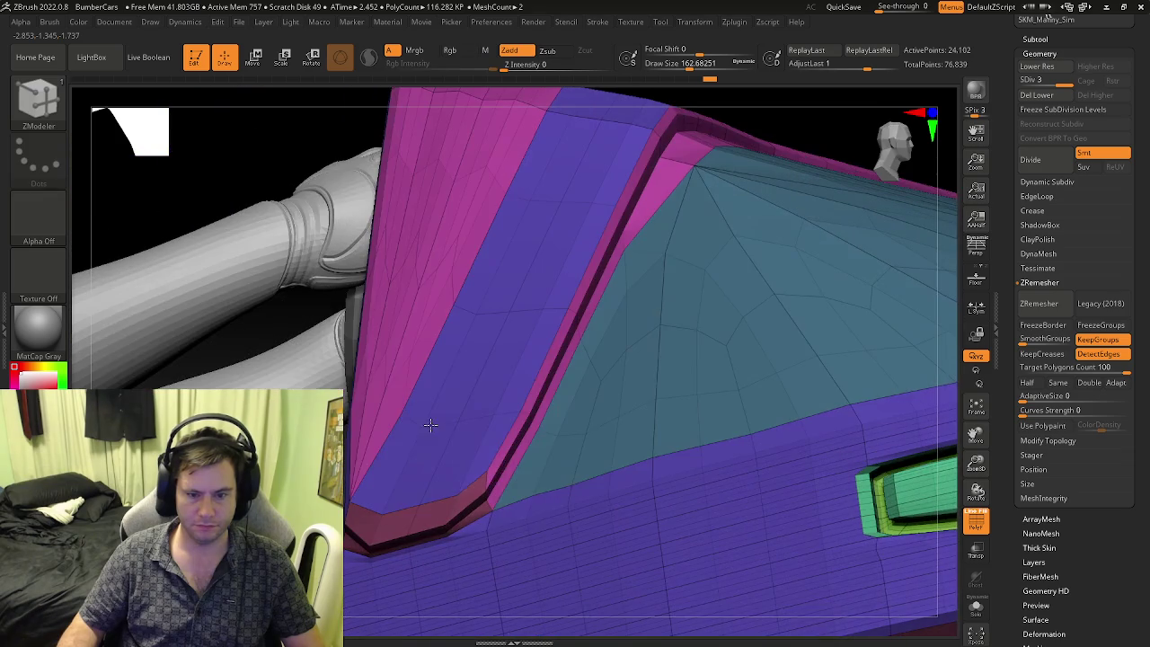
mouse_move(501, 488)
right_mouse_down()
mouse_move(477, 491)
mouse_move(486, 494)
mouse_move(427, 456)
mouse_move(372, 398)
mouse_move(396, 386)
mouse_move(359, 342)
mouse_move(385, 390)
right_mouse_up()
mouse_move(419, 354)
right_mouse_down()
mouse_move(430, 447)
mouse_move(376, 440)
mouse_move(389, 453)
right_mouse_up()
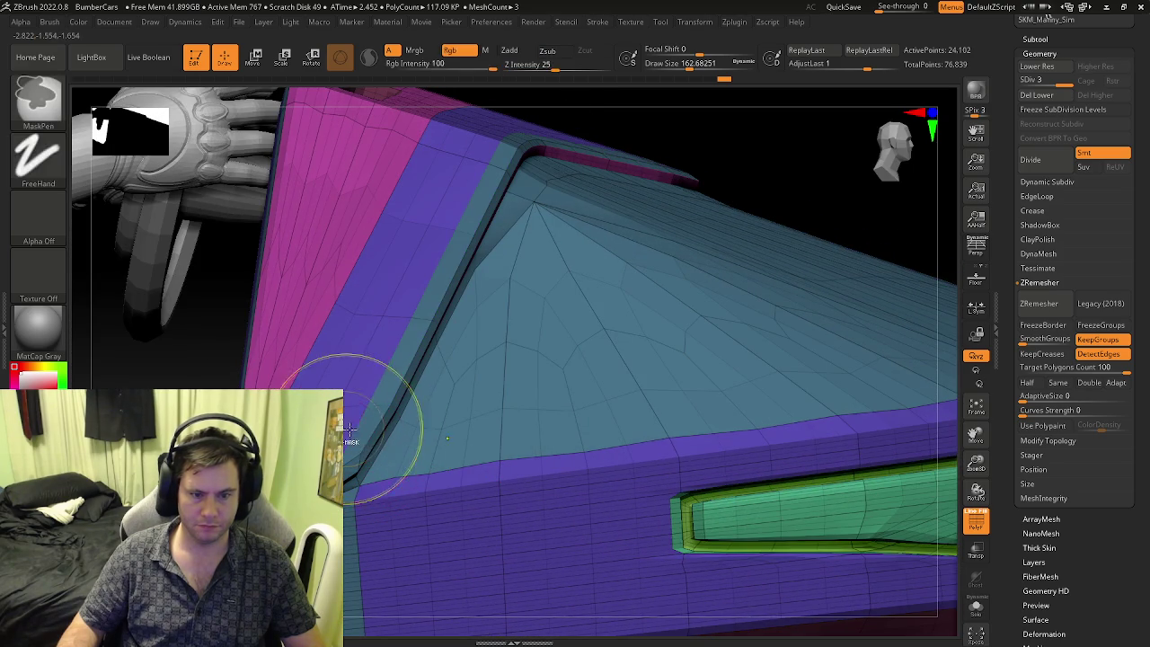
key("space")
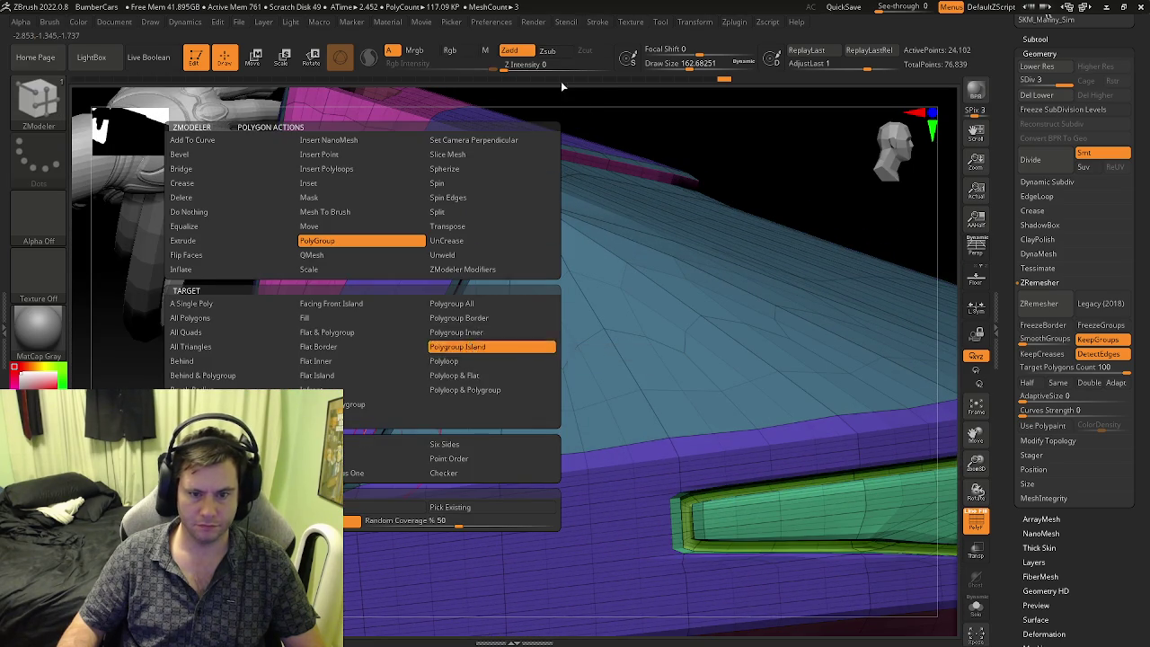
mouse_move(359, 384)
right_mouse_down()
mouse_move(308, 341)
mouse_move(342, 300)
mouse_move(365, 419)
mouse_move(350, 392)
mouse_move(395, 377)
right_mouse_up()
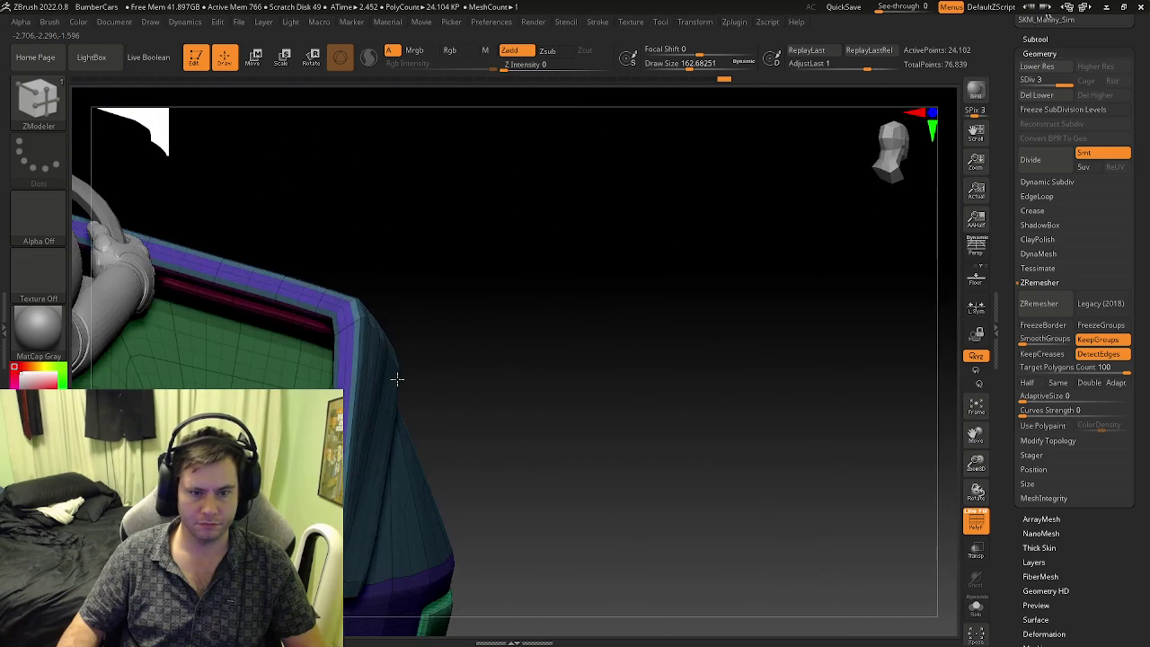
mouse_move(333, 321)
right_mouse_down()
mouse_move(369, 335)
mouse_move(316, 336)
mouse_move(315, 282)
mouse_move(321, 342)
mouse_move(336, 305)
mouse_move(360, 481)
mouse_move(398, 423)
mouse_move(503, 431)
mouse_move(568, 398)
mouse_move(609, 480)
mouse_move(570, 483)
mouse_move(534, 363)
mouse_move(582, 374)
mouse_move(872, 359)
right_mouse_up()
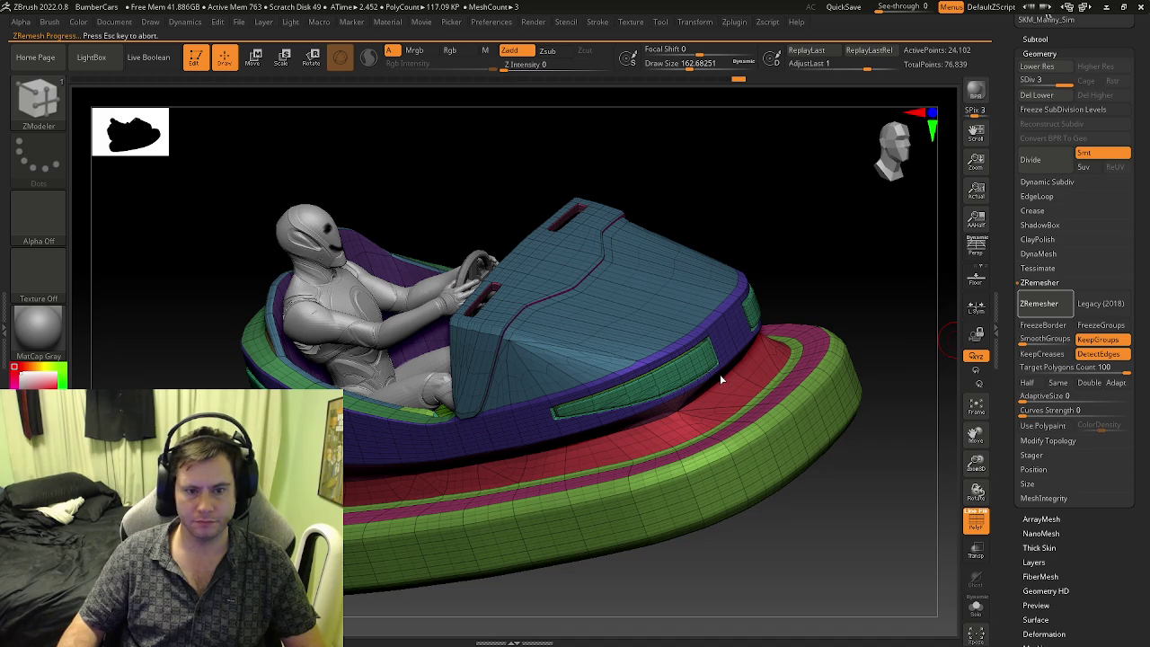
- Inspect the polygroups with PolyF, then ZRemesh the car body at target 20
key("shift+f")
right_click_drag(673, 385, 593, 406)
key("shift+f")
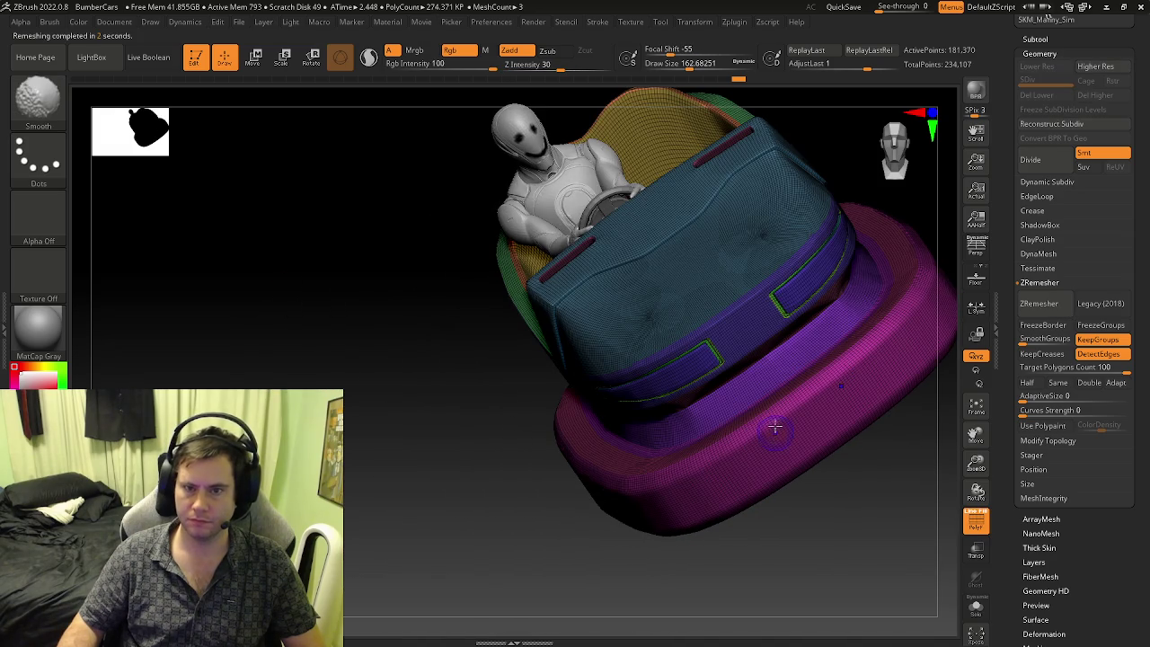
key("shift+f")
mouse_move(745, 333)
right_mouse_down()
mouse_move(655, 398)
mouse_move(945, 255)
right_mouse_up()
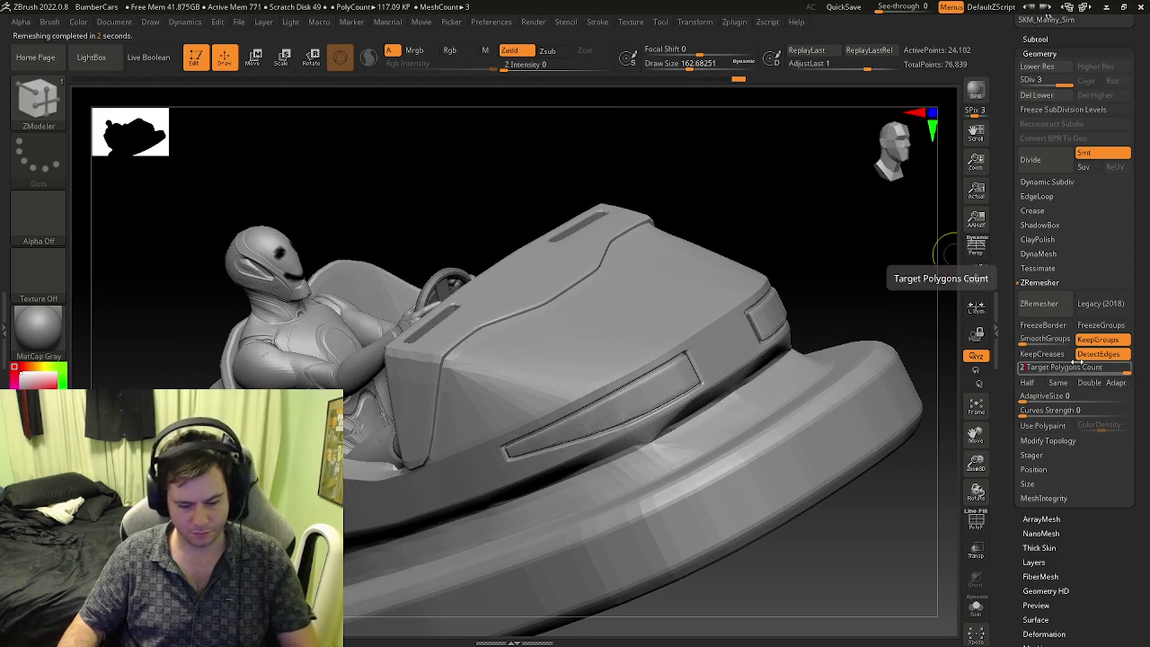
type("0")
key("Return")
left_click(1039, 303)
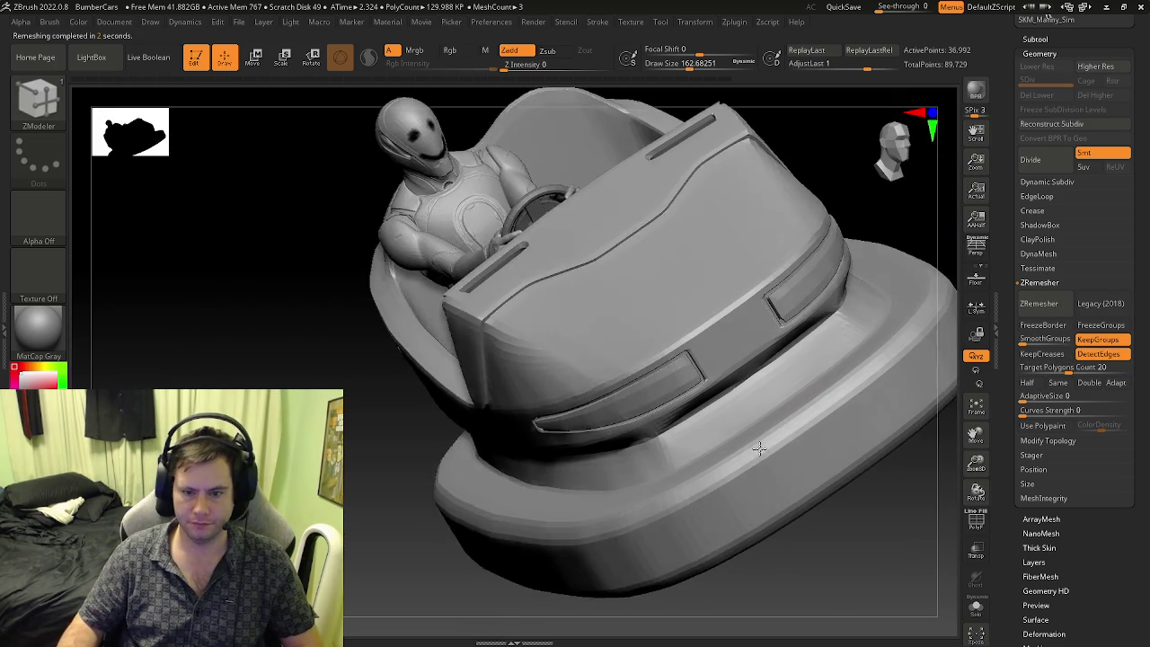
right_click_drag(815, 395, 670, 433, "shift")
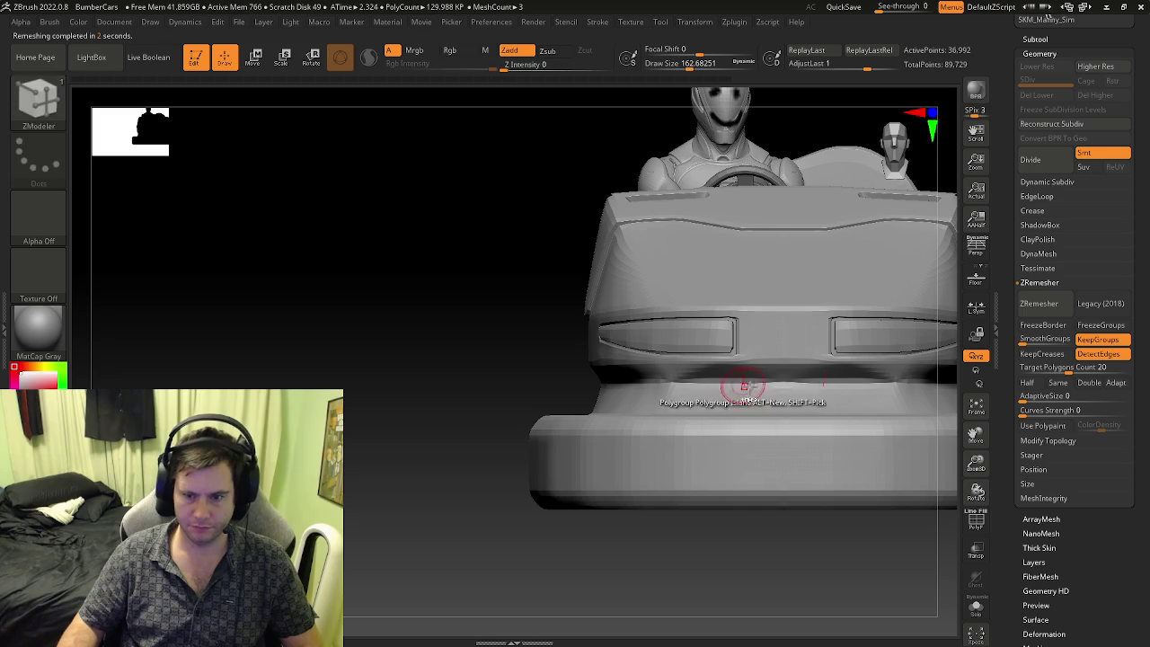
- Undo back through the history to the denser, smoothly shaded mesh
key("ctrl+z")
key("shift+f")
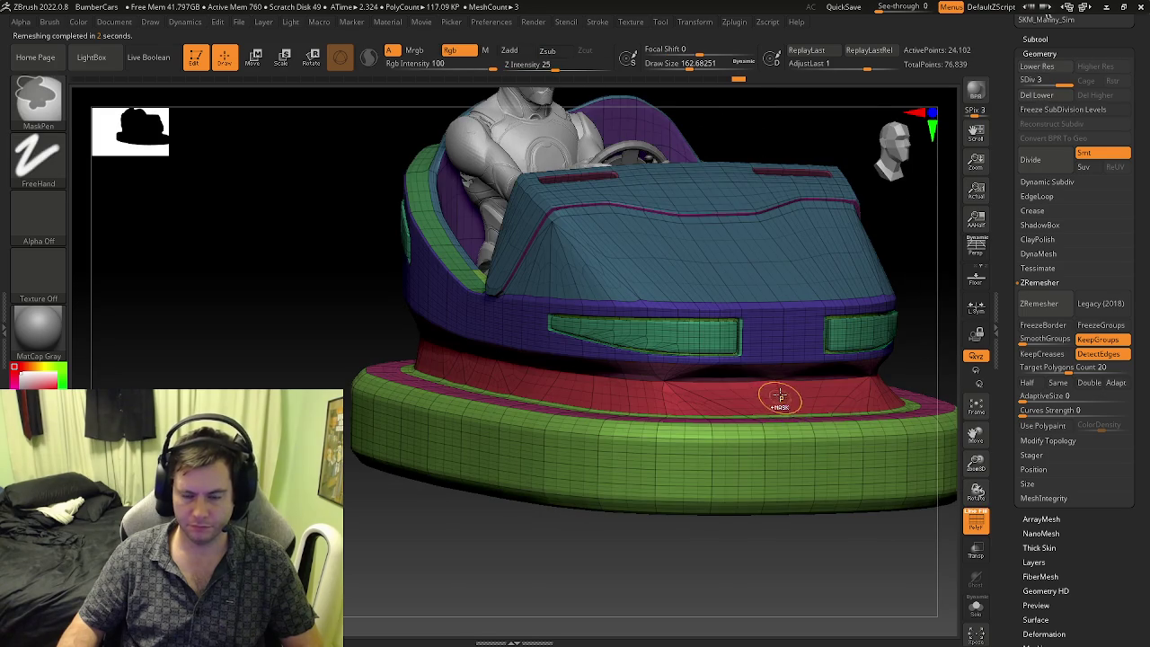
key("ctrl+z")
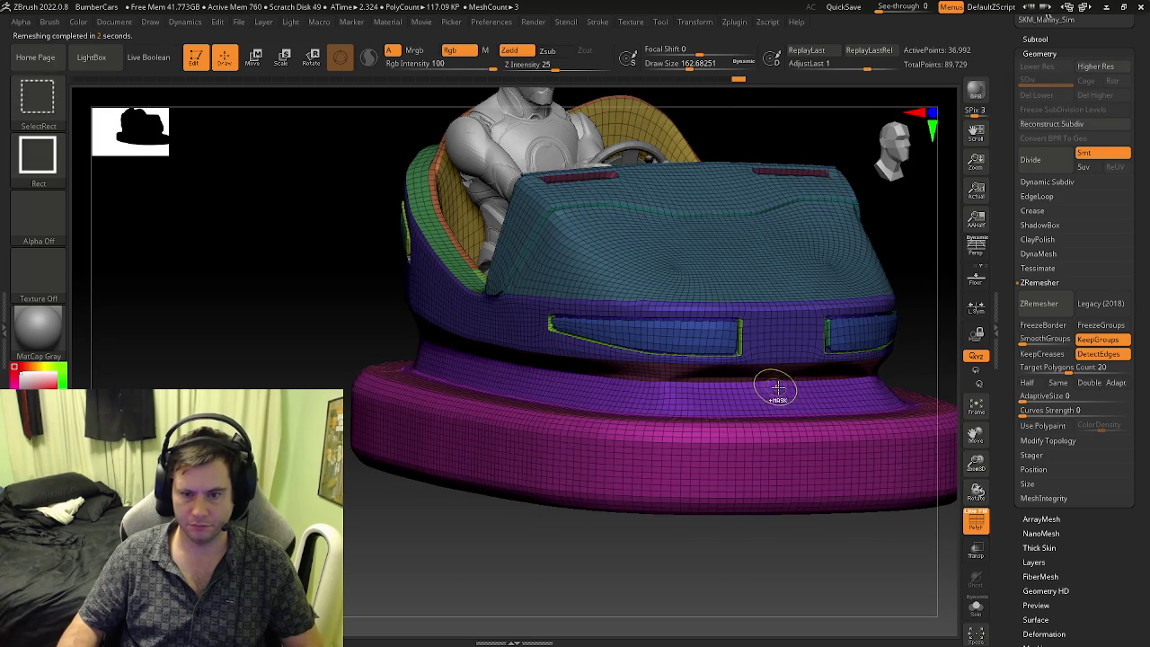
key("shift+f")
mouse_move(775, 389)
right_mouse_down()
mouse_move(749, 409)
mouse_move(770, 405)
mouse_move(591, 392)
right_mouse_up()
key("ctrl+z")
key("ctrl+z")
key("ctrl+z")
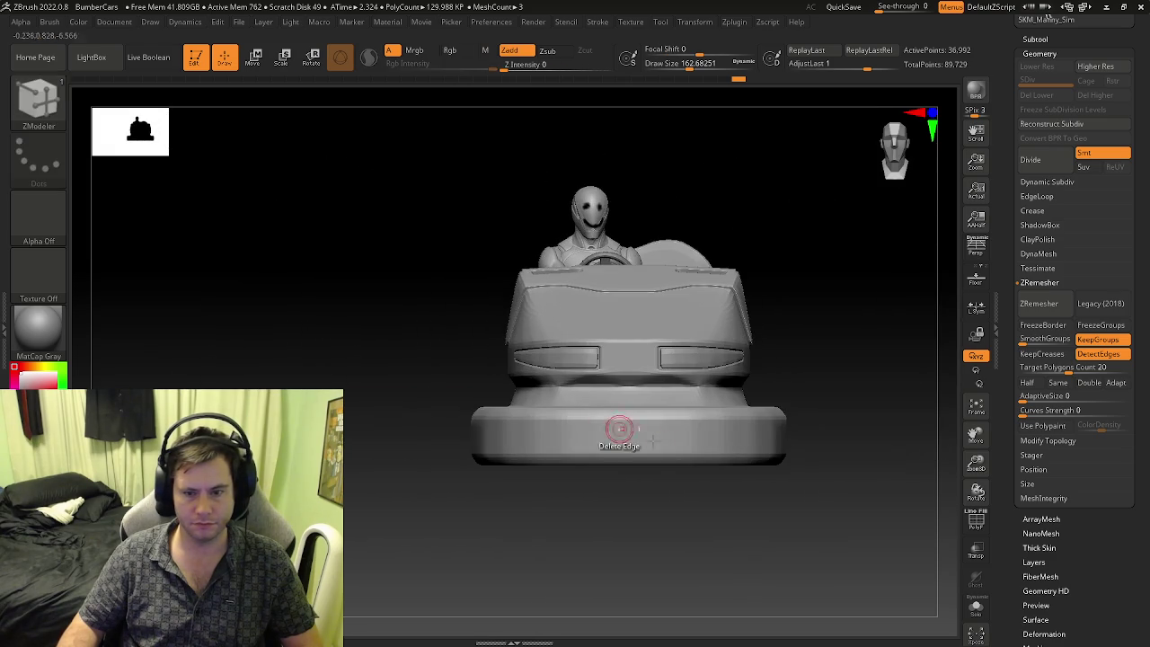
key("ctrl+z")
key("ctrl+z")
key("ctrl+z")
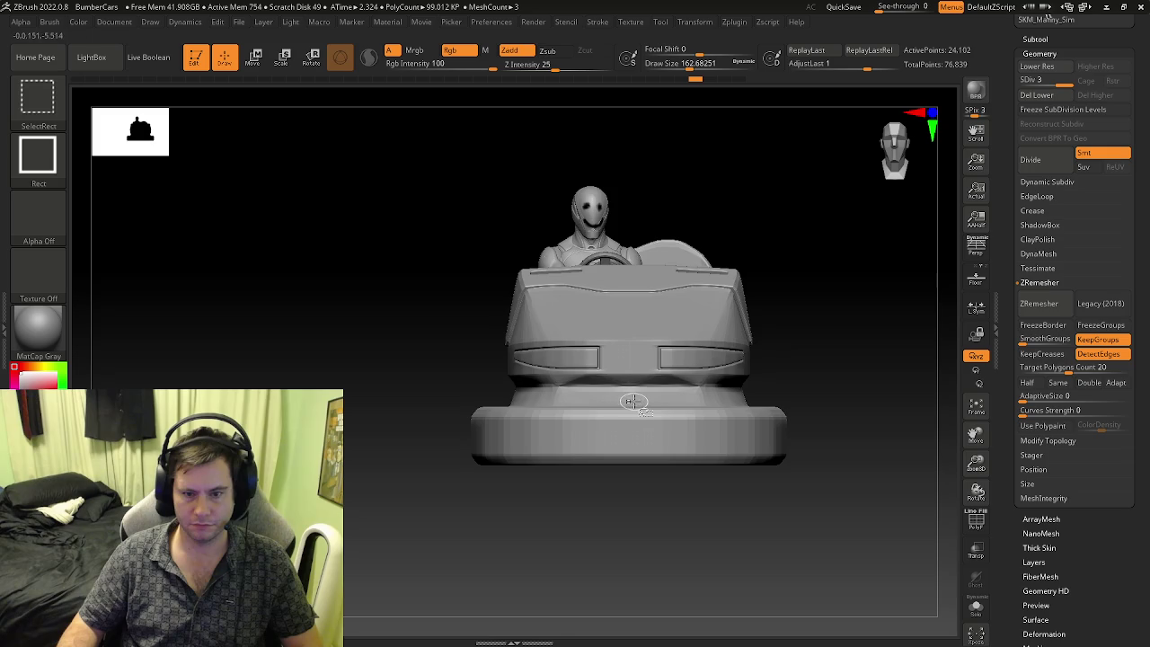
- Step back through the undo history to the polygroup-coloured low-poly stage
key("ctrl+z")
key("ctrl+z")
key("ctrl+z")
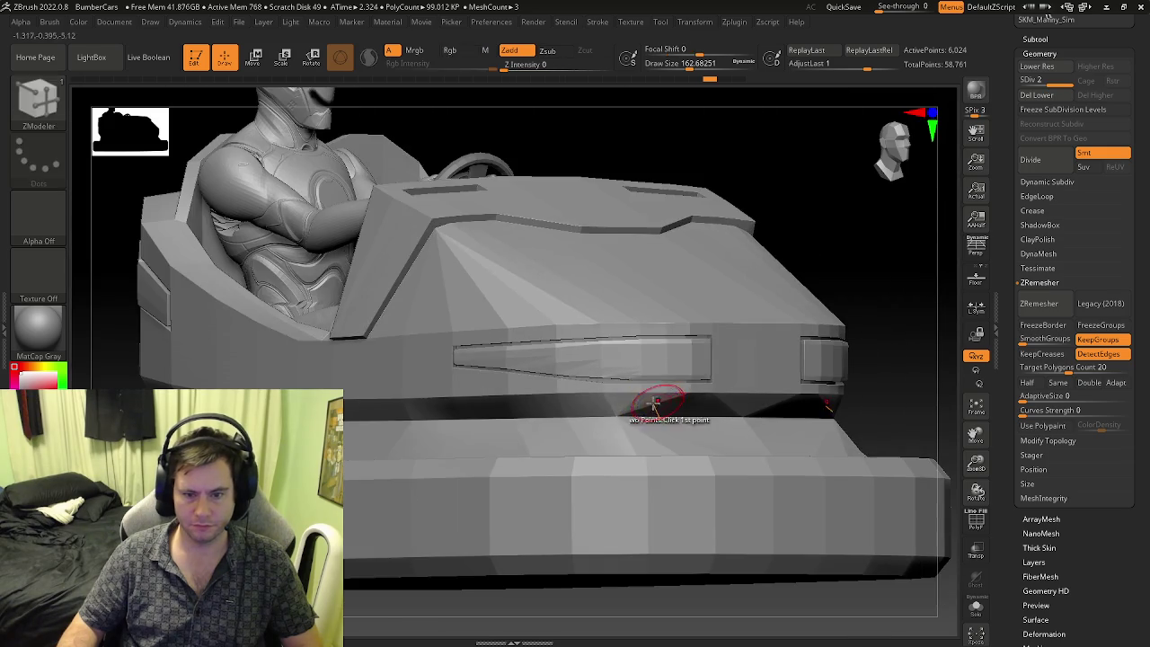
key("shift+f")
key("ctrl+z")
key("ctrl+z")
key("ctrl+z")
key("ctrl+z")
key("shift+f")
key("ctrl+z")
key("shift+f")
key("ctrl+z")
key("ctrl+z")
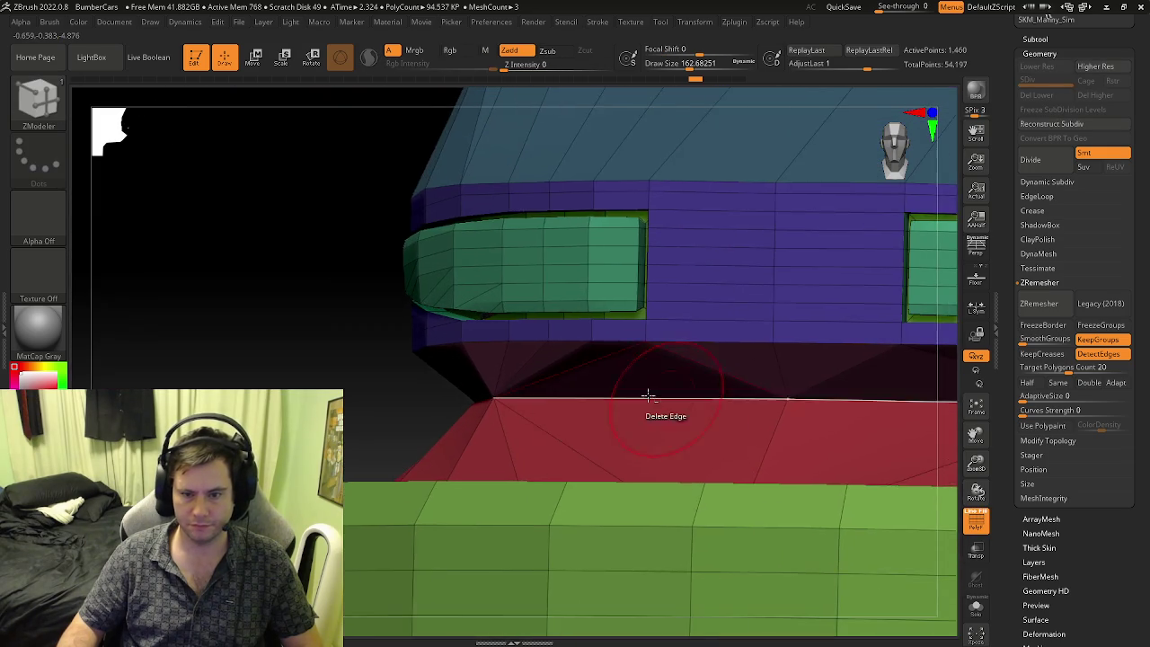
key("ctrl+z")
key("ctrl+z")
key("ctrl+z")
key("ctrl+z")
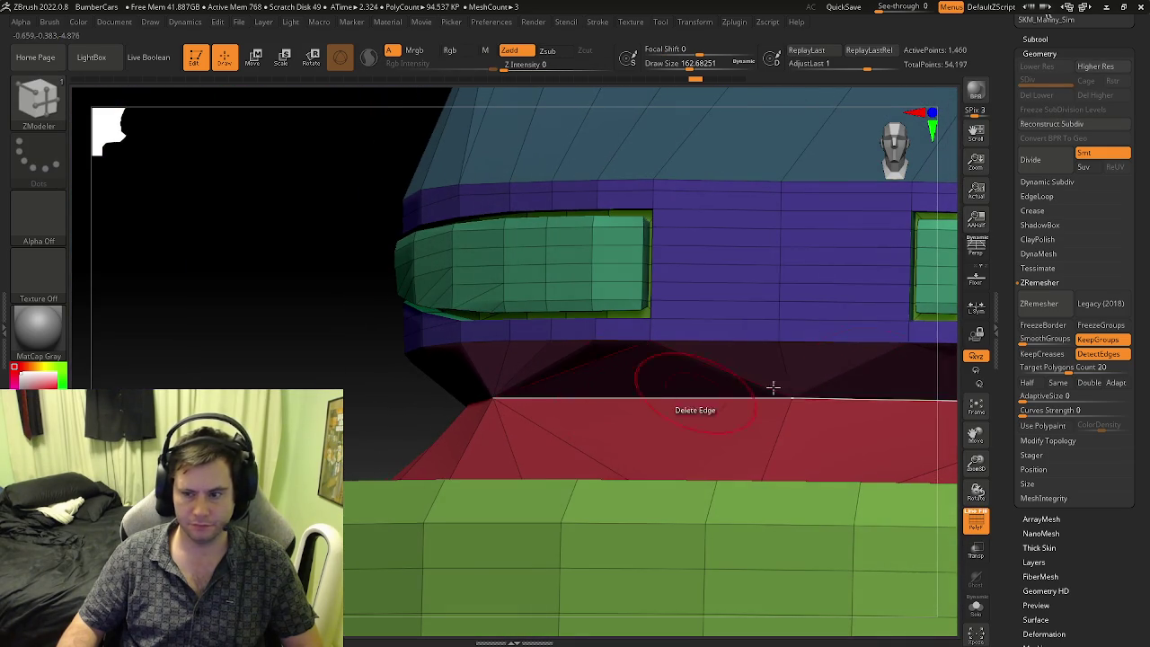
- Redo forward through the remesh results, stopping on the 36,484-point mesh
key("ctrl+shift+z")
key("ctrl+shift+z")
key("ctrl+shift+z")
key("ctrl+shift+z")
key("ctrl+shift+z")
key("ctrl+shift+z")
key("ctrl+shift+z")
key("ctrl+shift+z")
key("ctrl+shift+z")
key("ctrl+shift+z")
key("ctrl+shift+z")
key("ctrl+shift+z")
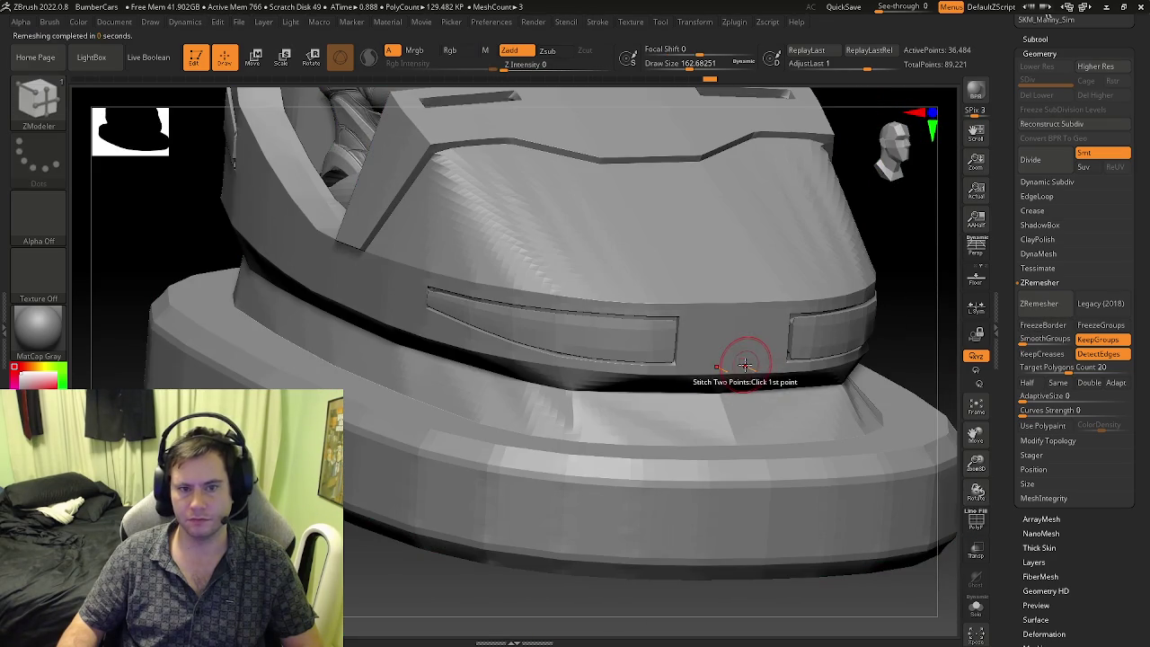
key("ctrl+shift+z")
key("ctrl+shift+z")
key("ctrl+shift+z")
key("ctrl+shift+z")
key("ctrl+shift+z")
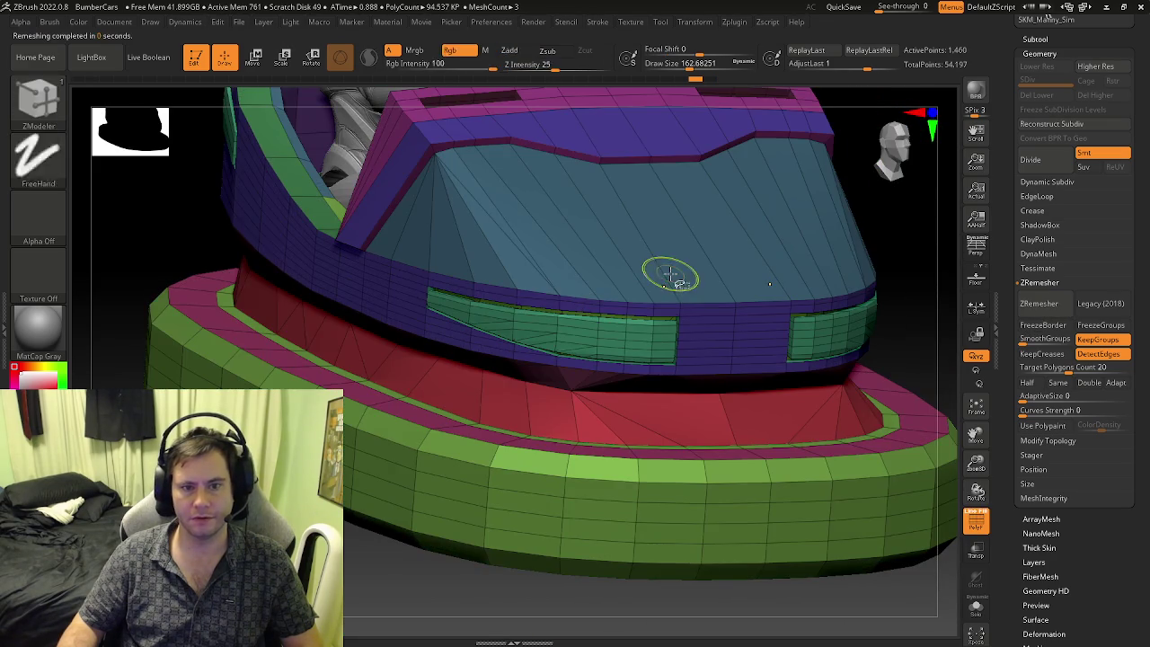
key("ctrl+shift+z")
key("ctrl+shift+z")
key("ctrl+shift+z")
key("ctrl+shift+z")
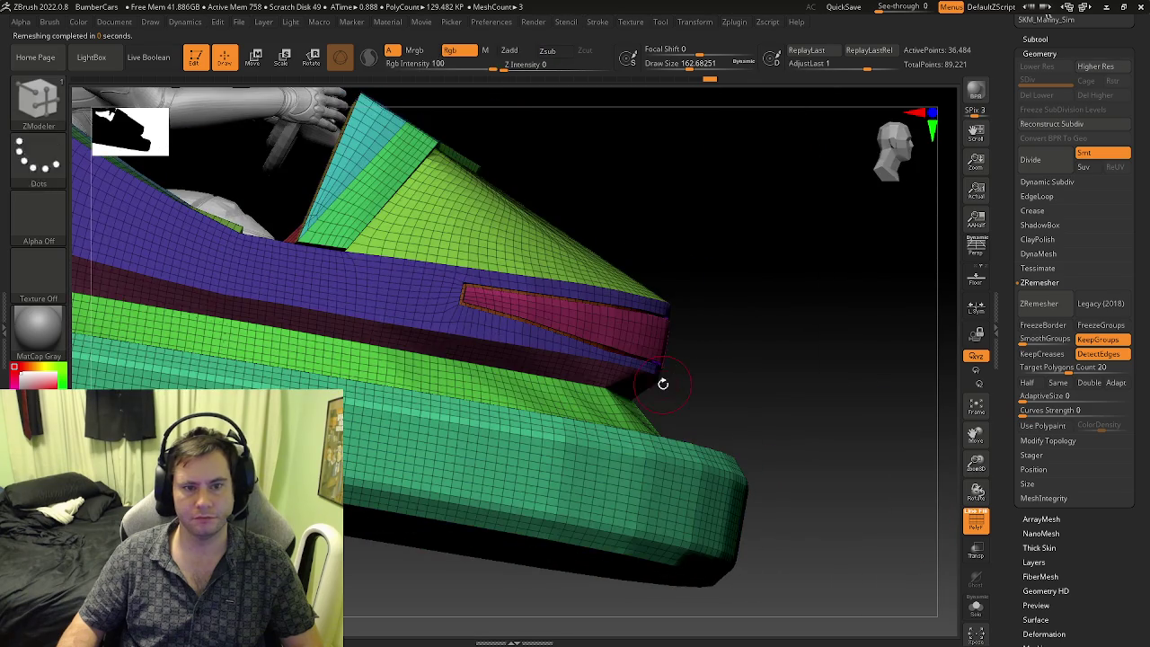
key("ctrl+shift+z")
key("ctrl+shift+z")
key("ctrl+shift+z")
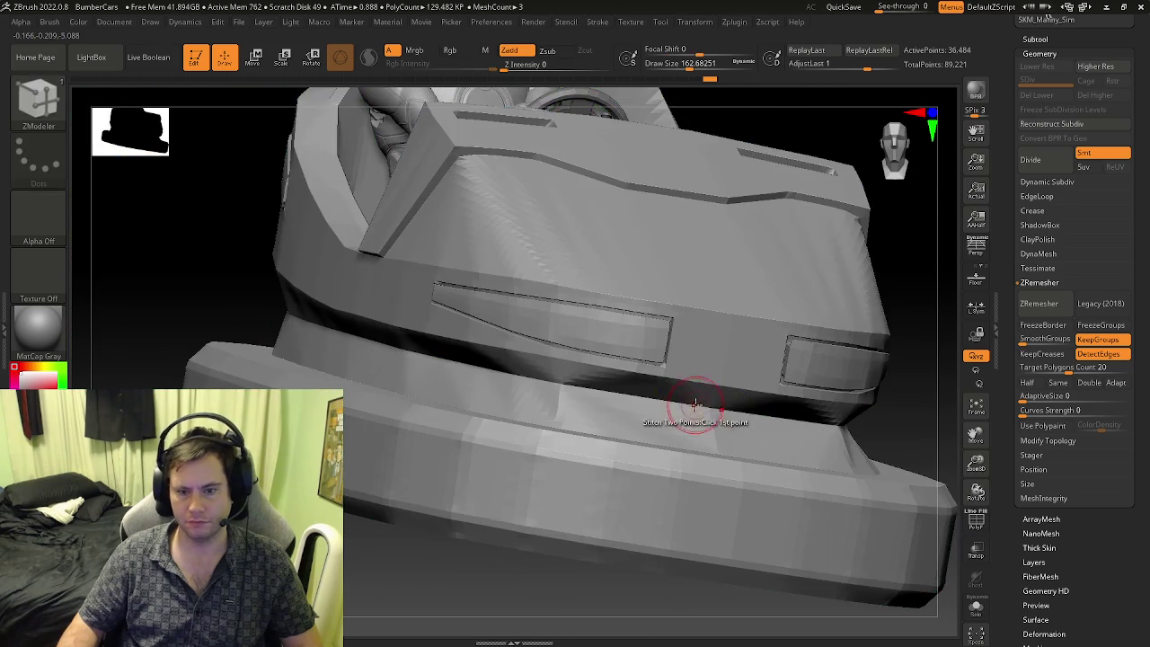
key("ctrl+shift+z")
key("ctrl+shift+z")
key("ctrl+shift+z")
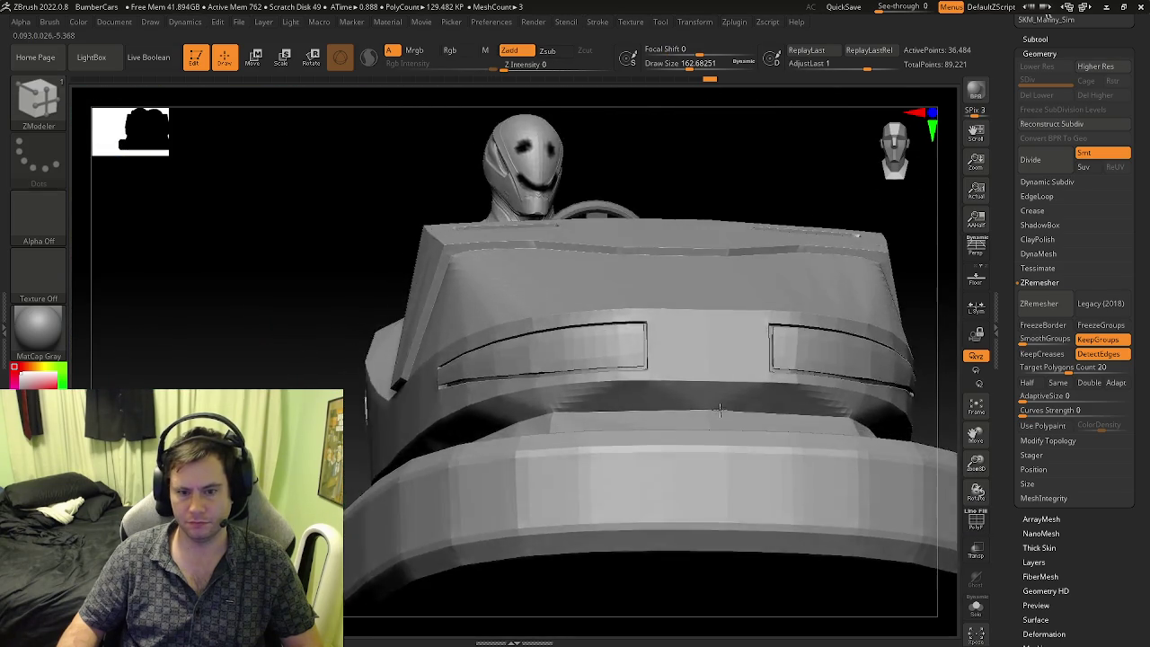
key("ctrl+shift+z")
key("ctrl+shift+z")
key("ctrl+shift+z")
key("ctrl+shift+z")
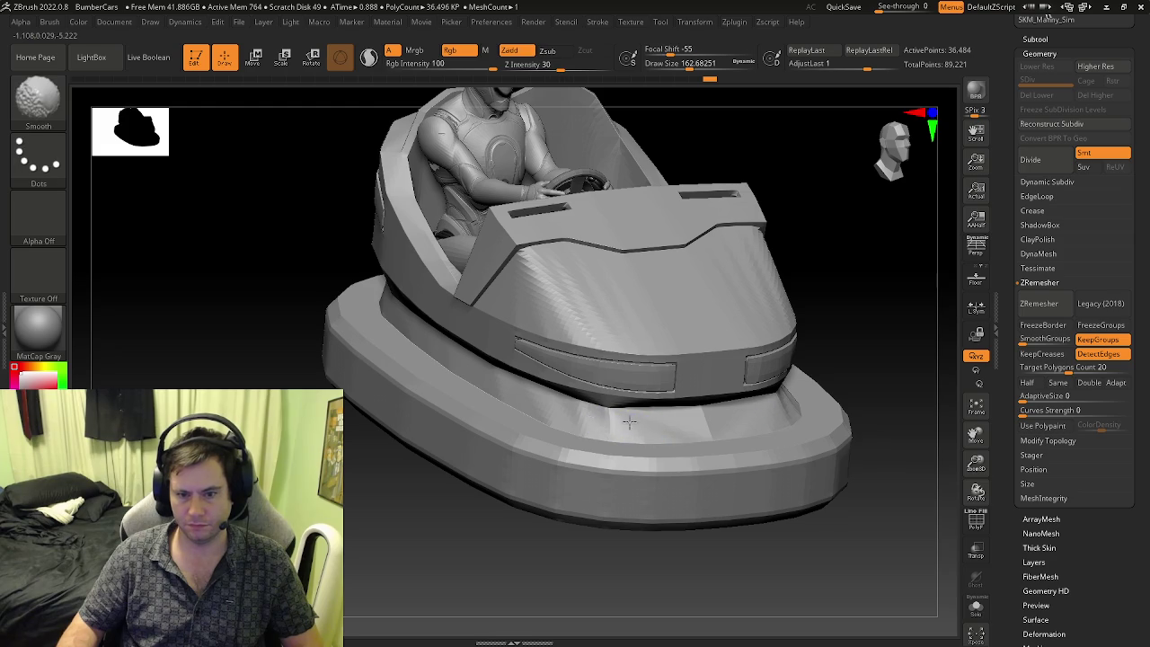
- Step through the undo history, ending on the single-mesh version of the car
key("ctrl+shift+z")
key("ctrl+shift+z")
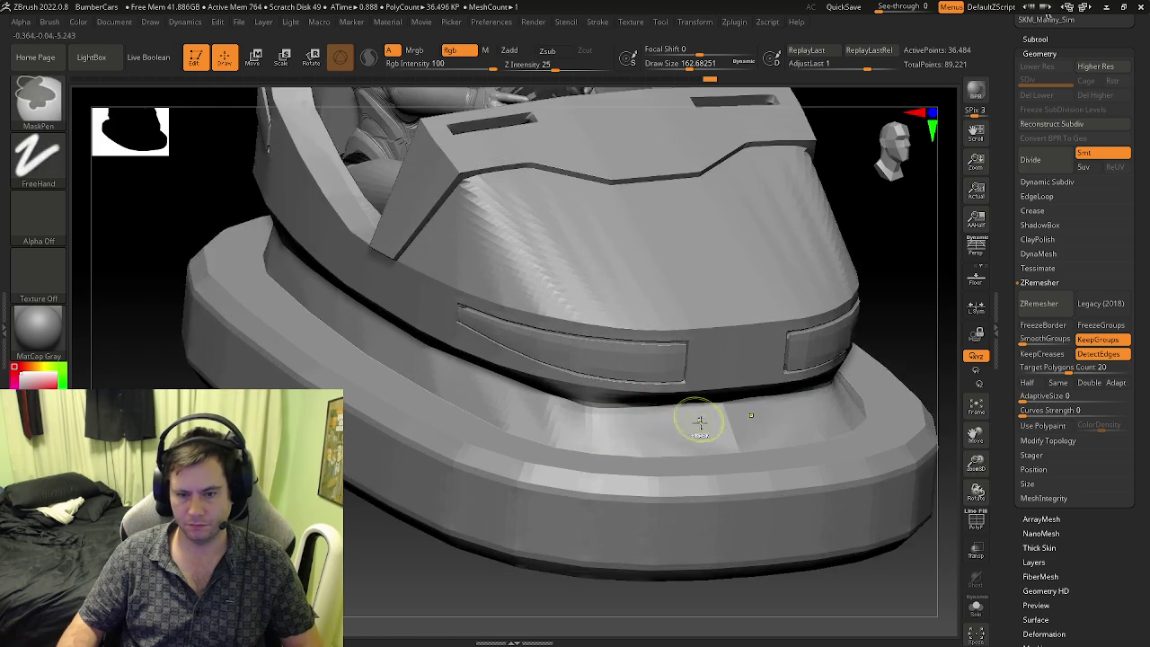
key("ctrl+shift+z")
key("ctrl+shift+z")
key("ctrl+shift+z")
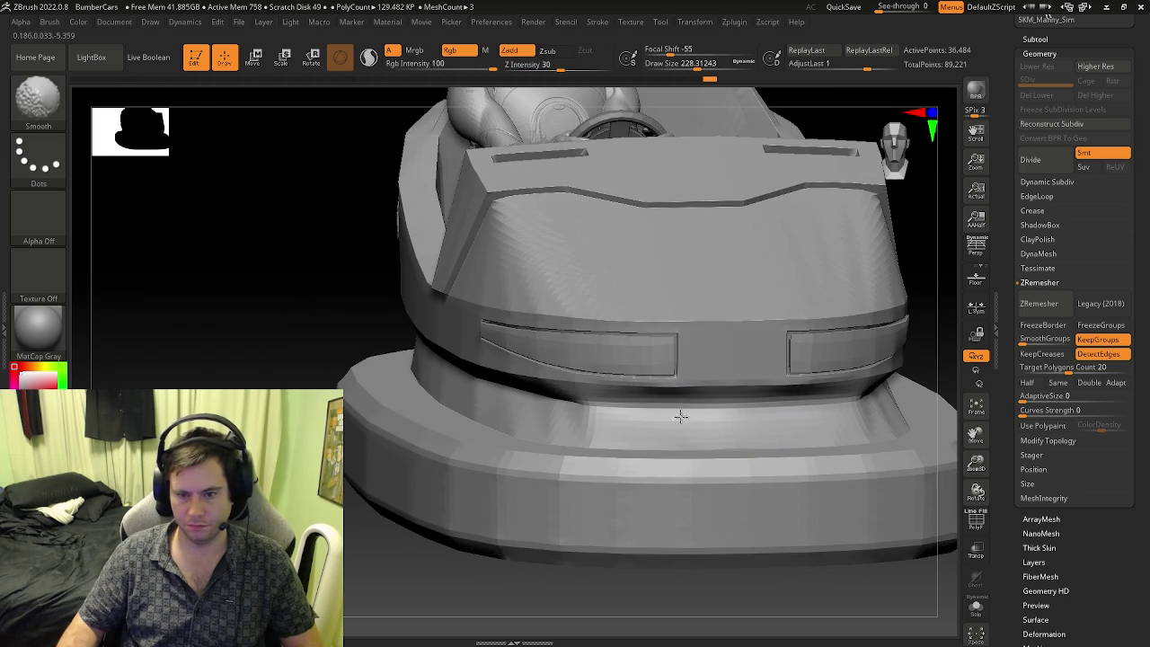
key("ctrl+shift+z")
key("ctrl+shift+z")
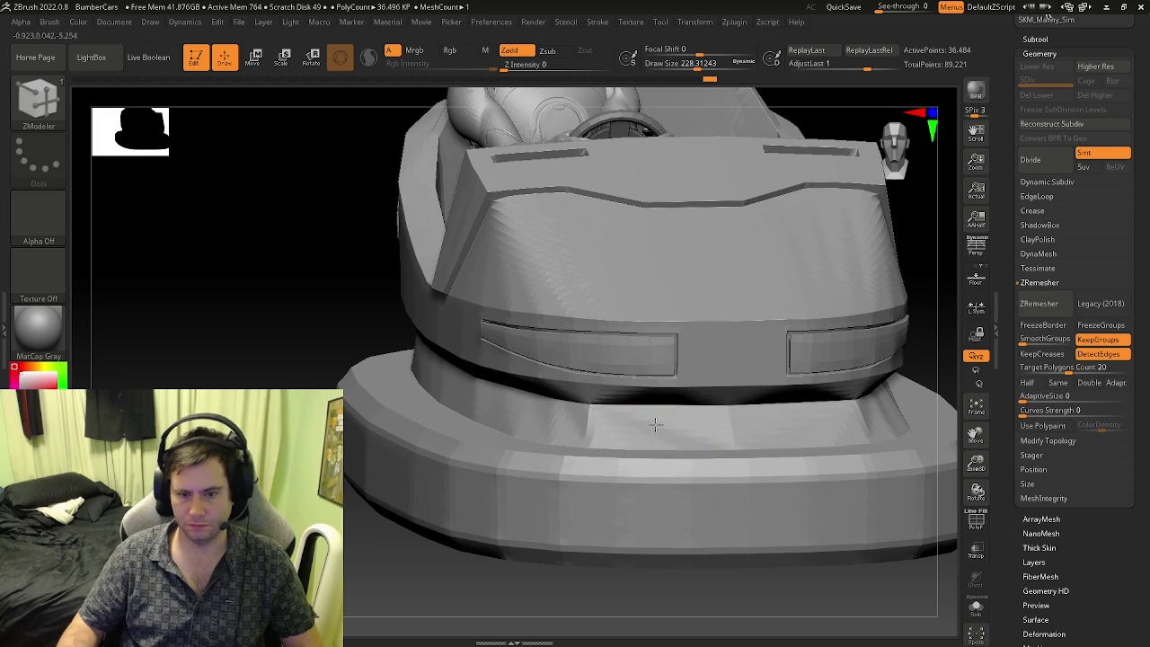
key("ctrl+shift+z")
key("ctrl+shift+z")
key("ctrl+shift+z")
key("ctrl+shift+z")
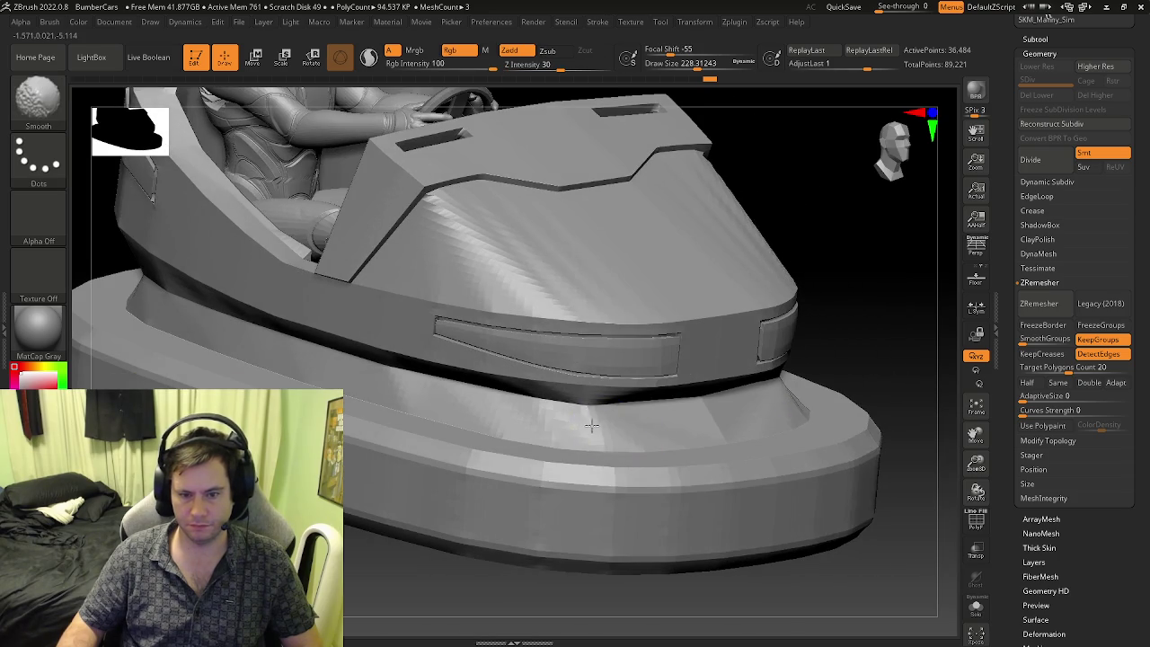
key("ctrl+shift+z")
key("ctrl+shift+z")
key("ctrl+shift+z")
key("ctrl+shift+z")
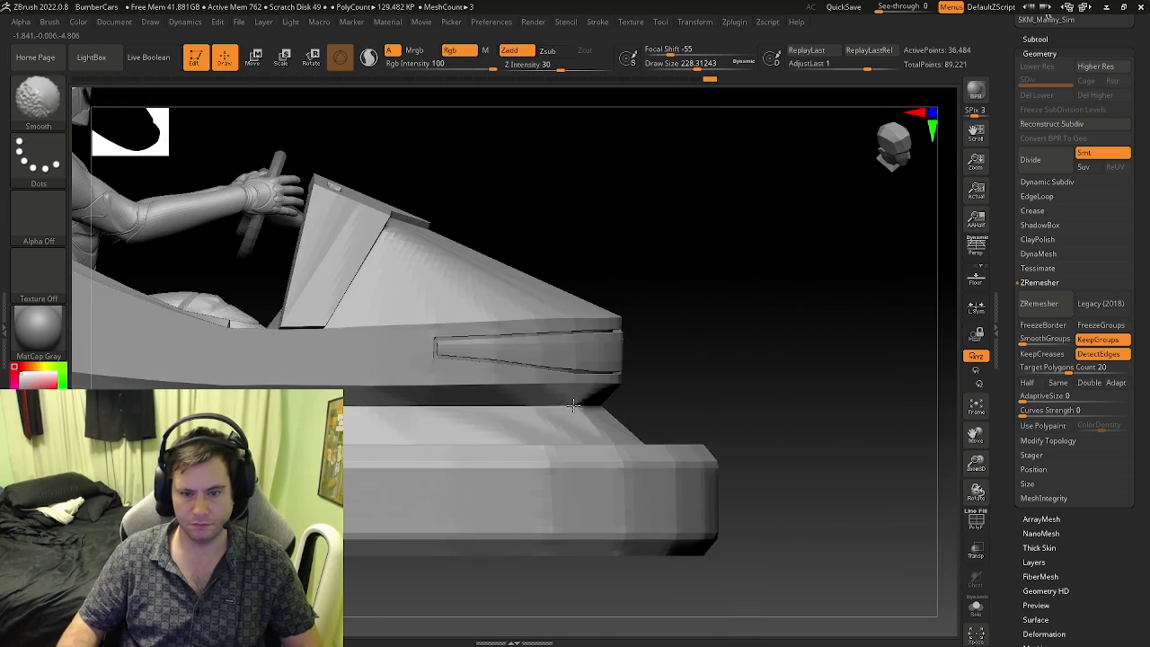
key("ctrl+shift+z")
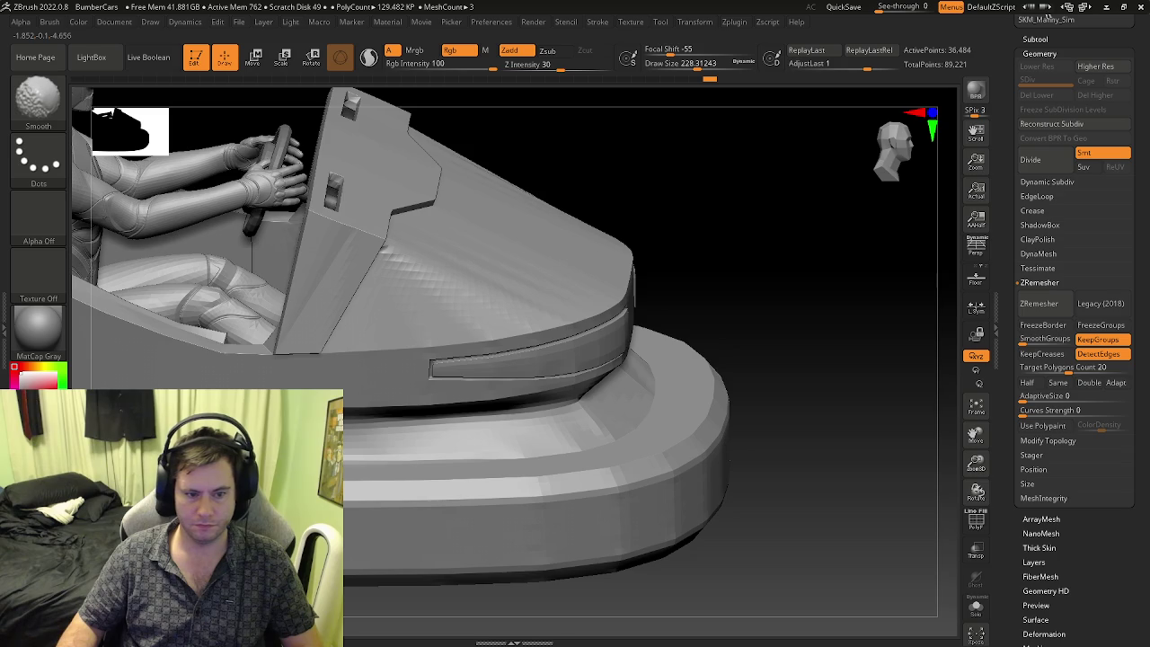
key("ctrl+shift+z")
key("ctrl+shift+z")
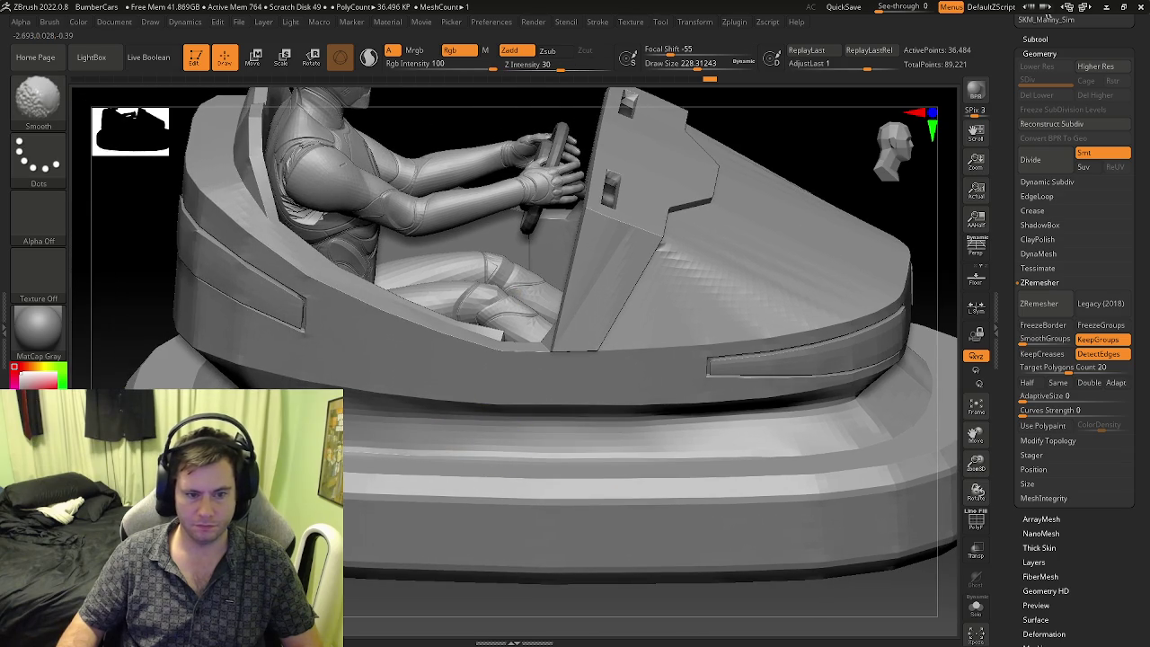
key("ctrl+shift+z")
key("ctrl+shift+z")
key("ctrl+shift+z")
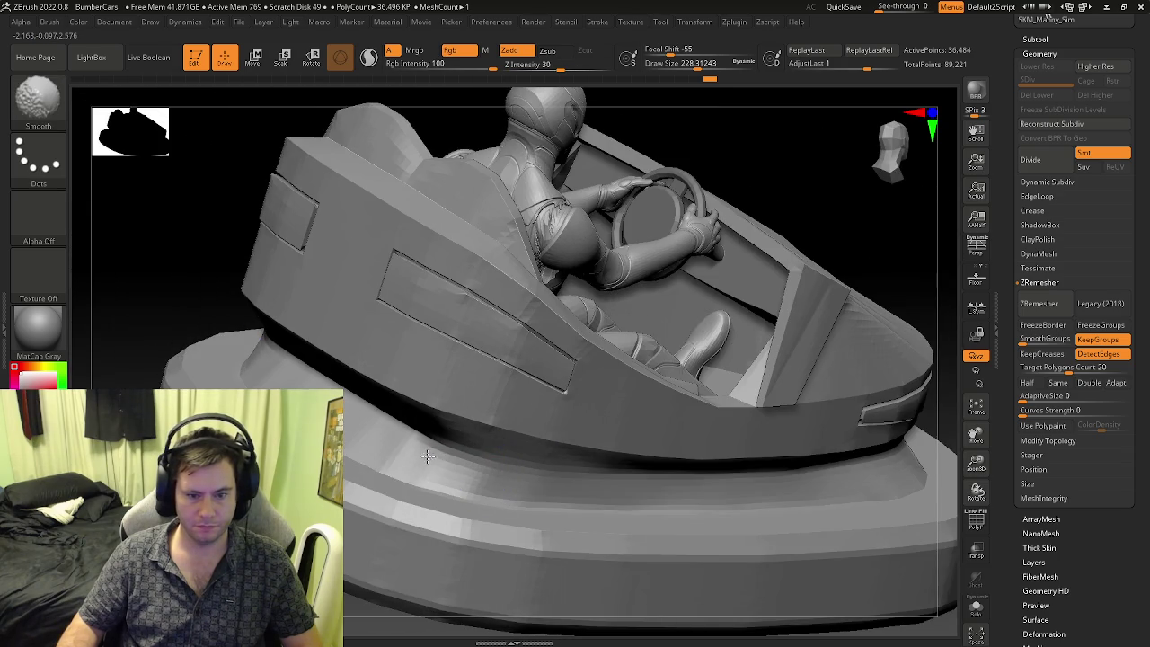
key("ctrl+shift+z")
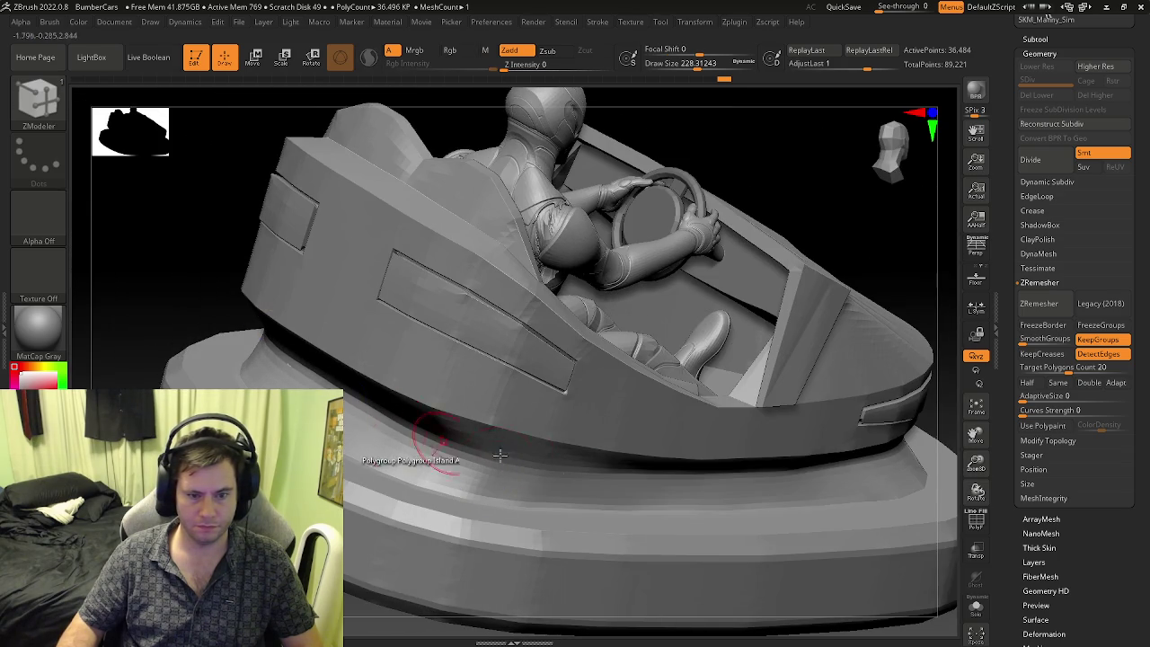
key("ctrl+shift+z")
key("ctrl+shift+z")
key("ctrl+shift+z")
key("ctrl+shift+z")
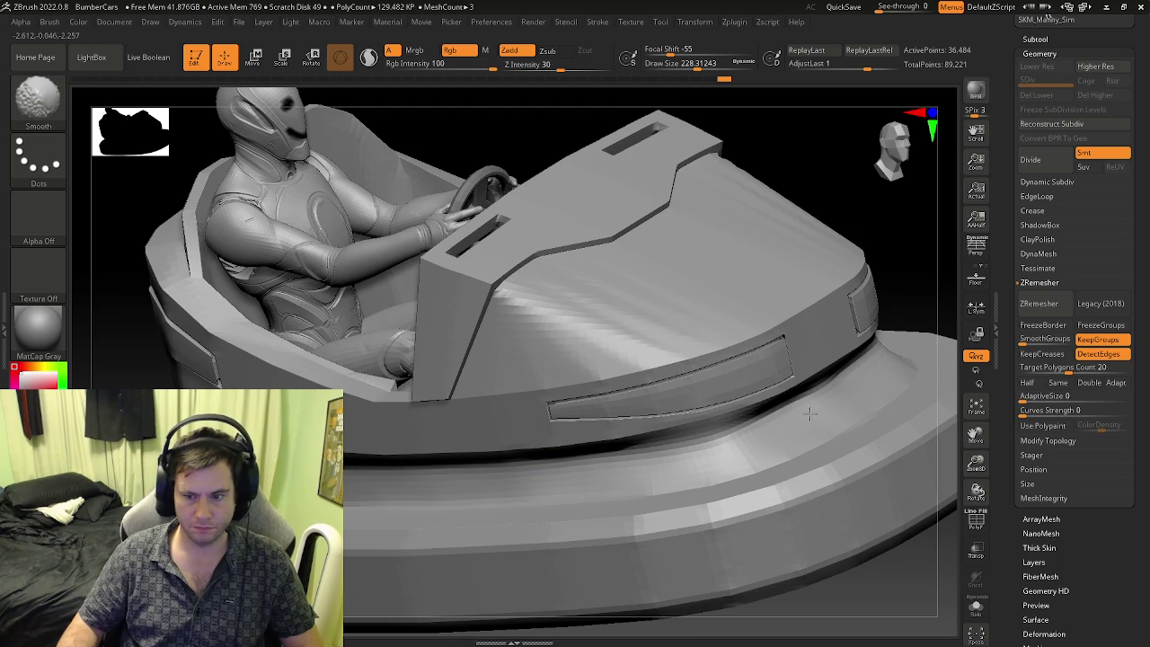
key("ctrl+z")
key("ctrl+z")
key("ctrl+z")
key("ctrl+z")
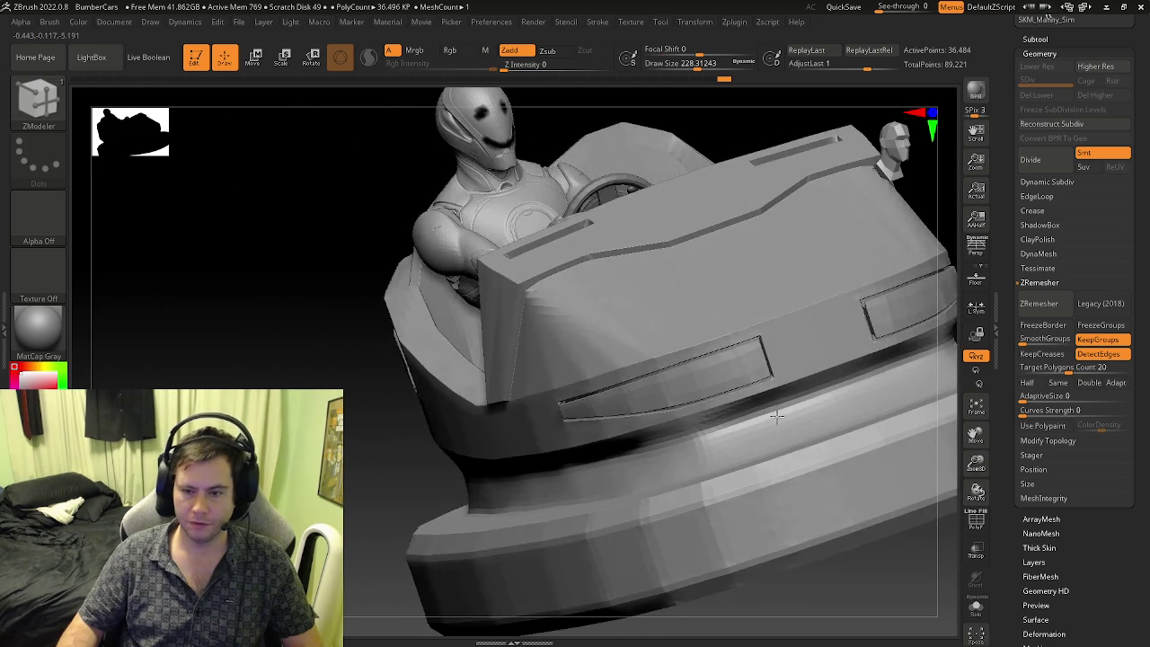
- Restore the three-mesh version with the driver and frame the cockpit and side panel
right_click_drag(816, 409, 657, 457)
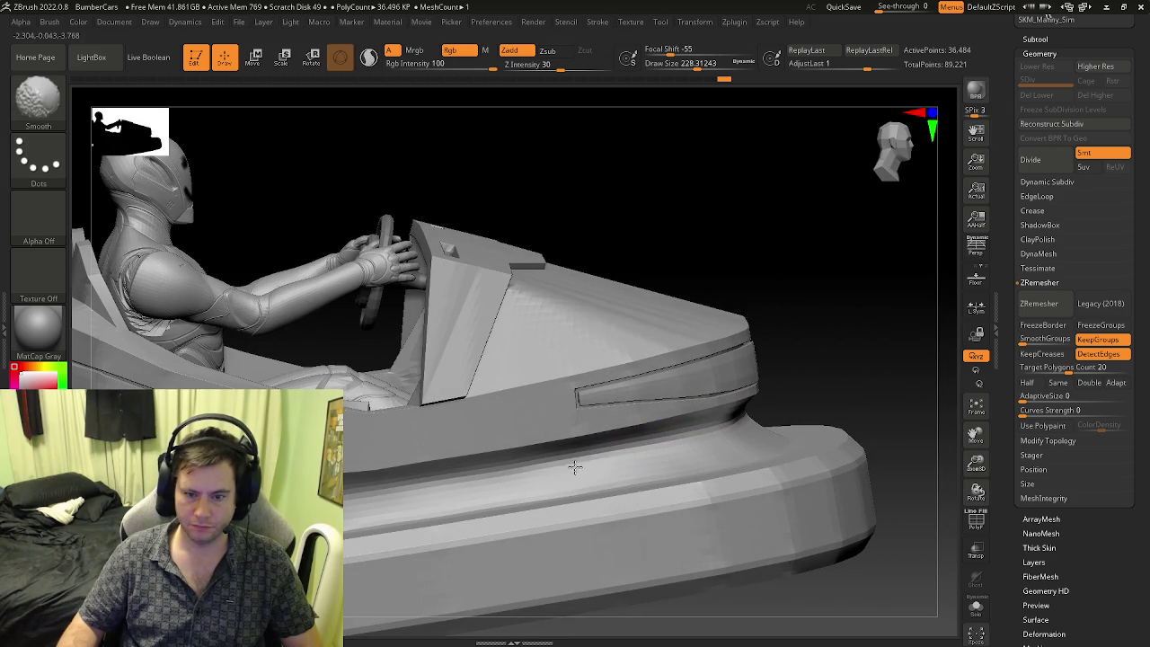
key("ctrl+shift+z")
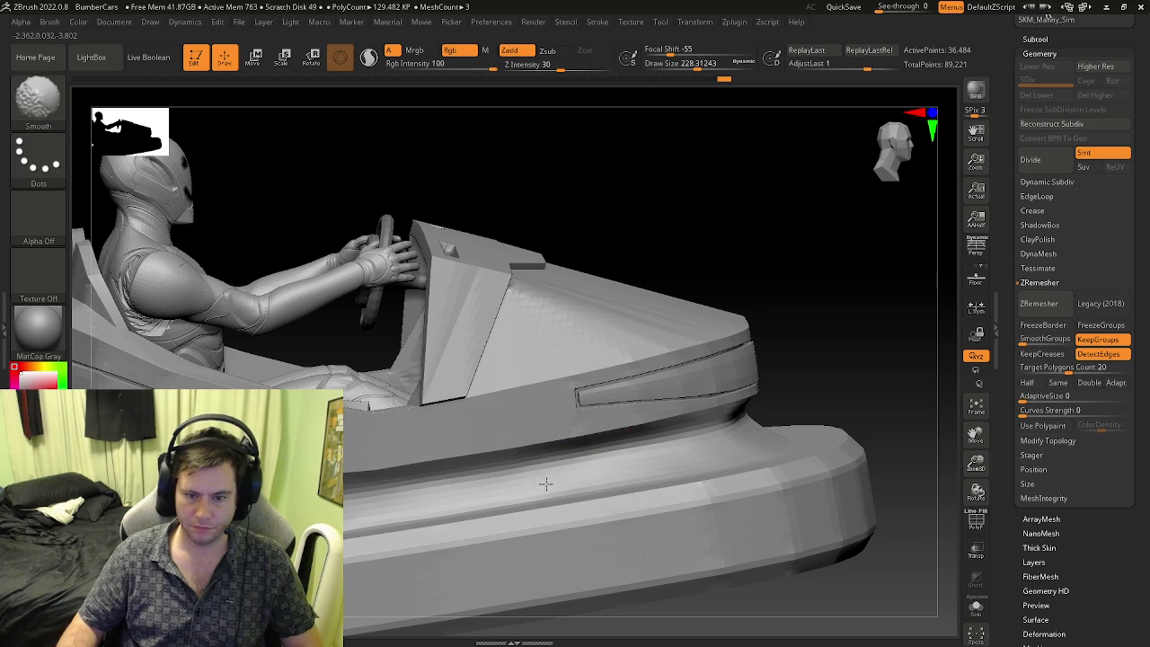
key("f")
left_click_drag(385, 488, 410, 483, "alt")
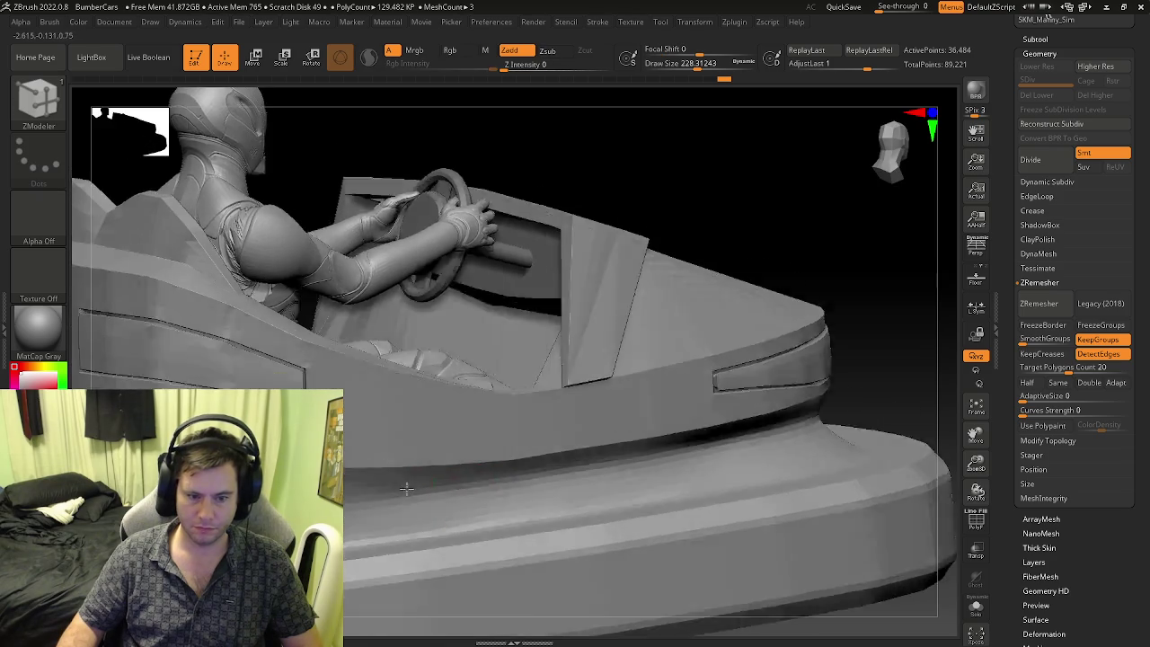
mouse_move(409, 483)
right_mouse_down()
mouse_move(456, 484)
mouse_move(450, 470)
mouse_move(413, 467)
right_mouse_up()
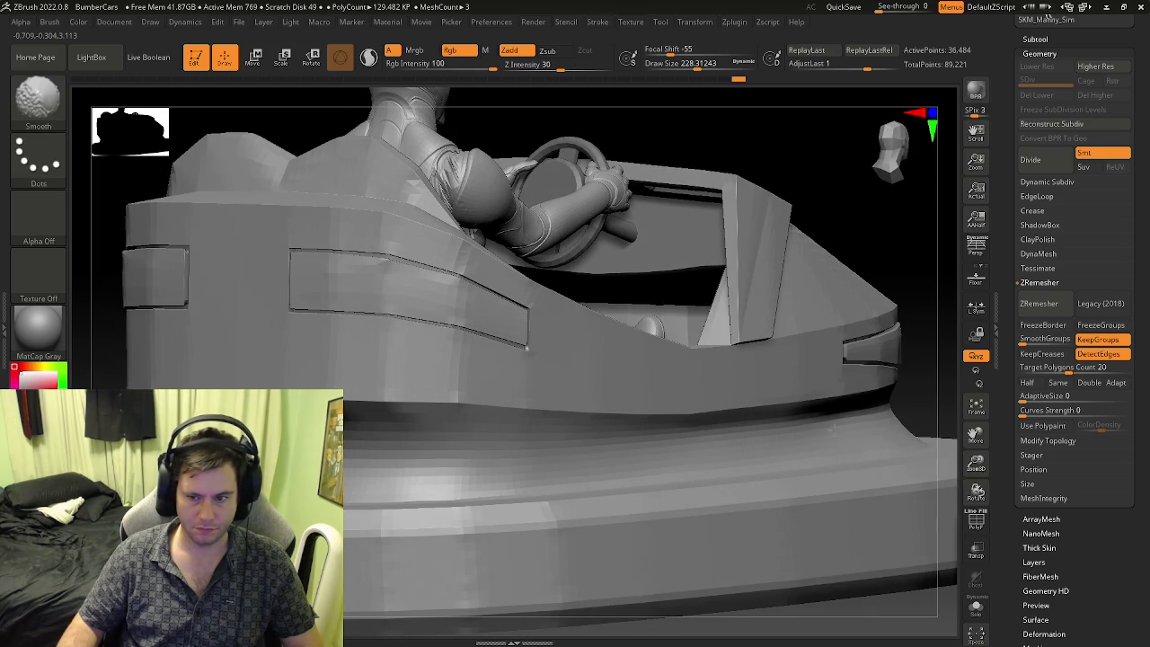
- Swap between ZModeler and Smooth brushes, ending in ZModeler with car and driver framed
key("b")
key("z")
key("m")
right_click_drag(590, 455, 450, 437)
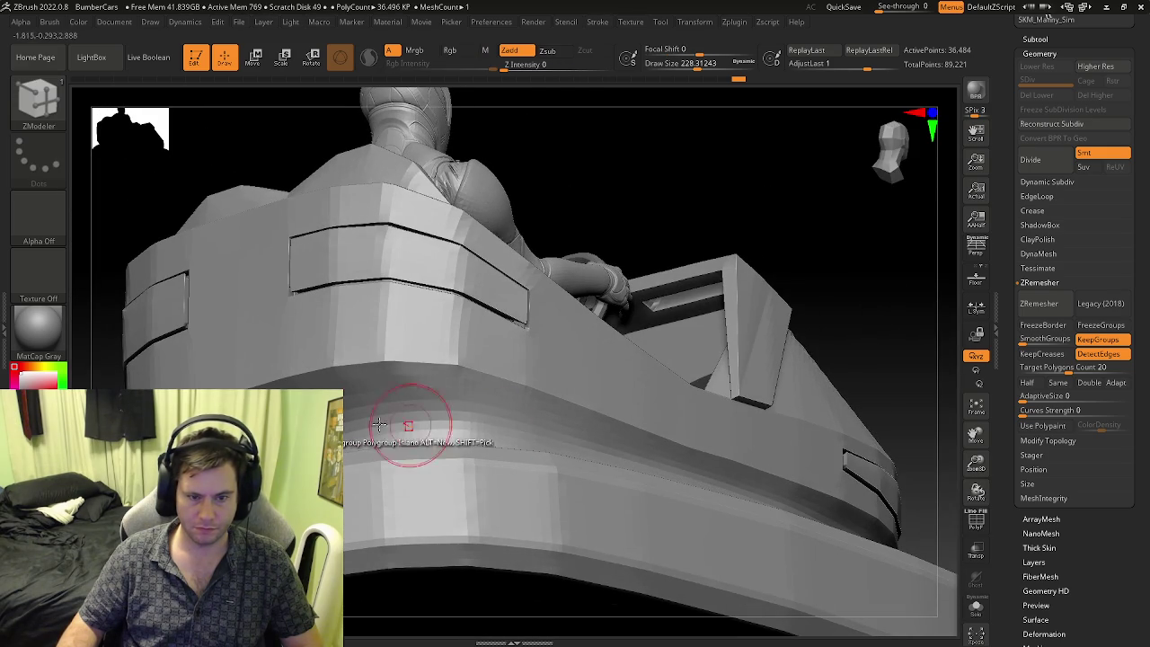
key("b")
key("s")
key("m")
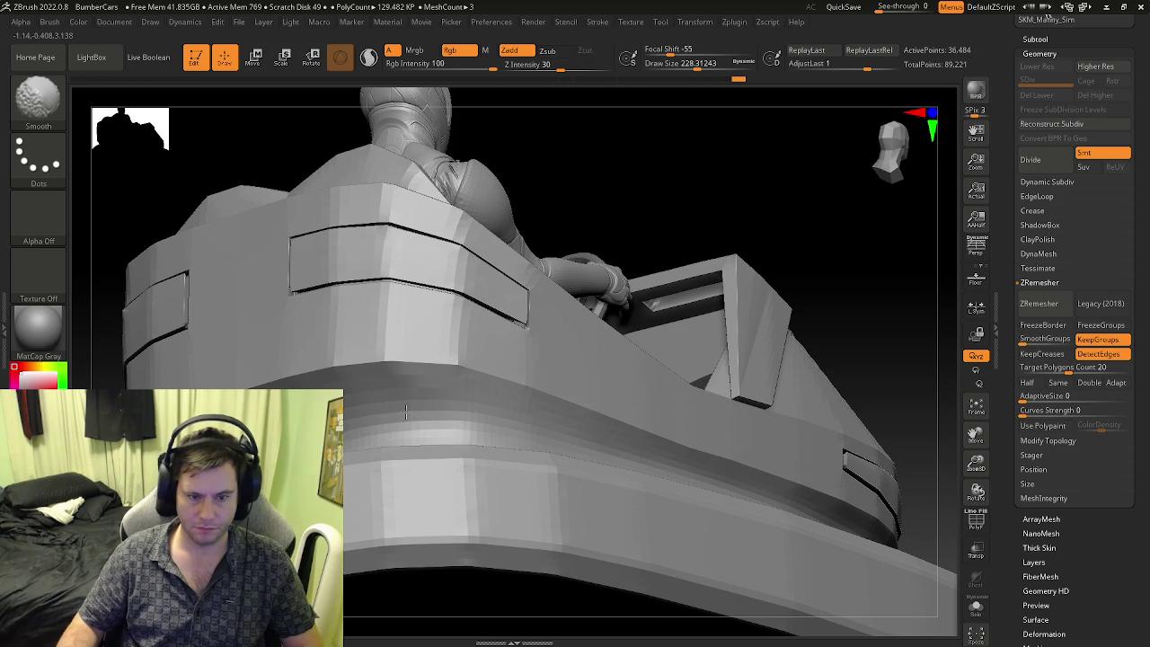
key("b")
key("z")
key("m")
key("f")
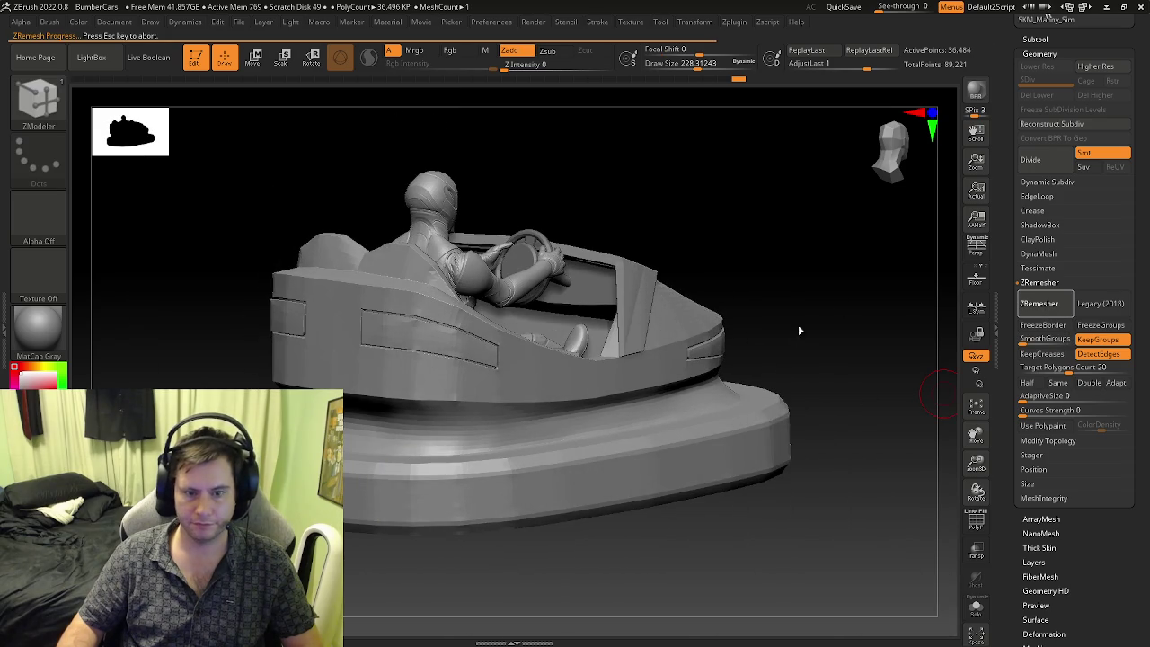
- Check the remeshed body's polygroup colours from several angles and switch to ZModeler
left_click_drag(757, 356, 462, 411)
key("shift+f")
key("shift+f")
left_click_drag(831, 436, 850, 525)
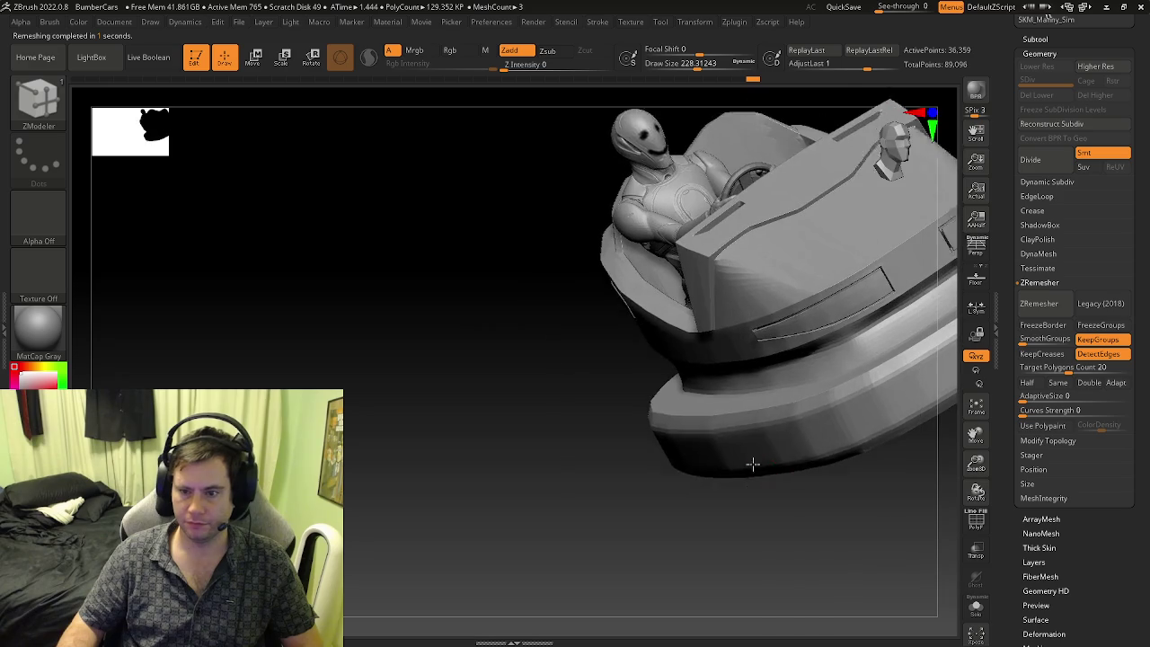
key("b")
key("z")
key("m")
left_click_drag(758, 411, 760, 504)
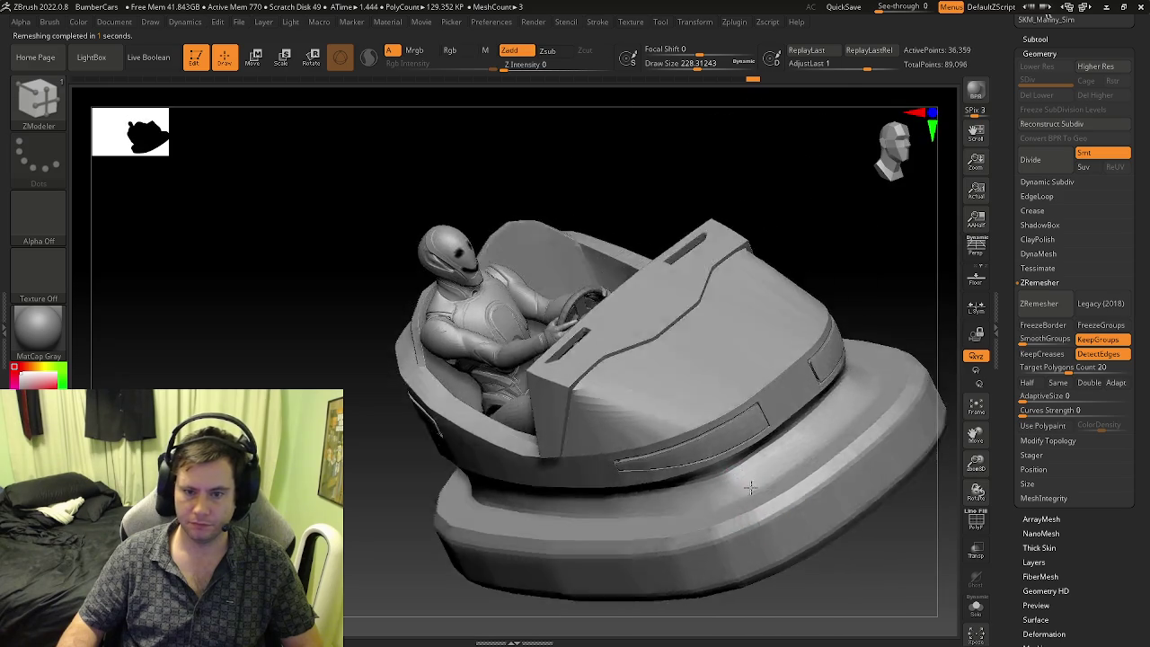
- Divide the car body mesh and step between its subdivision levels
left_click(1050, 162)
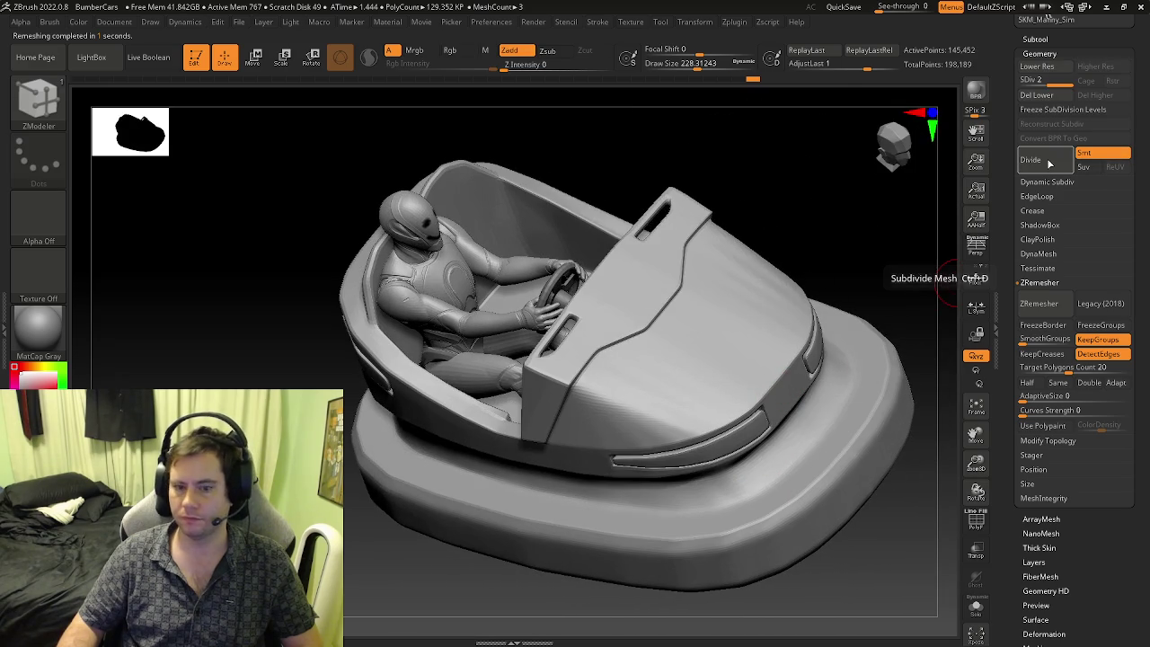
left_click_drag(840, 373, 792, 460, "shift")
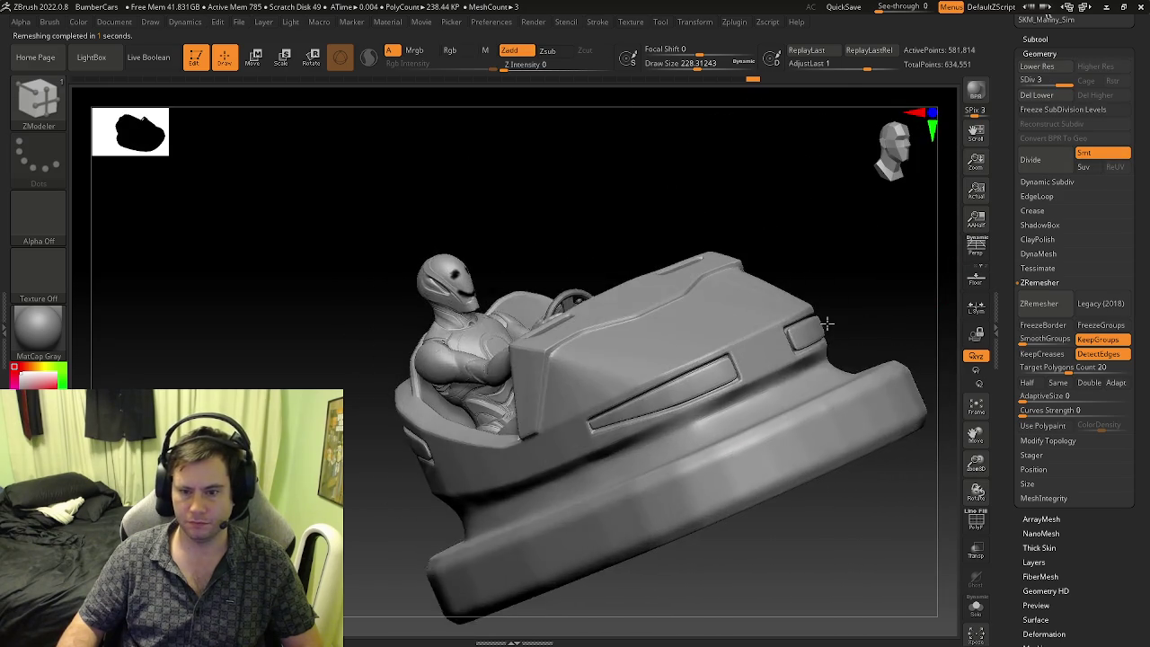
key("shift+d")
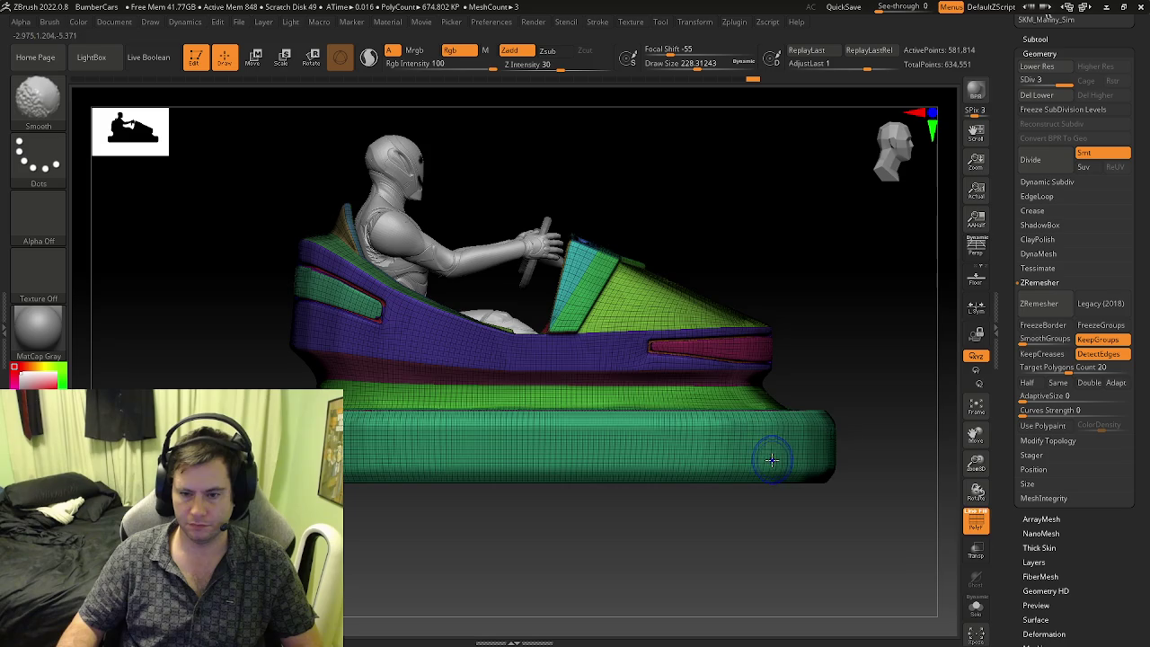
key("ctrl+d")
left_click_drag(850, 493, 842, 524)
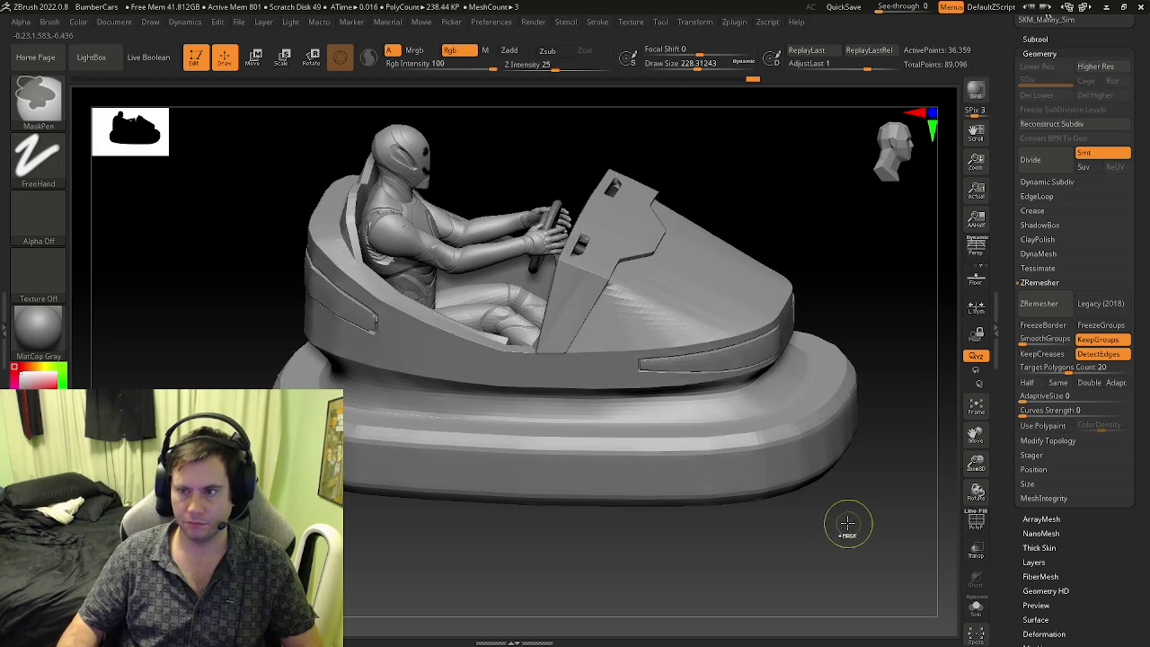
- Drop to the lowest SDiv with PolyF on and open Tool > Deformation
mouse_move(835, 531)
left_mouse_down("shift")
mouse_move(829, 511)
mouse_move(344, 422)
left_mouse_up("shift")
key("shift+d")
key("shift+f")
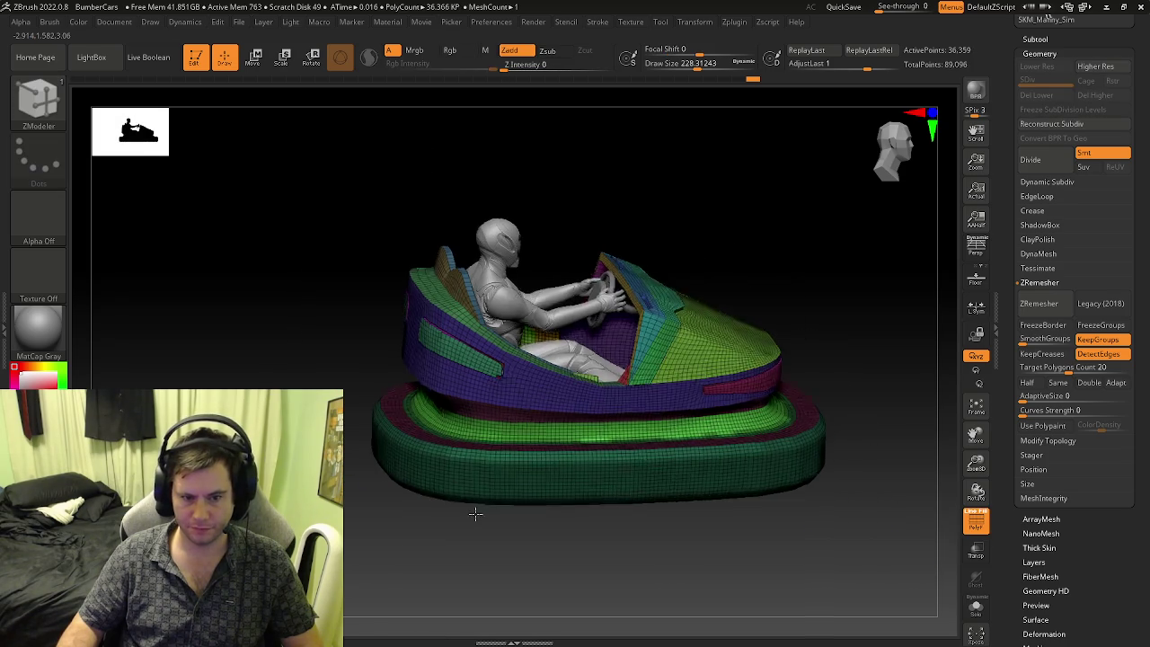
left_click(1045, 634)
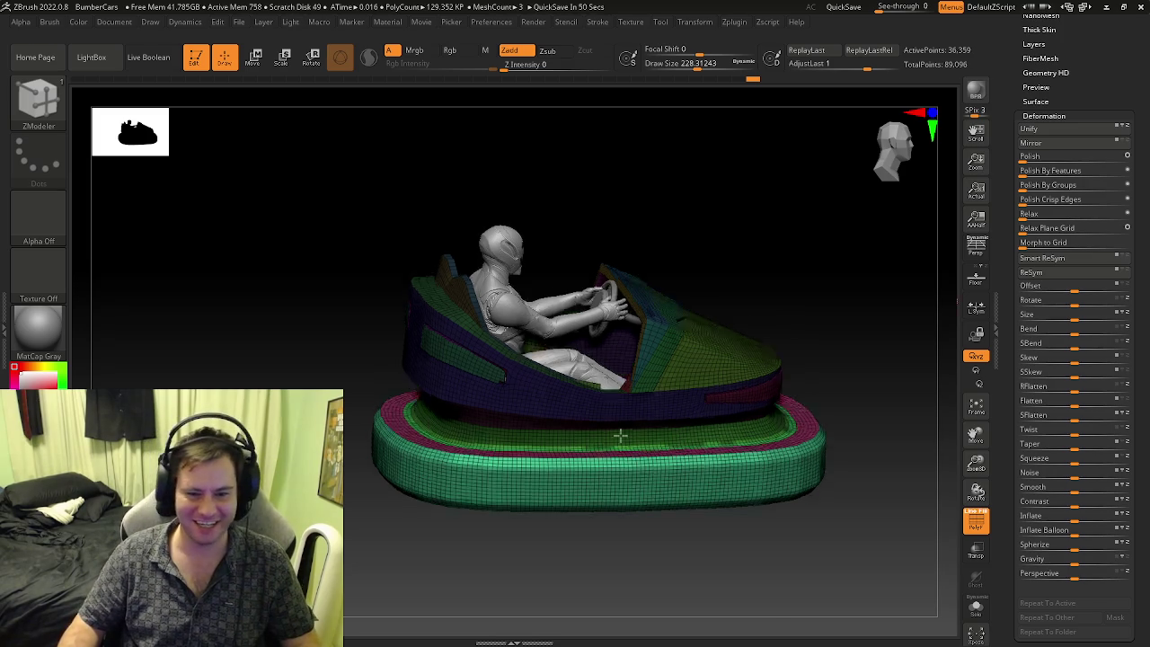
- Orbit to an exact side view to inspect the bumper base, then frame the car
right_click_drag(623, 465, 727, 411, "shift")
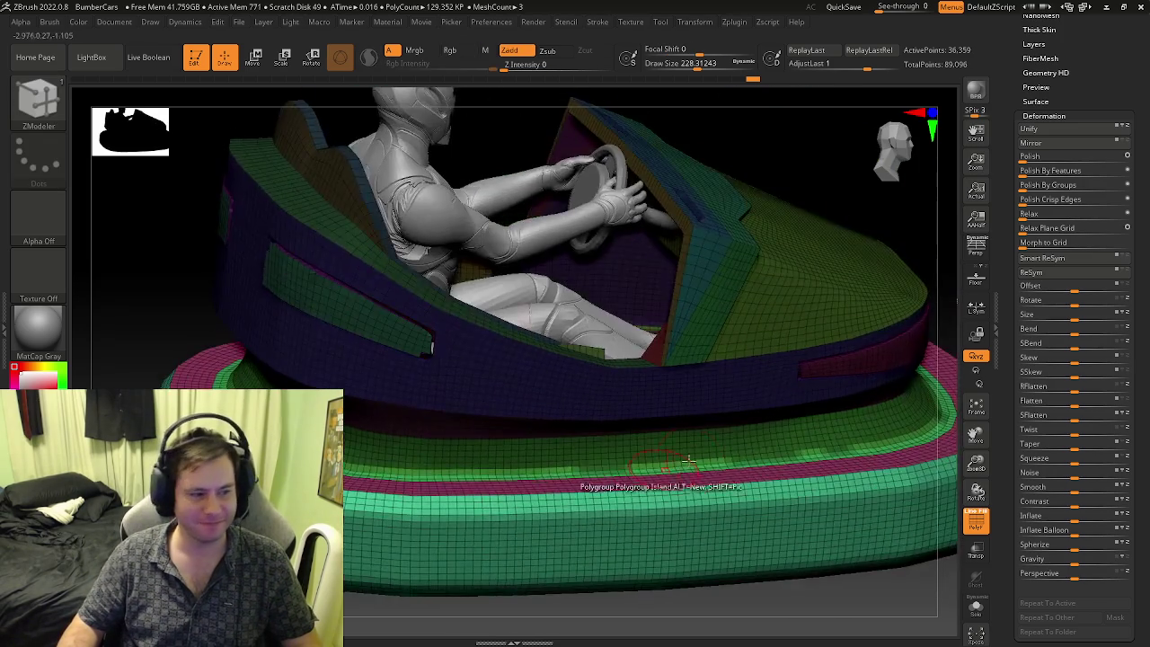
right_click_drag(614, 494, 623, 457, "ctrl")
mouse_move(728, 446)
right_mouse_down("shift")
mouse_move(728, 282)
mouse_move(680, 411)
mouse_move(770, 462)
mouse_move(683, 474)
mouse_move(732, 462)
right_mouse_up("shift")
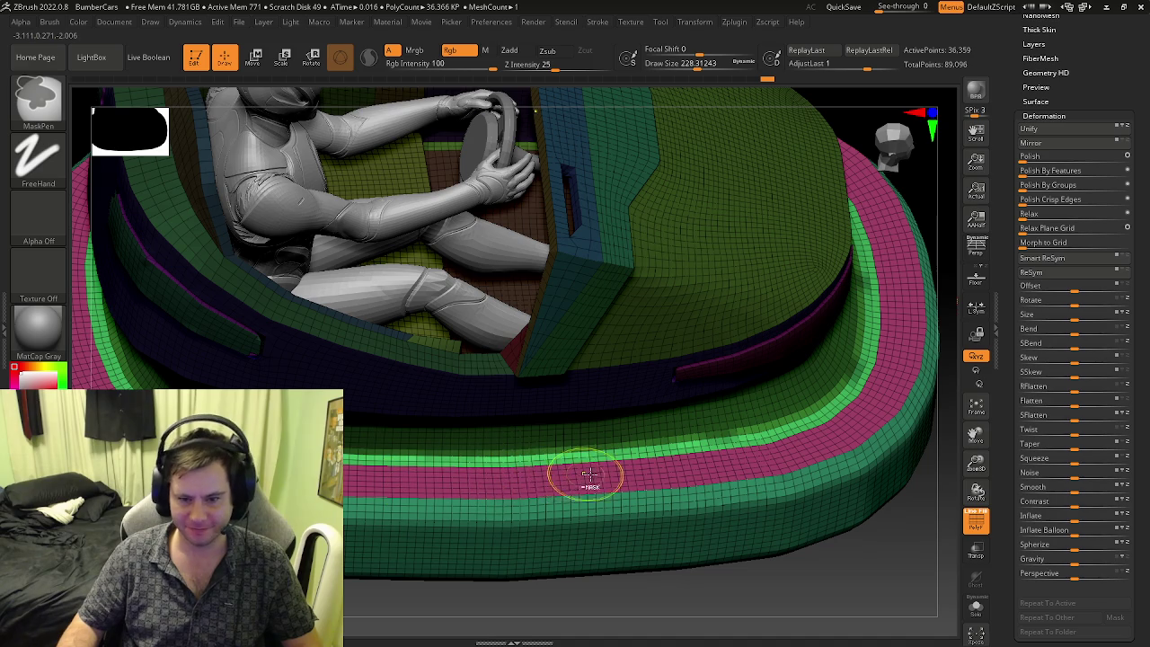
right_click_drag(881, 369, 846, 334)
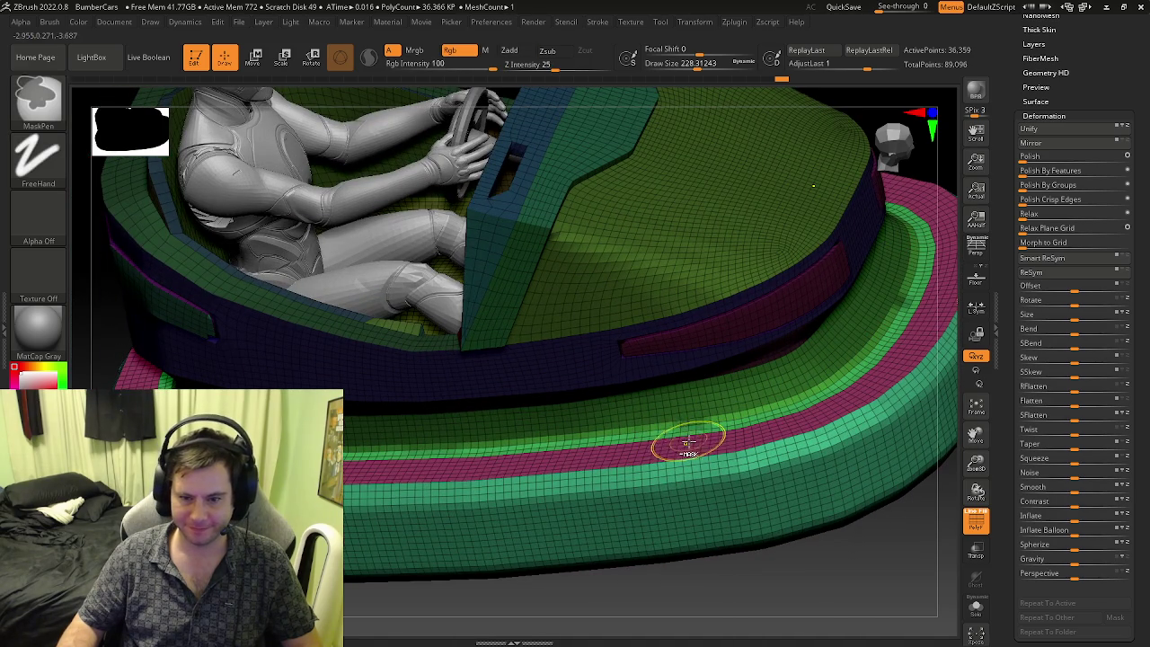
key("b")
key("z")
key("m")
key("f")
- Mask the car body and driver with a rectangle, leaving the bumper base unmasked
mouse_move(734, 438)
right_mouse_down()
mouse_move(615, 548)
mouse_move(589, 472)
mouse_move(672, 411)
mouse_move(680, 419)
right_mouse_up()
key("shift+f")
mouse_move(770, 462)
right_mouse_down("ctrl")
mouse_move(816, 387)
mouse_move(806, 388)
right_mouse_up("ctrl")
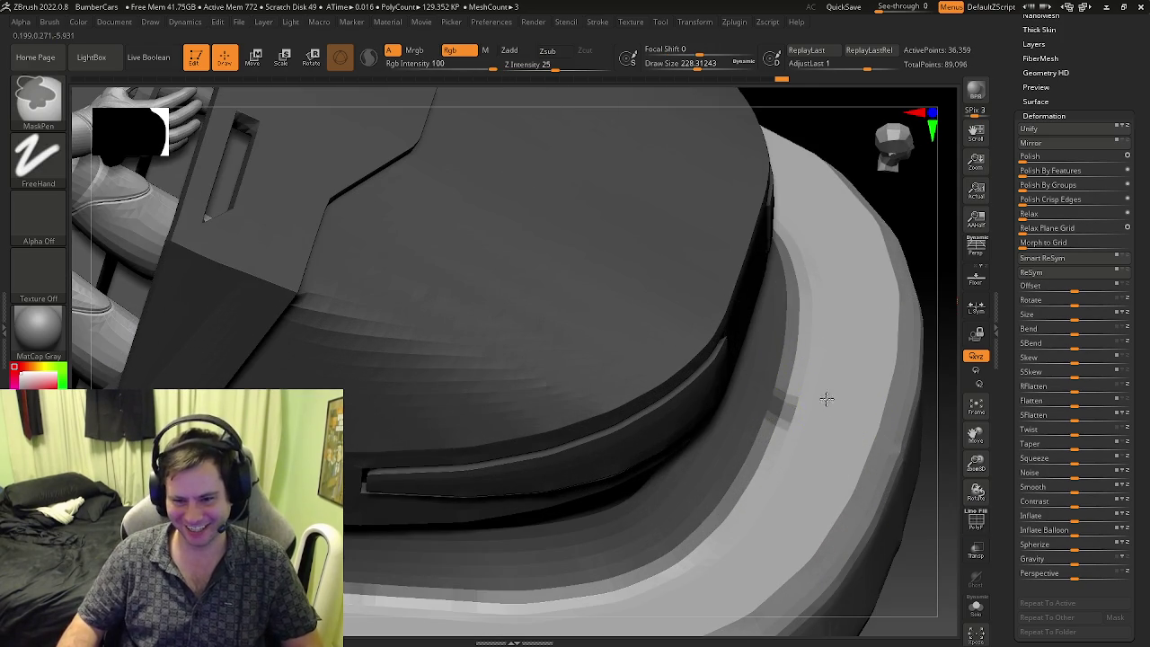
mouse_move(835, 445)
right_mouse_down("ctrl")
mouse_move(660, 552)
mouse_move(746, 531)
right_mouse_up("ctrl")
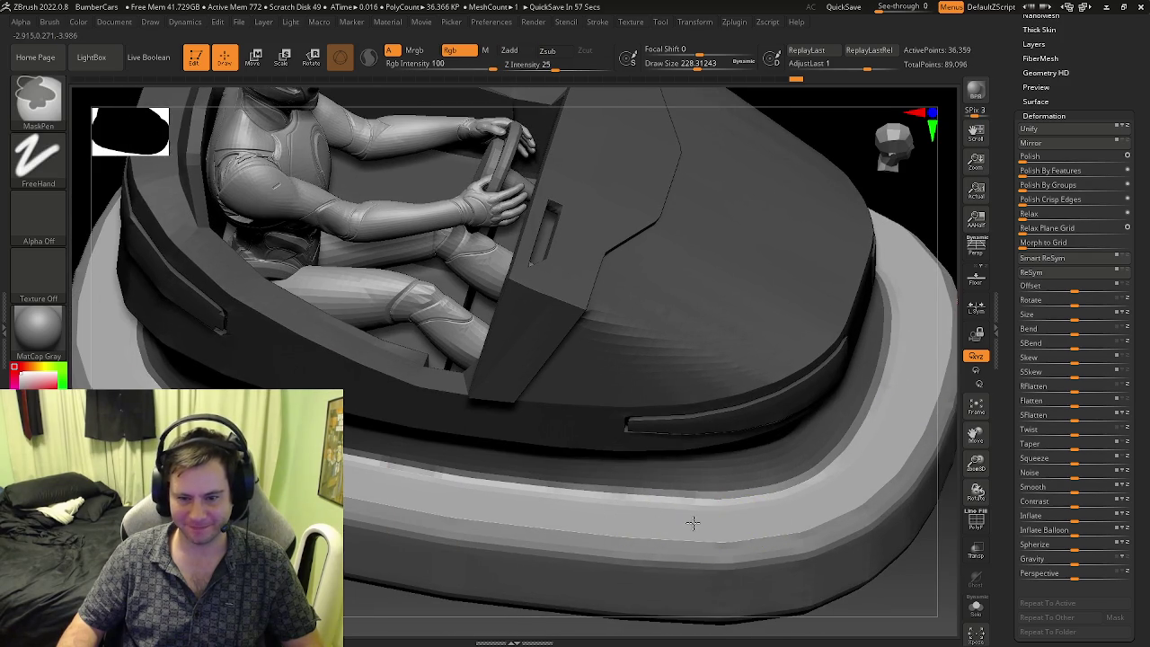
right_click_drag(702, 521, 698, 470)
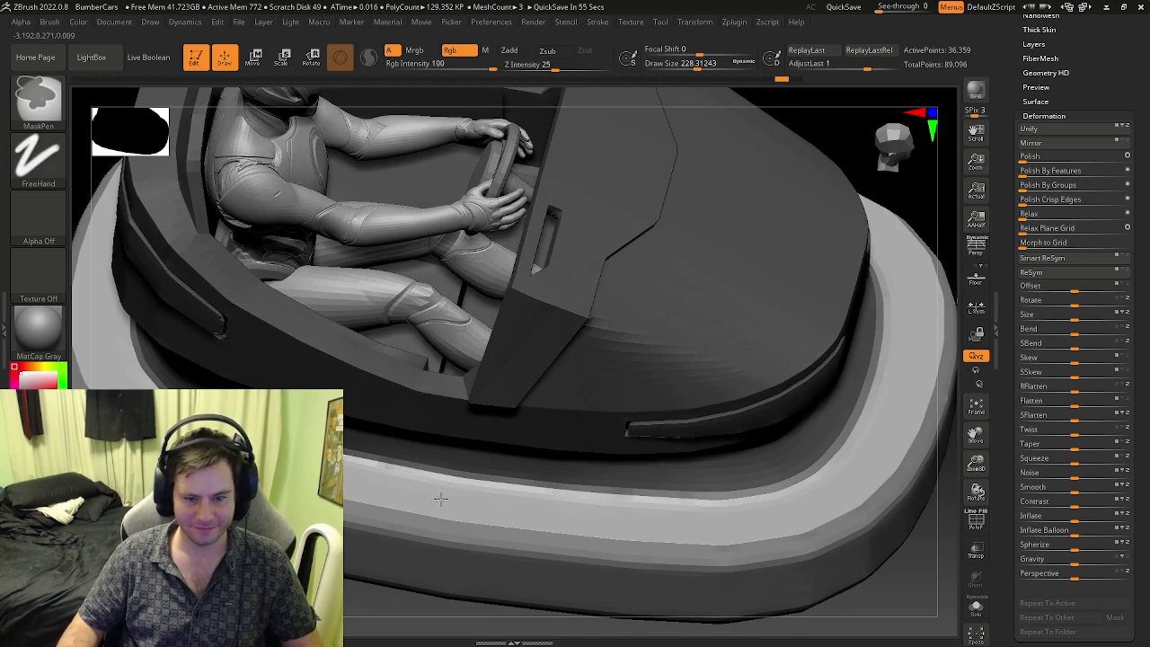
mouse_move(375, 487)
right_mouse_down("ctrl")
mouse_move(617, 500)
mouse_move(575, 458)
right_mouse_up("ctrl")
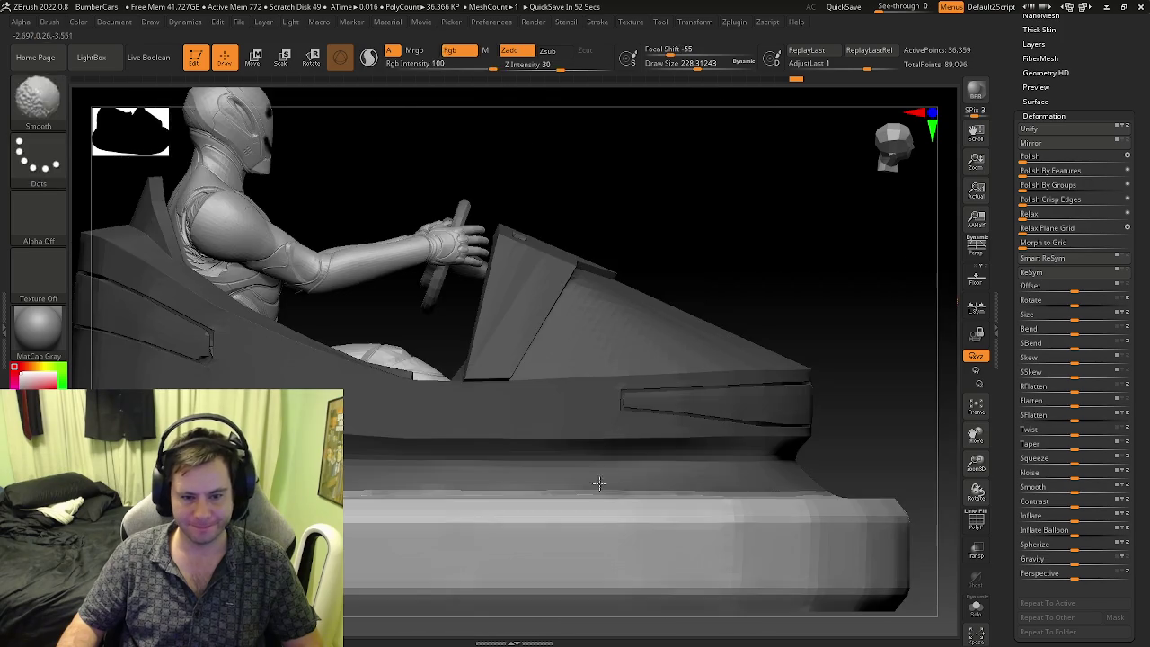
key("f")
left_click_drag(834, 326, 360, 488, "ctrl")
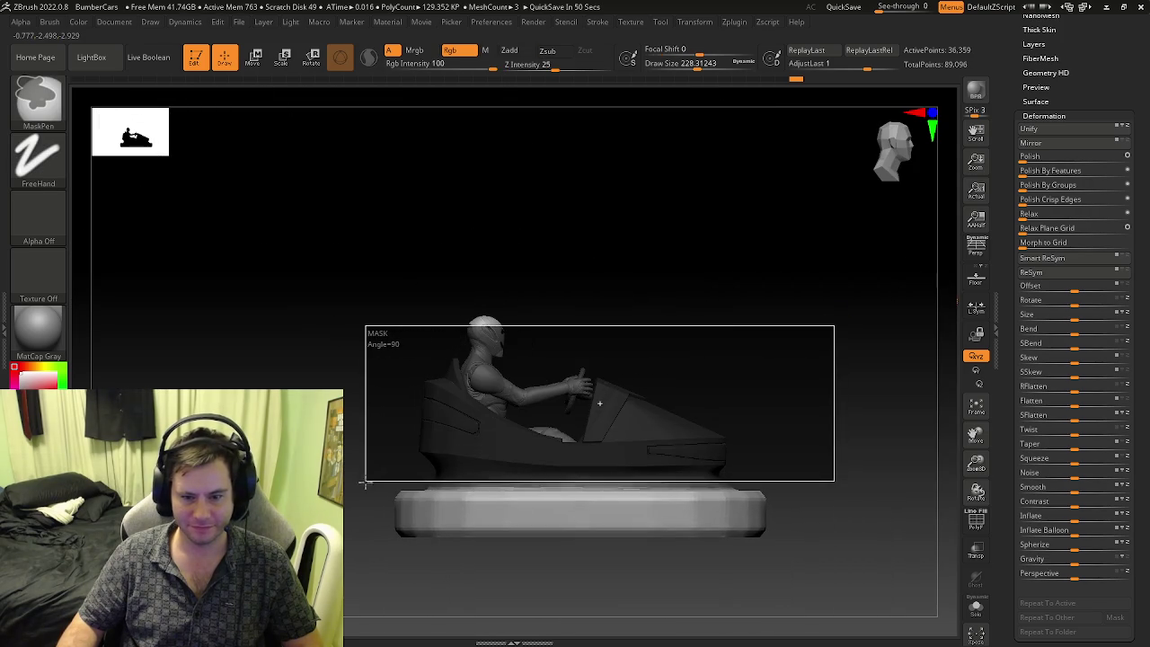
- Apply Deformation Smooth to the unmasked bumper base and inspect it from above
mouse_move(504, 378)
right_mouse_down()
mouse_move(585, 293)
mouse_move(617, 495)
mouse_move(539, 456)
mouse_move(908, 467)
right_mouse_up()
left_click_drag(1123, 490, 1120, 498)
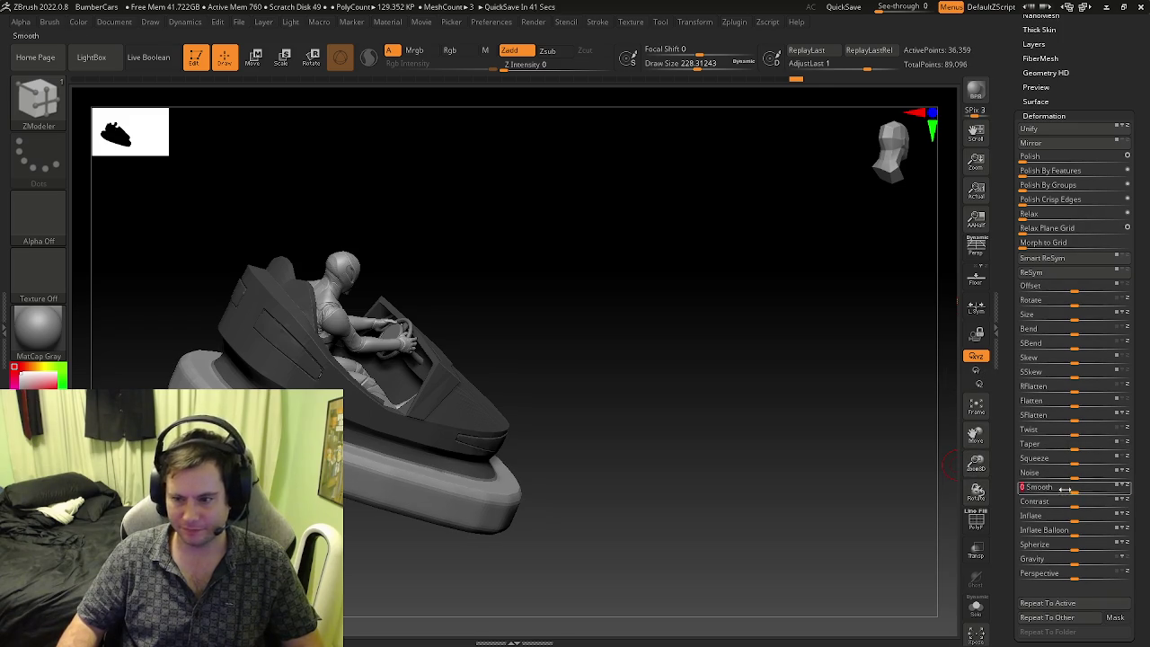
mouse_move(687, 479)
right_mouse_down()
mouse_move(449, 495)
mouse_move(527, 488)
mouse_move(464, 471)
mouse_move(476, 489)
mouse_move(468, 450)
right_mouse_up()
key("shift+f")
mouse_move(656, 506)
right_mouse_down()
mouse_move(616, 544)
mouse_move(683, 530)
right_mouse_up()
key("shift+f")
- Adjust the base smoothing amount and review the result with the wireframe overlay
left_click_drag(1131, 490, 1076, 491)
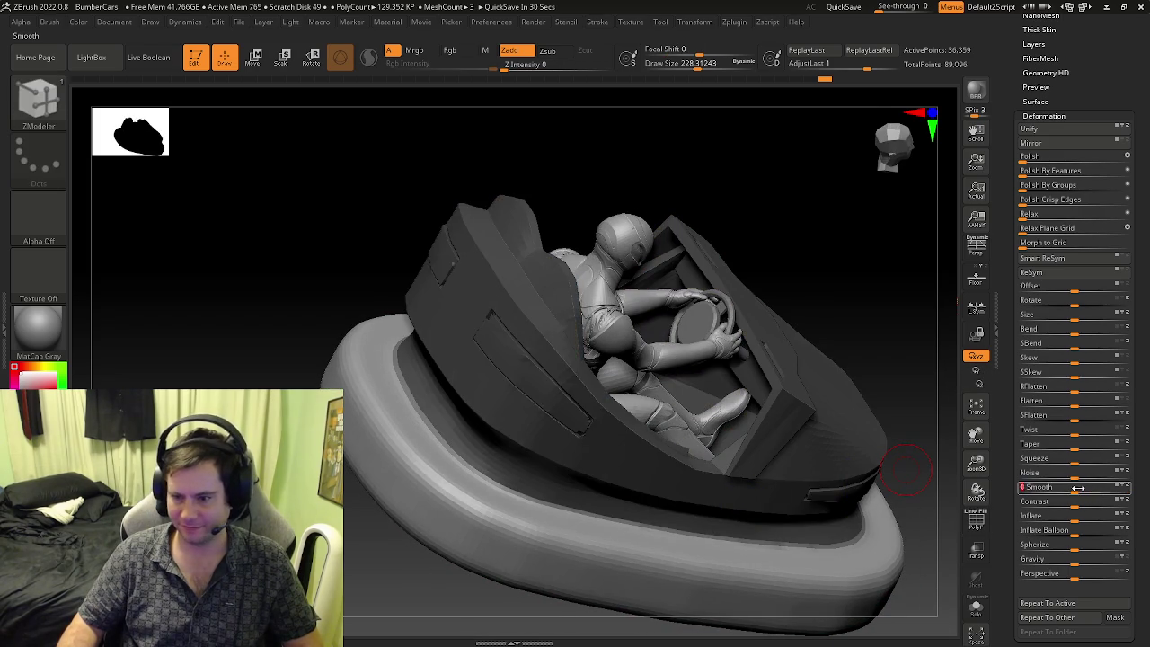
mouse_move(765, 488)
right_mouse_down()
mouse_move(670, 496)
mouse_move(701, 493)
right_mouse_up()
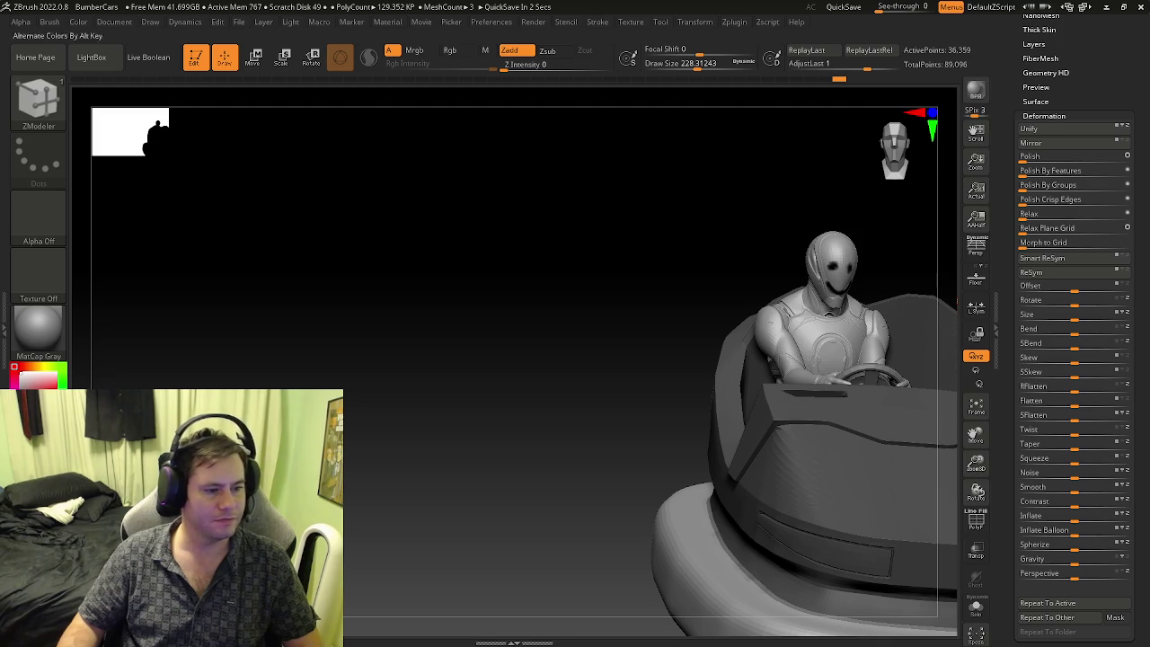
mouse_move(659, 501)
left_mouse_down()
mouse_move(427, 441)
mouse_move(593, 476)
mouse_move(751, 530)
left_mouse_up()
key("shift+f")
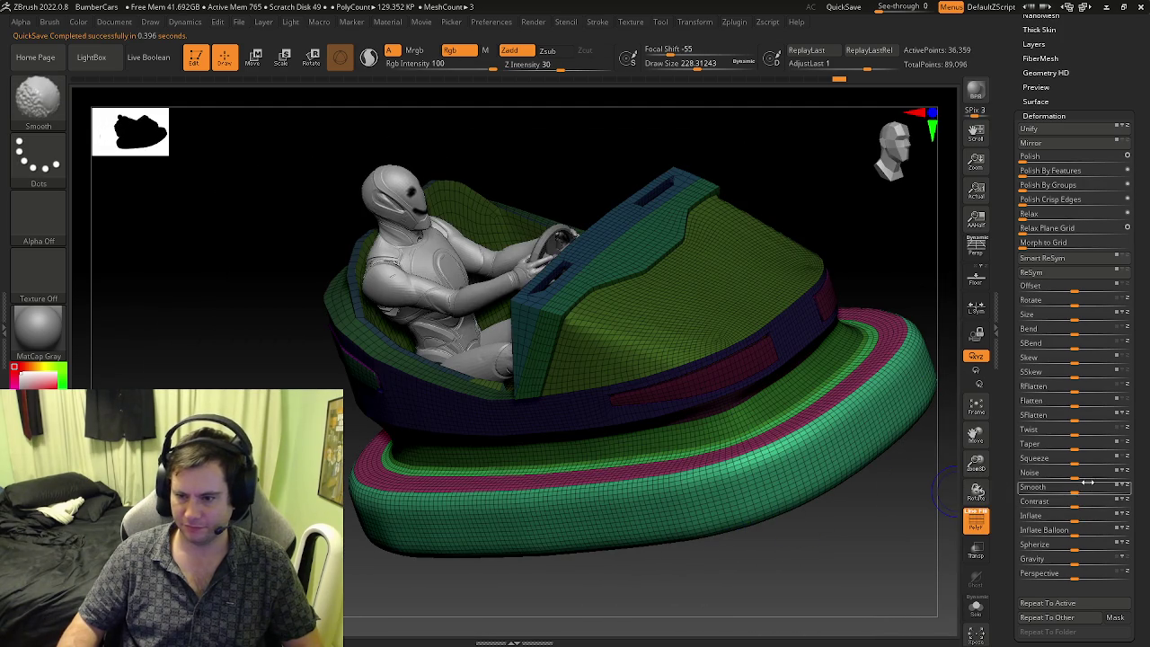
key("shift+f")
key("shift+f")
key("b")
key("z")
key("m")
key("shift+f")
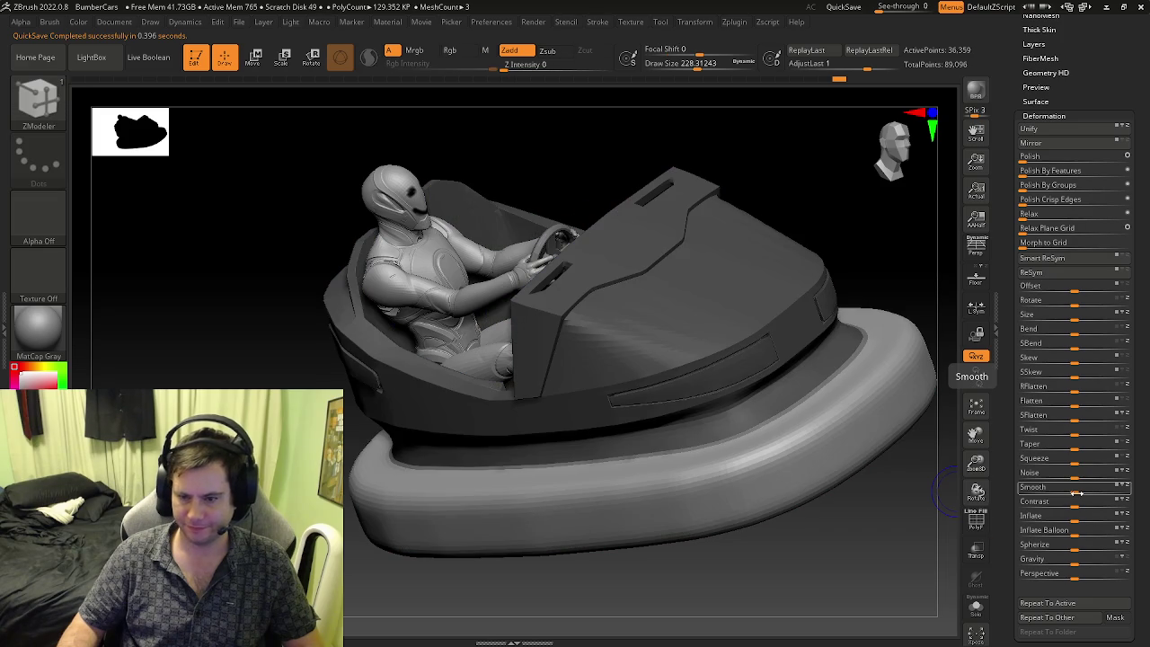
- Reapply Deformation Smooth at 100 to the base and reframe the whole car
left_click_drag(1065, 492, 1146, 492)
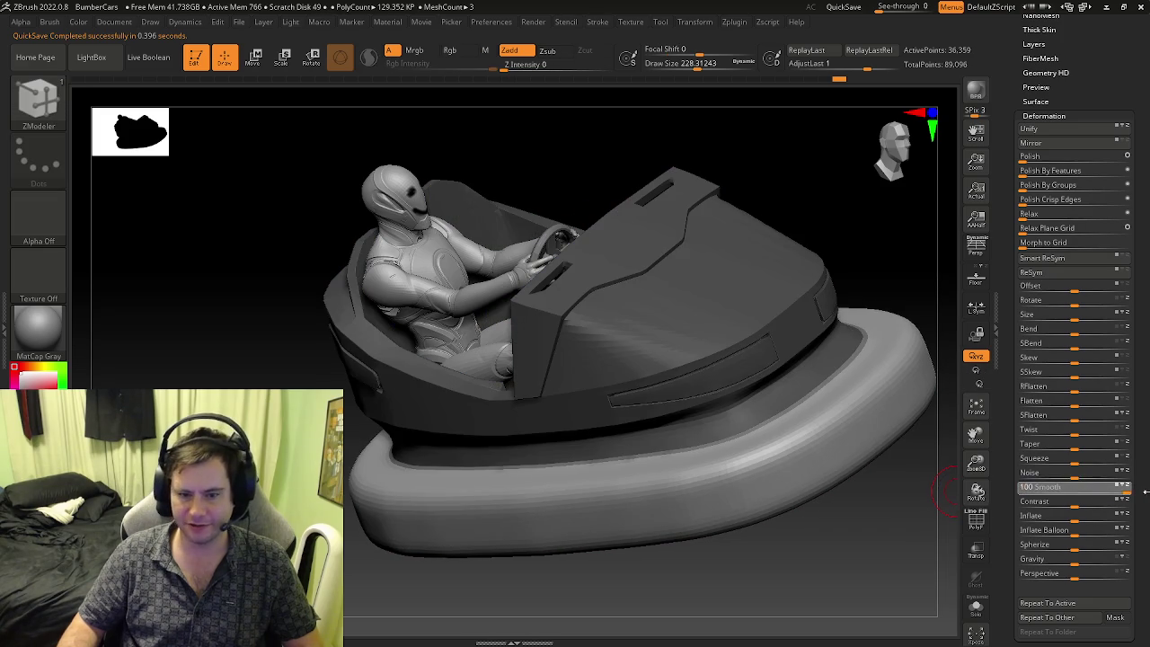
mouse_move(876, 488)
left_mouse_down()
mouse_move(827, 488)
mouse_move(783, 516)
left_mouse_up()
key("shift+f")
key("shift+f")
key("b")
key("z")
key("m")
mouse_move(455, 449)
left_mouse_down()
mouse_move(777, 490)
mouse_move(618, 441)
mouse_move(611, 466)
mouse_move(621, 453)
mouse_move(575, 298)
mouse_move(699, 473)
mouse_move(731, 437)
mouse_move(609, 546)
left_mouse_up()
key("f")
key("shift+f")
key("shift+f")
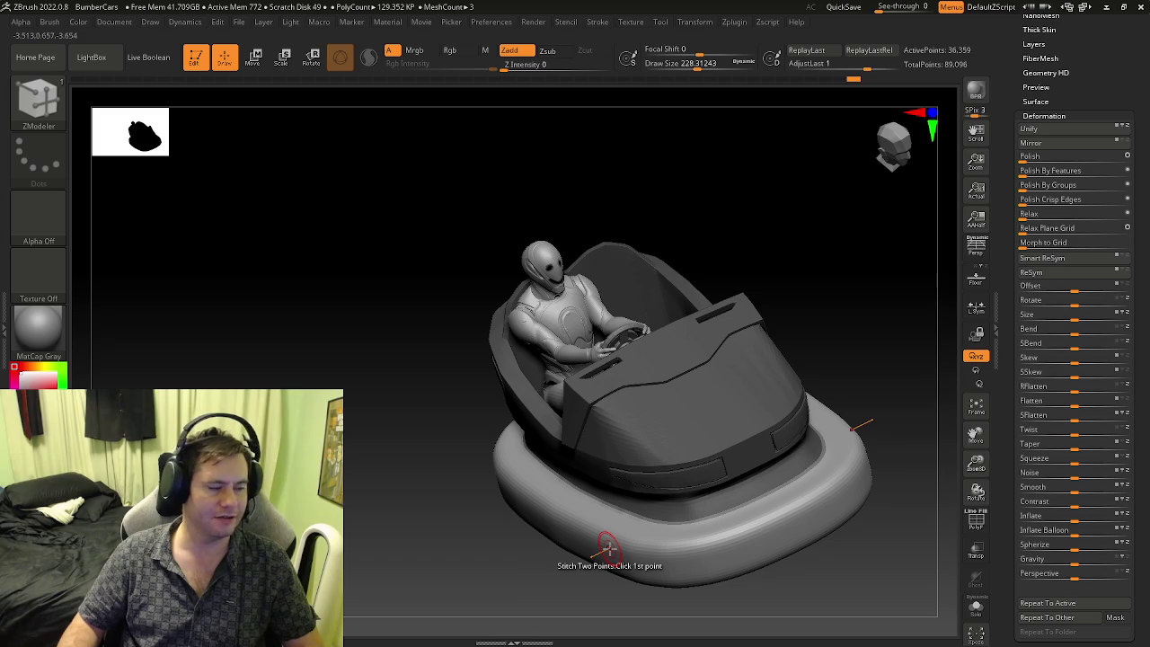
- Orbit around the smoothed car from low, side and top views, checking polygroup colours
left_click_drag(587, 493, 604, 492)
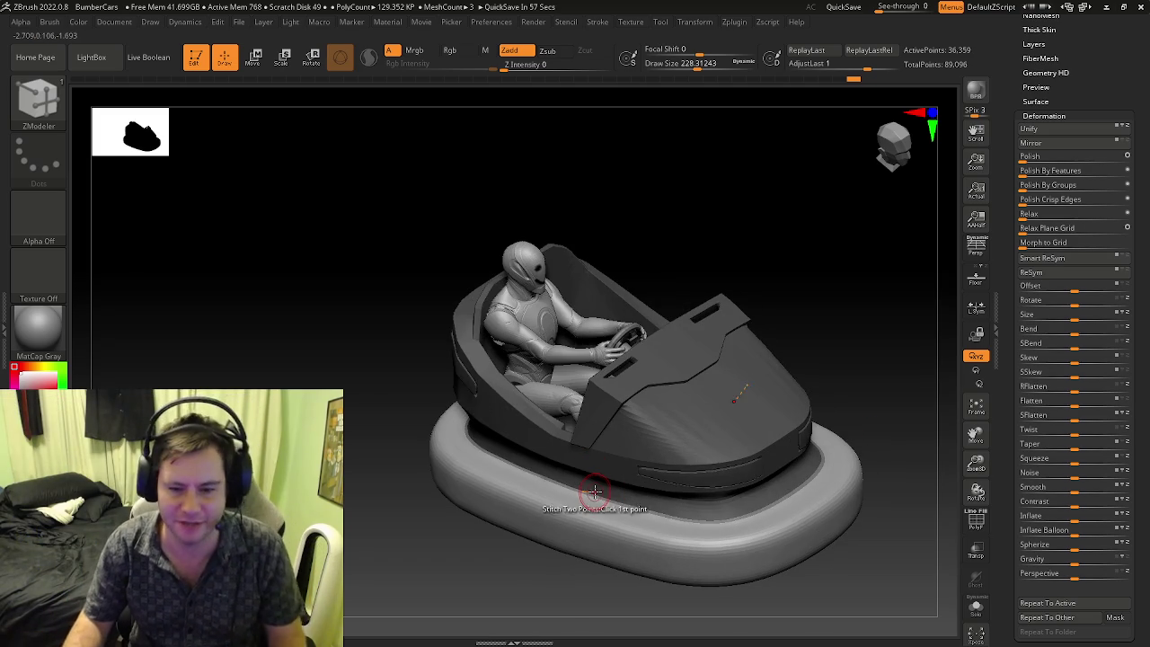
left_click_drag(594, 492, 663, 497)
mouse_move(664, 497)
right_mouse_down()
mouse_move(687, 474)
mouse_move(581, 493)
mouse_move(763, 465)
mouse_move(629, 469)
right_mouse_up()
key("shift+f")
key("shift+f")
mouse_move(850, 375)
right_mouse_down()
mouse_move(862, 374)
mouse_move(827, 416)
mouse_move(801, 419)
mouse_move(803, 482)
right_mouse_up()
key("shift+f")
key("shift+f")
right_click_drag(798, 529, 788, 342)
key("shift+f")
key("shift+f")
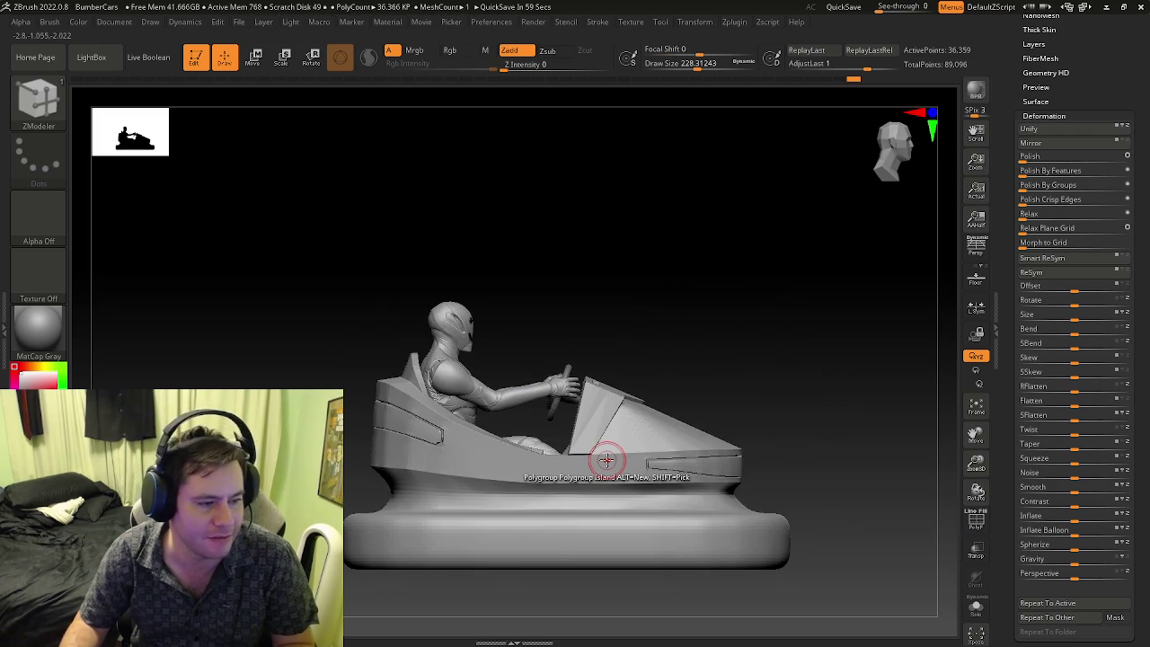
mouse_move(624, 437)
right_mouse_down()
mouse_move(617, 621)
mouse_move(690, 471)
mouse_move(699, 477)
mouse_move(369, 391)
right_mouse_up()
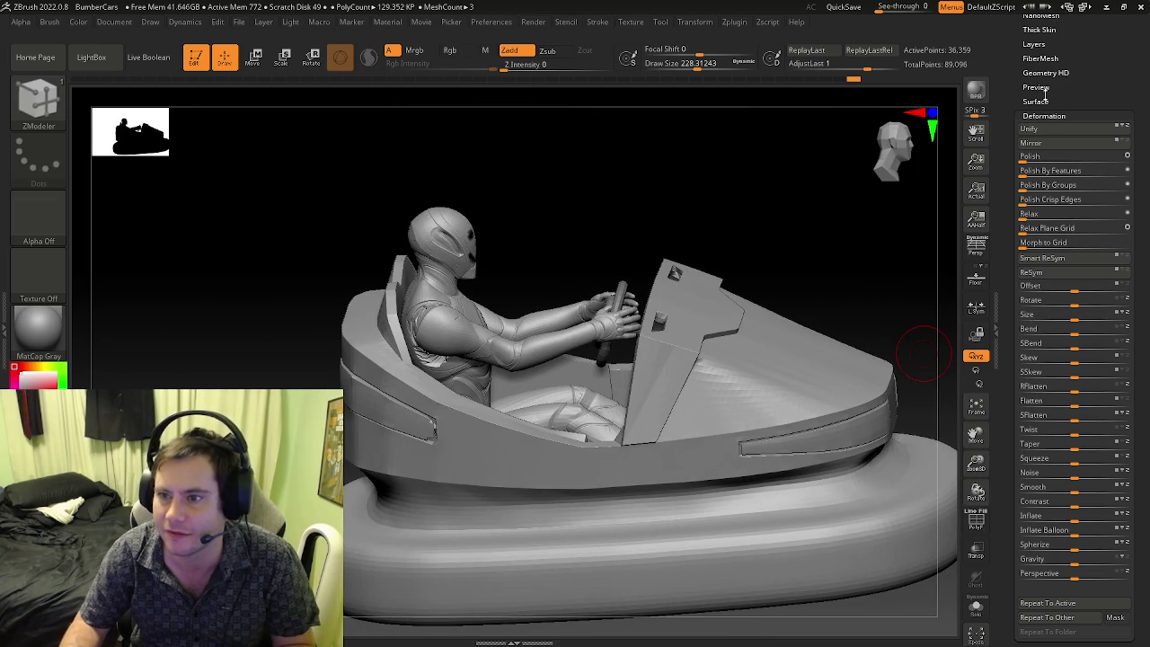
- Expand the Subtool list, view the car from above and side, then collapse it
left_click_drag(1011, 91, 1013, 124)
left_click(1036, 34)
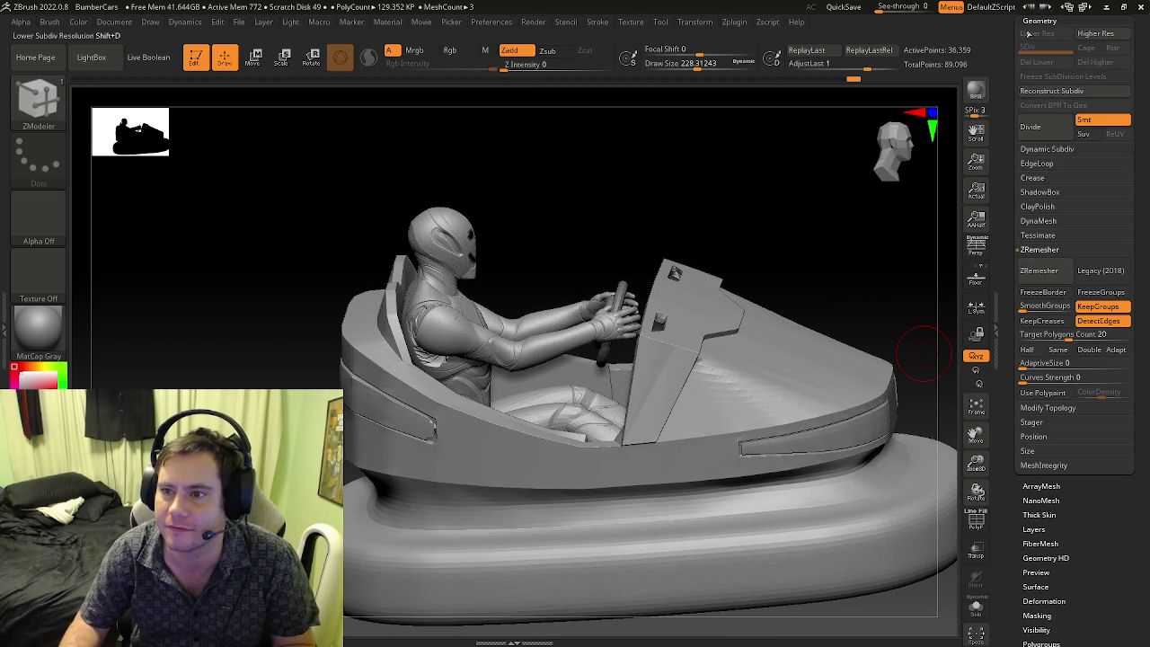
mouse_move(1078, 108)
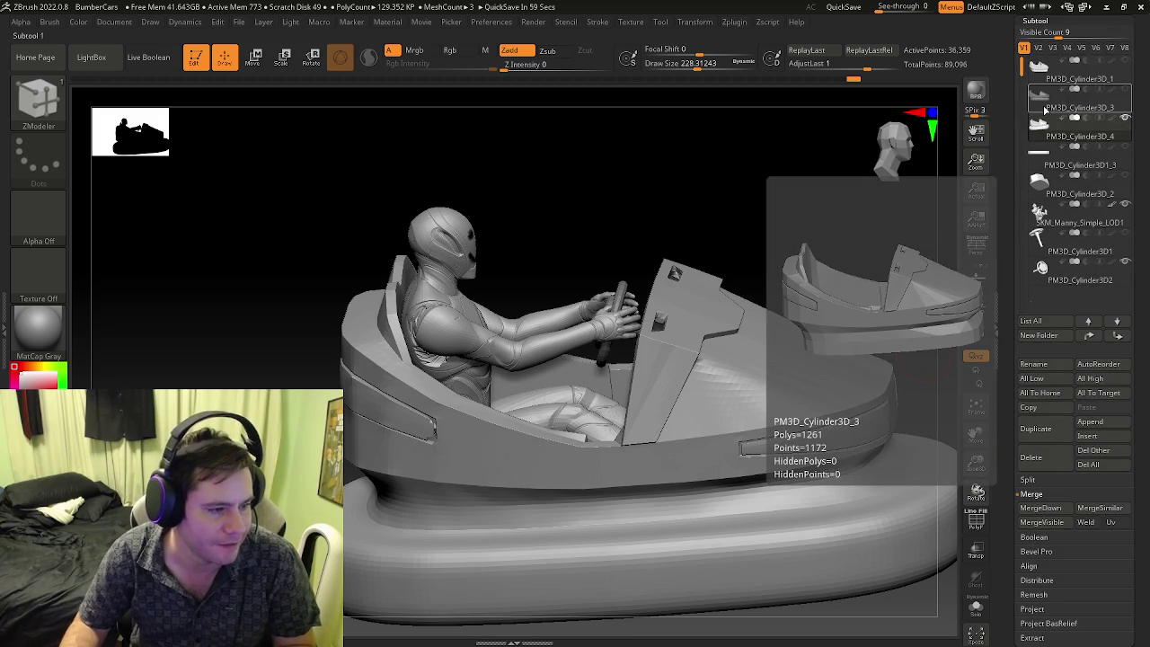
mouse_move(761, 290)
left_mouse_down()
mouse_move(728, 372)
mouse_move(760, 308)
left_mouse_up()
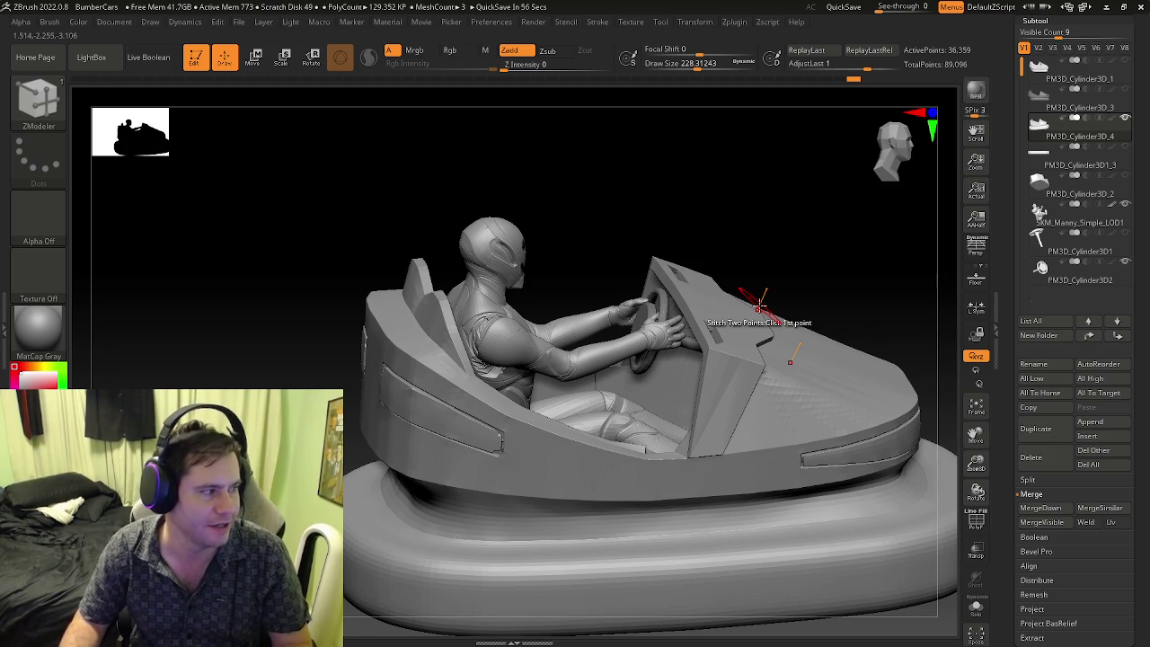
left_click_drag(759, 307, 734, 368)
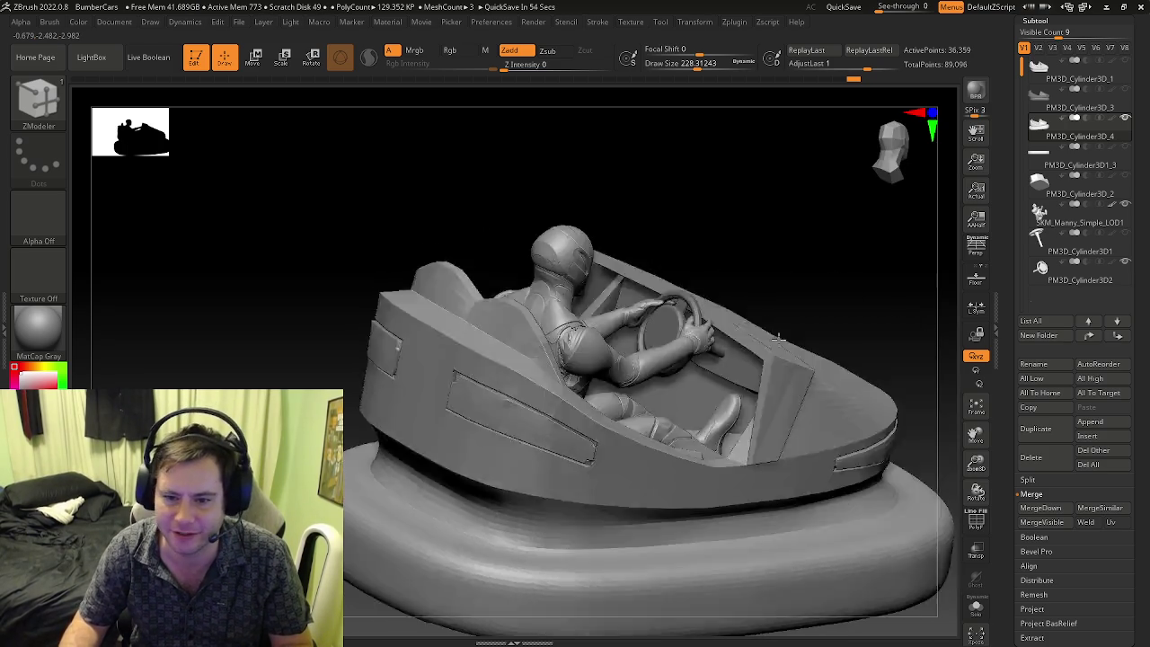
mouse_move(735, 368)
right_mouse_down()
mouse_move(800, 357)
mouse_move(842, 367)
right_mouse_up()
key("shift+f")
key("shift+f")
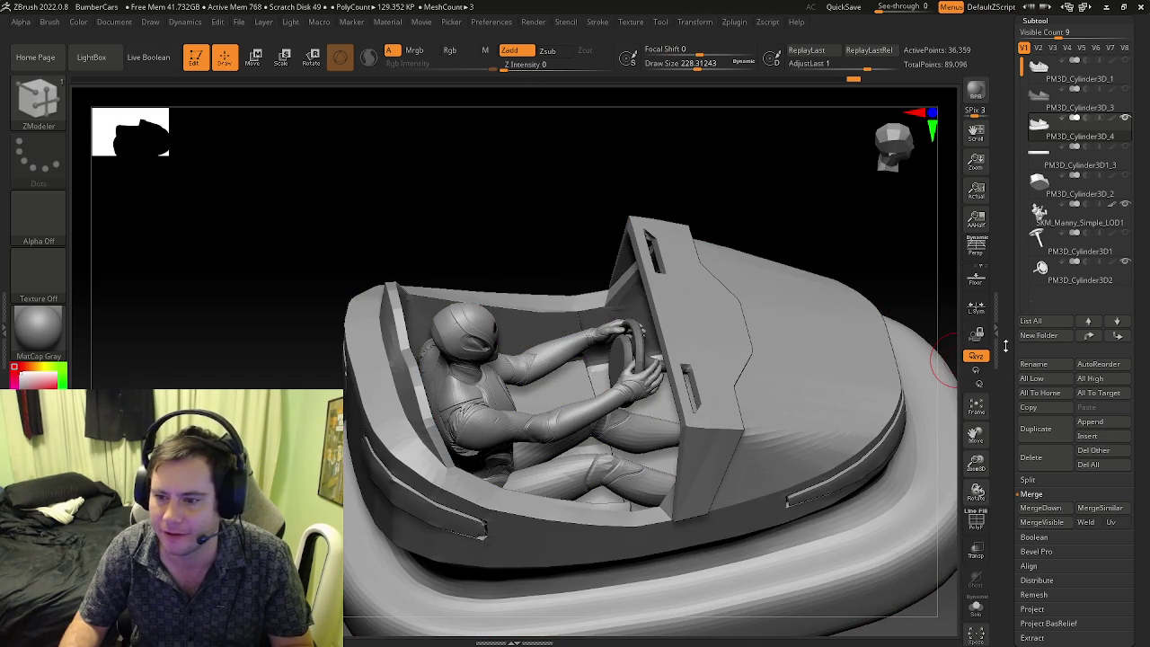
left_click(1035, 20)
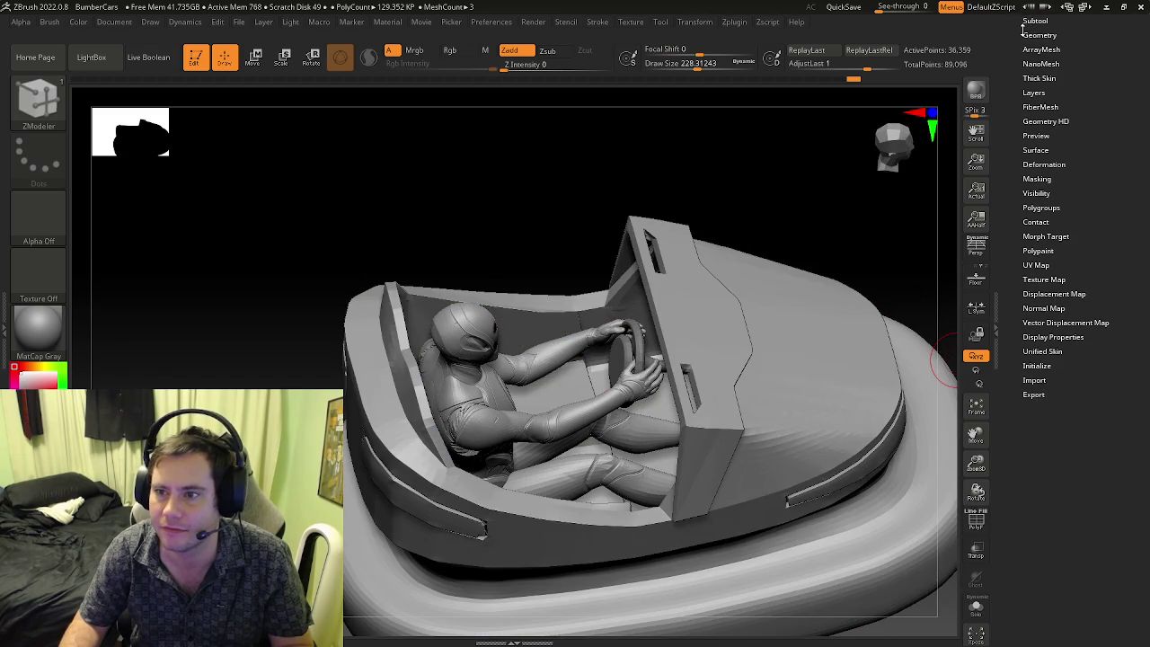
- Expand Tool > Geometry and Divide twice to reach SDiv 3
left_click_drag(1018, 39, 1017, 61)
left_click(1040, 57)
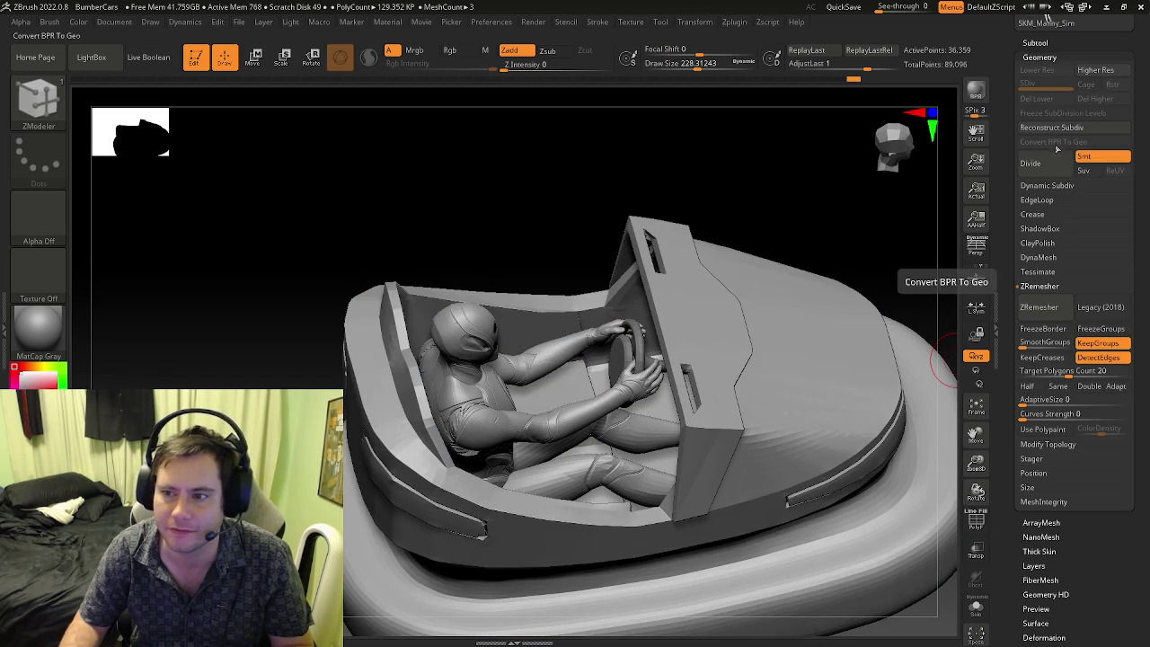
left_click(1056, 163)
mouse_move(917, 224)
left_mouse_down()
mouse_move(747, 360)
mouse_move(593, 456)
left_mouse_up()
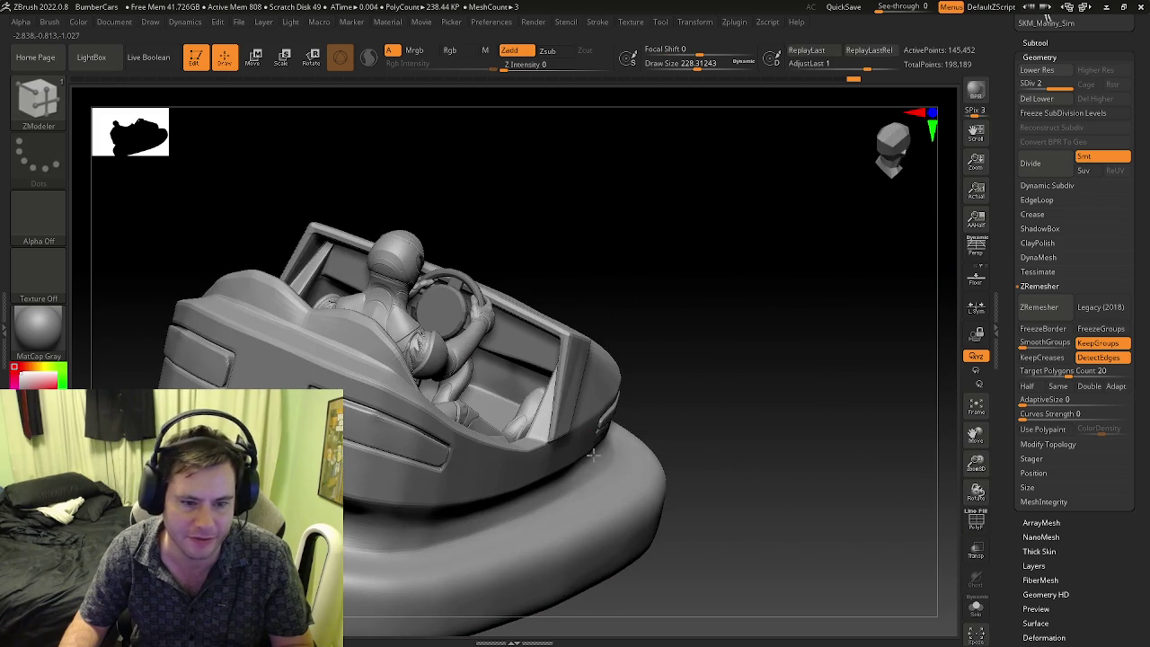
left_click(1031, 164)
- Inspect the subdivided car from front, cockpit, rear and three-quarter angles
left_click_drag(656, 416, 656, 500)
mouse_move(761, 429)
left_mouse_down()
mouse_move(732, 458)
mouse_move(752, 423)
left_mouse_up()
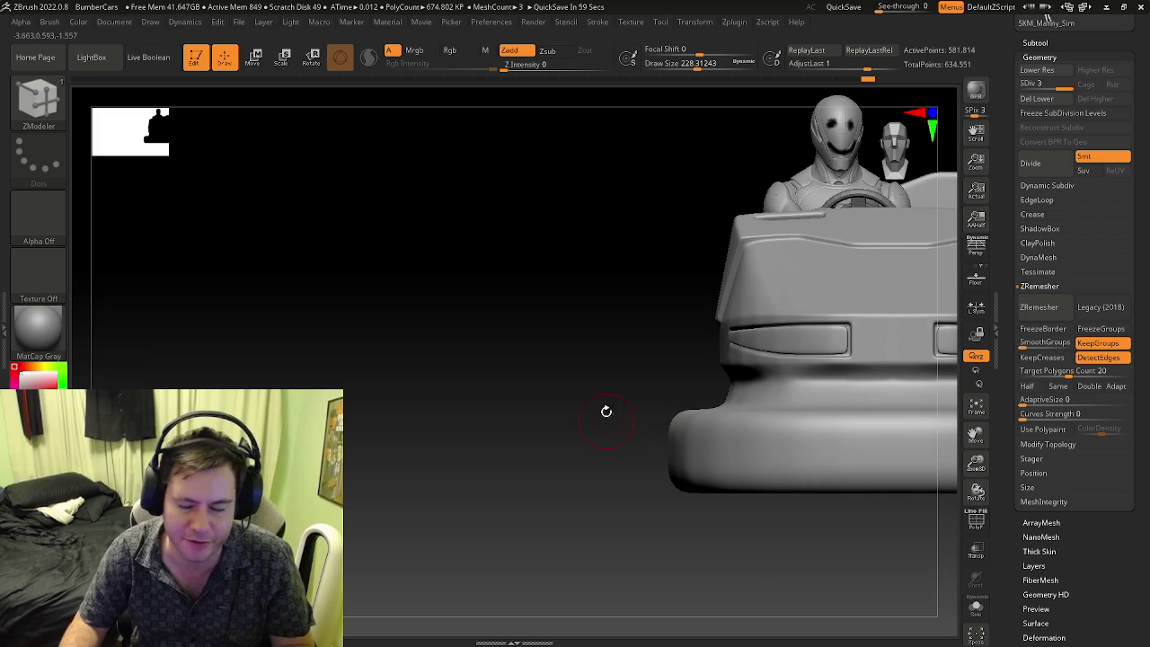
left_click_drag(605, 416, 683, 422)
key("f")
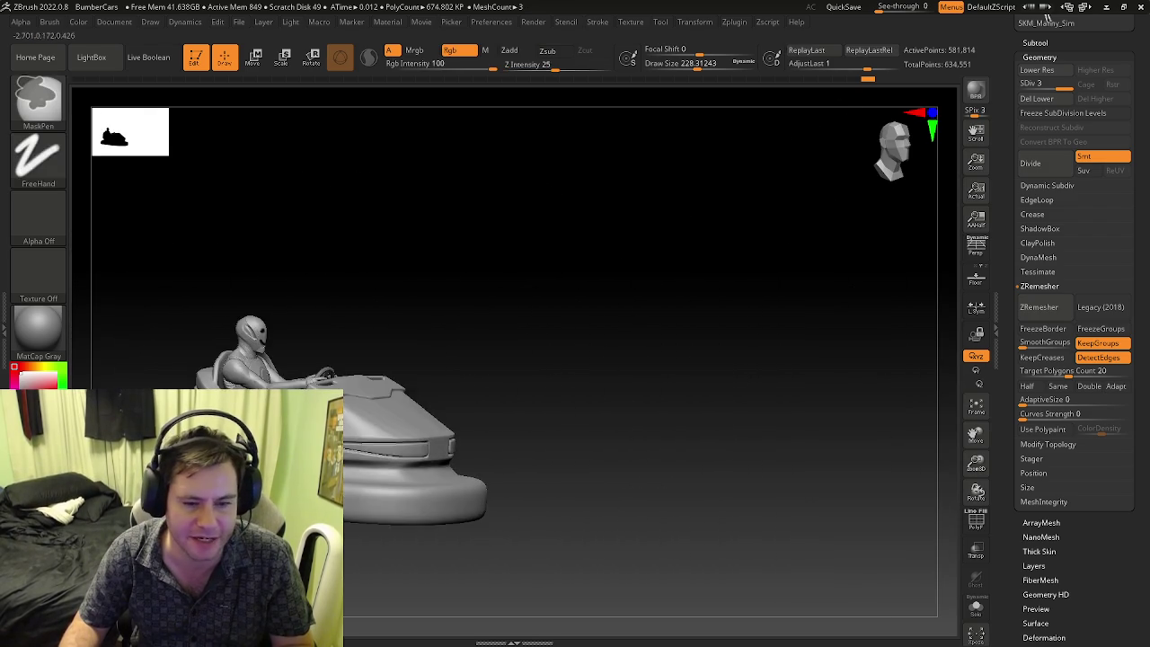
mouse_move(764, 423)
left_mouse_down("alt")
mouse_move(764, 341)
mouse_move(411, 452)
left_mouse_up("alt")
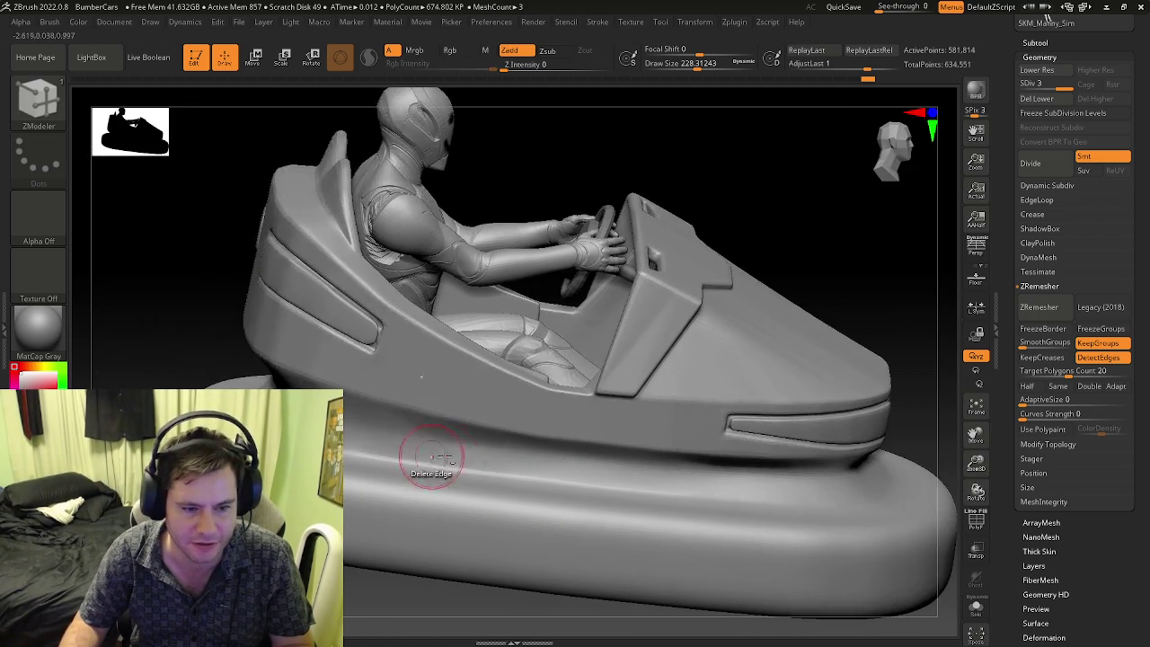
left_click_drag(349, 423, 428, 429, "shift")
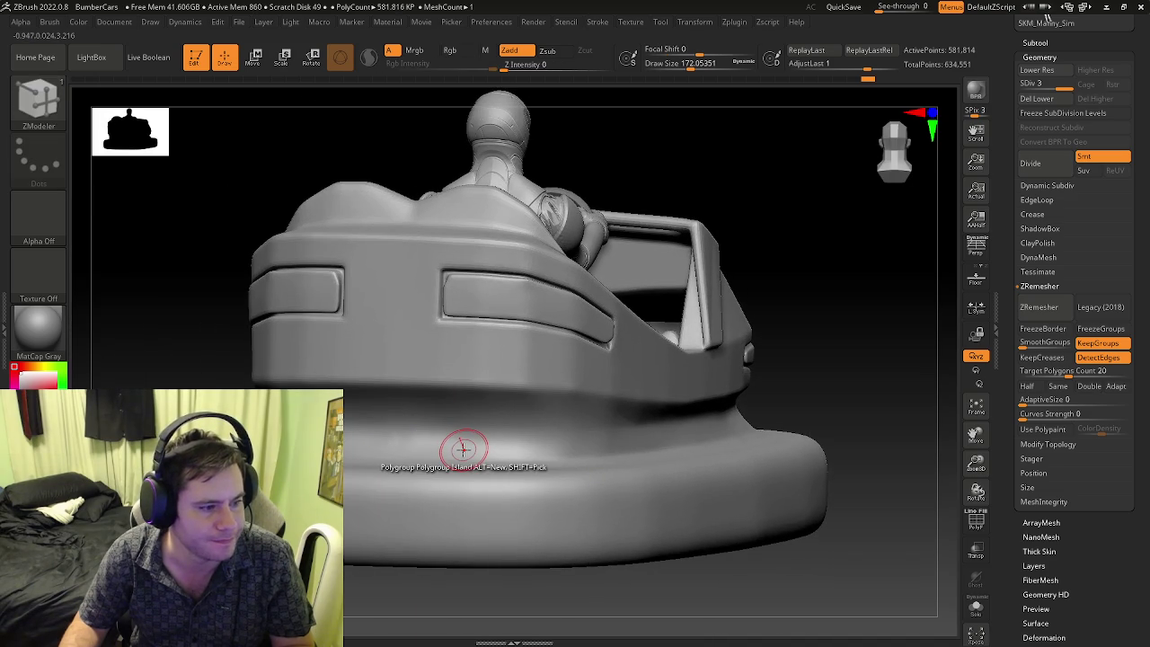
mouse_move(494, 446)
left_mouse_down()
mouse_move(519, 438)
mouse_move(488, 411)
mouse_move(603, 450)
mouse_move(566, 428)
left_mouse_up()
left_click_drag(663, 428, 474, 434)
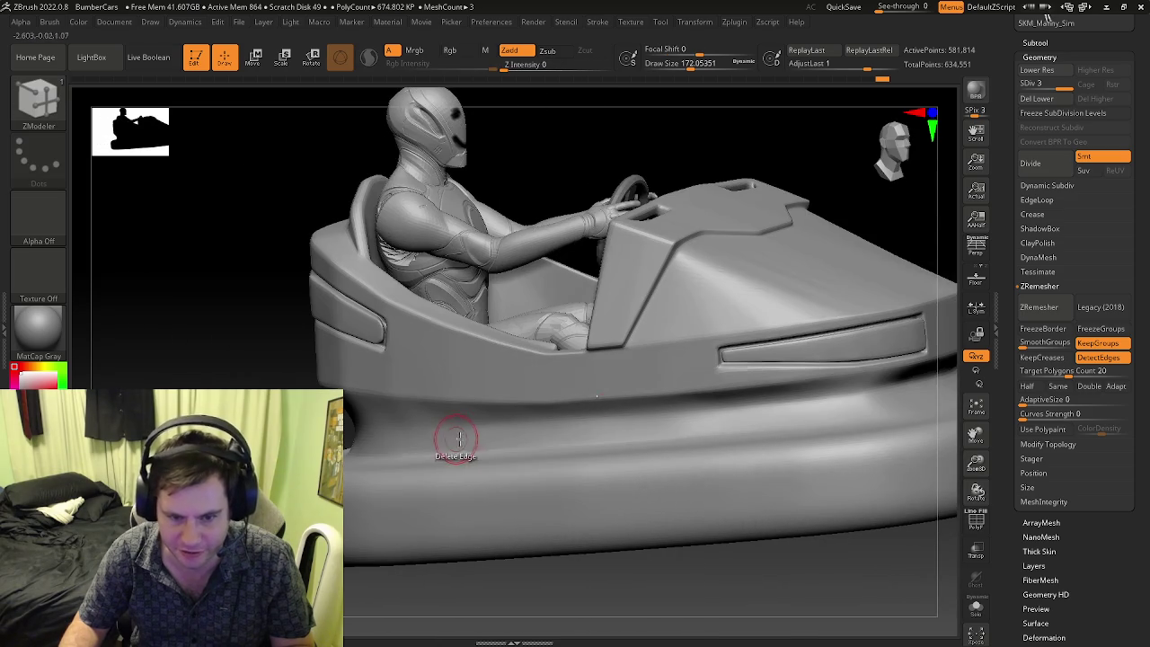
left_click_drag(423, 437, 530, 427)
mouse_move(485, 428)
left_mouse_down()
mouse_move(586, 608)
mouse_move(520, 400)
mouse_move(614, 383)
left_mouse_up()
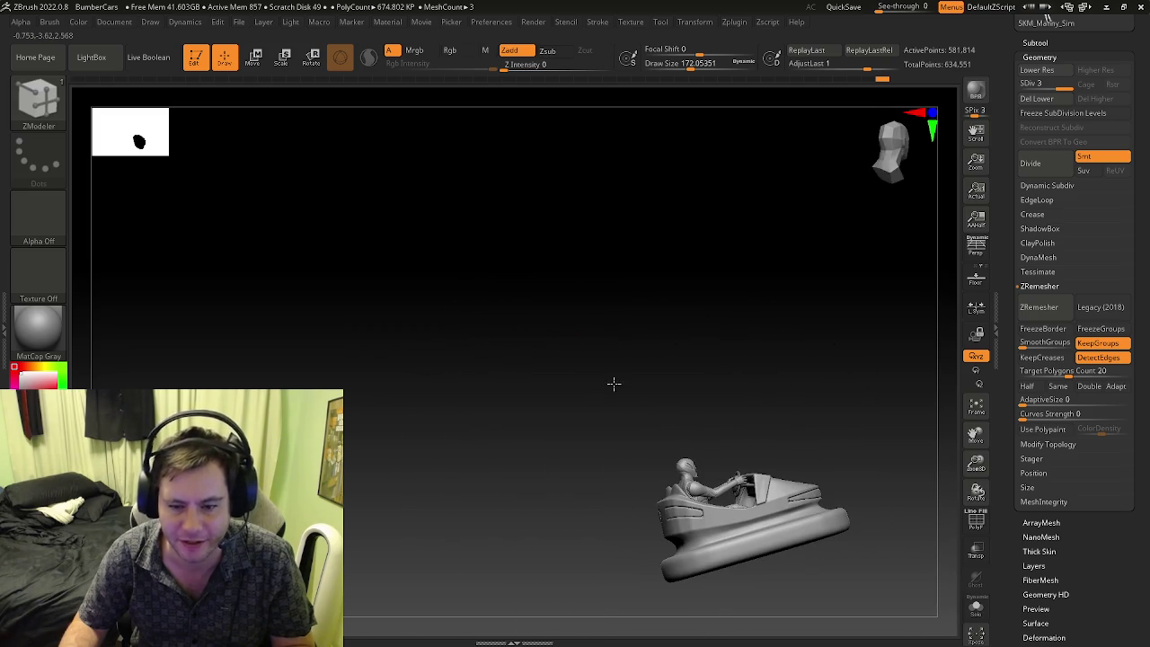
mouse_move(751, 485)
left_mouse_down()
mouse_move(749, 534)
mouse_move(850, 476)
mouse_move(659, 476)
mouse_move(735, 457)
mouse_move(684, 422)
mouse_move(617, 454)
mouse_move(758, 480)
mouse_move(608, 531)
mouse_move(642, 462)
mouse_move(629, 508)
mouse_move(773, 567)
mouse_move(809, 557)
mouse_move(744, 534)
mouse_move(822, 540)
mouse_move(576, 436)
left_mouse_up()
- Drop to the lowest SDiv and clear the mask from the whole model
right_click_drag(576, 436, 526, 393)
key("ctrl")
key("shift+d")
key("shift+d")
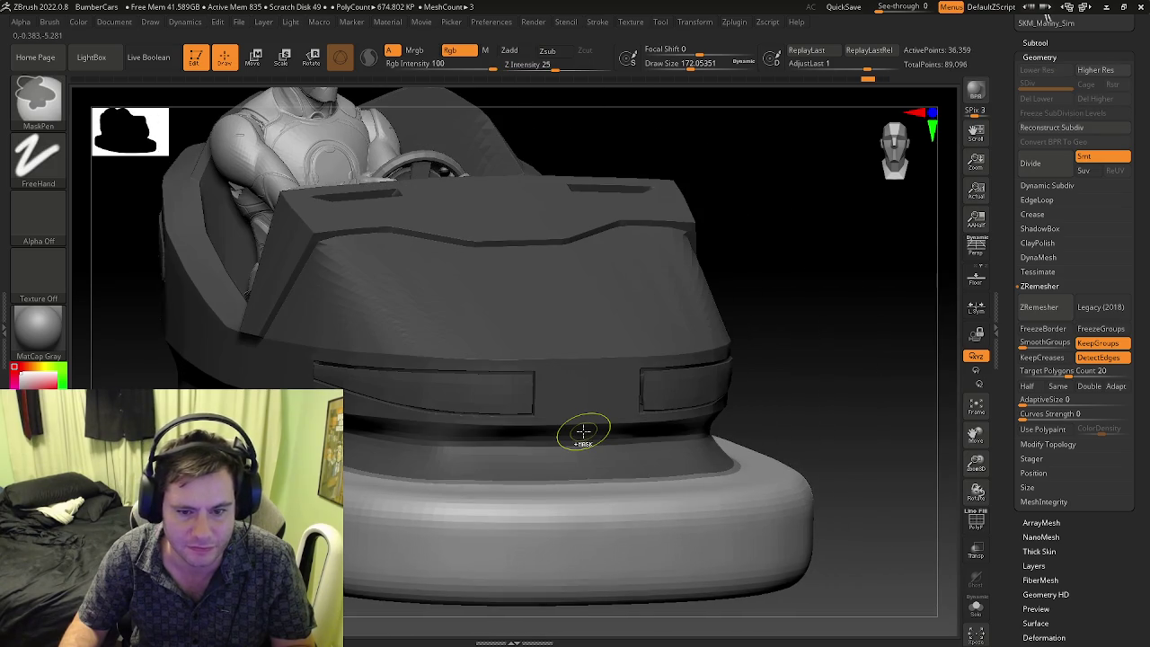
key("ctrl+shift")
key("ctrl+shift+a")
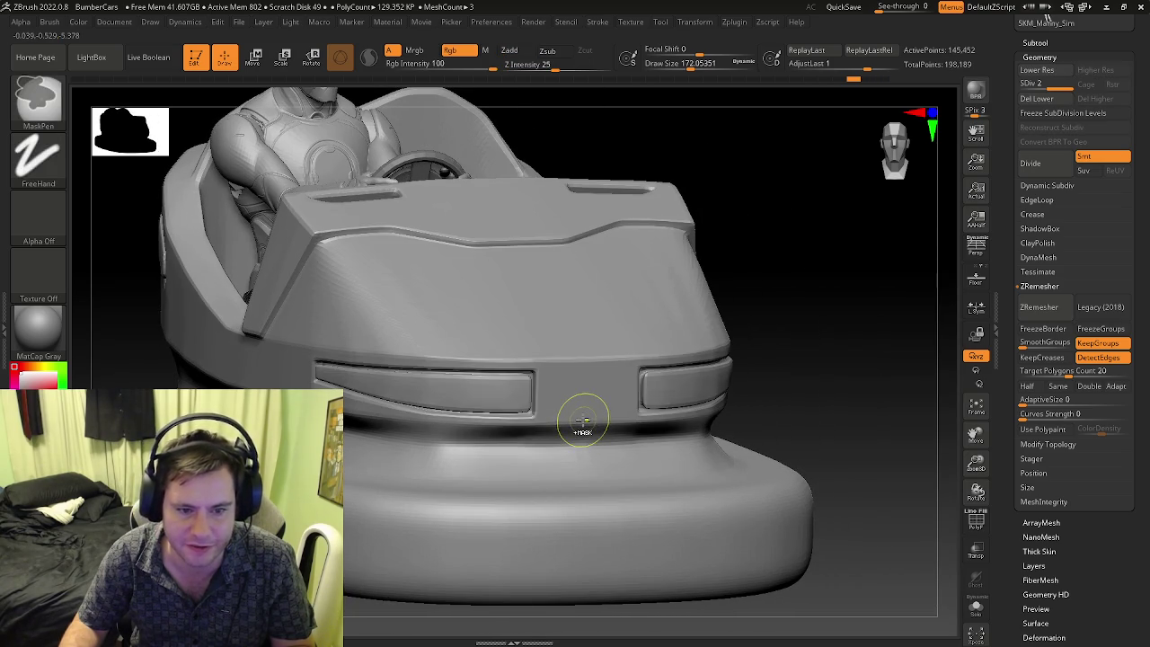
key("d")
key("shift+f")
key("shift+d")
- Turn off Smt and divide without smoothing up to SDiv 4, about 2.327 million points
key("b")
key("z")
key("m")
key("shift+f")
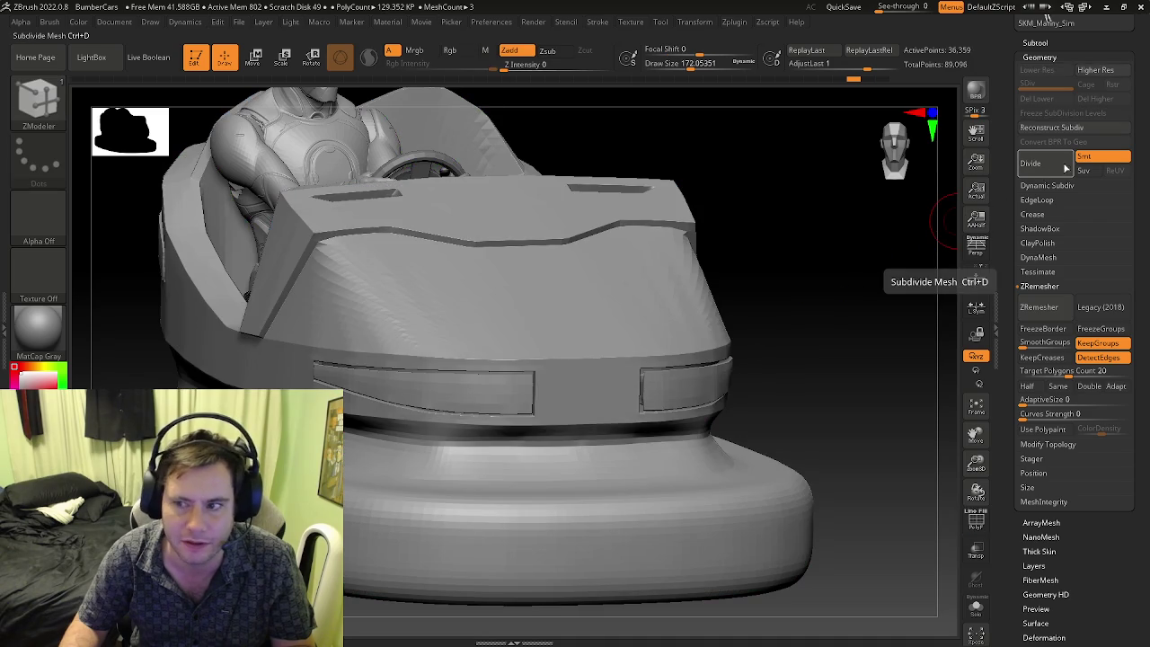
left_click(1078, 158)
key("shift+f")
key("shift+f")
left_click(1053, 164)
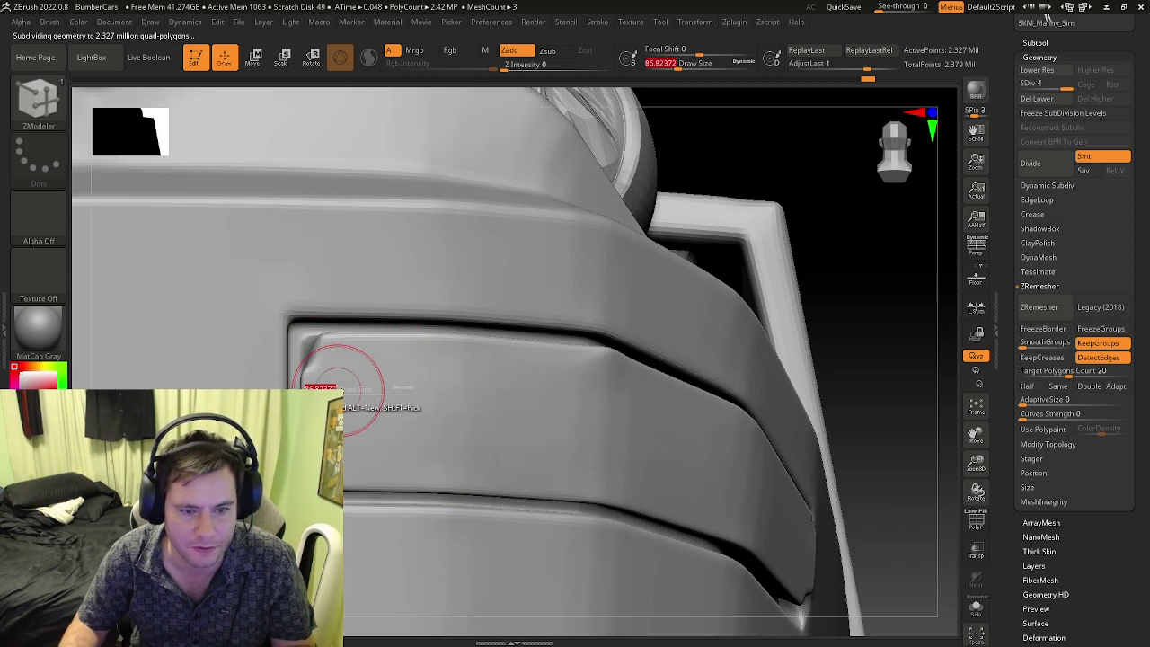
- Select the Move brush from the brush picker
key("b")
key("m")
key("p")
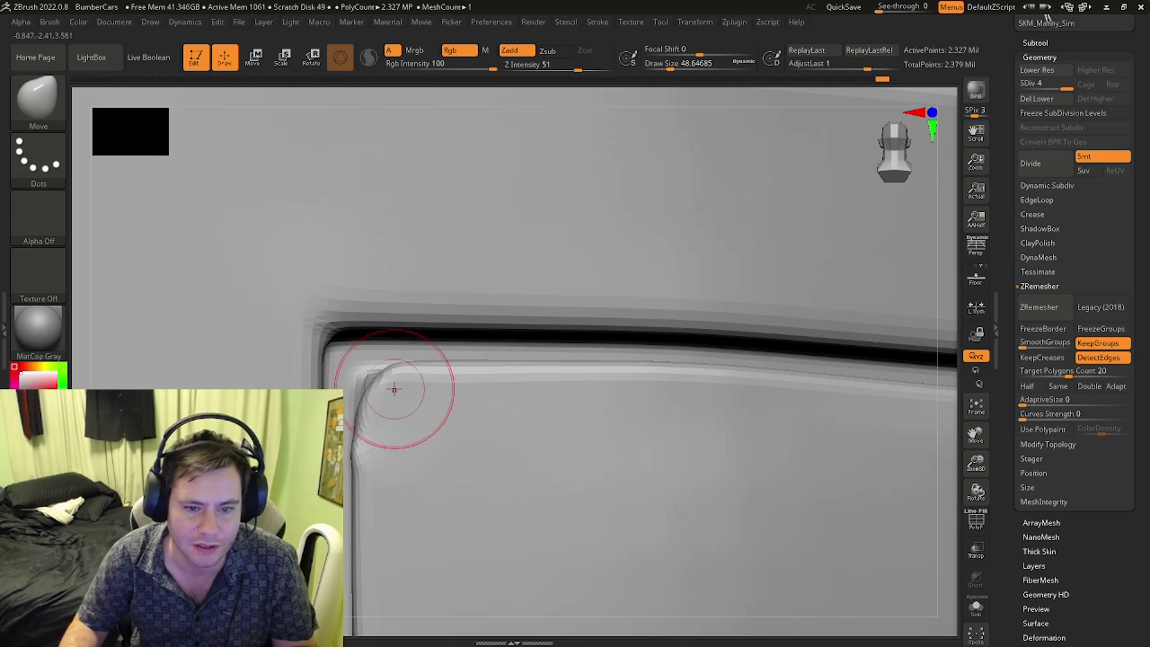
- Shift-smooth the side panel recess's top-left corner into a rounder bend, adjusting Draw Size
key("shift")
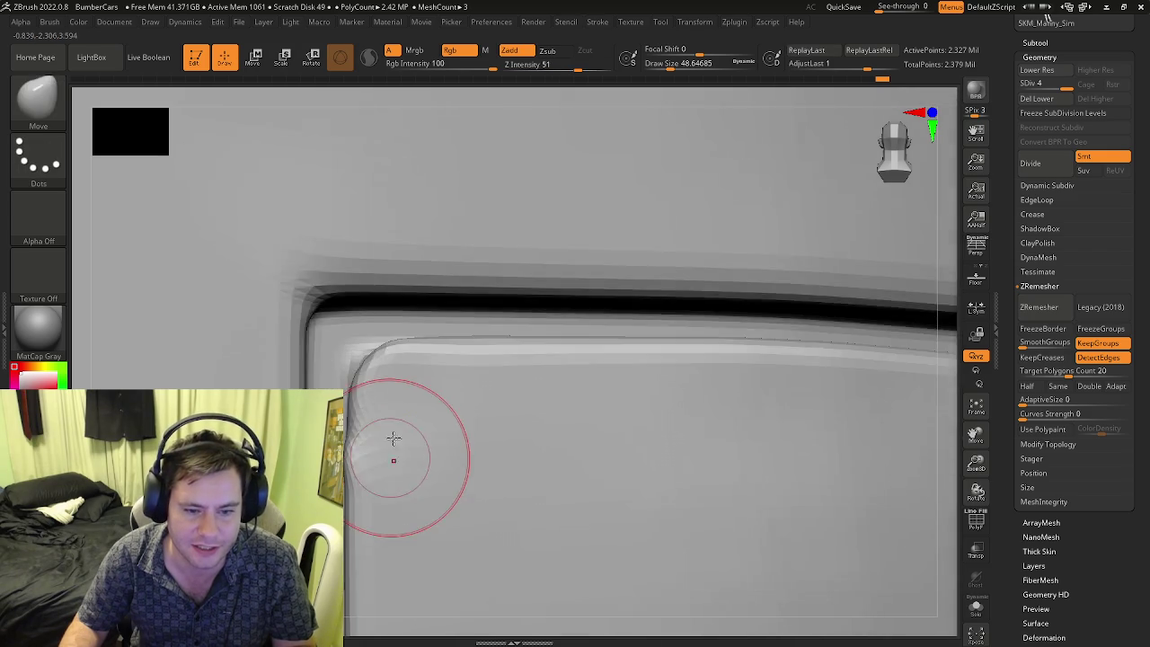
right_click_drag(387, 457, 399, 369)
key("s")
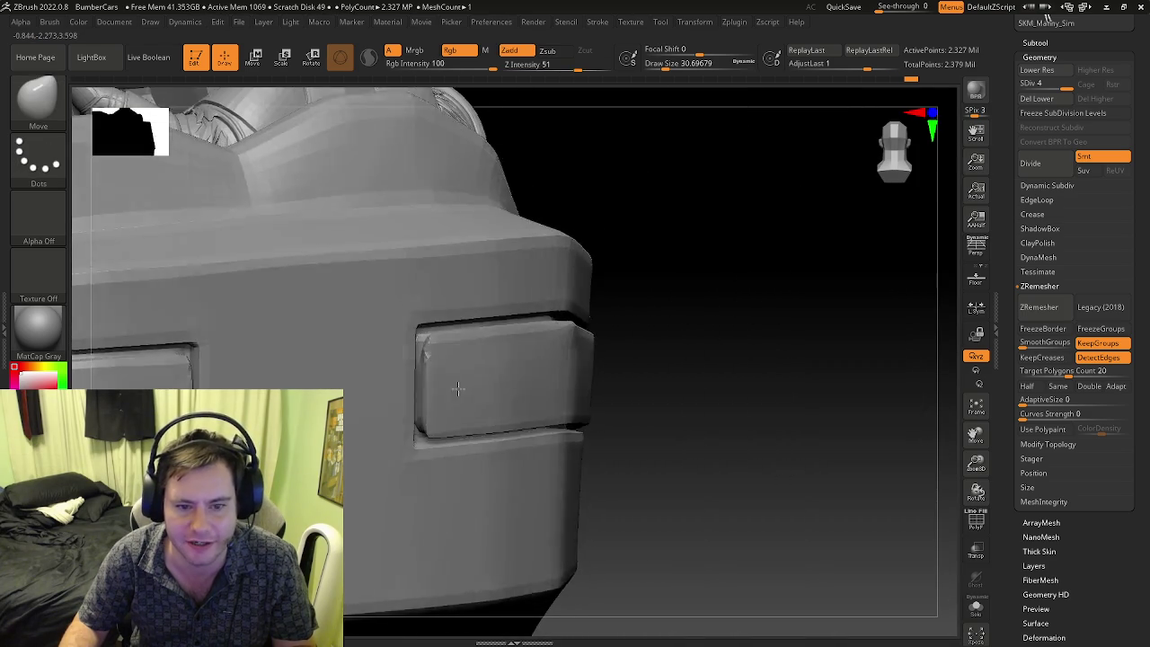
mouse_move(396, 332)
right_mouse_down()
mouse_move(530, 438)
mouse_move(513, 380)
mouse_move(451, 359)
mouse_move(489, 360)
mouse_move(398, 333)
right_mouse_up()
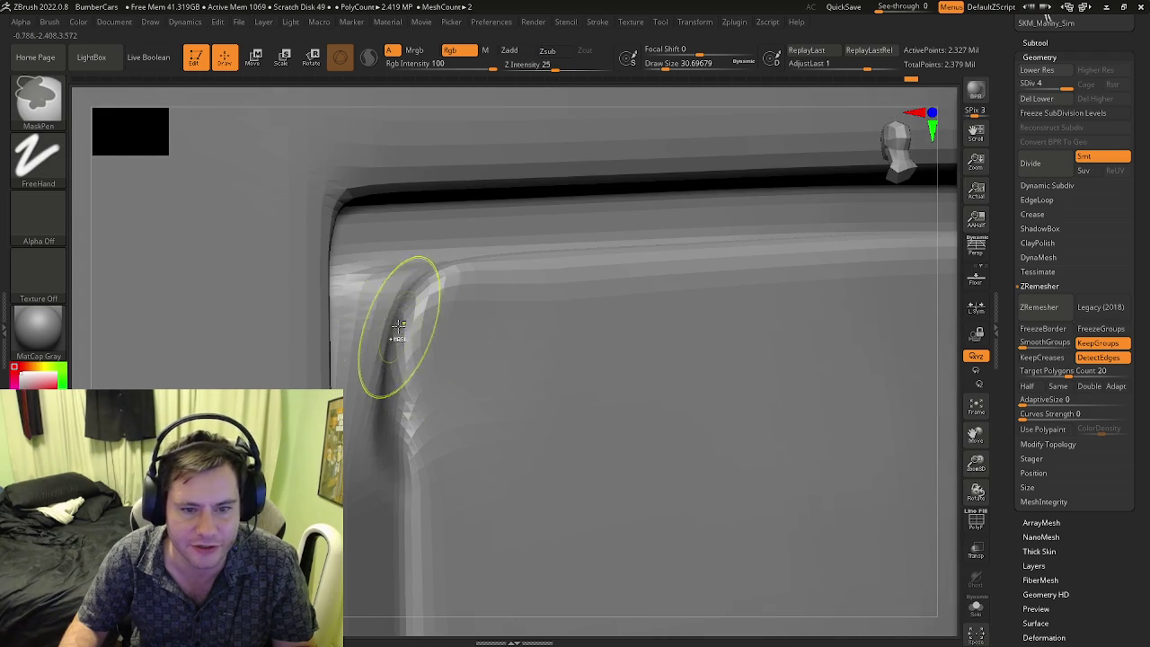
key("s")
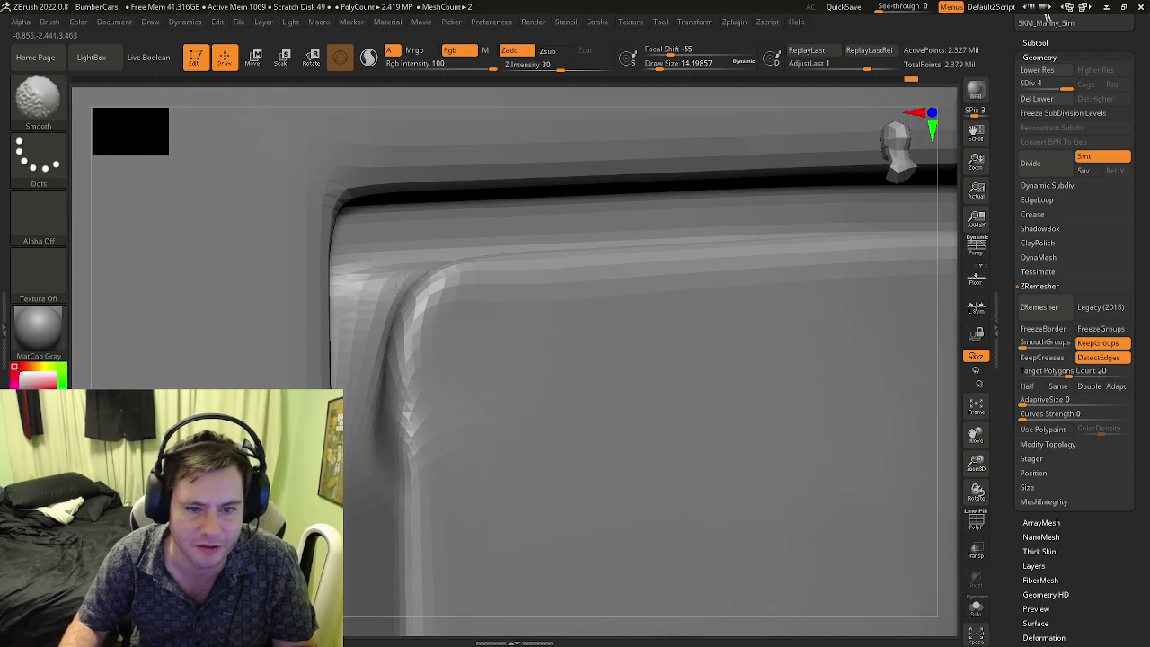
mouse_move(383, 472)
right_mouse_down("ctrl")
mouse_move(436, 462)
mouse_move(521, 496)
mouse_move(619, 483)
mouse_move(708, 511)
mouse_move(653, 506)
mouse_move(673, 531)
mouse_move(565, 467)
mouse_move(497, 390)
right_mouse_up("ctrl")
- Enlarge the Move brush to about 53.8 and zoom in close on the panel edge
key("s")
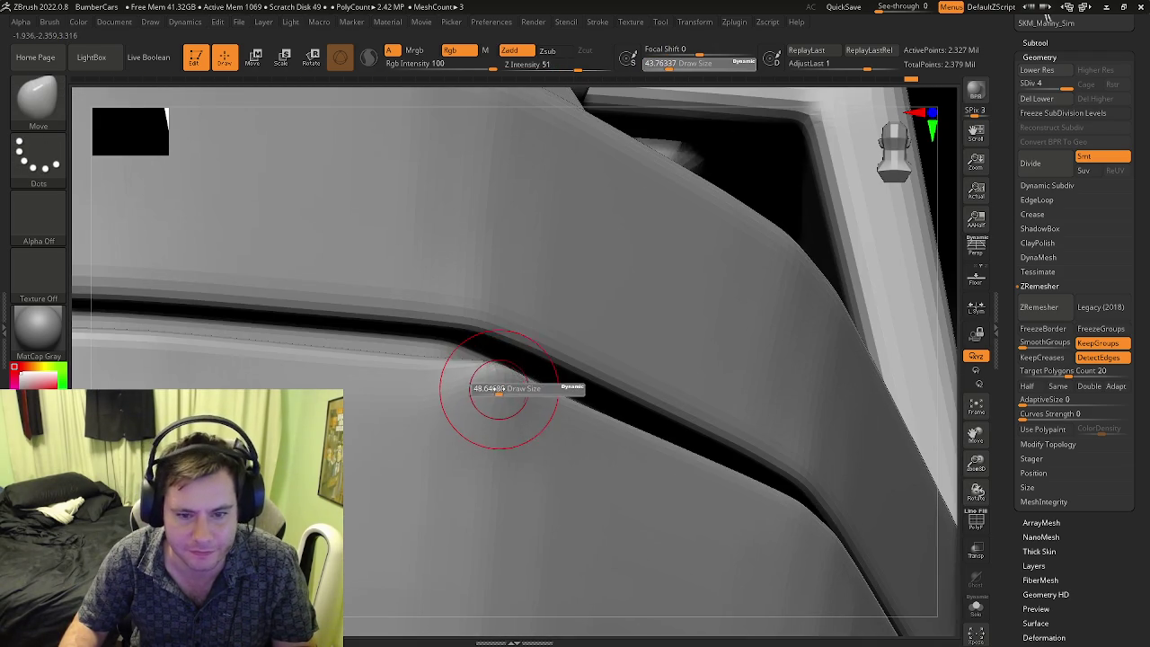
left_click_drag(499, 391, 493, 372)
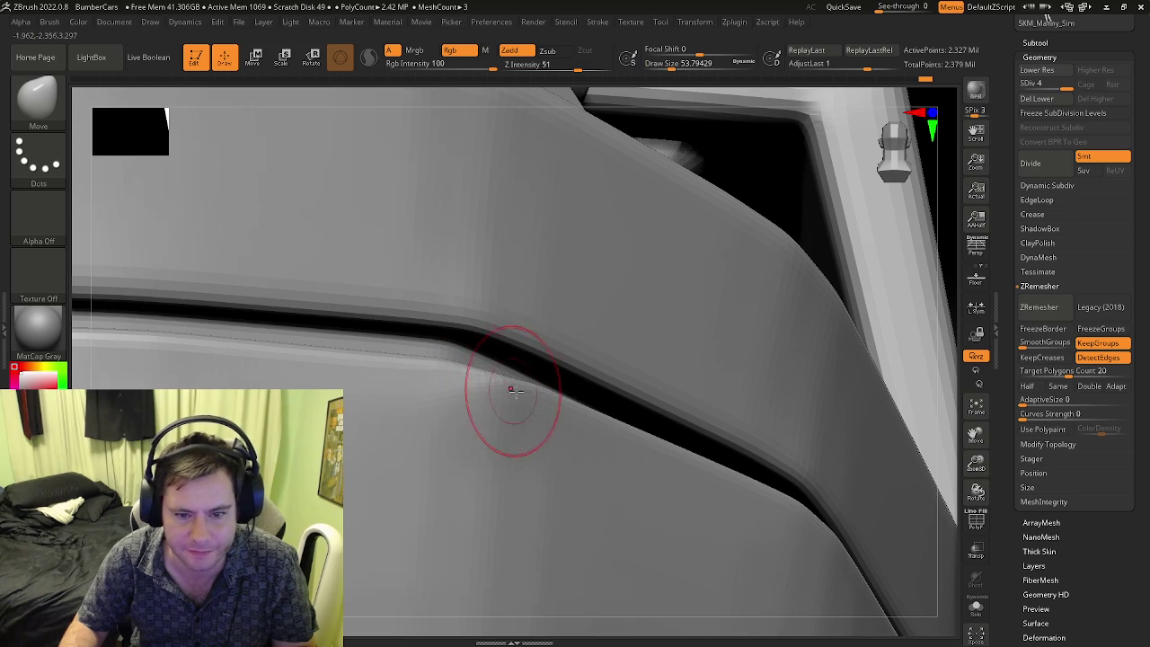
mouse_move(533, 395)
right_mouse_down("ctrl")
mouse_move(603, 491)
mouse_move(428, 412)
right_mouse_up("ctrl")
mouse_move(352, 361)
right_mouse_down()
mouse_move(375, 375)
mouse_move(380, 398)
right_mouse_up()
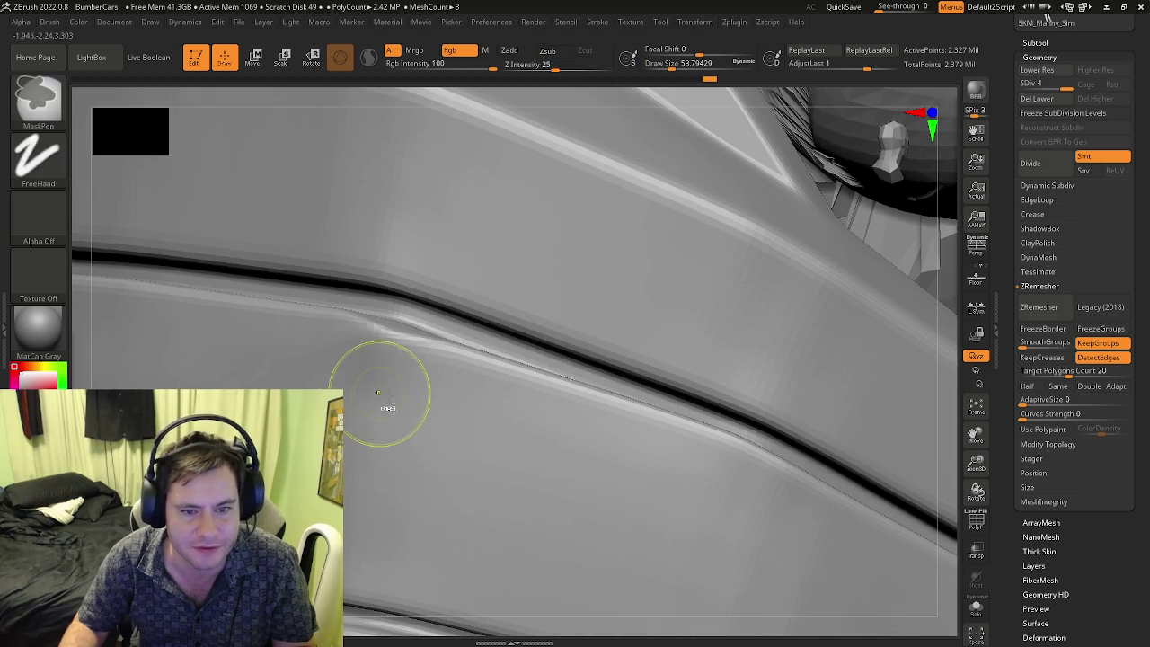
key("shift")
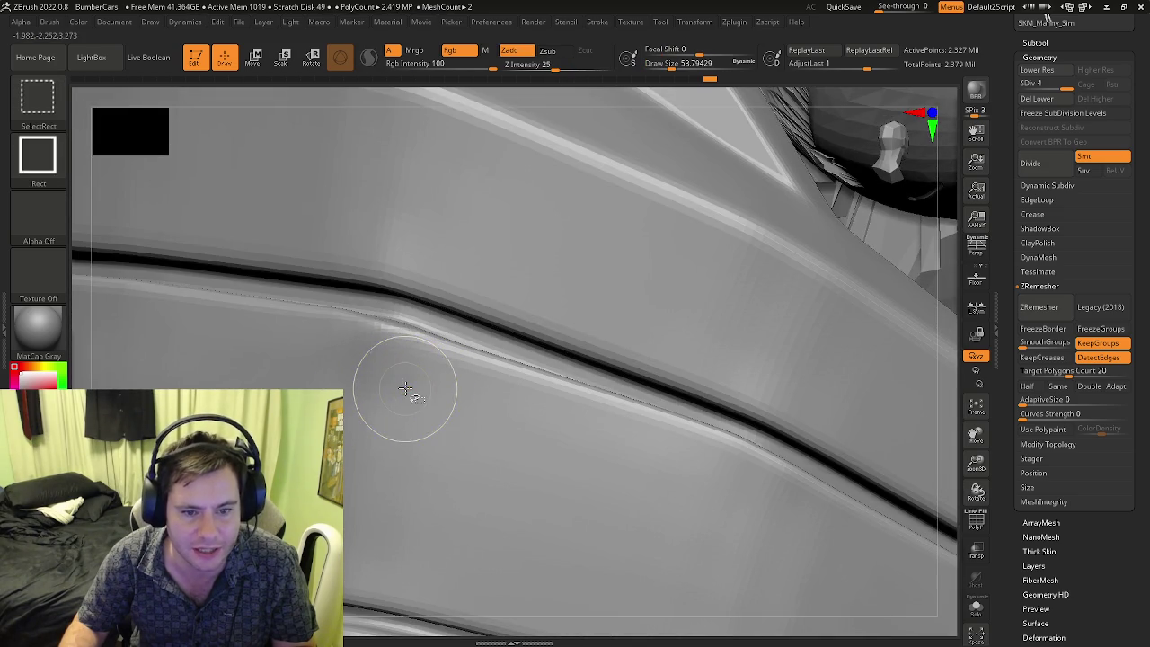
mouse_move(368, 373)
right_mouse_down()
mouse_move(432, 422)
mouse_move(477, 500)
right_mouse_up()
- Push the panel corner into a rounded bend and Shift-smooth it, resizing the brush to about 41
mouse_move(659, 519)
right_mouse_down()
mouse_move(570, 457)
mouse_move(547, 475)
mouse_move(611, 500)
right_mouse_up()
mouse_move(610, 500)
left_mouse_down()
mouse_move(590, 488)
mouse_move(586, 509)
mouse_move(601, 532)
left_mouse_up()
right_click_drag(598, 528, 617, 334)
mouse_move(616, 334)
left_mouse_down("shift")
mouse_move(624, 341)
mouse_move(601, 353)
left_mouse_up("shift")
key("s")
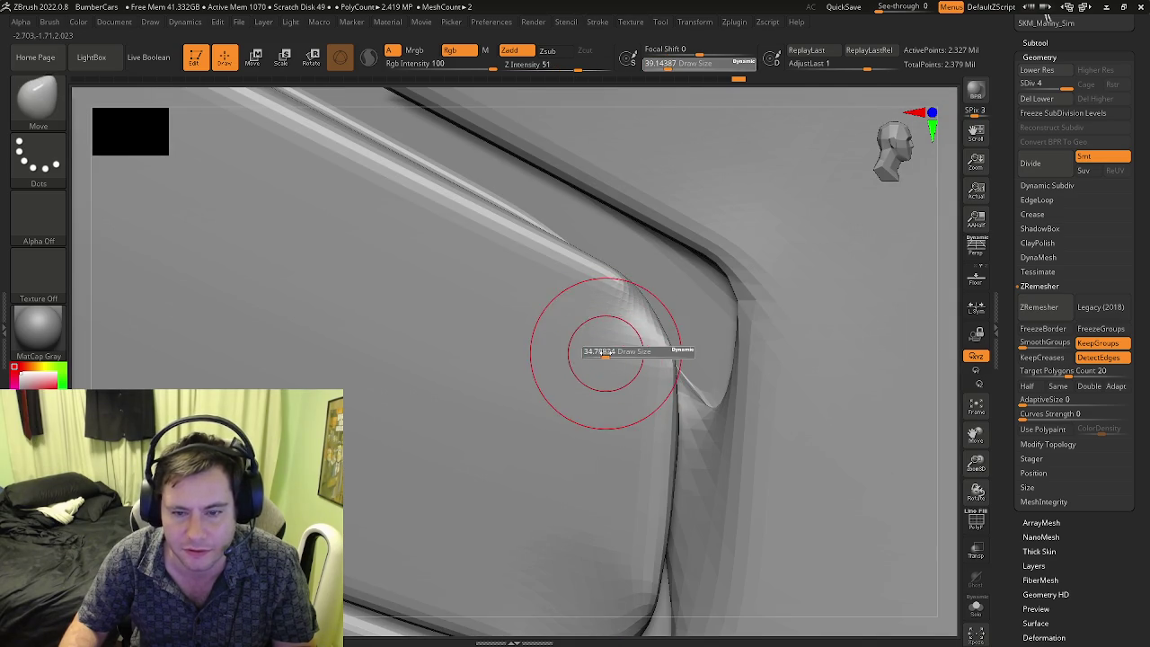
mouse_move(644, 331)
right_mouse_down()
mouse_move(659, 326)
mouse_move(504, 378)
mouse_move(422, 378)
right_mouse_up()
key("s")
mouse_move(506, 375)
right_mouse_down()
mouse_move(497, 415)
mouse_move(647, 474)
right_mouse_up()
left_click_drag(647, 471, 651, 471)
mouse_move(651, 471)
right_mouse_down()
mouse_move(629, 406)
mouse_move(600, 440)
mouse_move(654, 485)
right_mouse_up()
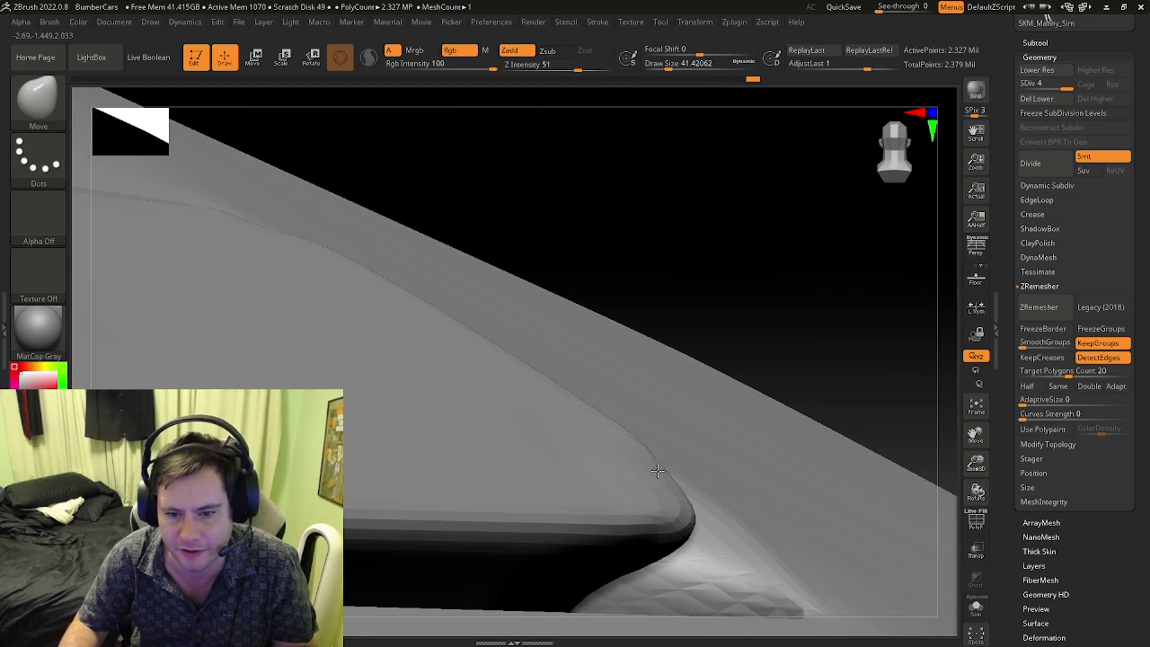
- Smooth the creased panel corner, then pull back to view the whole bumper car and driver
right_click_drag(636, 477, 578, 475)
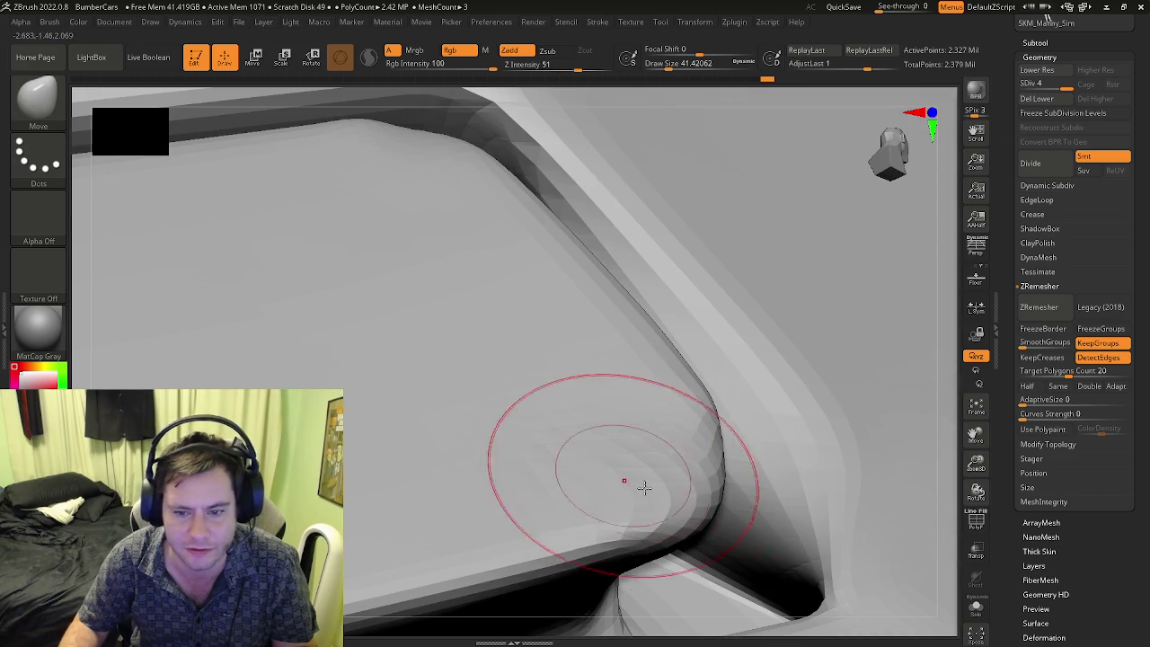
left_click_drag(706, 510, 665, 539, "shift")
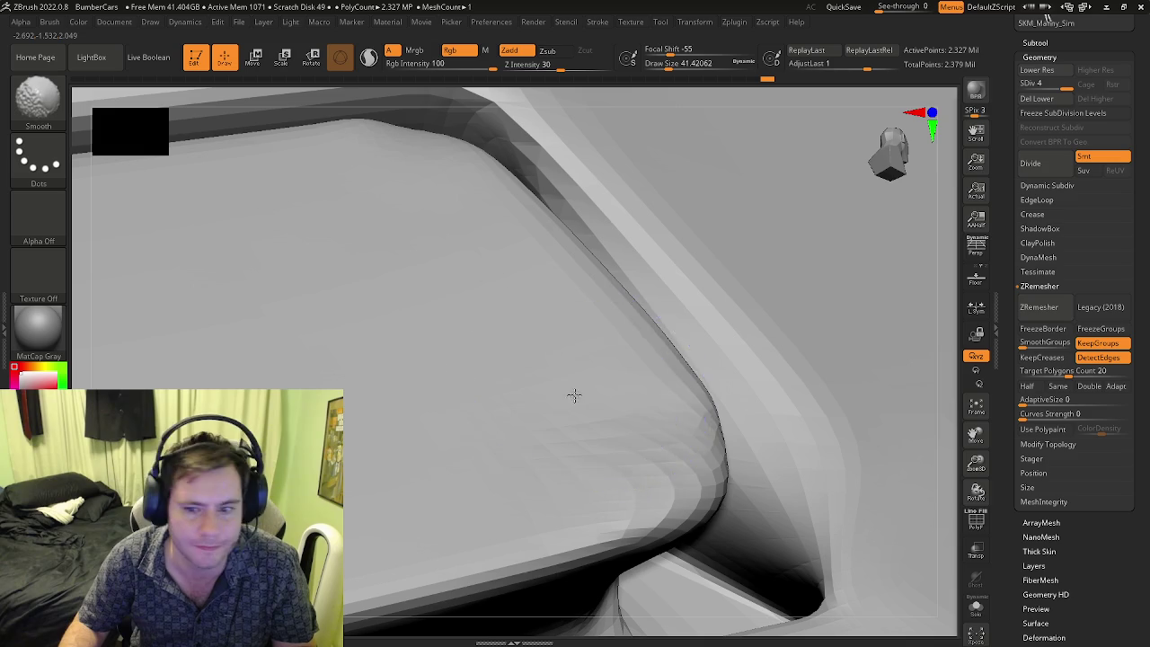
mouse_move(574, 409)
right_mouse_down()
mouse_move(360, 399)
mouse_move(424, 495)
mouse_move(612, 388)
mouse_move(513, 411)
mouse_move(406, 338)
mouse_move(485, 360)
mouse_move(557, 323)
mouse_move(488, 314)
mouse_move(369, 337)
mouse_move(450, 377)
mouse_move(580, 384)
mouse_move(249, 351)
mouse_move(383, 403)
mouse_move(495, 397)
mouse_move(649, 419)
mouse_move(614, 427)
right_mouse_up()
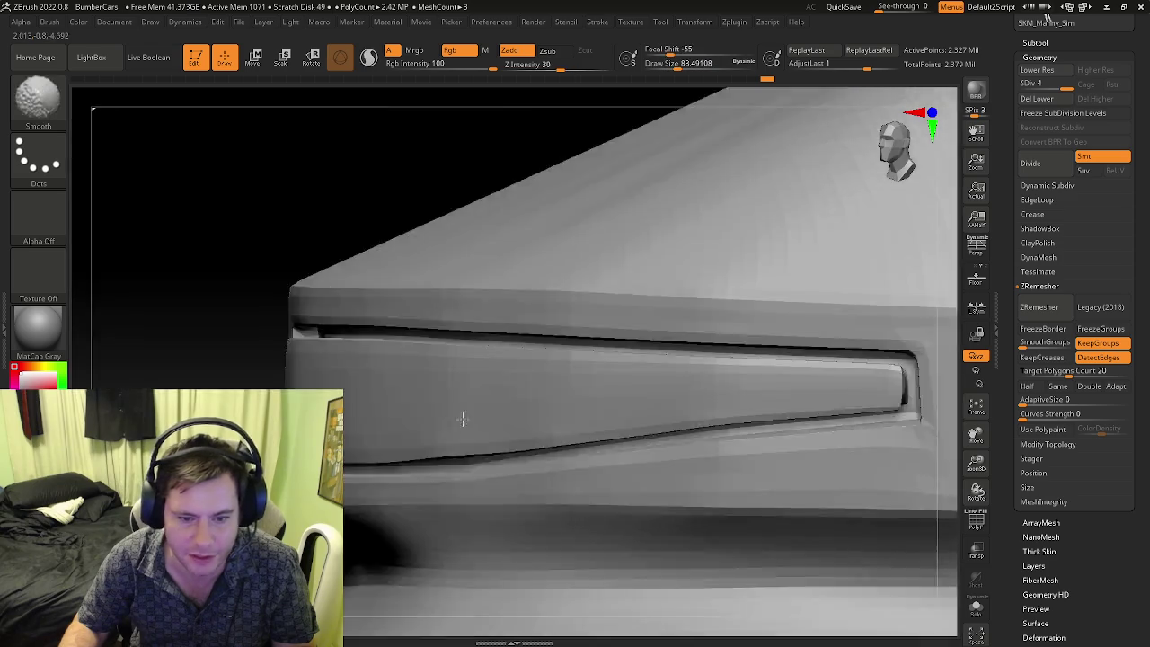
right_click_drag(461, 446, 394, 390)
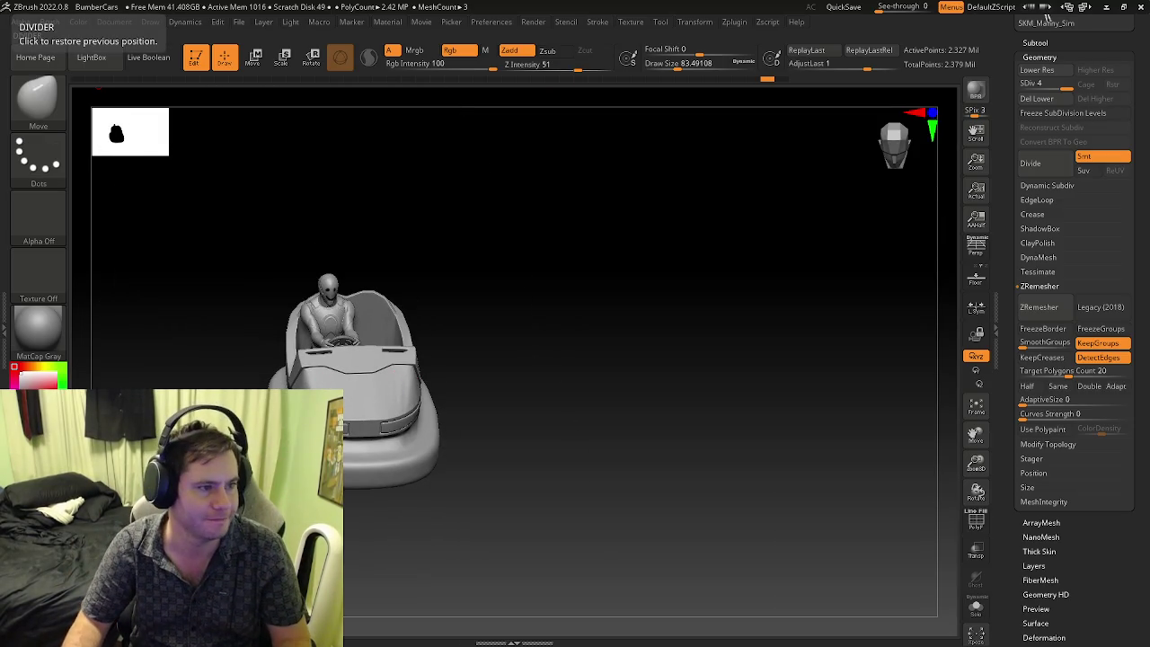
key("alt+Tab")
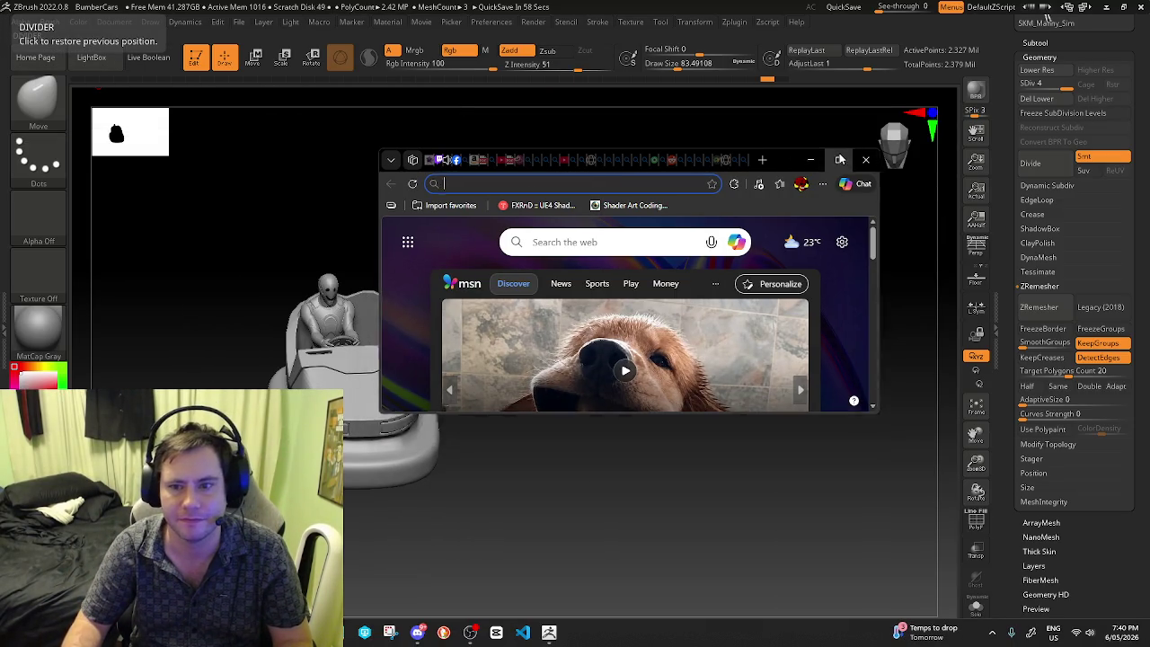
left_click(841, 159)
left_click(514, 38)
type("f")
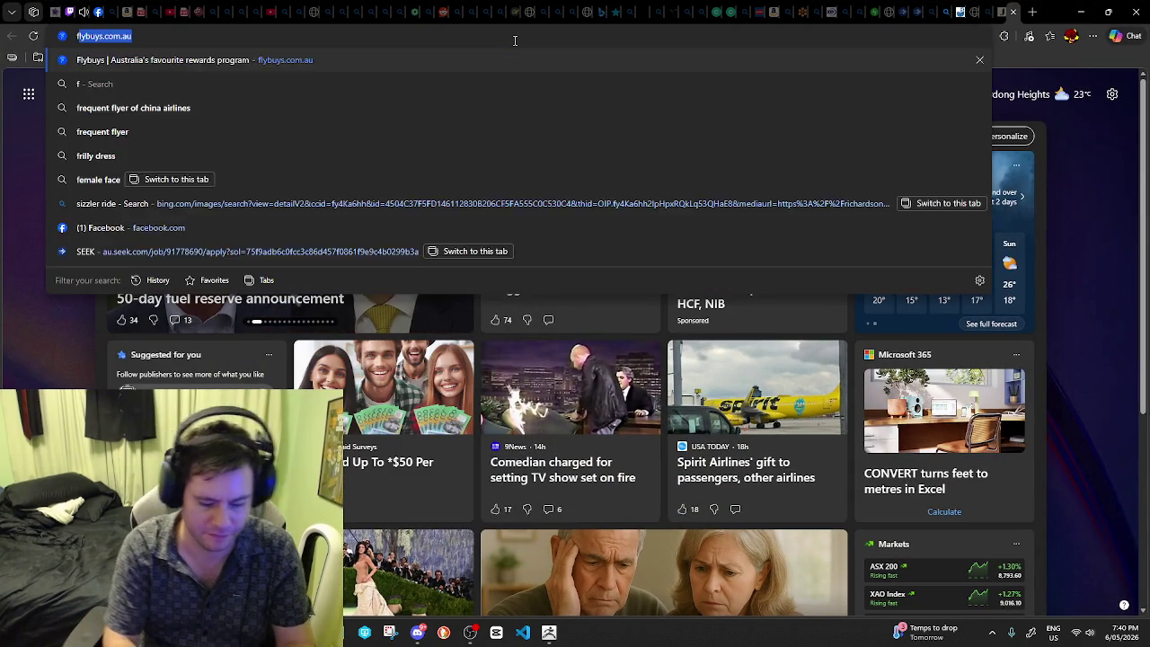
type("ront perspe")
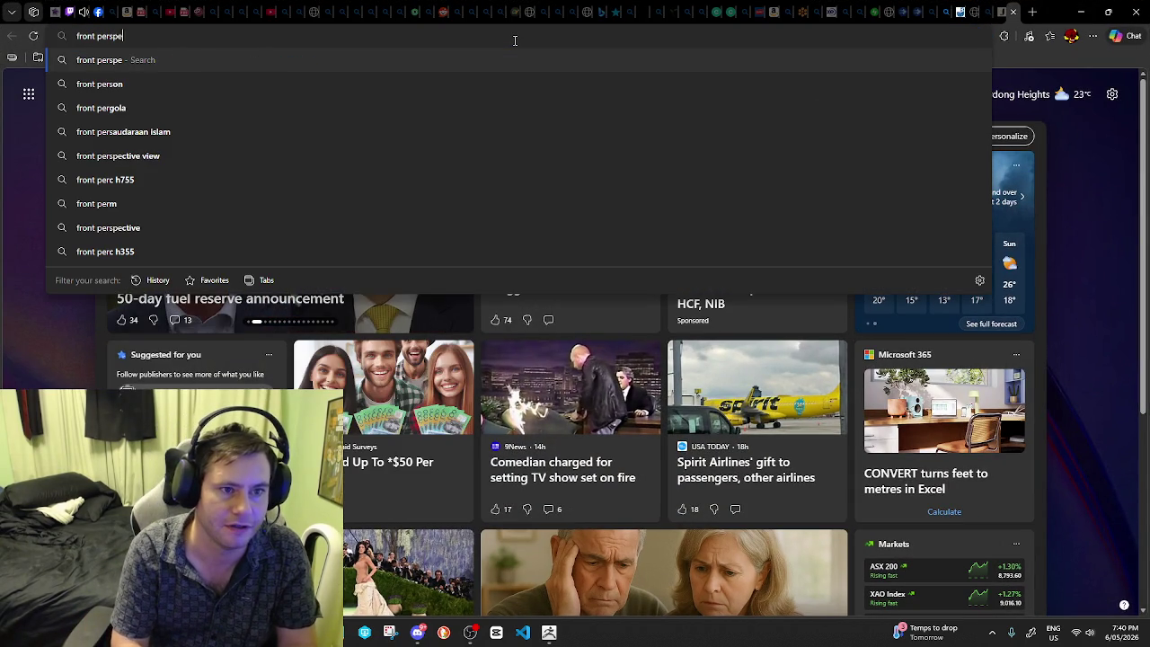
type("ctive of a train")
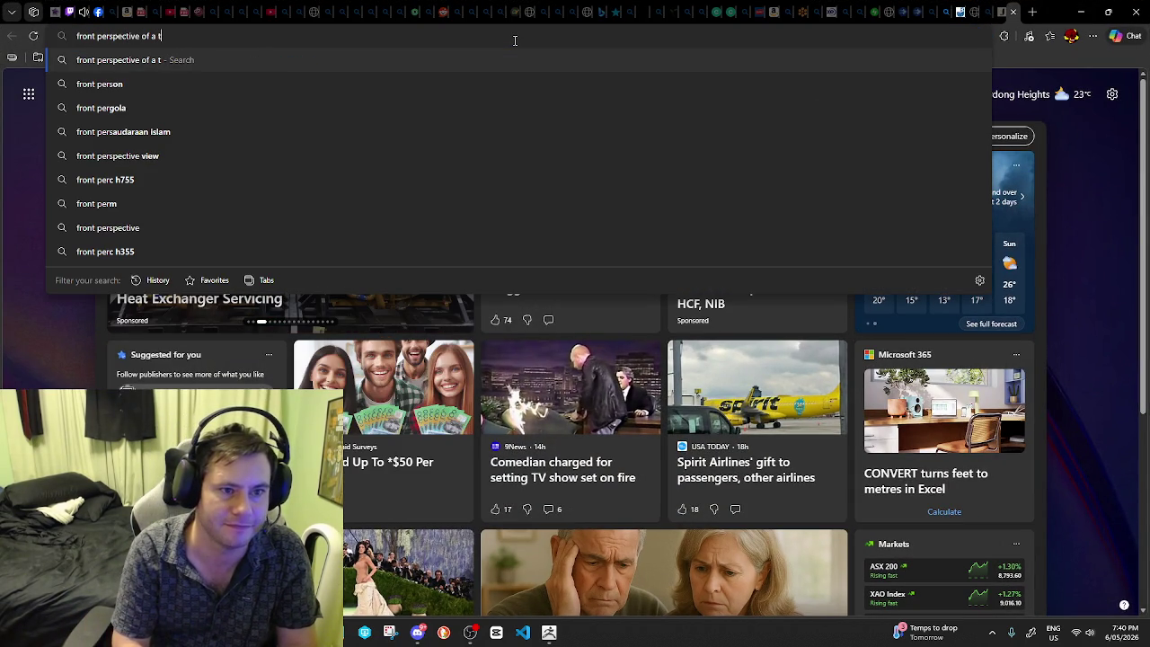
key("Return")
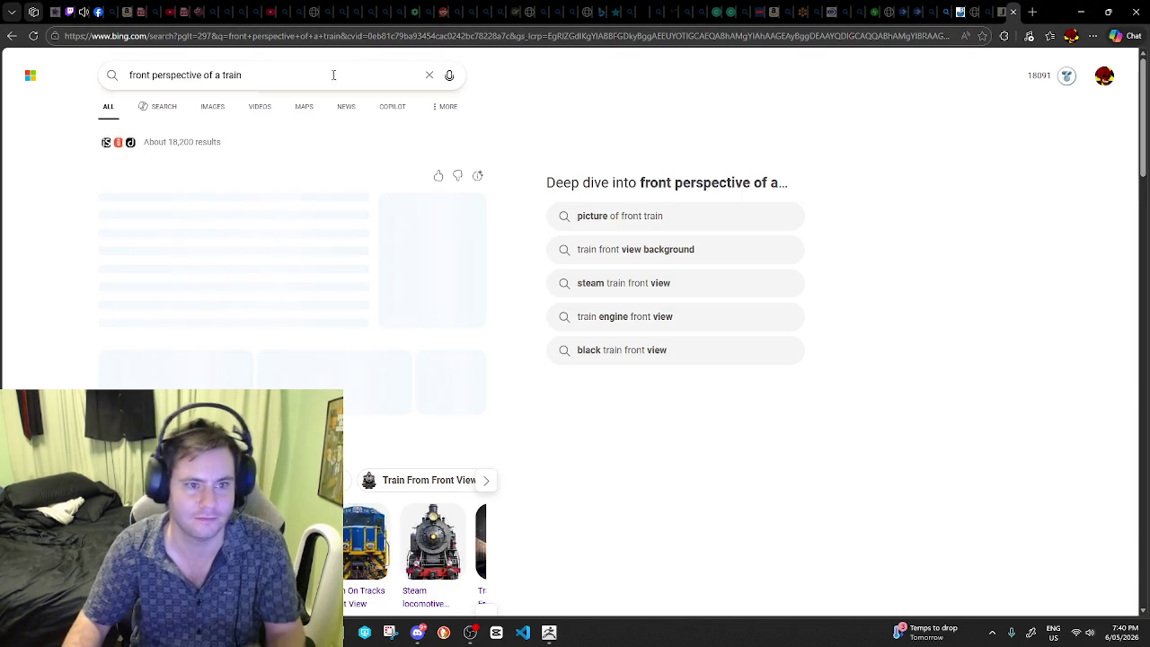
left_click(221, 110)
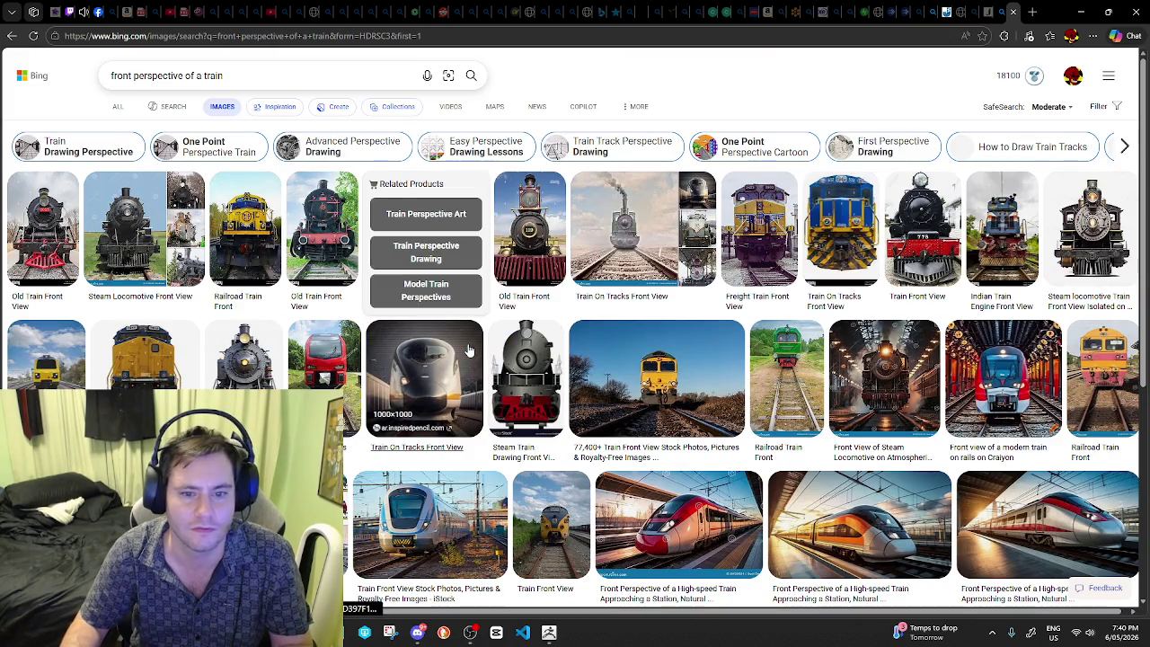
left_click(229, 78)
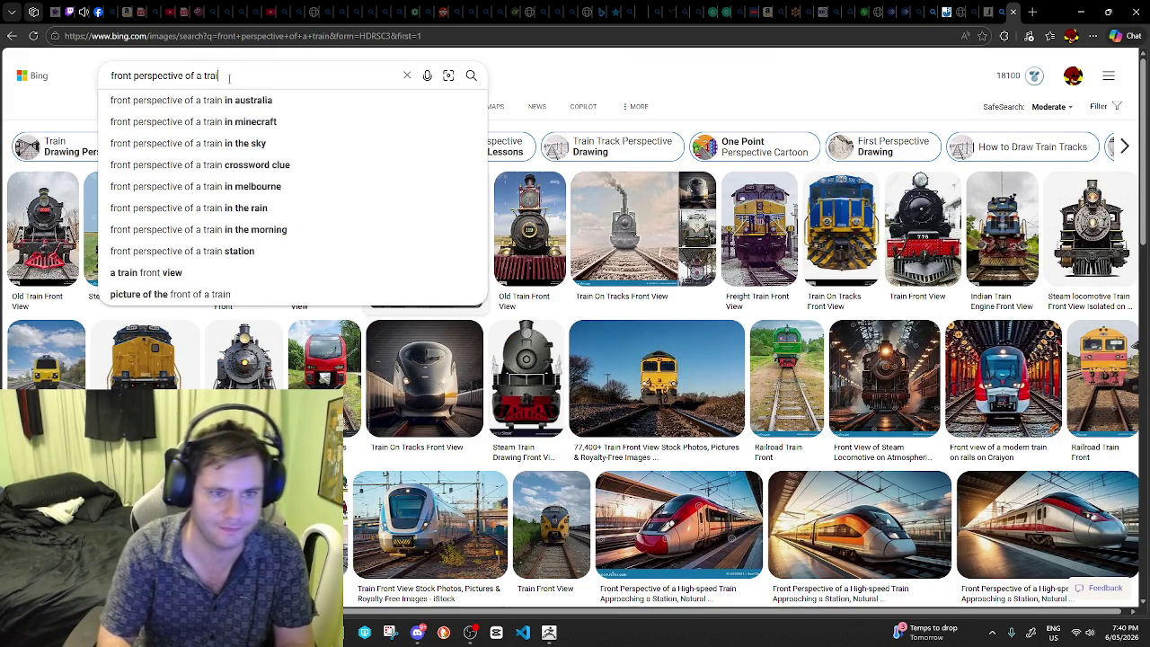
key("BackSpace")
key("BackSpace")
key("BackSpace")
key("BackSpace")
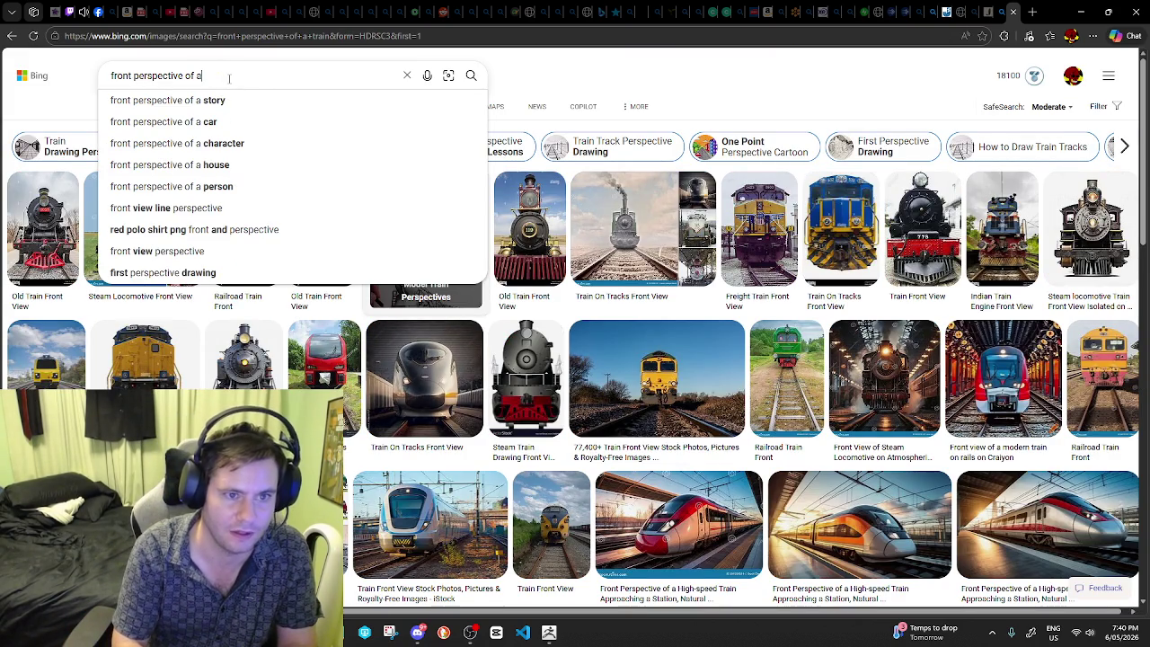
type("train driver on track")
key("Return")
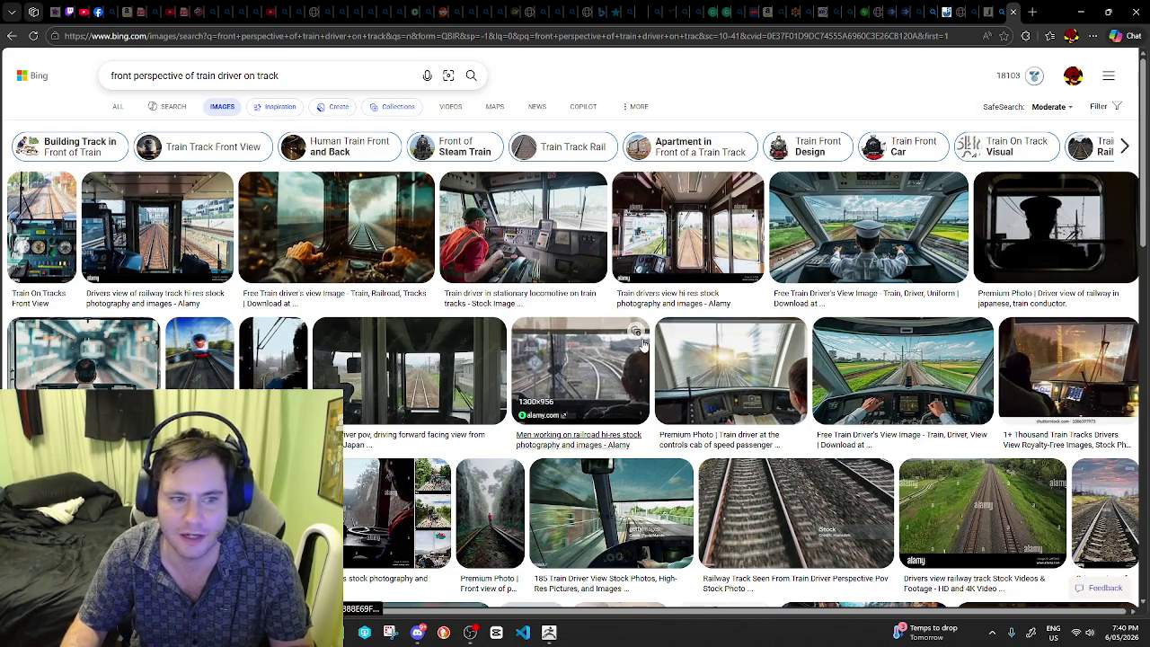
left_click(213, 291)
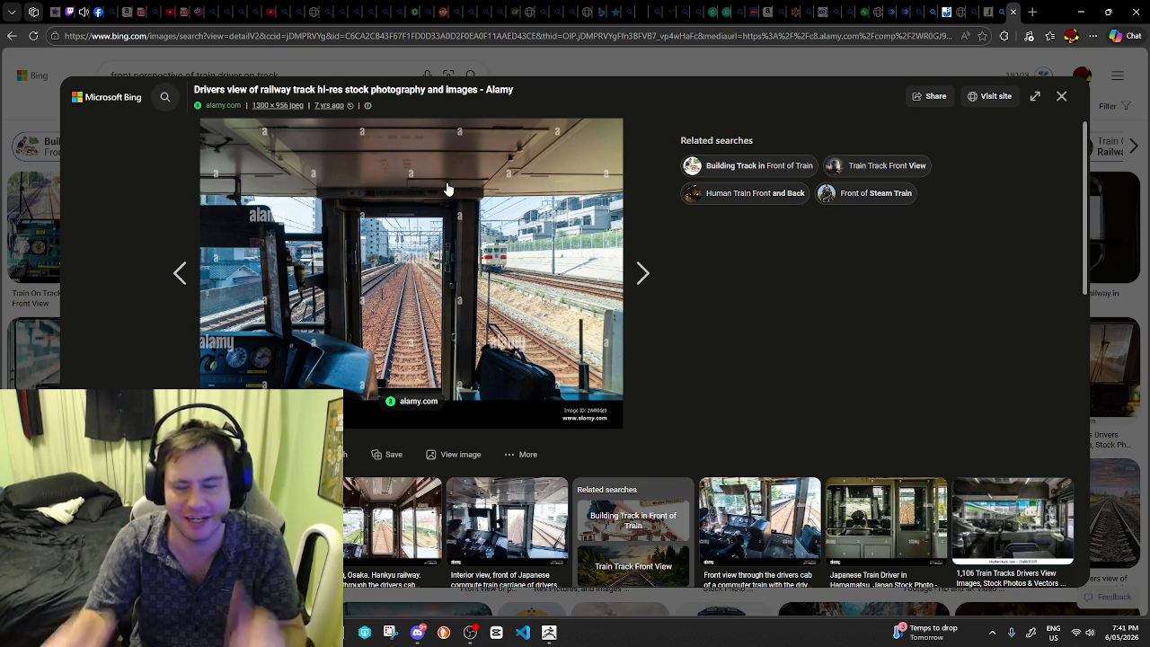
left_click(1064, 96)
left_click(1021, 14)
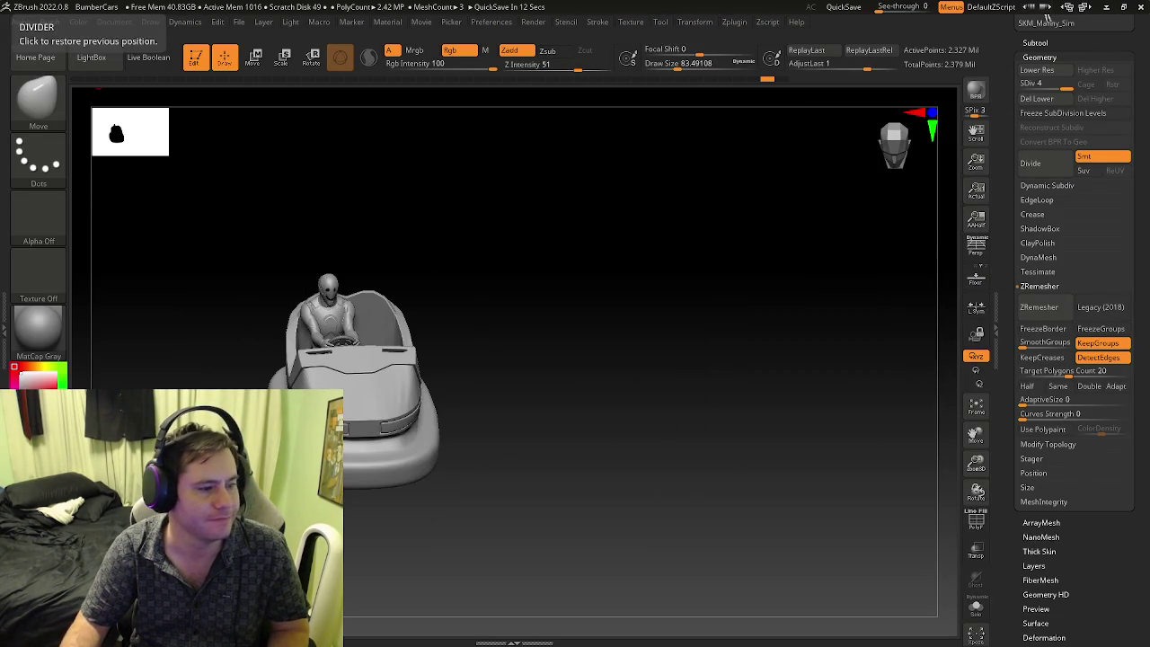
- Orbit through front and side views and toggle PolyFrame on, closing in on the pink and green base bands
mouse_move(483, 392)
left_mouse_down()
mouse_move(483, 377)
mouse_move(492, 401)
left_mouse_up()
key("shift+f")
mouse_move(391, 472)
left_mouse_down()
mouse_move(421, 485)
mouse_move(429, 477)
left_mouse_up()
key("f")
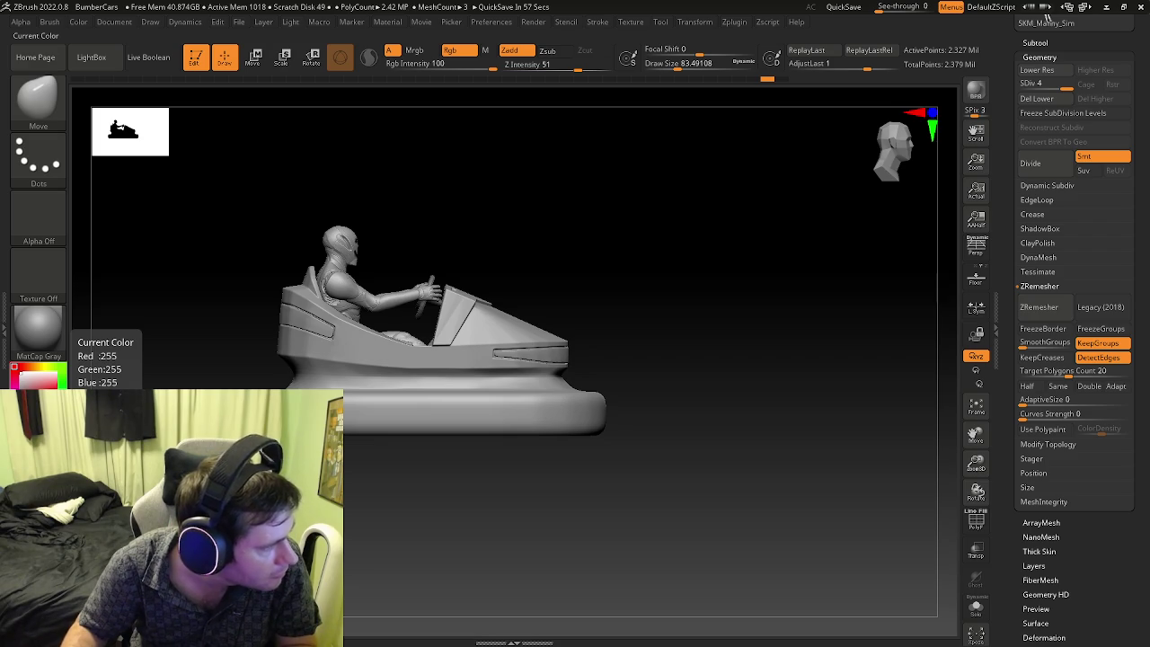
left_click_drag(512, 284, 540, 297)
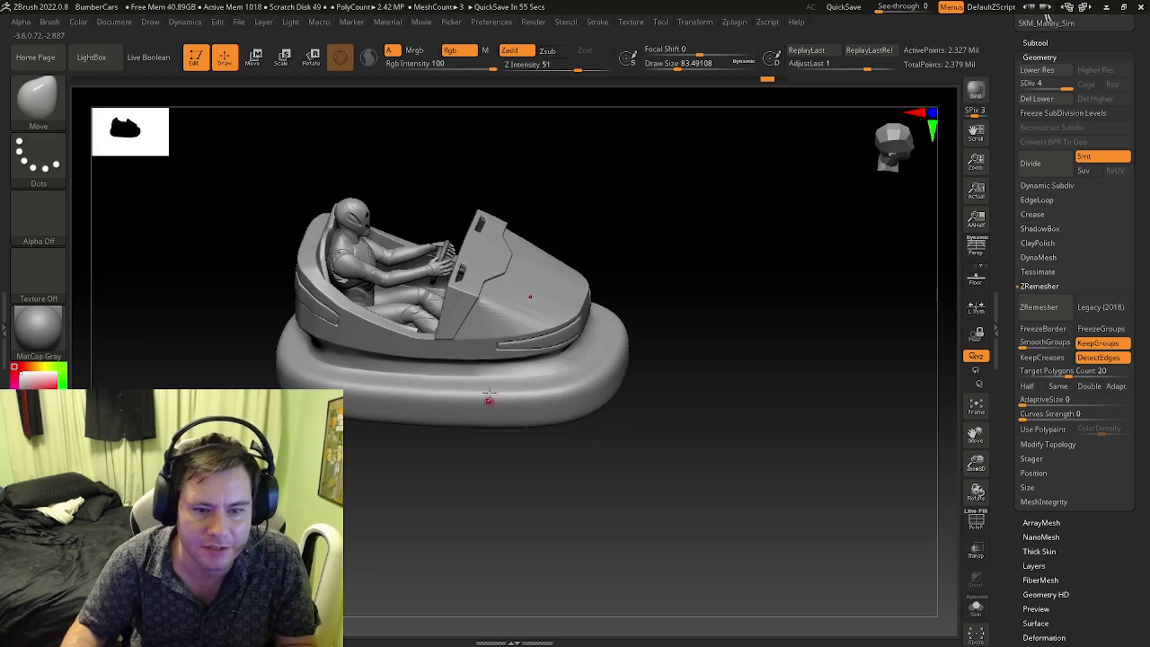
key("shift+f")
scroll(481, 418, "up", 3)
key("shift+f")
key("shift+f")
scroll(448, 402, "up", 2)
scroll(431, 399, "up", 3)
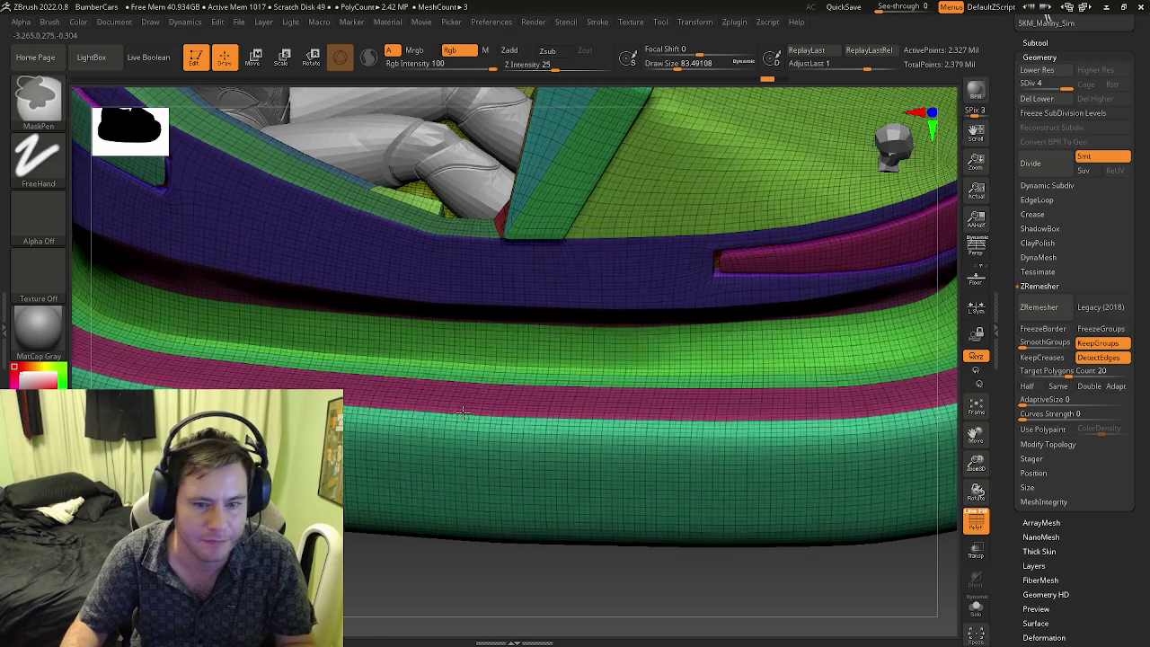
- Zoom toward the base bands and drop the mesh to subdivision level 1
right_click_drag(393, 393, 426, 418)
scroll(430, 415, "up", 5)
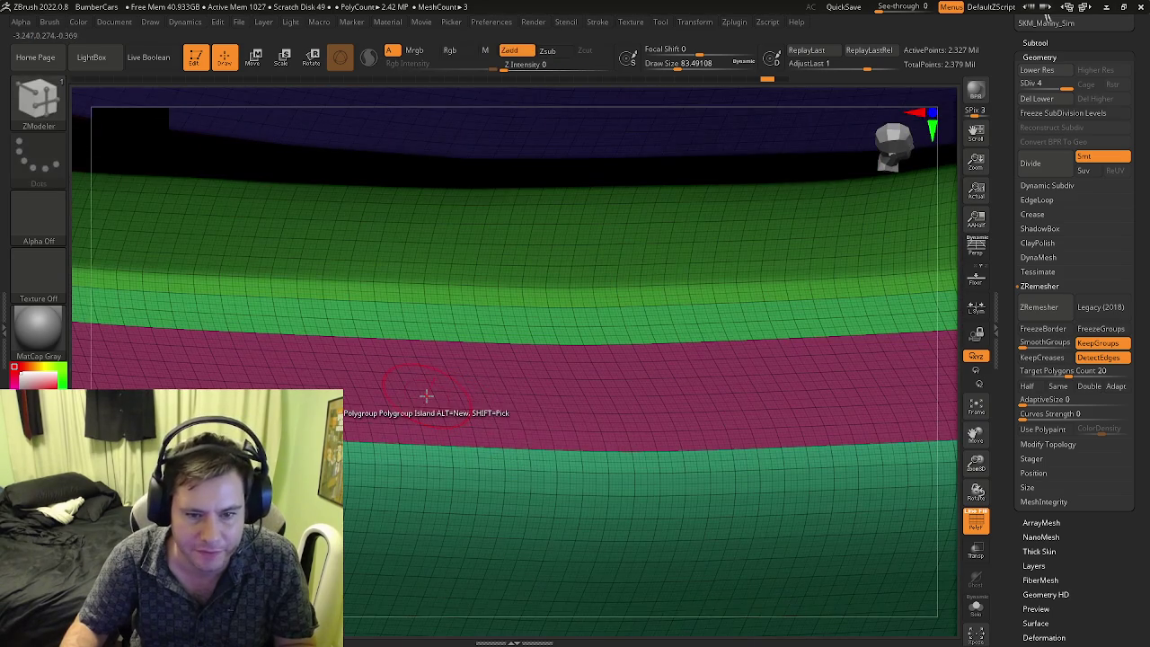
scroll(445, 377, "up", 3)
left_click_drag(1063, 83, 1023, 83)
- Transpose the whole pink polygroup band along the Z axis with ZModeler, then clear the mask
key("space")
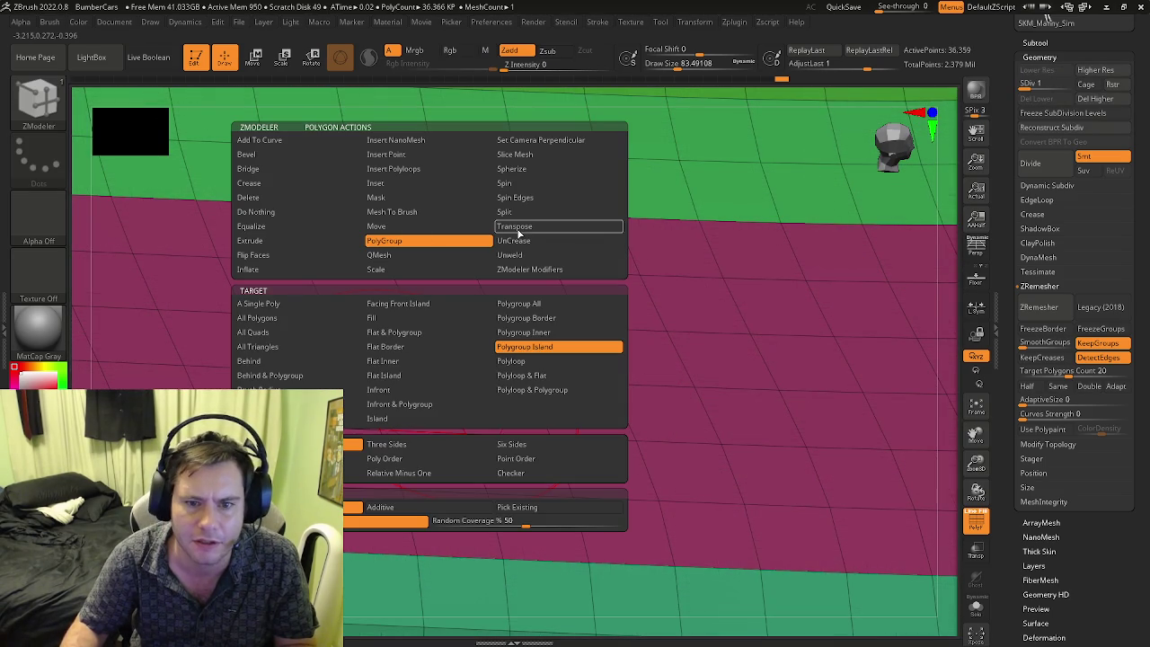
left_click(517, 228)
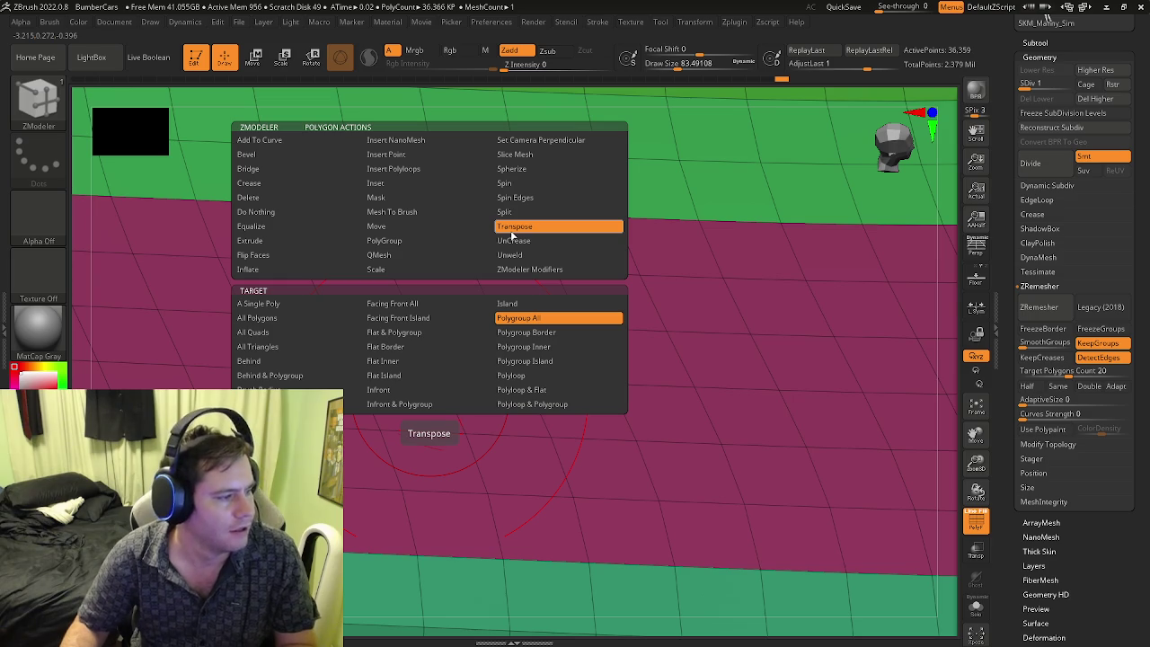
left_click(530, 349)
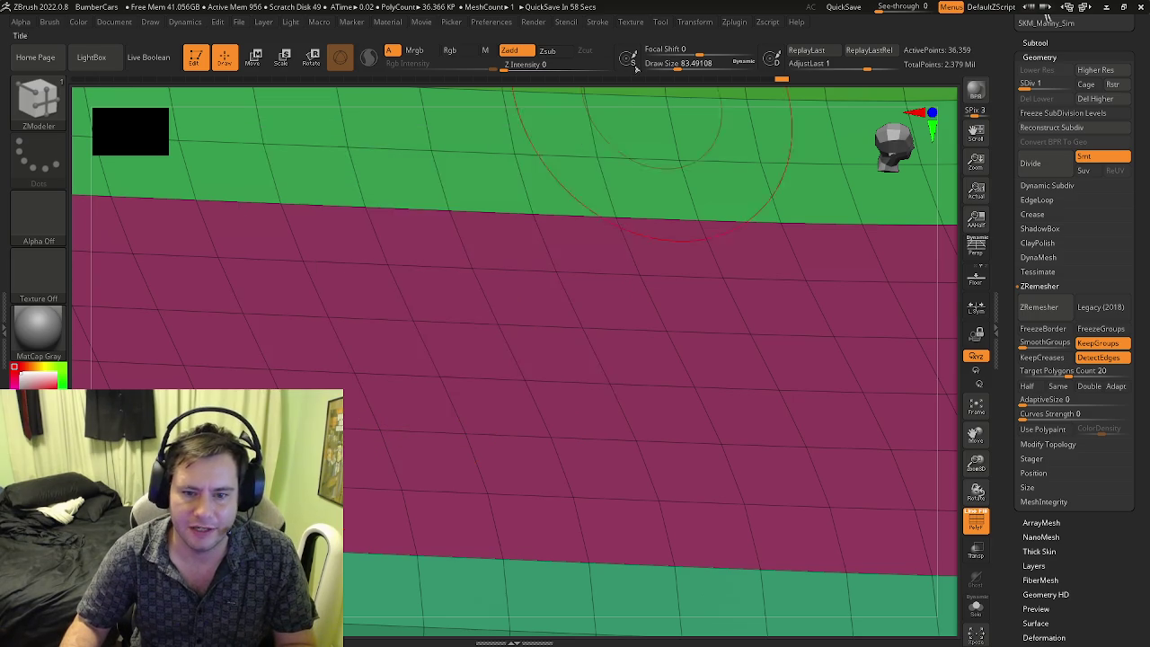
left_click(572, 337)
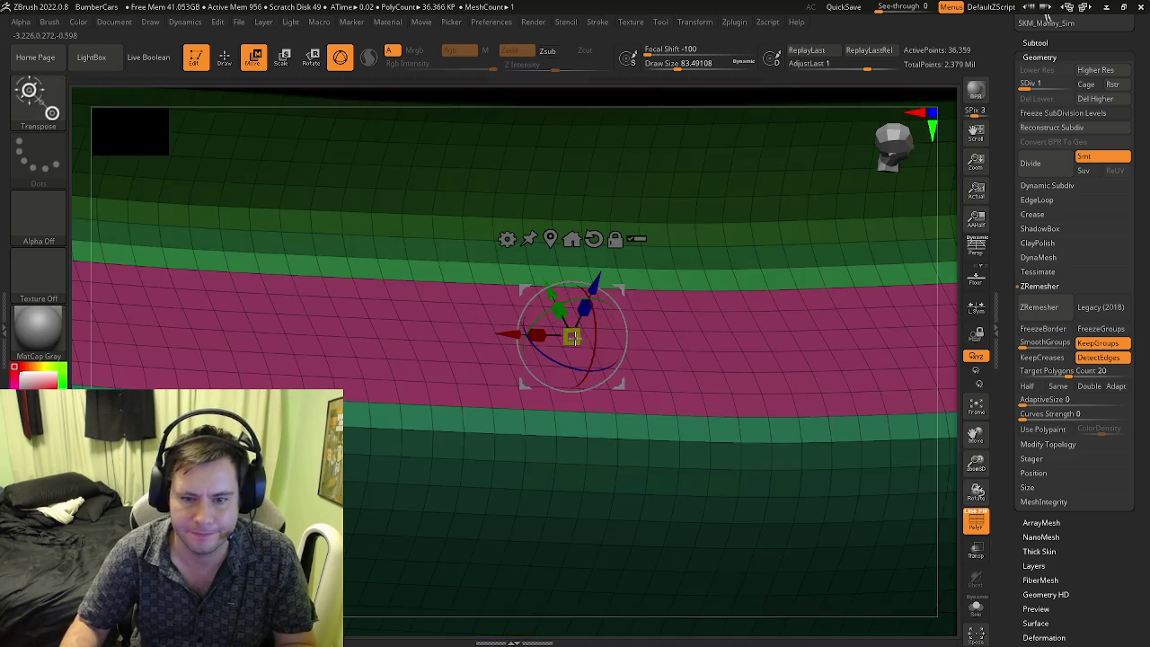
right_click_drag(572, 337, 566, 293)
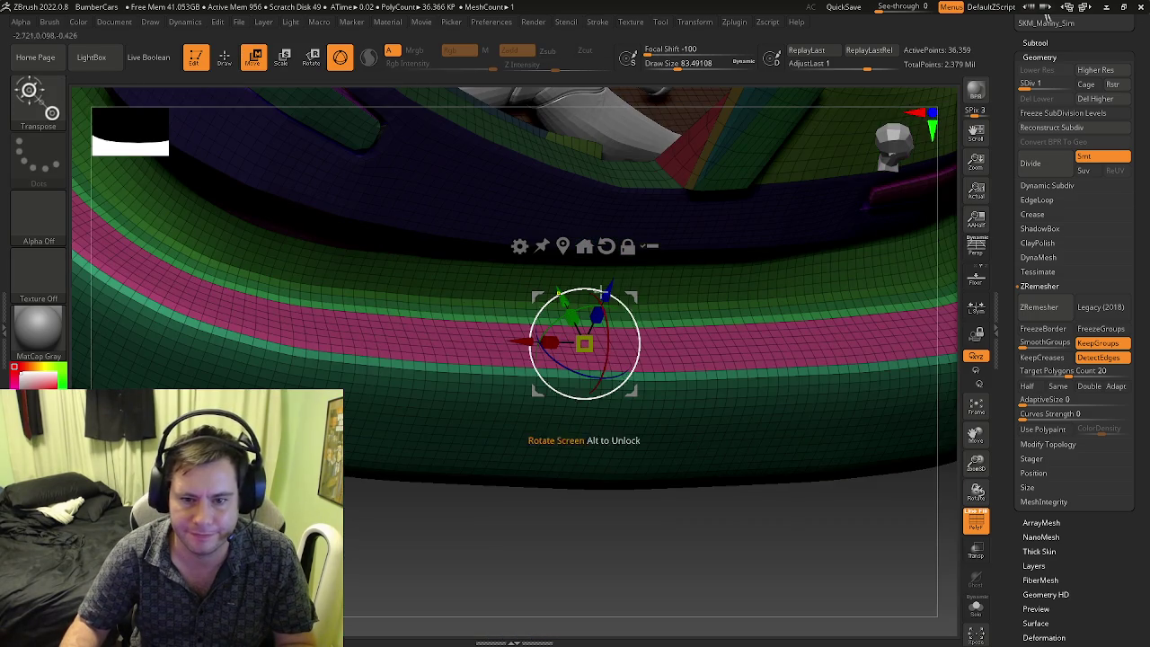
left_click_drag(612, 291, 611, 296)
key("ctrl+shift+a")
- Refit and orbit the car through side and front views, leaving transpose with Q
key("f")
mouse_move(550, 324)
right_mouse_down()
mouse_move(513, 376)
mouse_move(587, 421)
right_mouse_up()
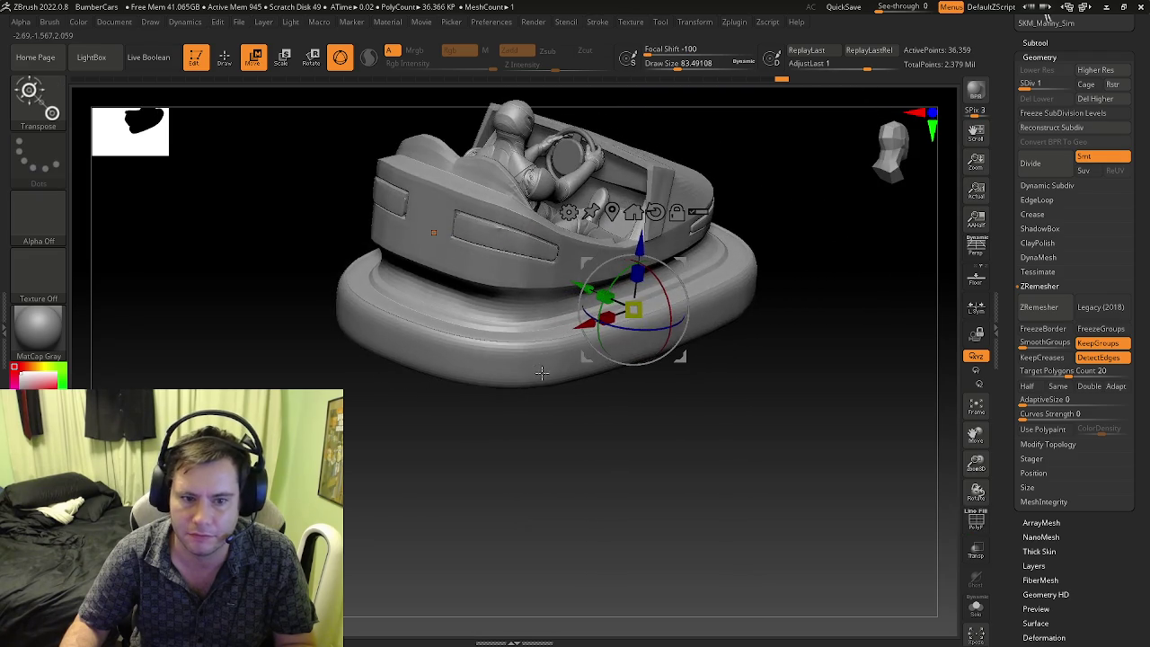
key("ctrl+shift")
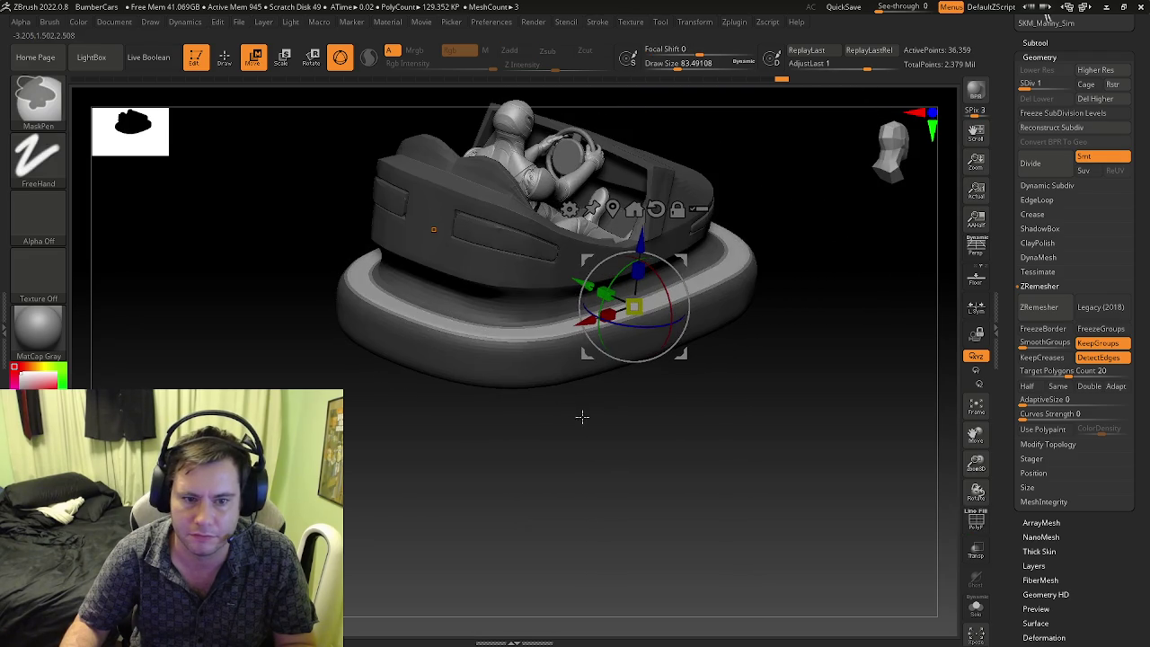
left_click_drag(629, 398, 845, 323)
key("q")
mouse_move(850, 444)
left_mouse_down()
mouse_move(624, 459)
mouse_move(678, 441)
mouse_move(566, 465)
mouse_move(586, 496)
mouse_move(575, 467)
mouse_move(539, 500)
mouse_move(521, 488)
mouse_move(585, 483)
mouse_move(621, 452)
mouse_move(358, 343)
mouse_move(360, 308)
left_mouse_up()
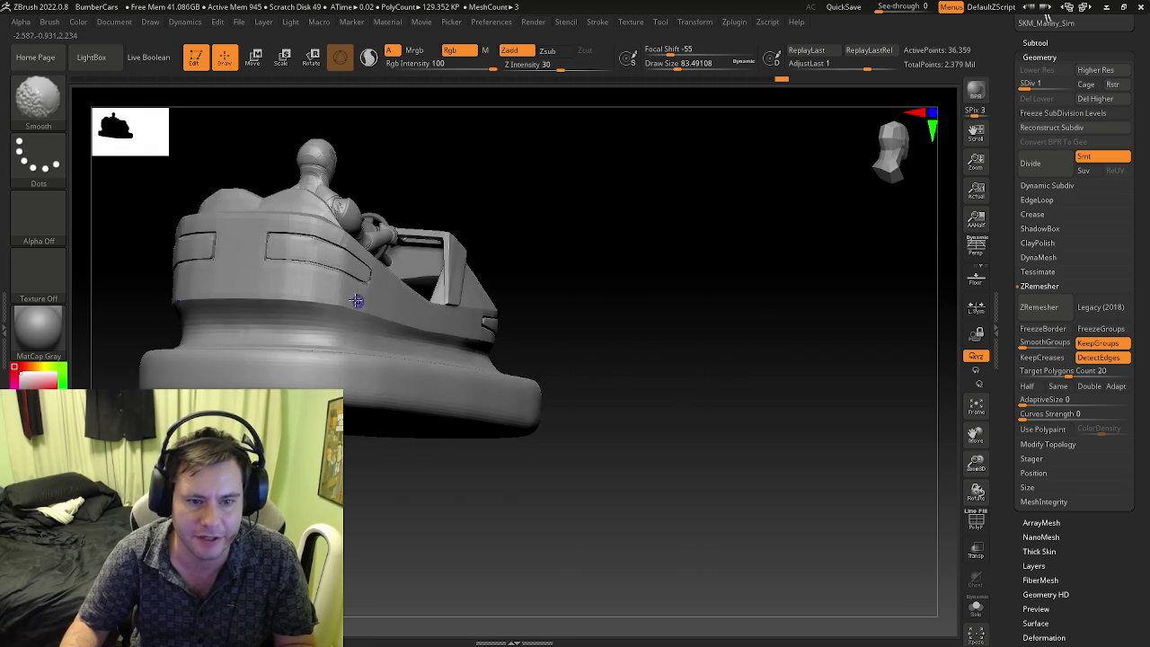
- Switch the mesh between subdivision levels 4 and 1 and frame the whole car
right_click_drag(372, 308, 432, 390, "ctrl")
key("s")
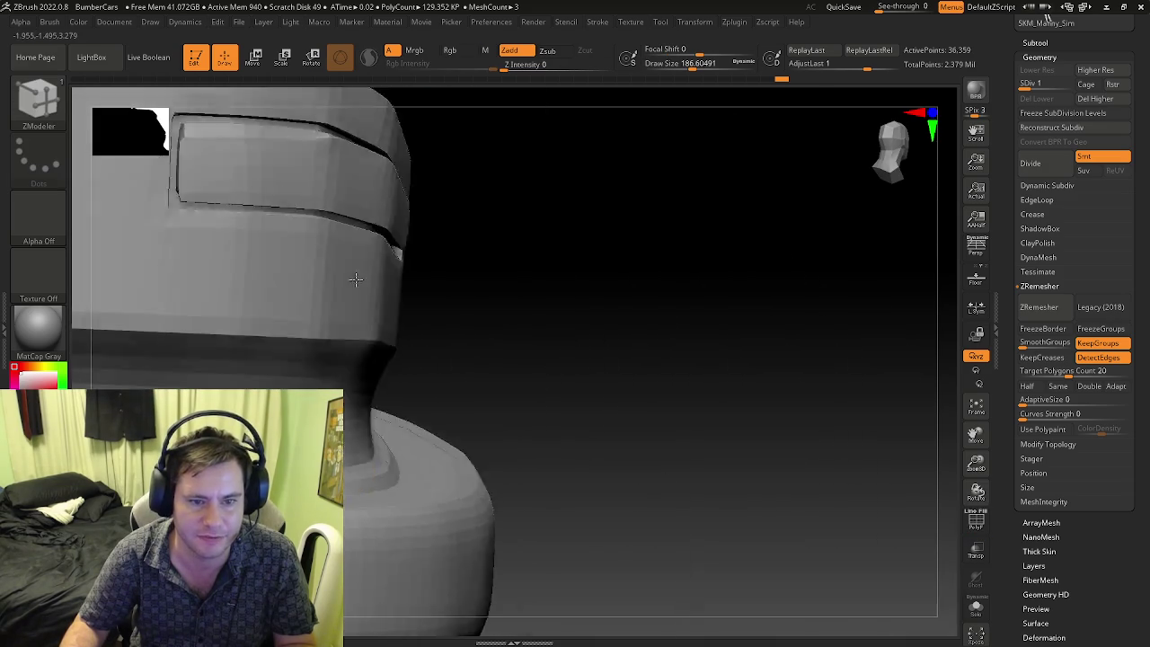
left_click_drag(337, 315, 342, 270)
left_click(1069, 82)
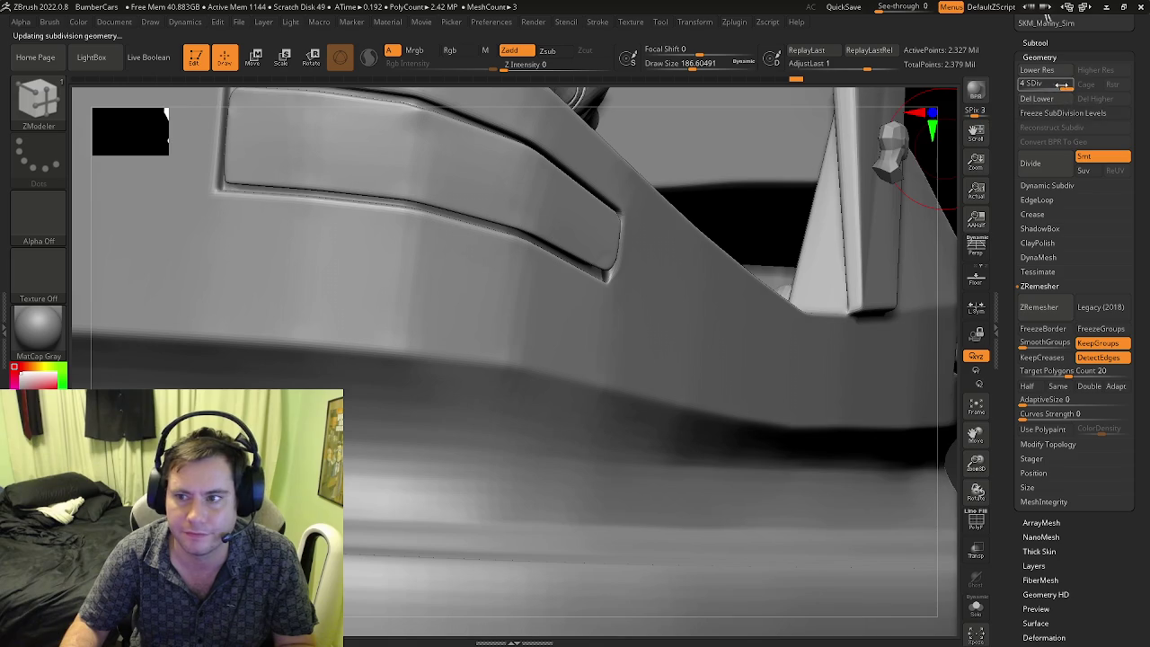
left_click_drag(1061, 84, 1022, 83)
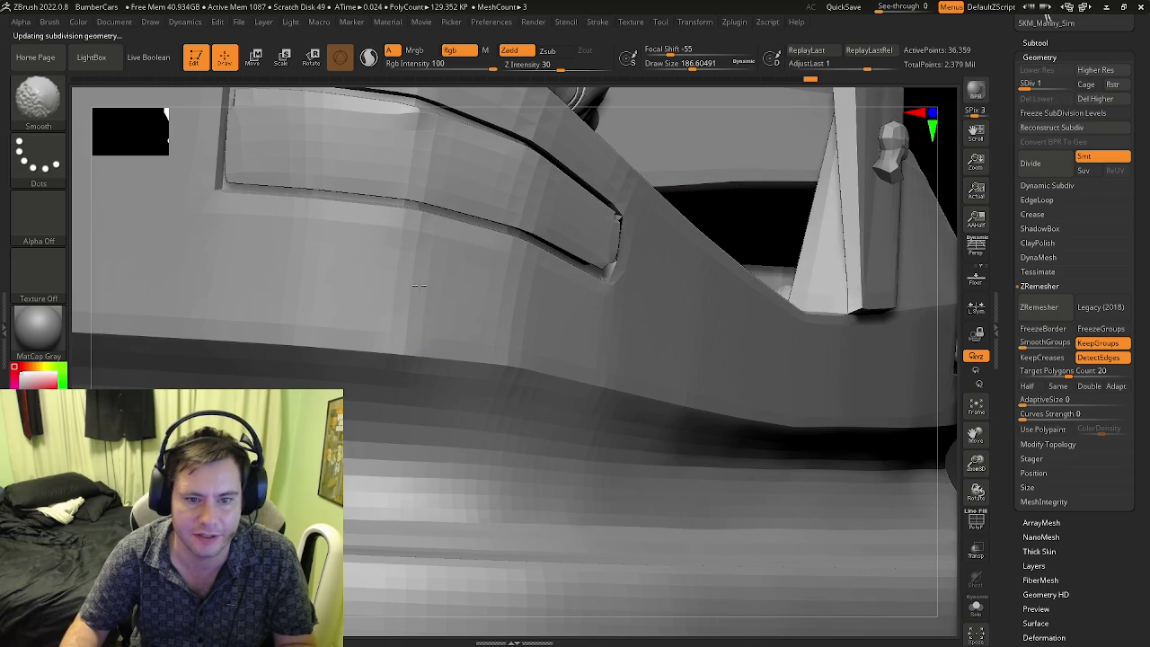
key("f")
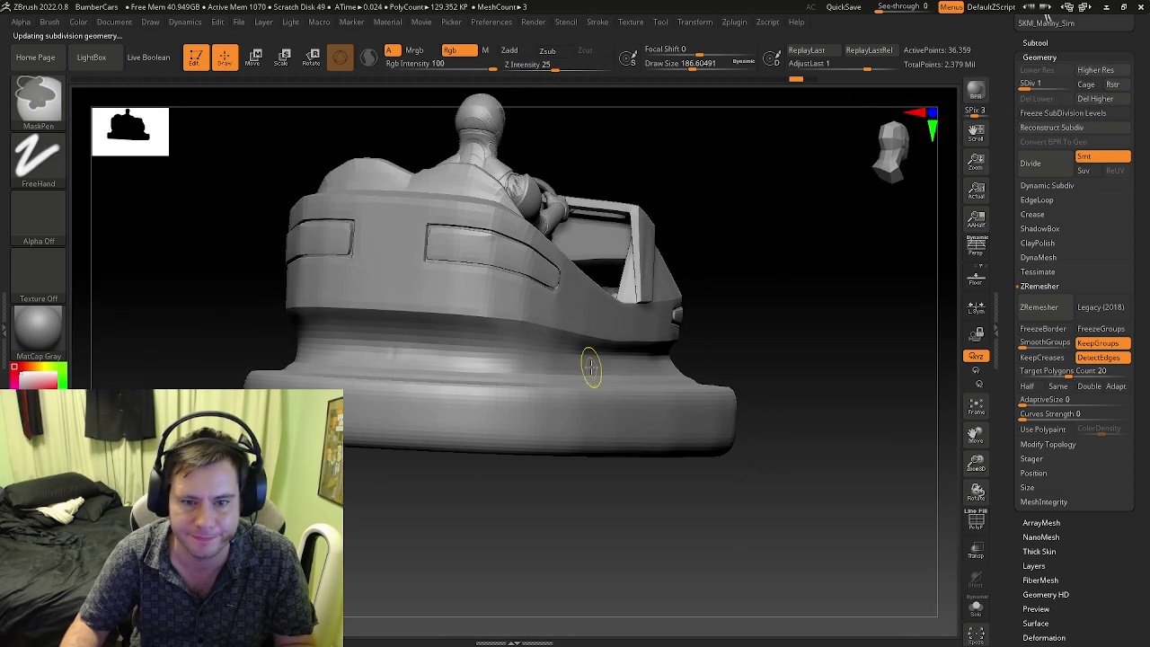
key("d")
key("d")
key("d")
right_click_drag(590, 366, 596, 454)
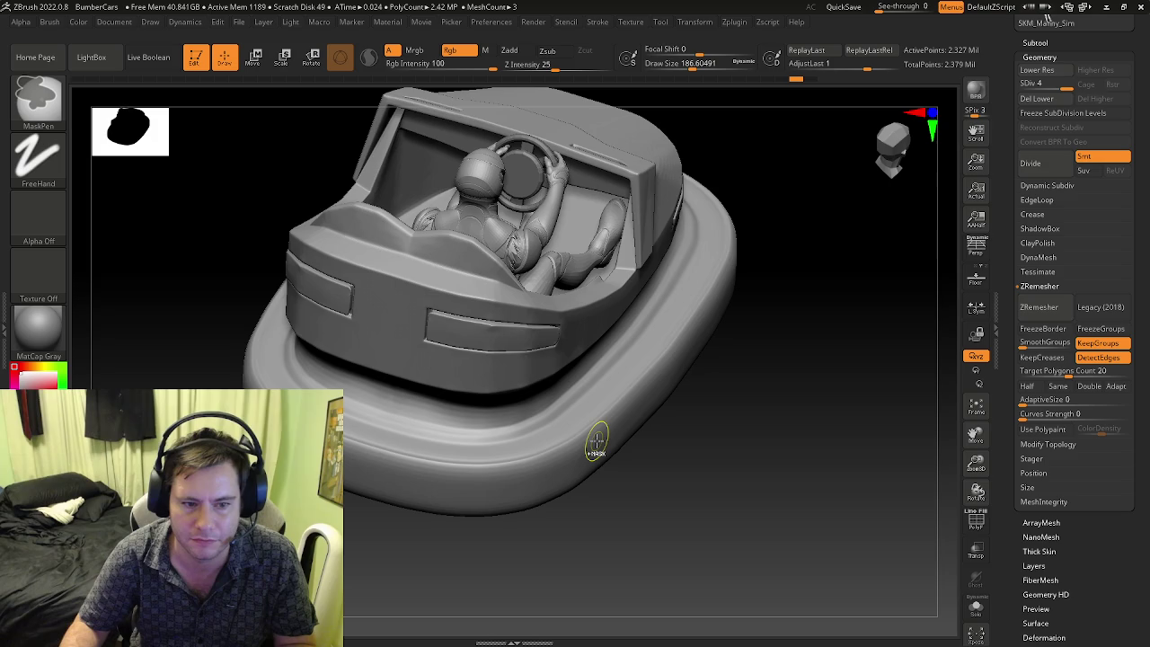
- Freeze the car's subdivision levels and expand the Deformation options
left_click(1048, 111)
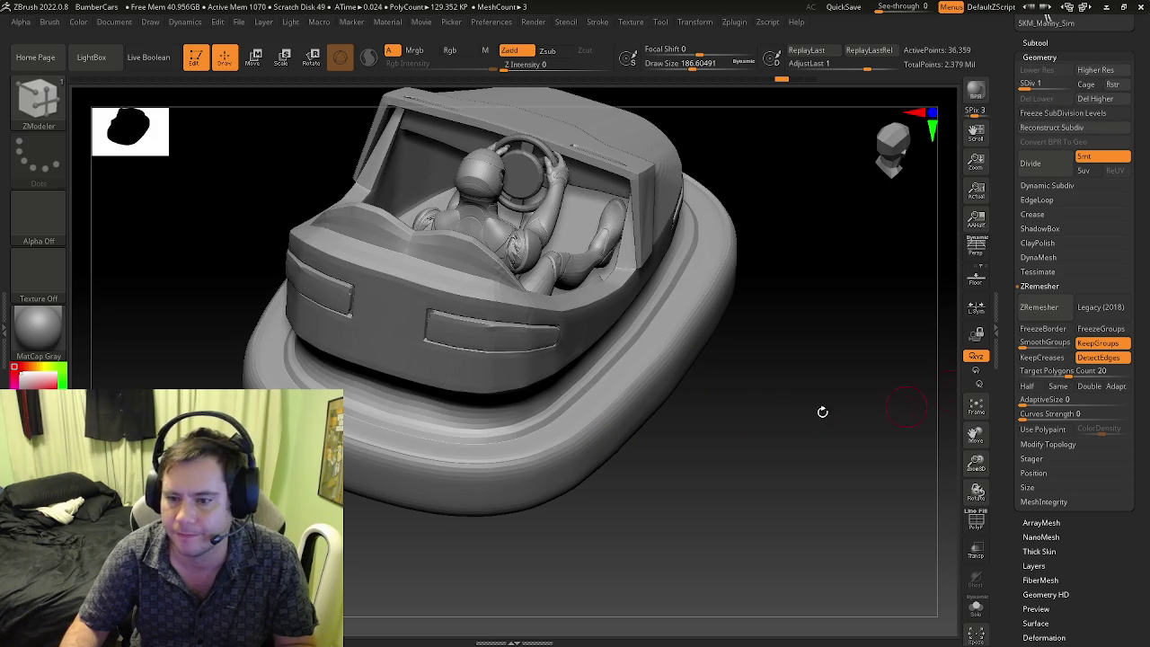
right_click_drag(783, 426, 776, 390)
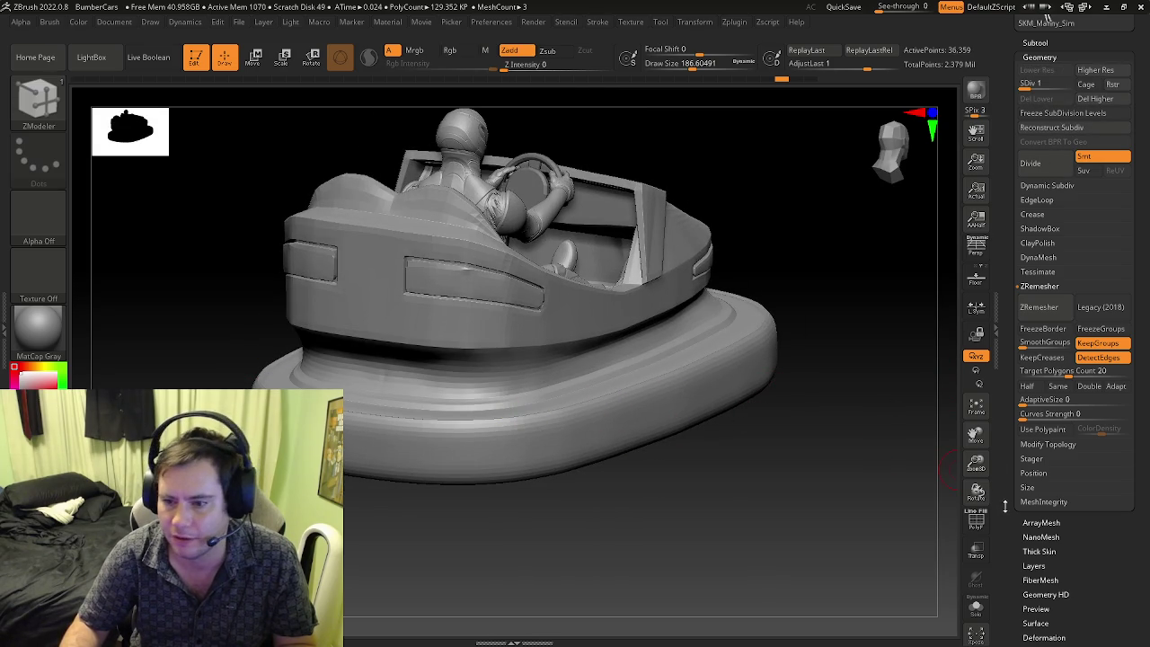
scroll(1004, 506, "down", 5)
left_click(1044, 395)
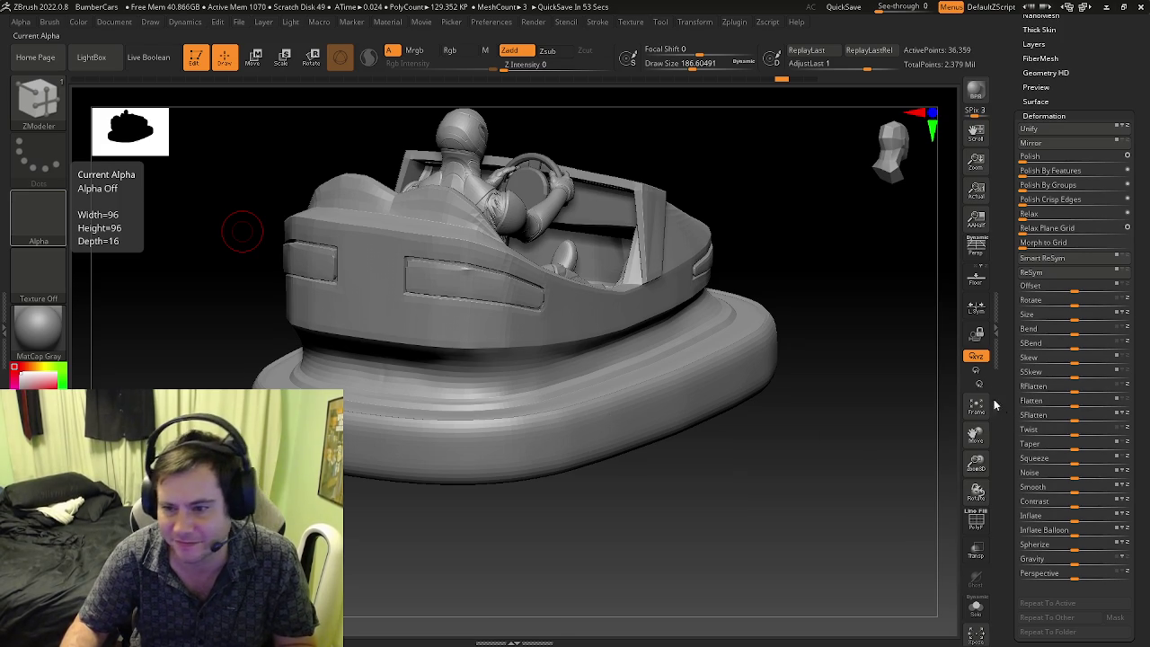
- Shift-smooth the ridges on the car's base and show PolyFrame with polygroup colours
right_click_drag(623, 433, 629, 423)
left_click_drag(359, 367, 483, 389, "alt")
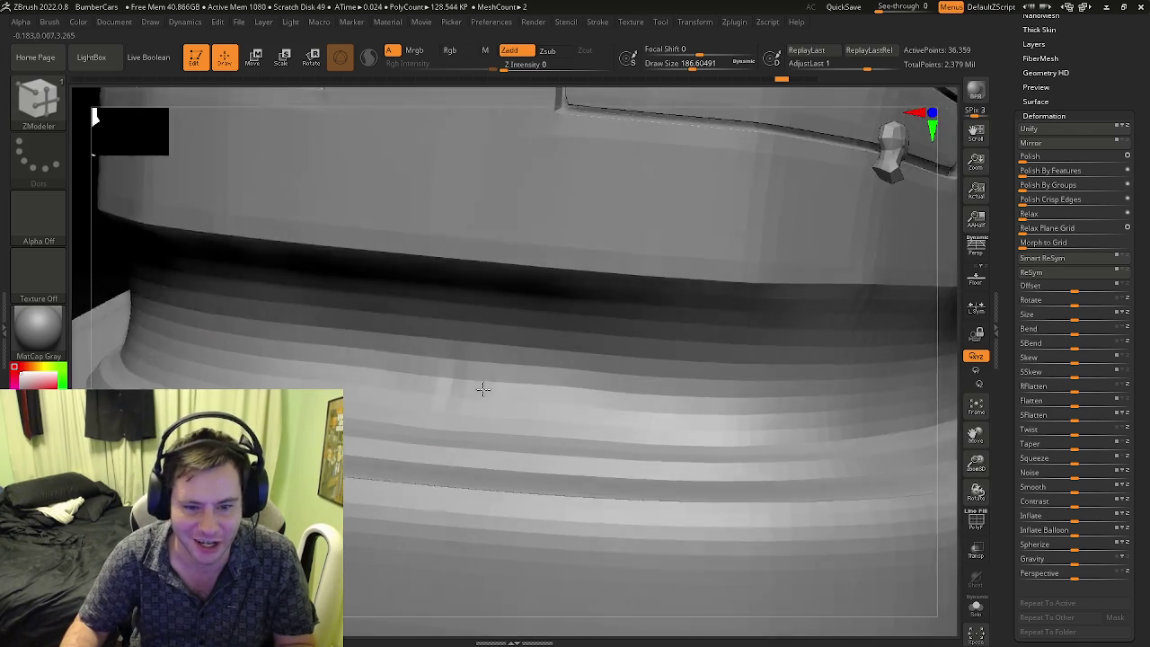
key("shift")
mouse_move(483, 388)
right_mouse_down()
mouse_move(469, 368)
mouse_move(479, 405)
right_mouse_up()
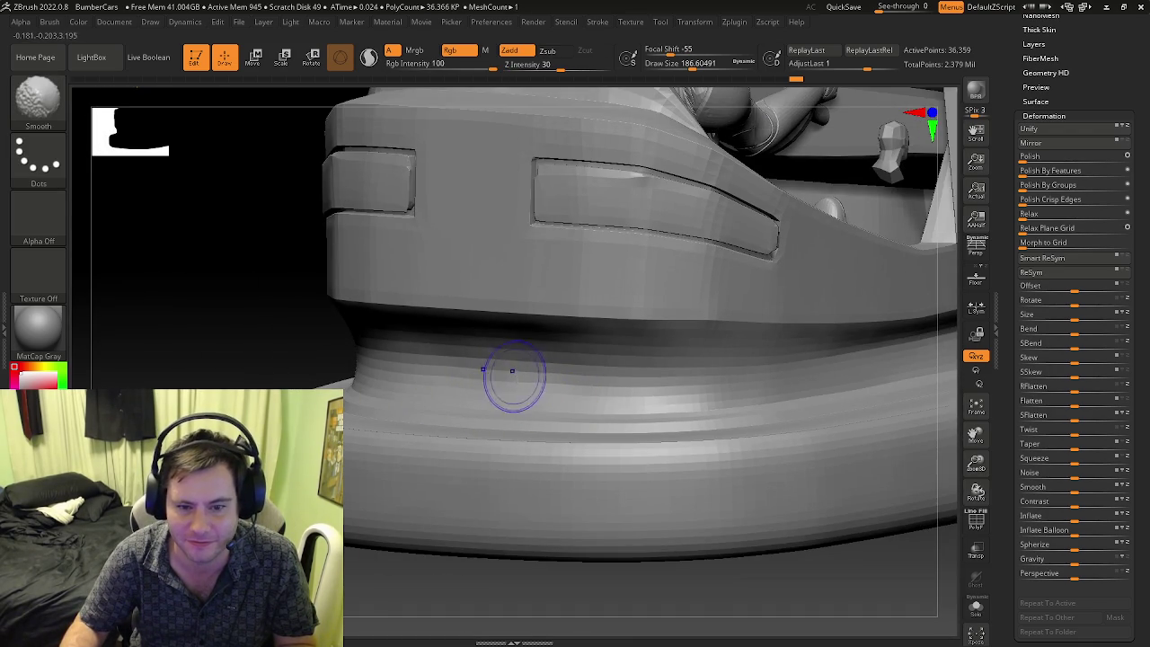
mouse_move(637, 398)
right_mouse_down()
mouse_move(485, 386)
mouse_move(570, 390)
mouse_move(592, 440)
mouse_move(504, 414)
right_mouse_up()
key("shift+f")
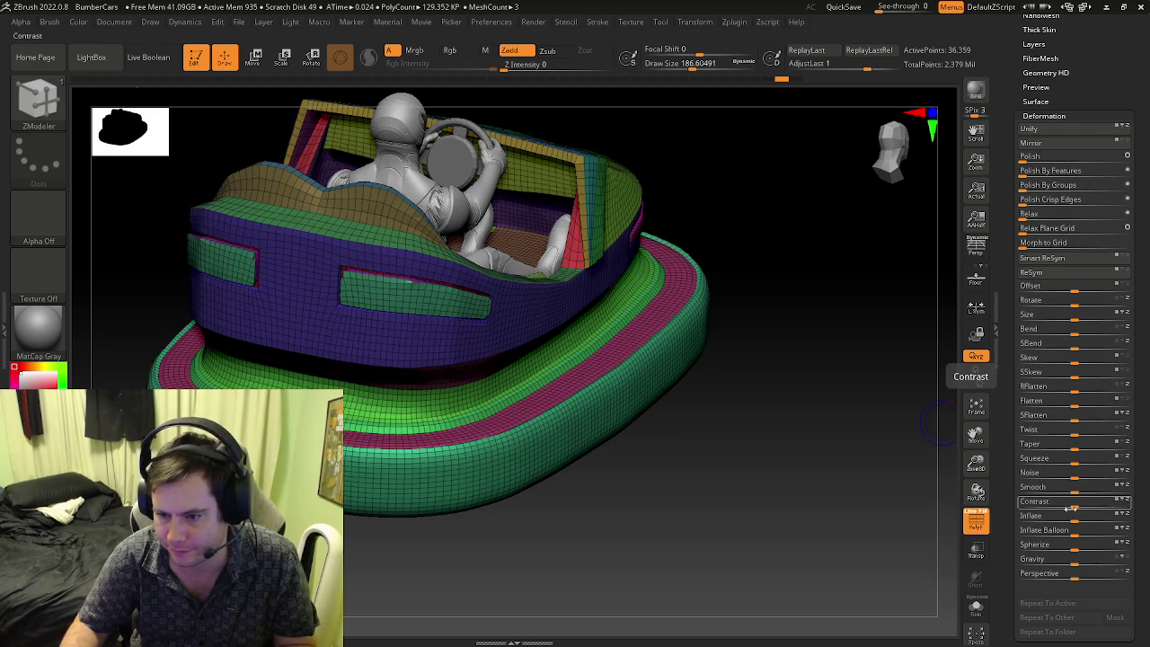
- Hide PolyFrame, apply Deformation Smooth at 100, and switch back to the ZModeler brush
key("shift+f")
left_click_drag(1073, 491, 1146, 484)
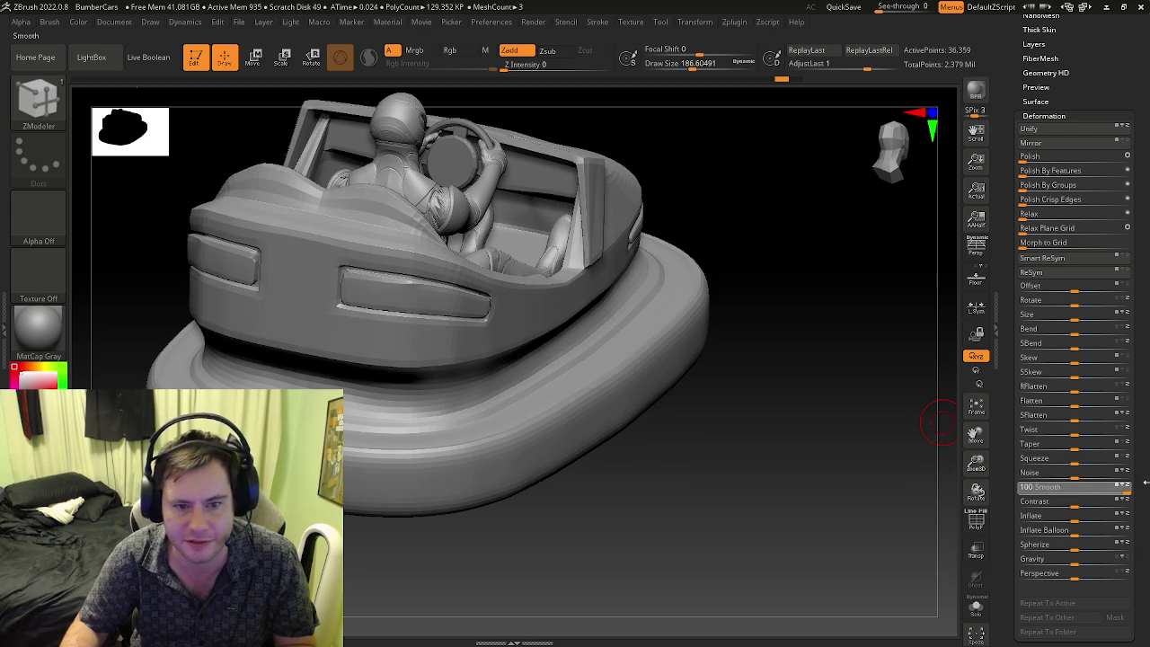
right_click_drag(513, 359, 500, 334)
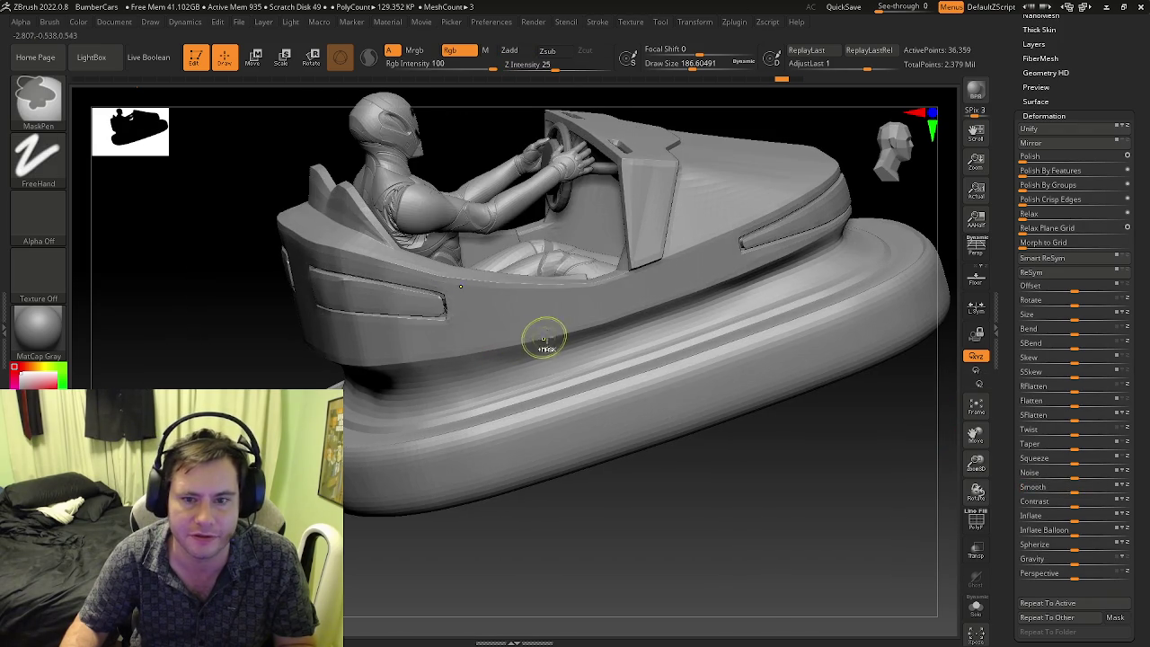
key("b")
key("z")
key("m")
mouse_move(617, 288)
right_mouse_down()
mouse_move(576, 360)
mouse_move(563, 417)
right_mouse_up()
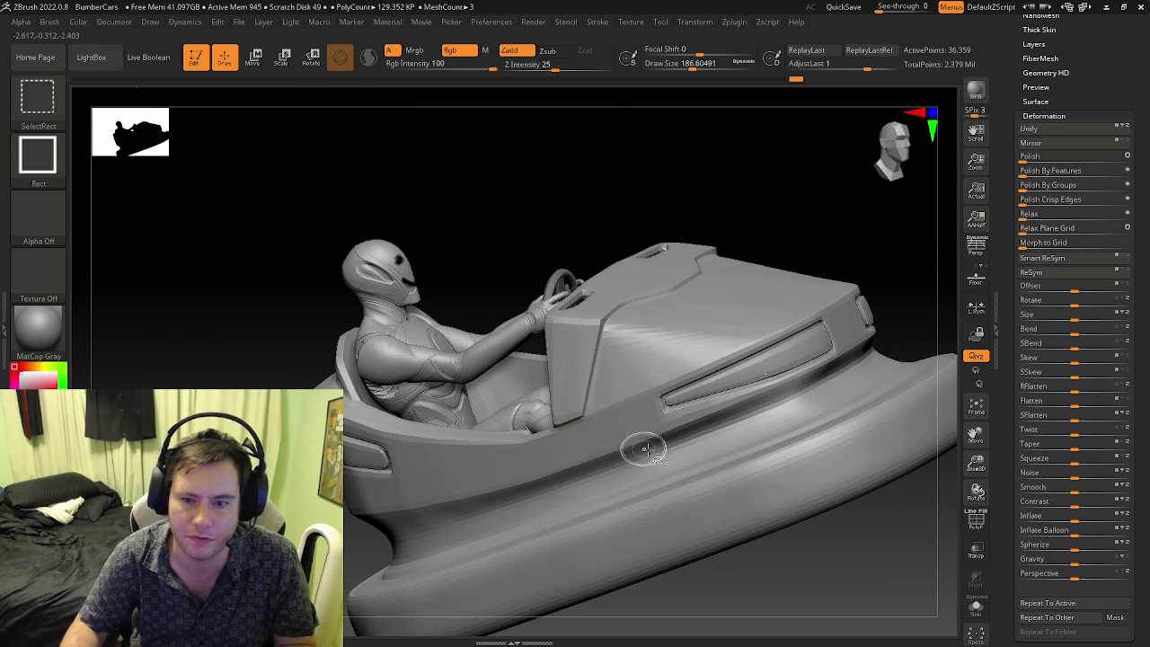
mouse_move(534, 456)
right_mouse_down()
mouse_move(660, 460)
mouse_move(686, 486)
right_mouse_up()
scroll(1027, 67, "up", 5)
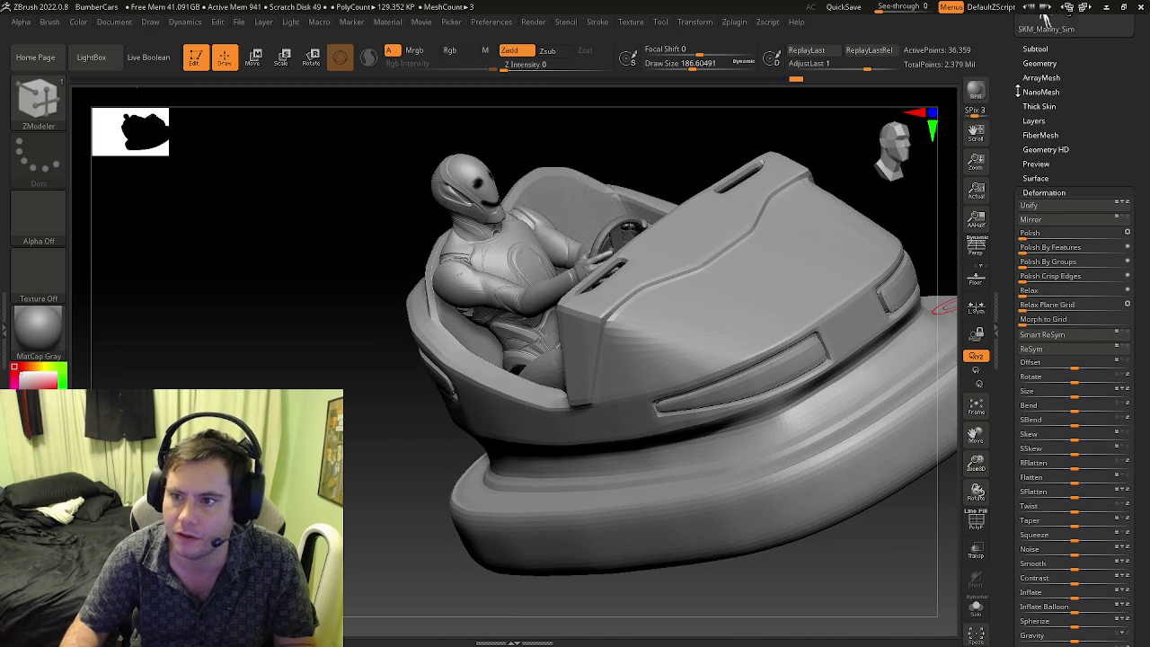
- Unfreeze the subdivision levels, restoring them up to level 4
left_click(1040, 75)
left_click(1067, 52)
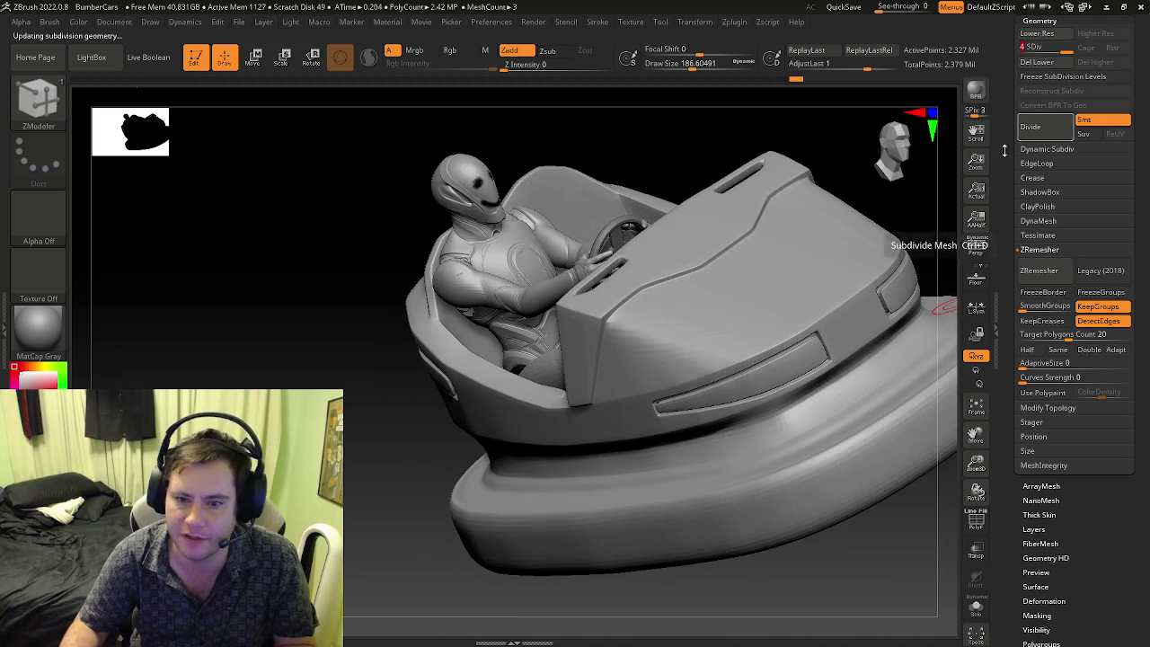
mouse_move(706, 334)
right_mouse_down()
mouse_move(570, 301)
mouse_move(619, 349)
right_mouse_up()
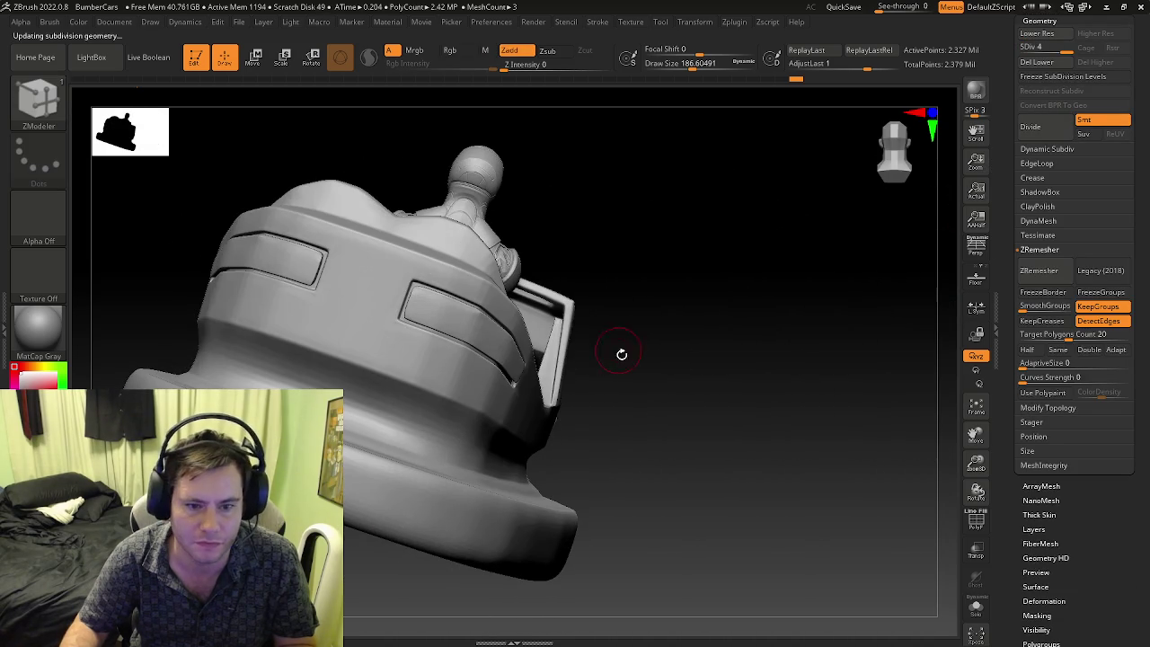
left_click(1044, 601)
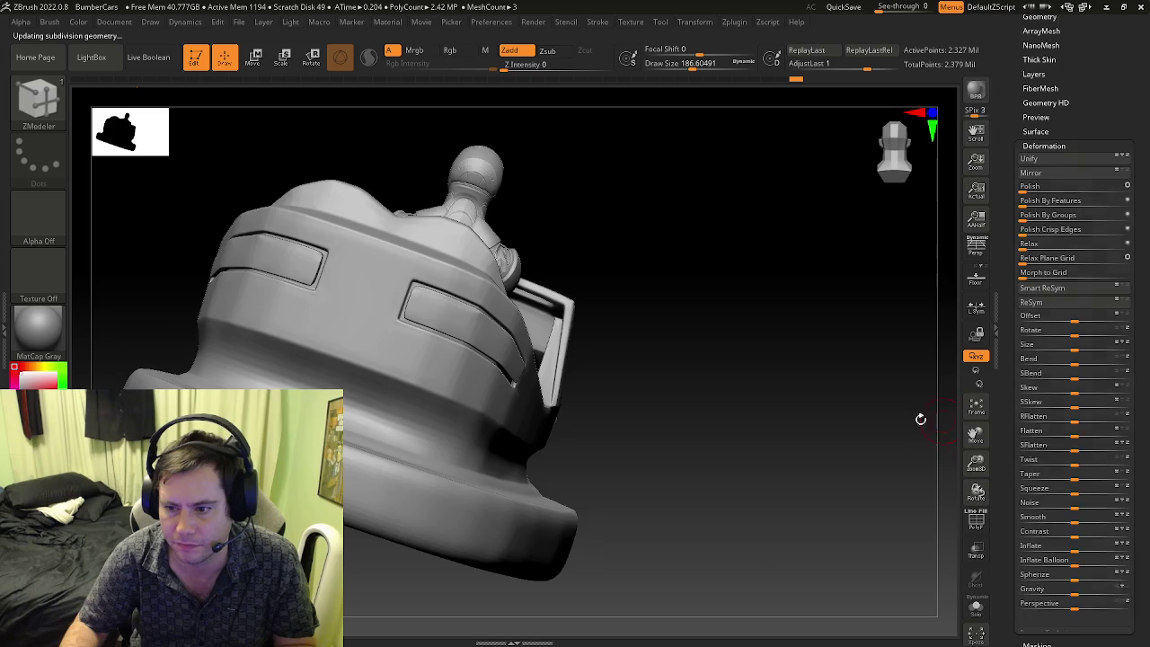
scroll(1074, 449, "down", 5)
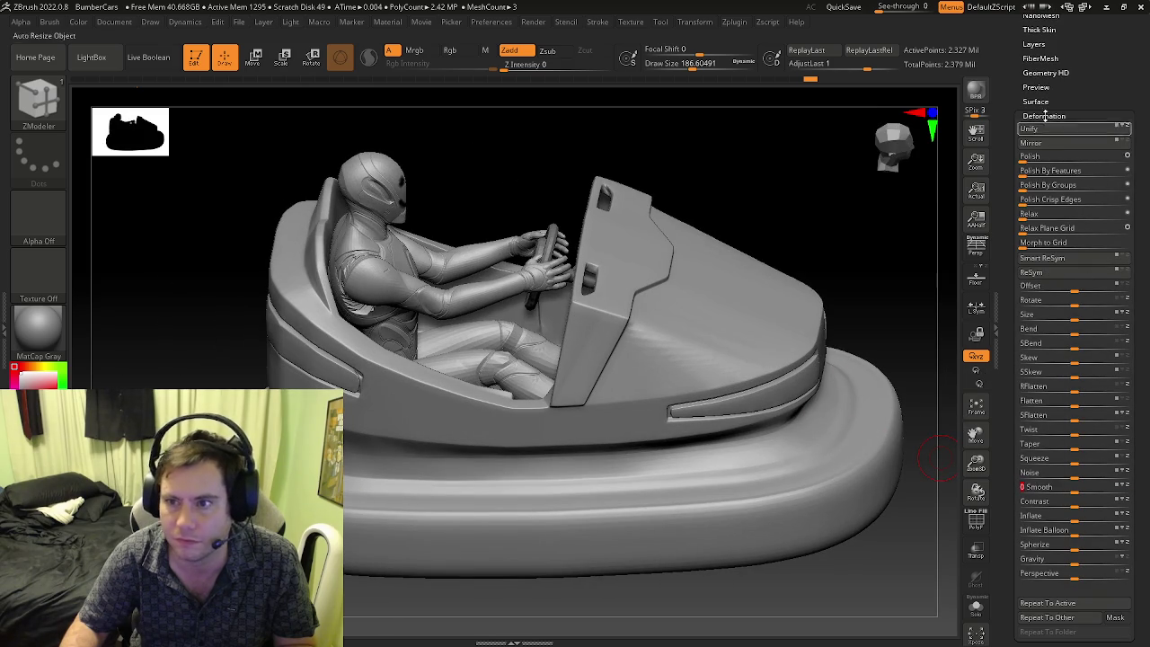
scroll(1045, 19, "up", 2)
- Step the mesh down to subdivision level 2 and delete the higher levels
left_click(1040, 65)
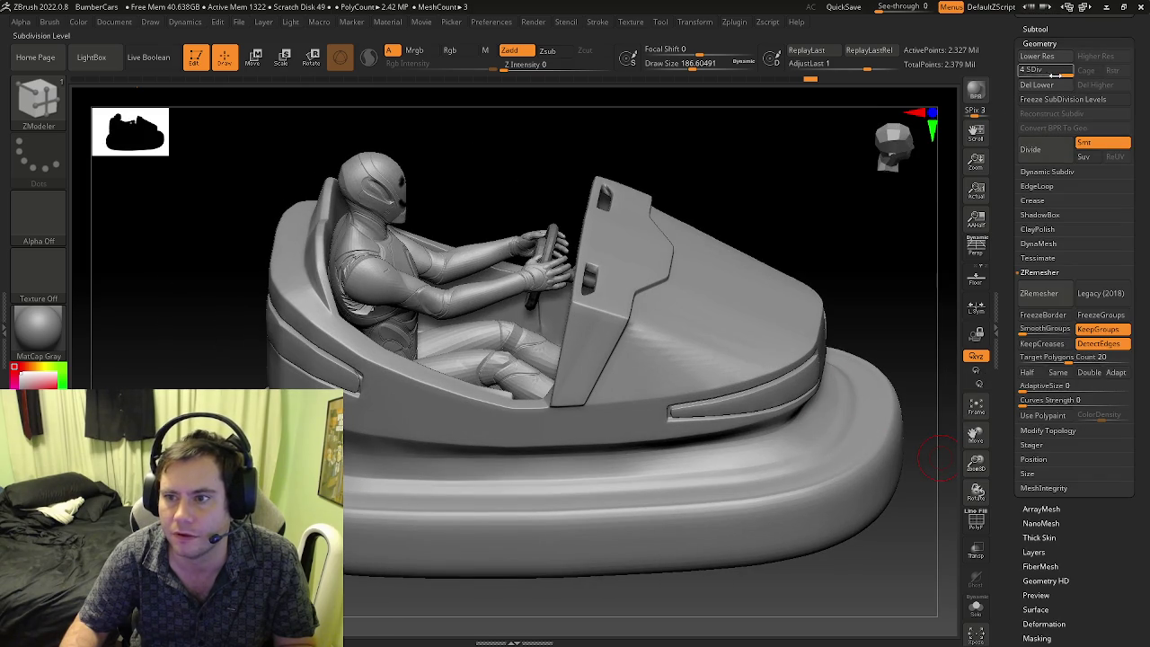
left_click(1039, 72)
left_click(1096, 85)
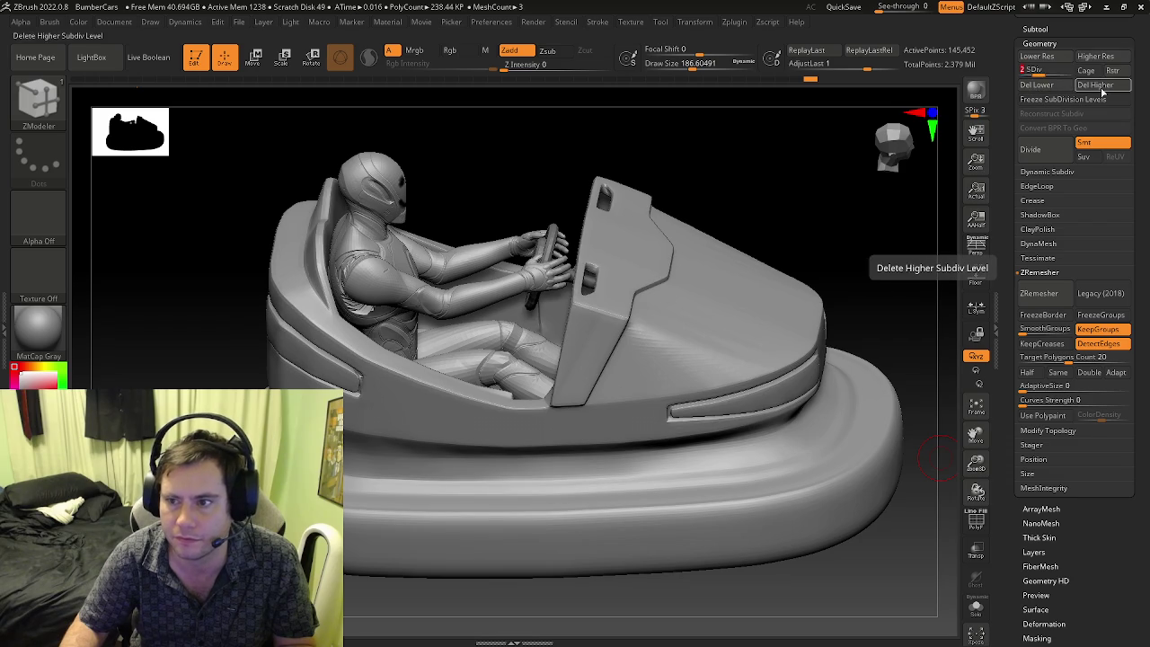
scroll(1013, 185, "down", 3)
scroll(1047, 238, "down", 3)
left_click(1044, 294)
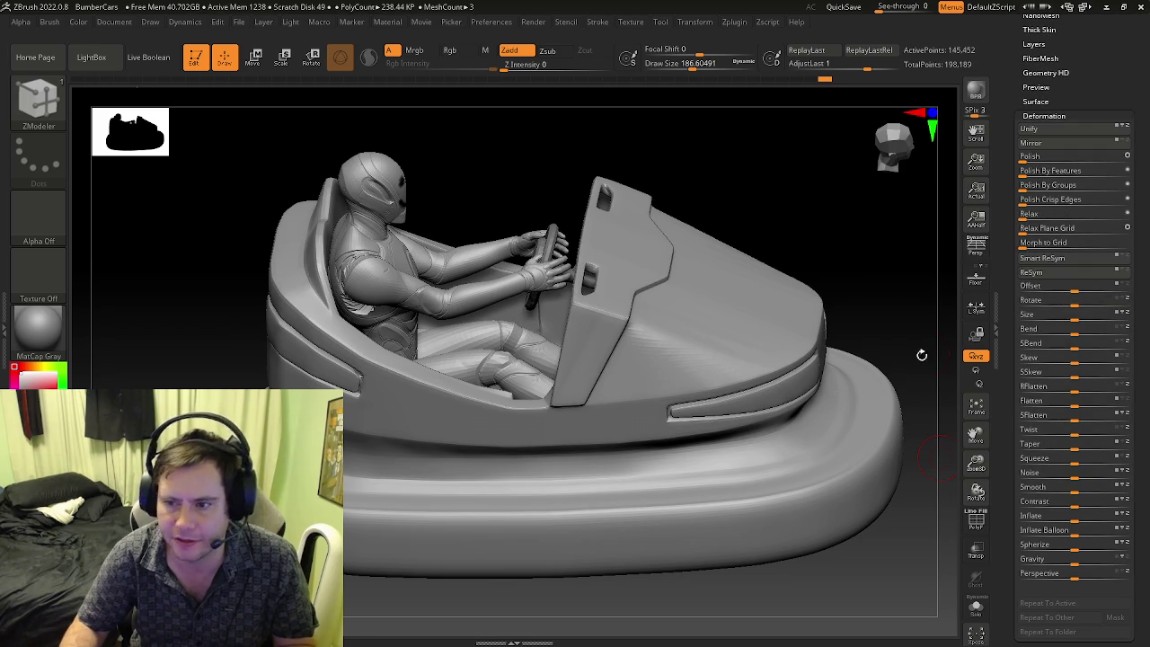
right_click_drag(385, 470, 420, 457)
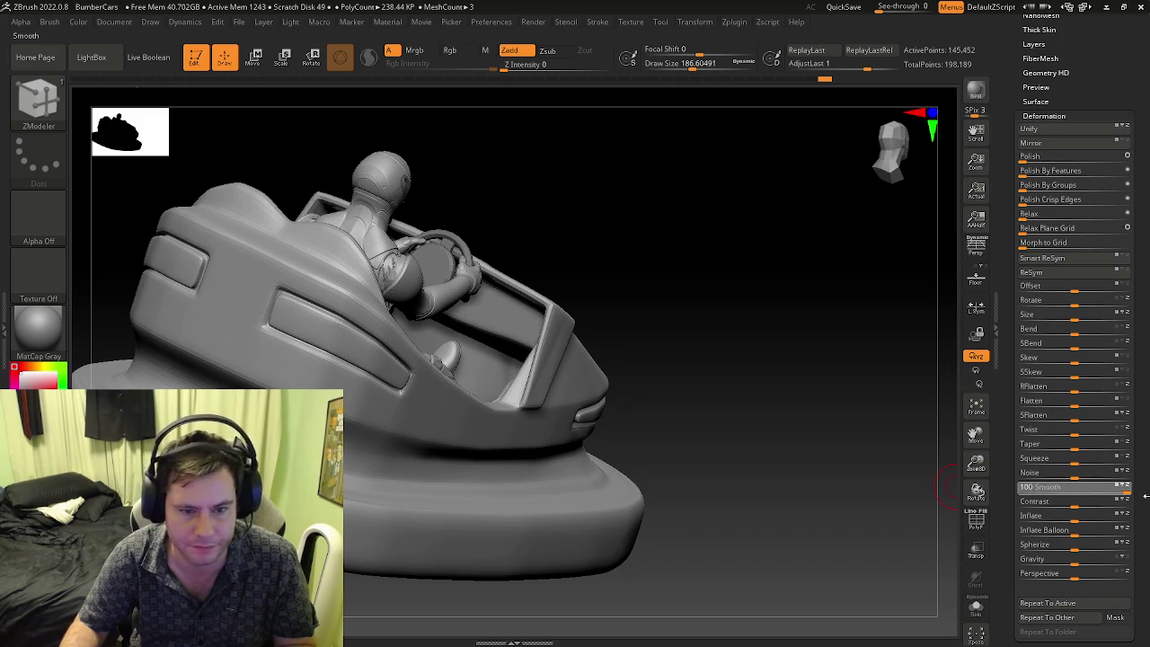
- Carve a DamStandard crease along the panel recess corner, shrink the brush to about 37, and smooth it
right_click_drag(665, 518, 483, 334)
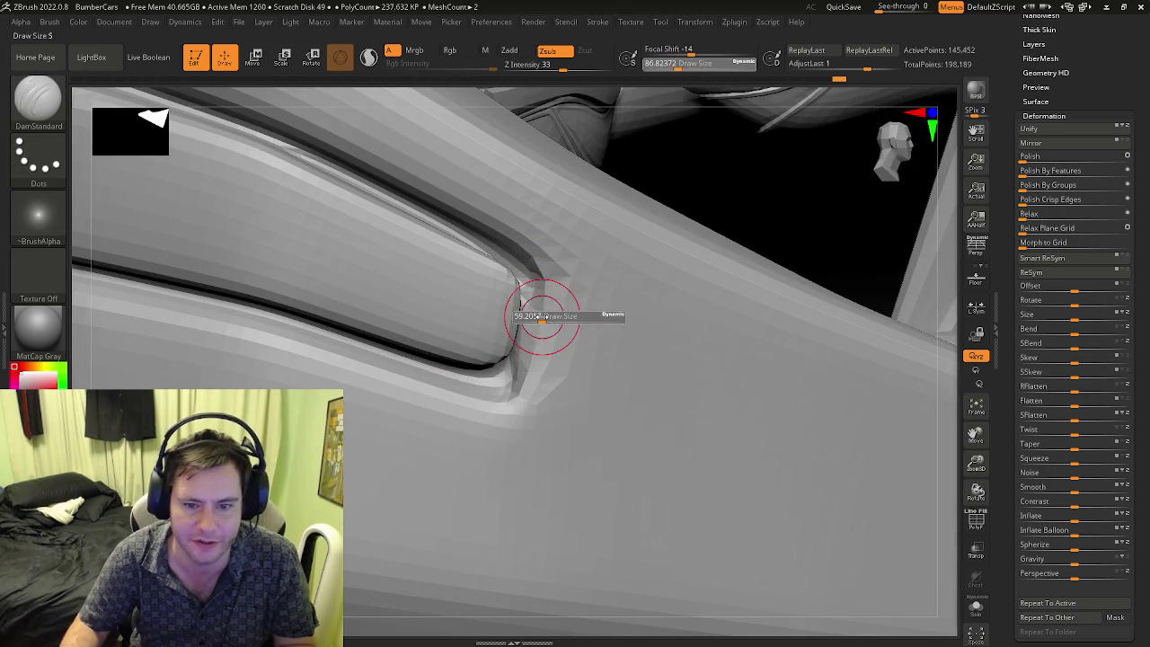
right_click_drag(522, 293, 529, 294, "ctrl")
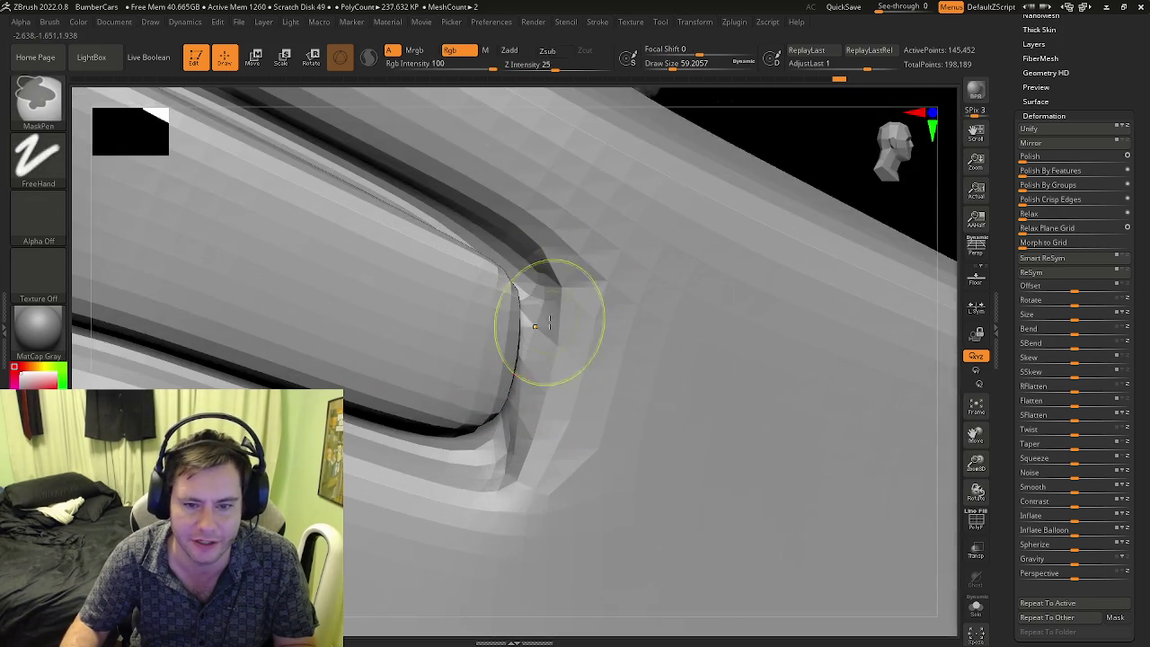
left_click_drag(530, 294, 536, 322)
key("s")
left_click_drag(526, 404, 512, 410)
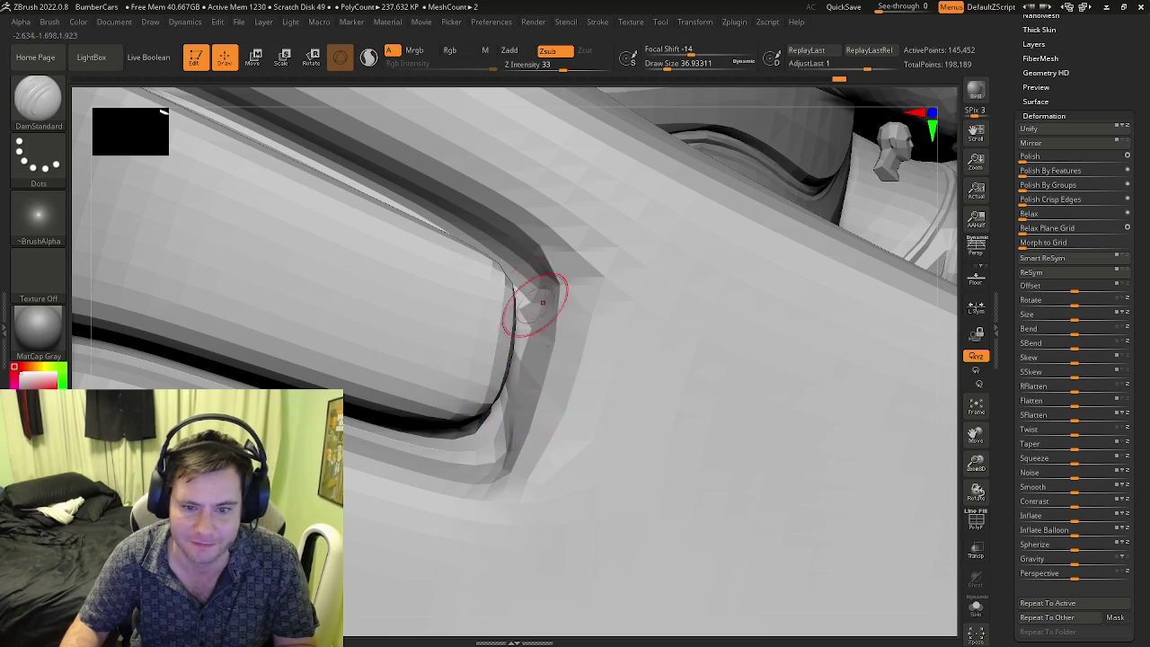
right_click_drag(534, 306, 532, 338)
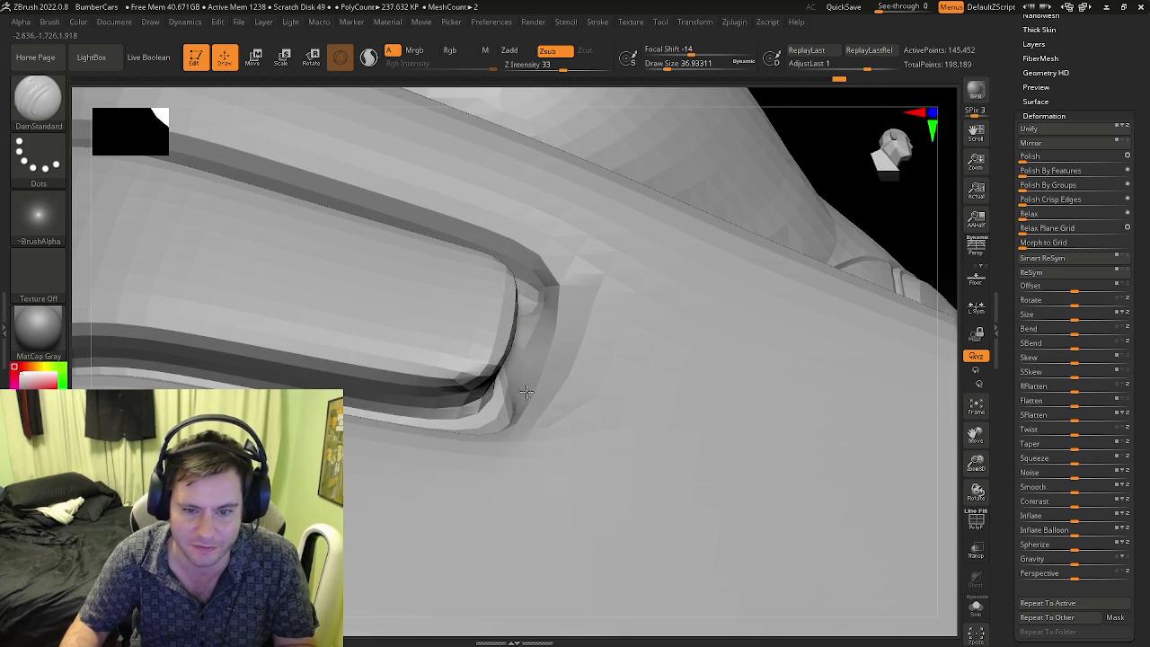
mouse_move(531, 352)
right_mouse_down()
mouse_move(530, 394)
mouse_move(540, 326)
right_mouse_up()
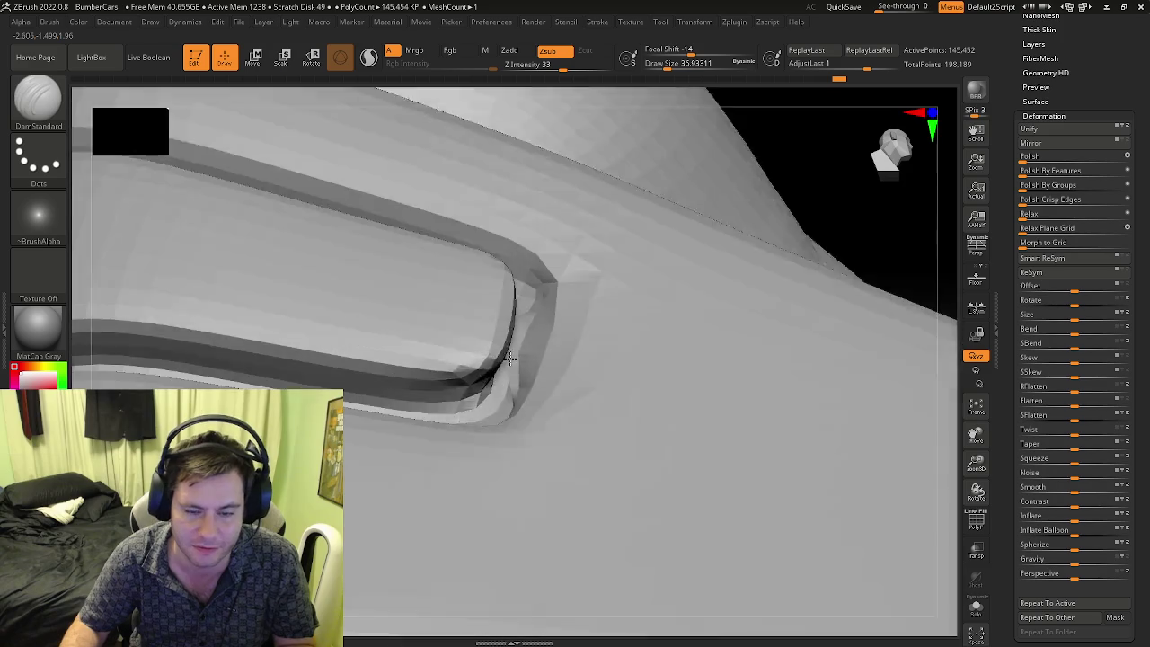
key("shift")
right_click_drag(530, 396, 506, 297)
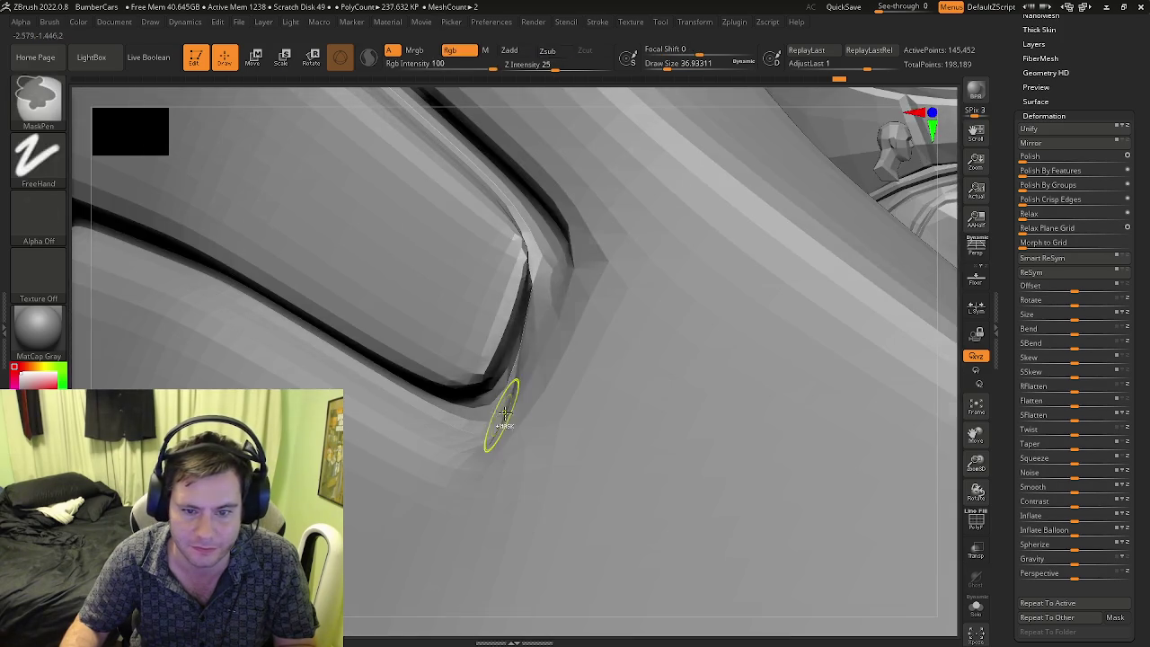
- Switch to the Move brush and frame the whole car, briefly checking the wireframe
key("b")
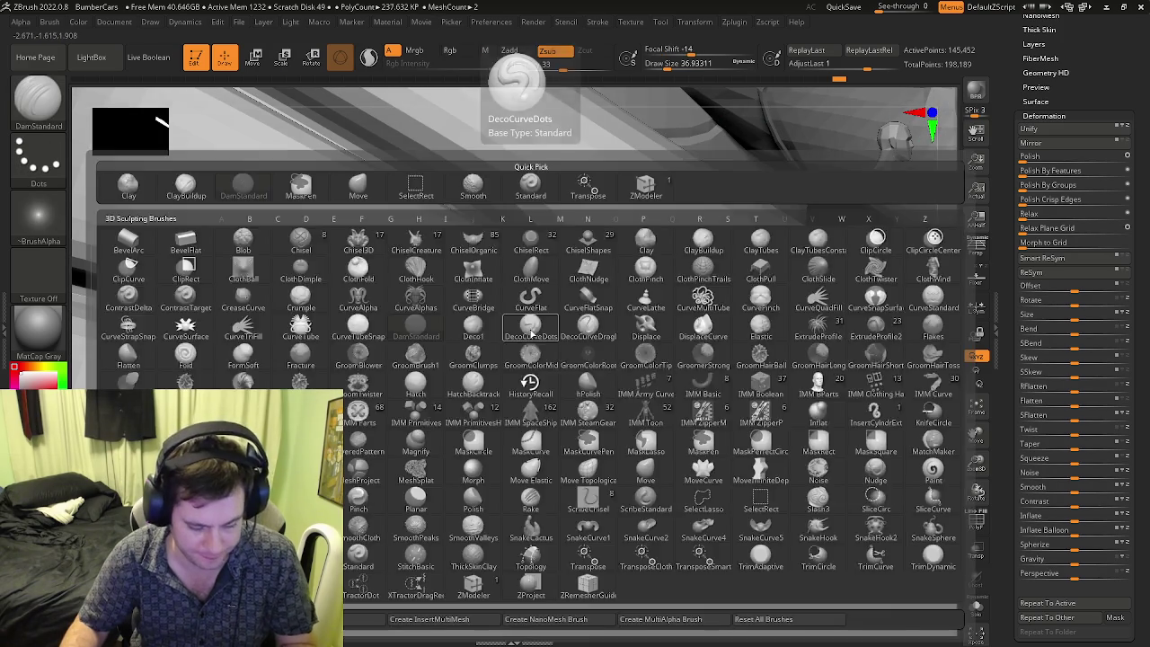
key("m")
key("v")
mouse_move(533, 326)
right_mouse_down("ctrl")
mouse_move(520, 313)
mouse_move(647, 389)
right_mouse_up("ctrl")
key("f")
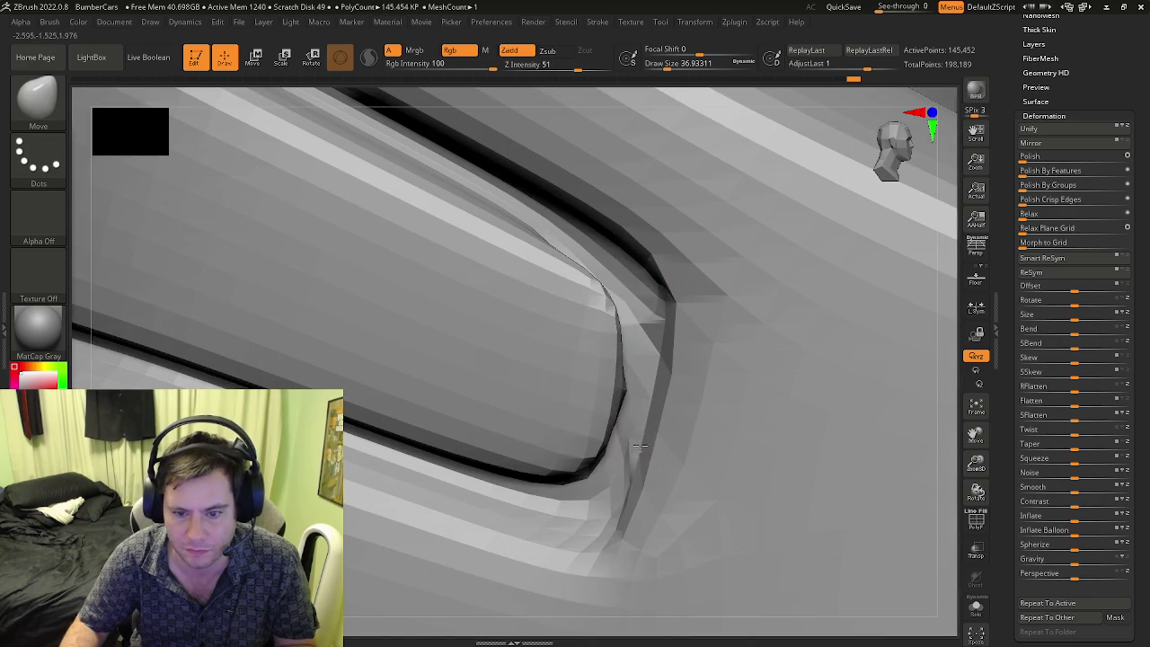
right_click_drag(636, 462, 643, 456)
key("f")
key("shift+f")
mouse_move(688, 501)
right_mouse_down()
mouse_move(629, 526)
mouse_move(702, 513)
mouse_move(571, 390)
mouse_move(625, 429)
mouse_move(585, 387)
mouse_move(485, 342)
mouse_move(519, 410)
mouse_move(449, 356)
mouse_move(601, 442)
mouse_move(704, 452)
right_mouse_up()
key("shift+f")
key("shift+f")
key("shift+f")
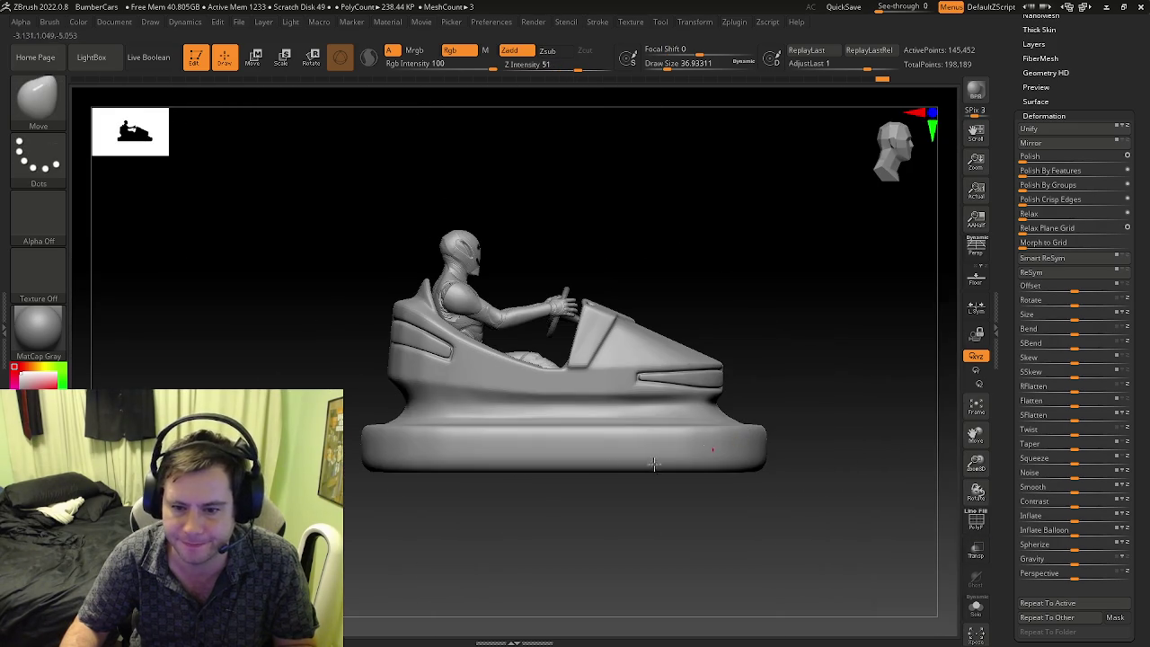
- Mask the car's base with freehand masking, then invert the mask onto body and driver
key("b")
key("s")
key("n")
key("ctrl")
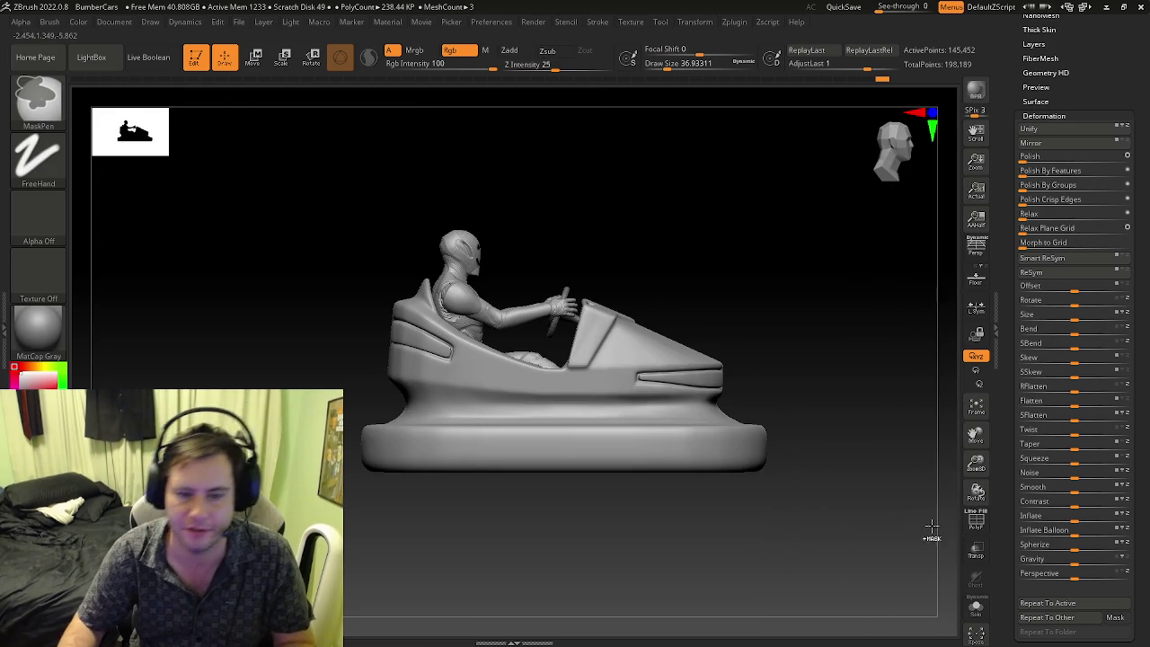
left_click_drag(837, 542, 525, 481, "ctrl")
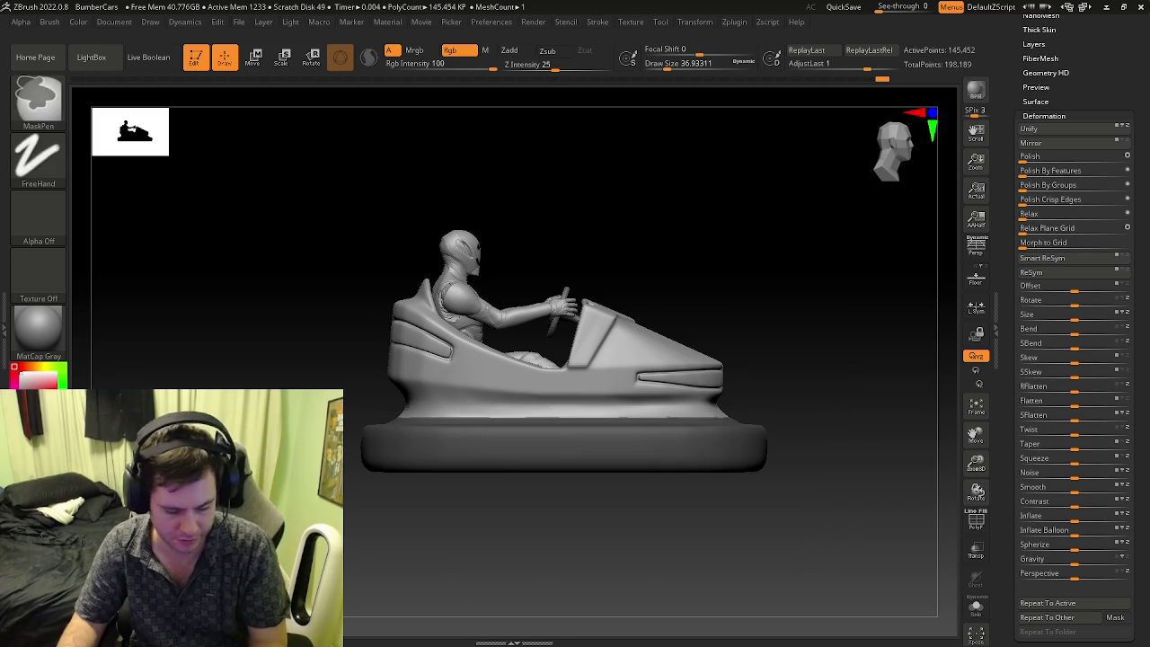
left_click(310, 331, "ctrl")
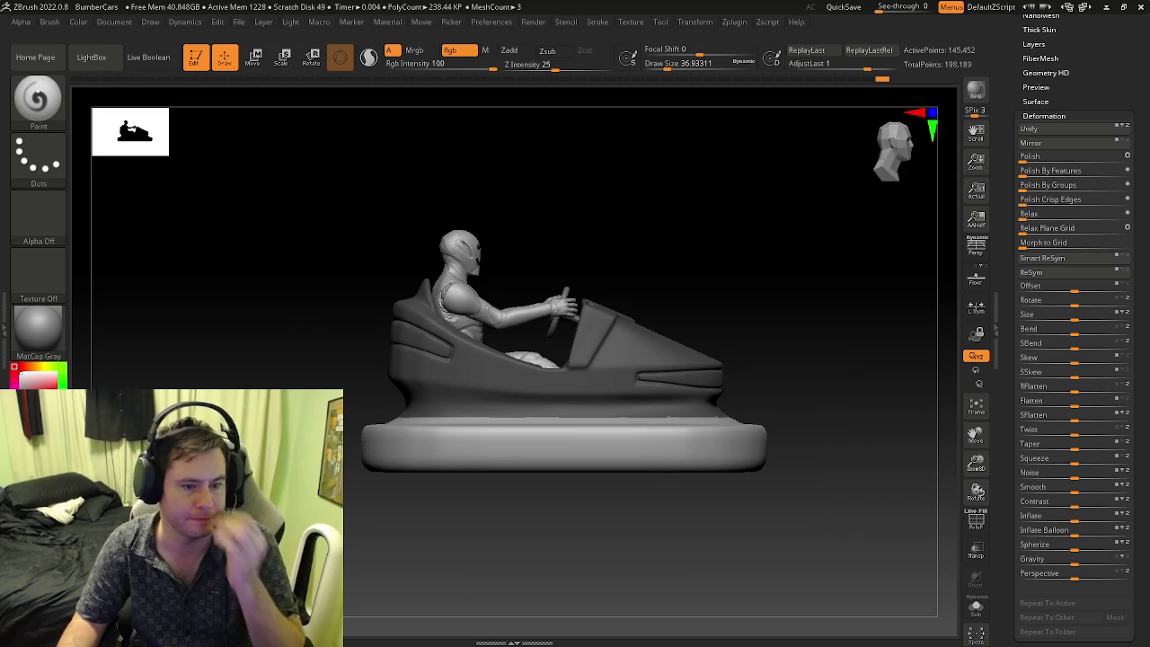
- Apply MatCap White01 and fill the unmasked base with solid black
left_click(38, 328)
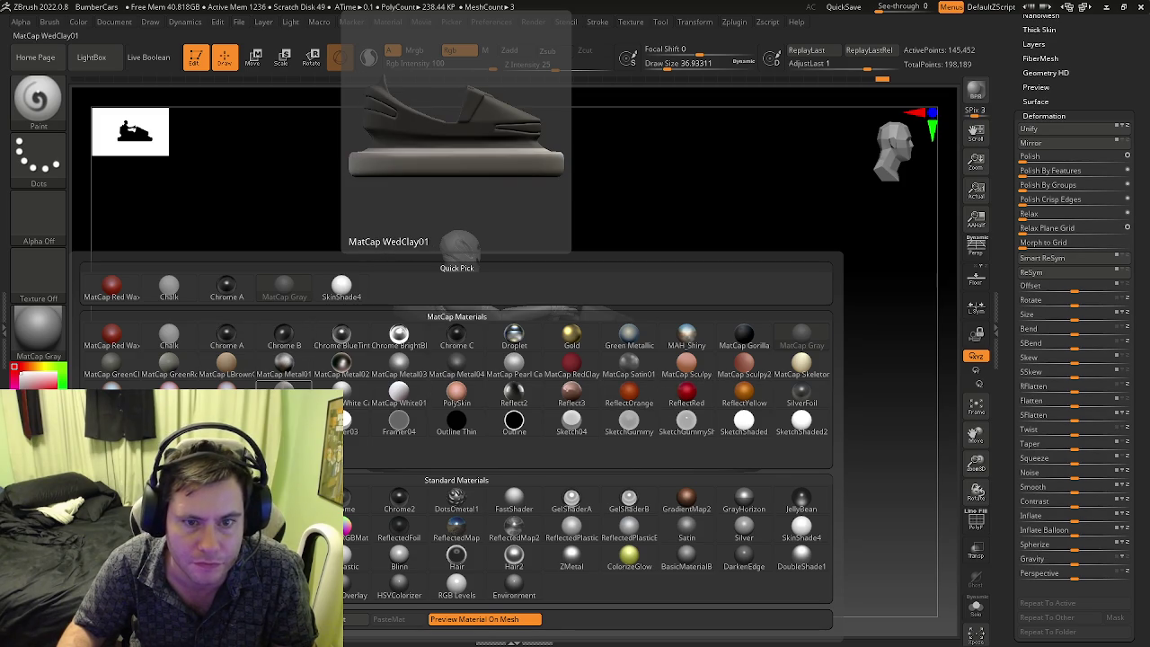
left_click(399, 396)
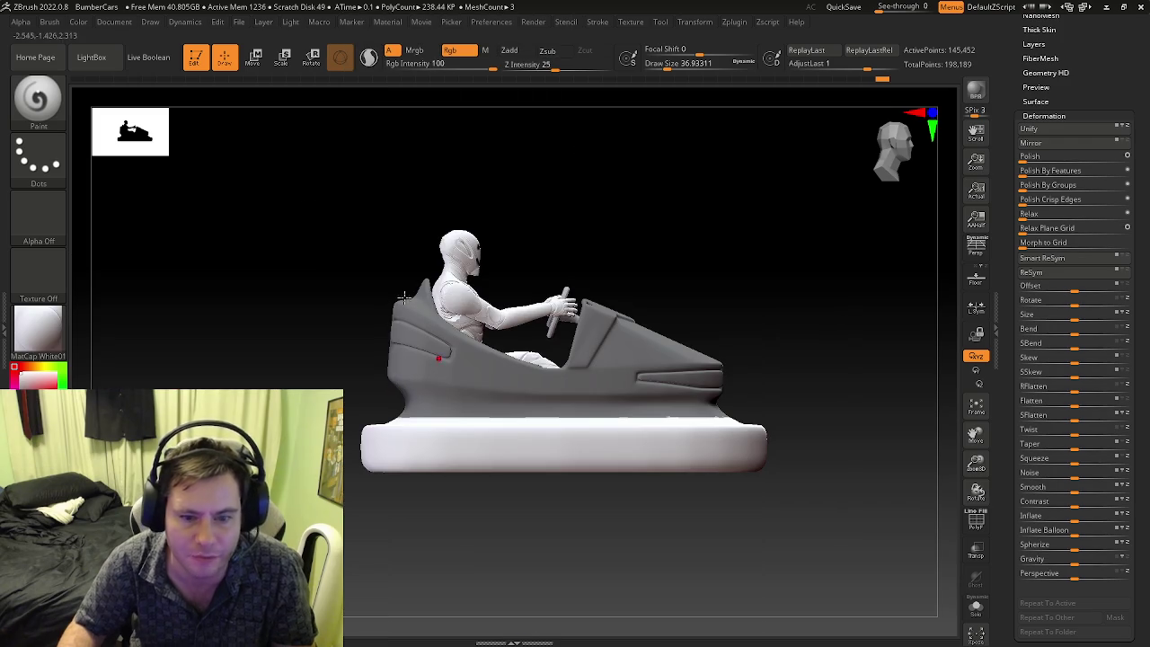
left_click(45, 385)
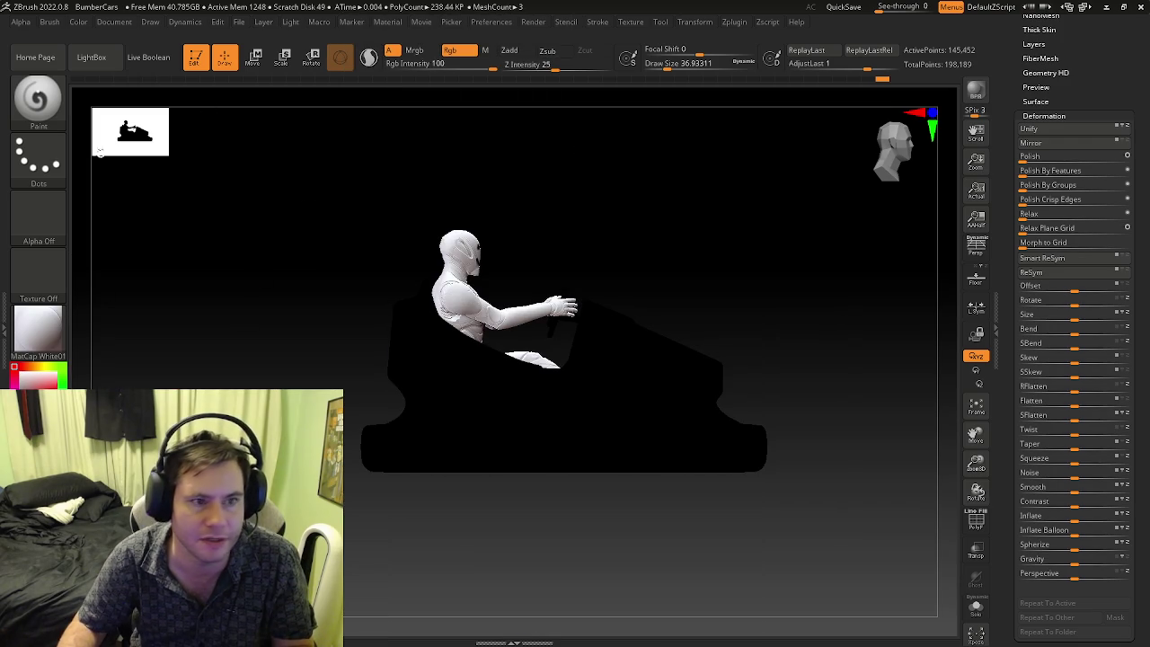
left_click(82, 24)
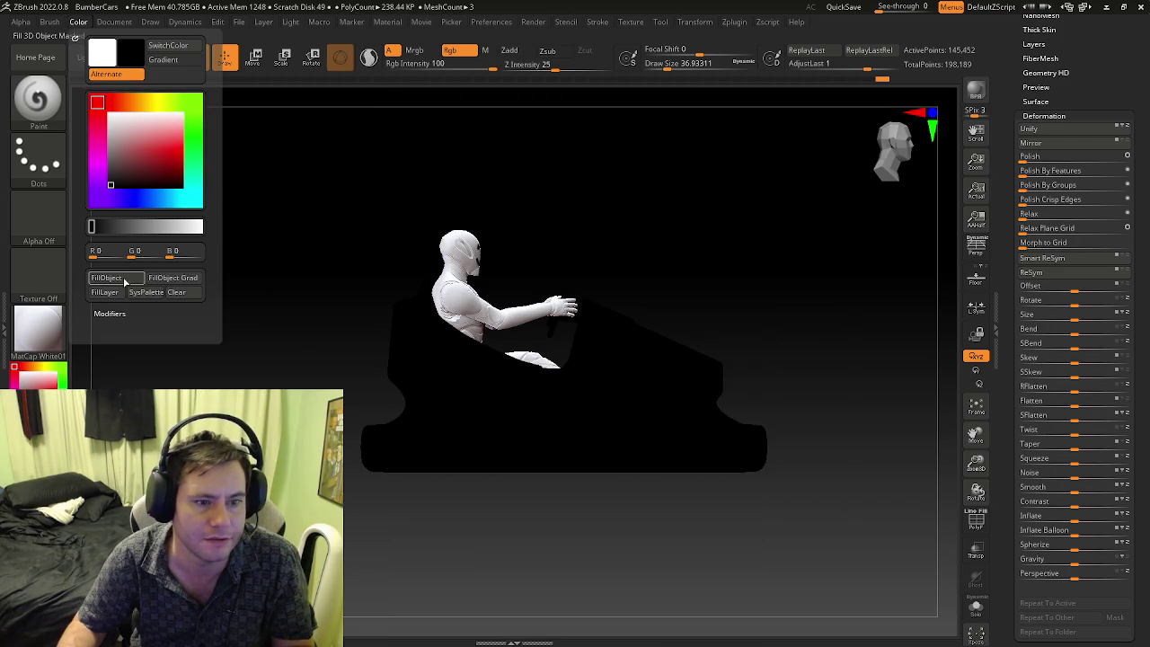
left_click(63, 383)
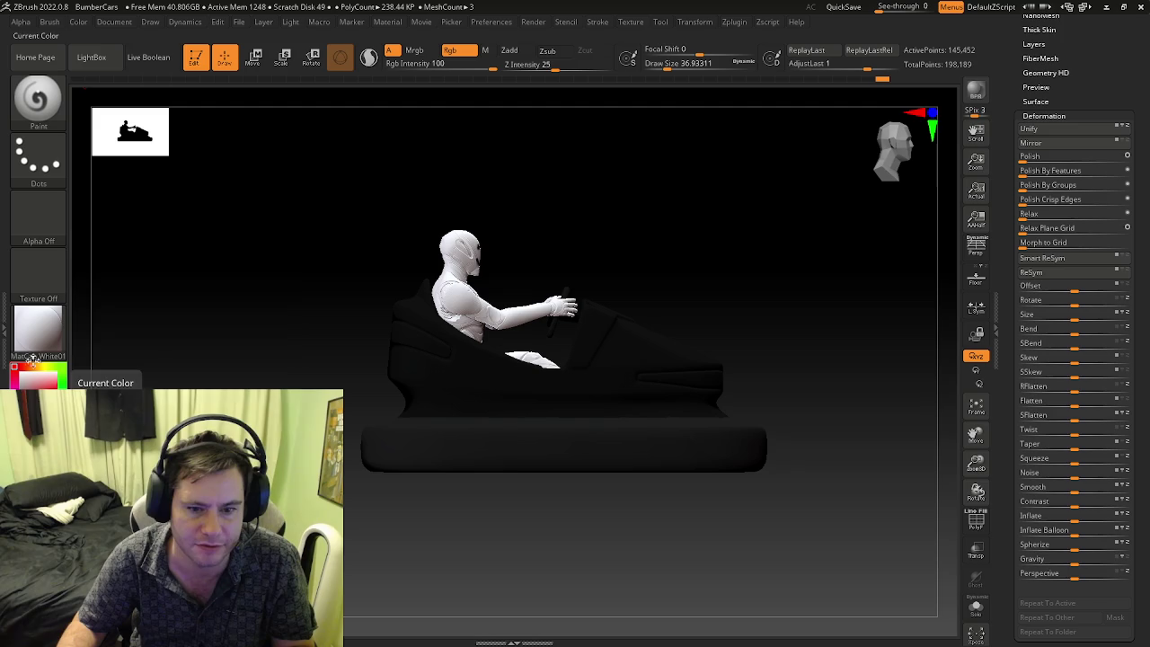
left_click(82, 22)
left_click(124, 281)
left_click_drag(238, 351, 478, 371)
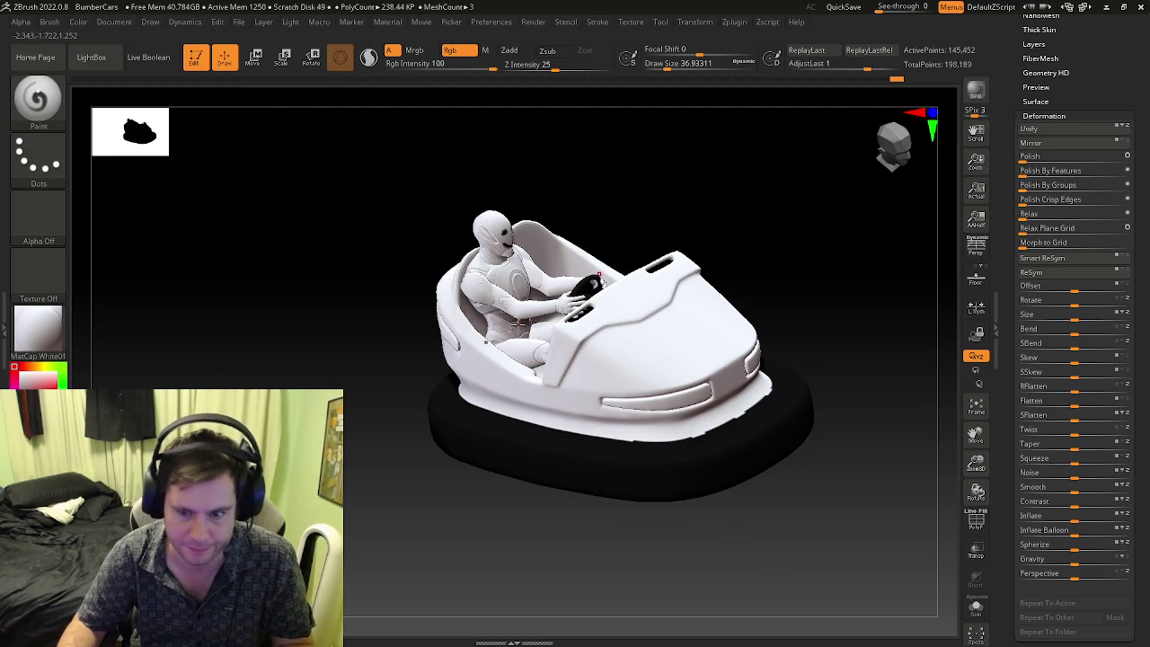
- Show polygroup colours, switch to ZModeler, and zoom in on the green and red bumper bands
left_click_drag(518, 322, 580, 340)
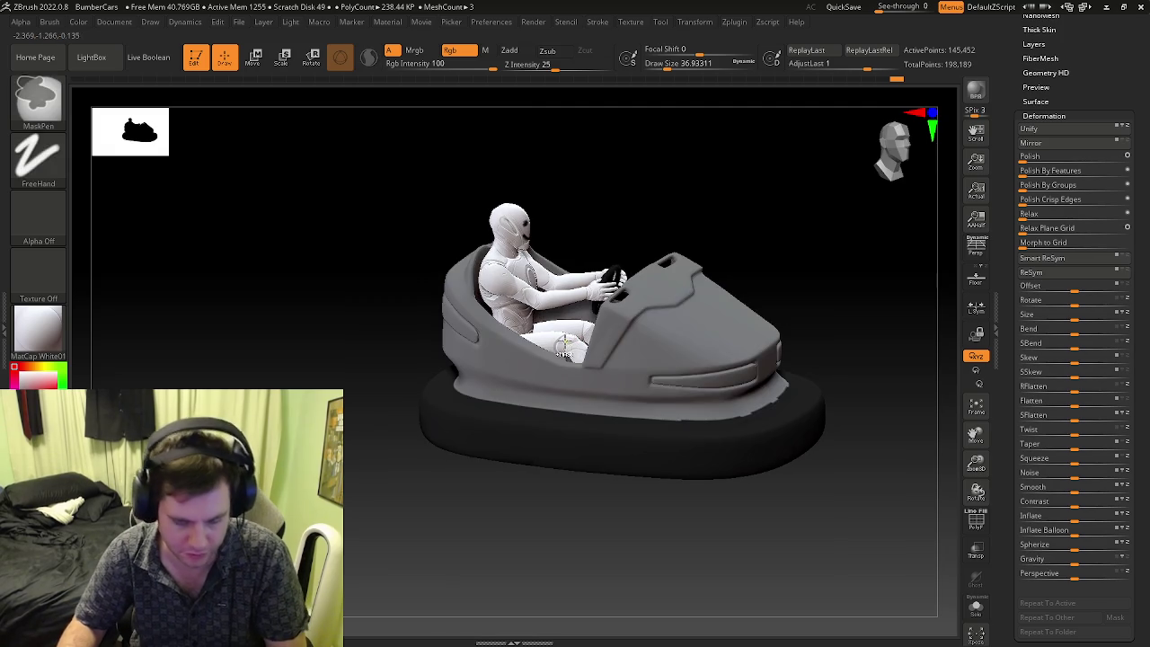
key("shift+f")
key("shift+f")
mouse_move(760, 395)
left_mouse_down("shift")
mouse_move(737, 401)
mouse_move(724, 439)
mouse_move(804, 475)
left_mouse_up("shift")
key("shift+f")
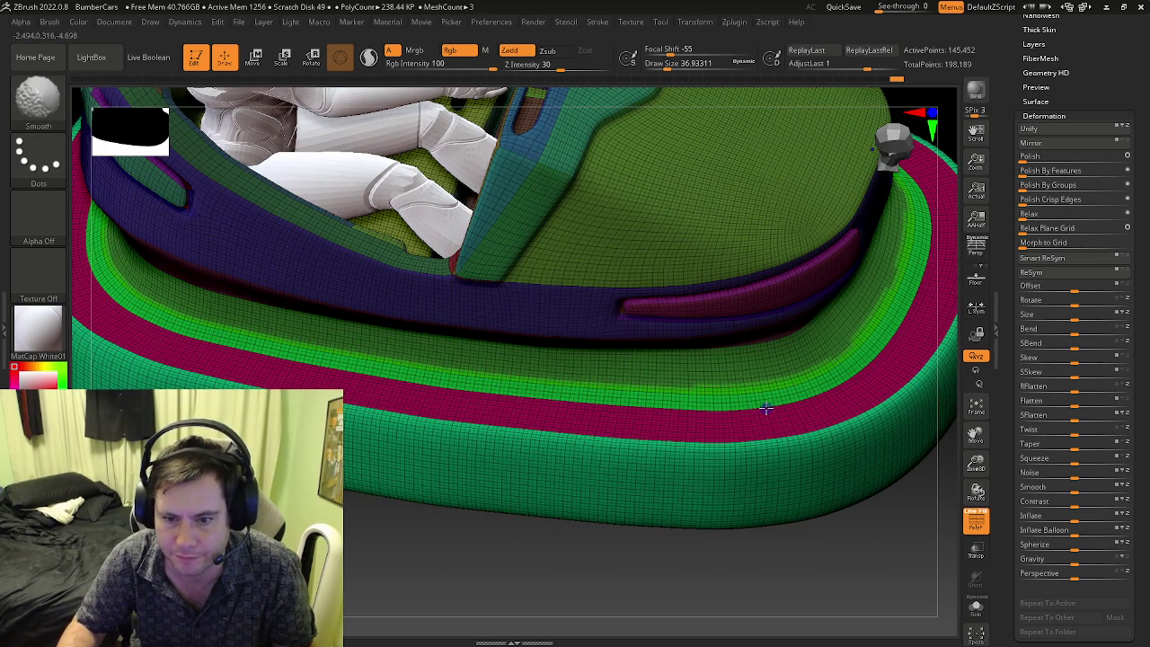
key("b")
key("z")
key("m")
mouse_move(721, 386)
left_mouse_down("alt")
mouse_move(667, 399)
mouse_move(675, 390)
left_mouse_up("alt")
- Mask the bumper band with ZModeler's Mask Polygroup Island action, checking the mask from several angles
key("space")
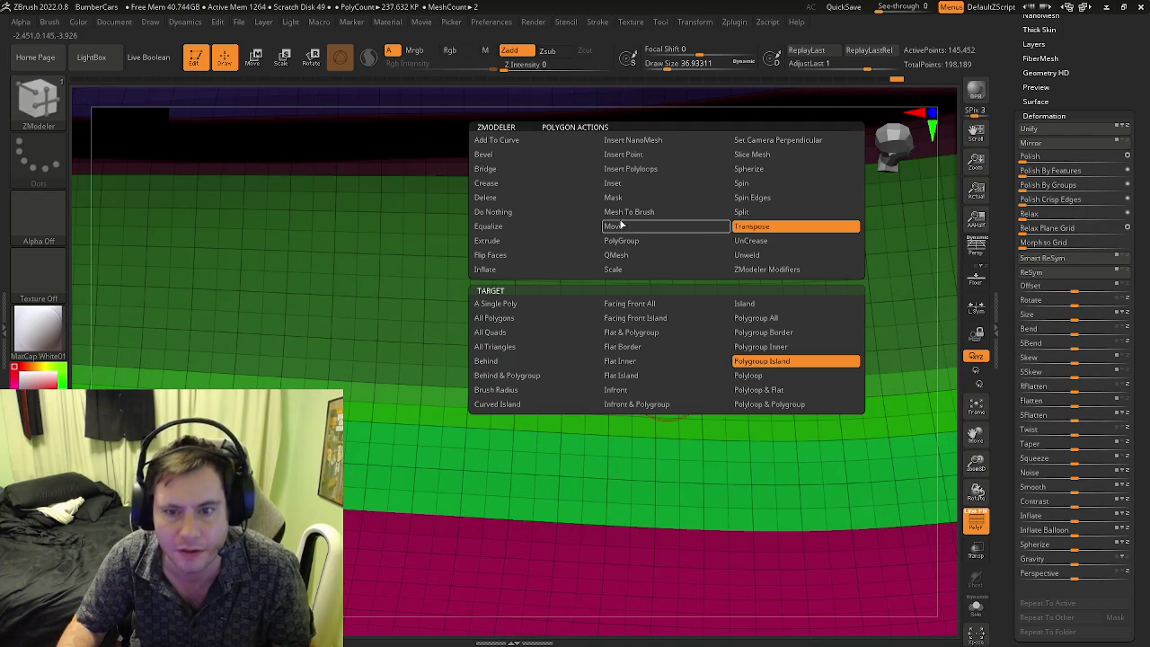
left_click(760, 363)
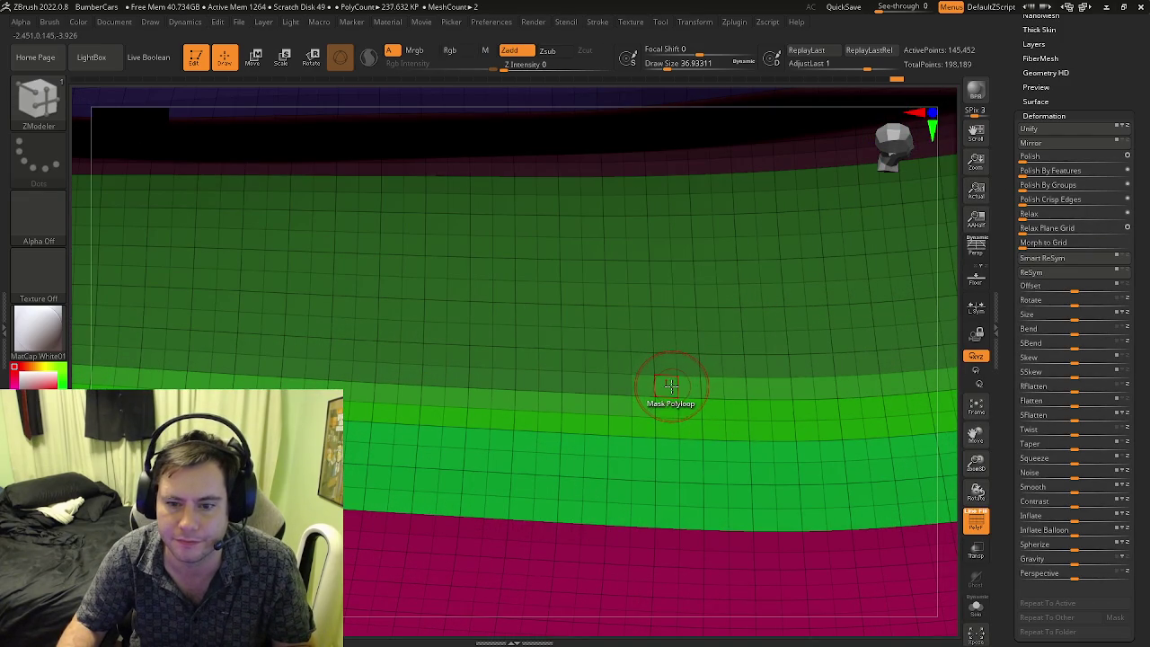
left_click(670, 385)
key("shift+f")
key("shift+f")
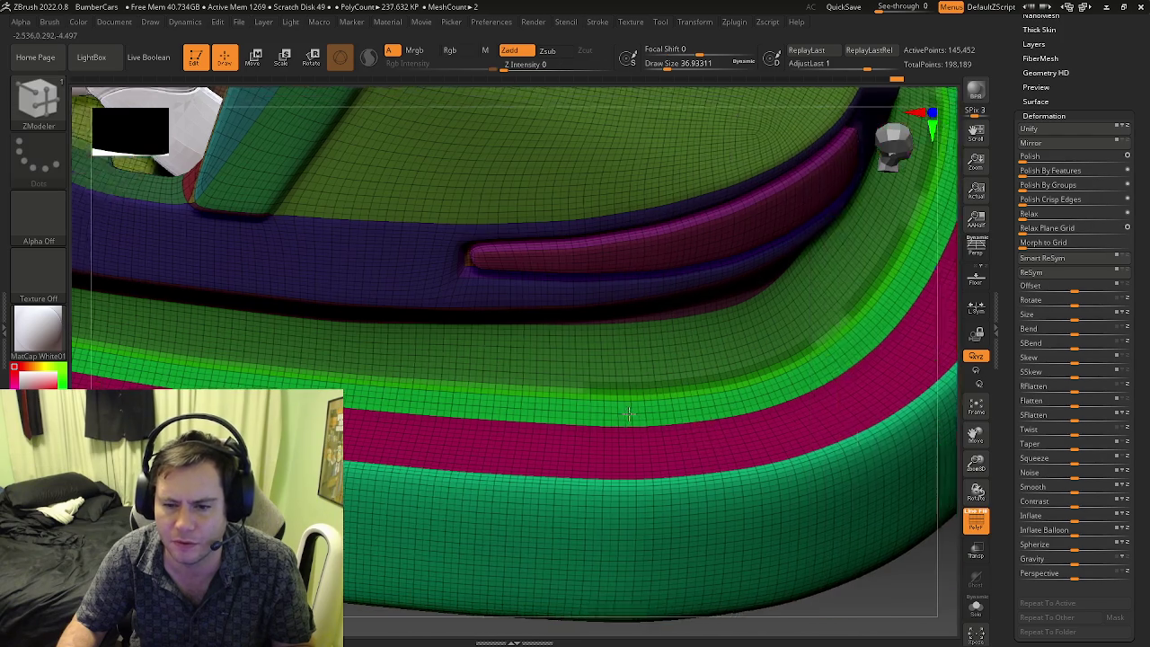
mouse_move(851, 436)
right_mouse_down()
mouse_move(539, 416)
mouse_move(617, 351)
right_mouse_up()
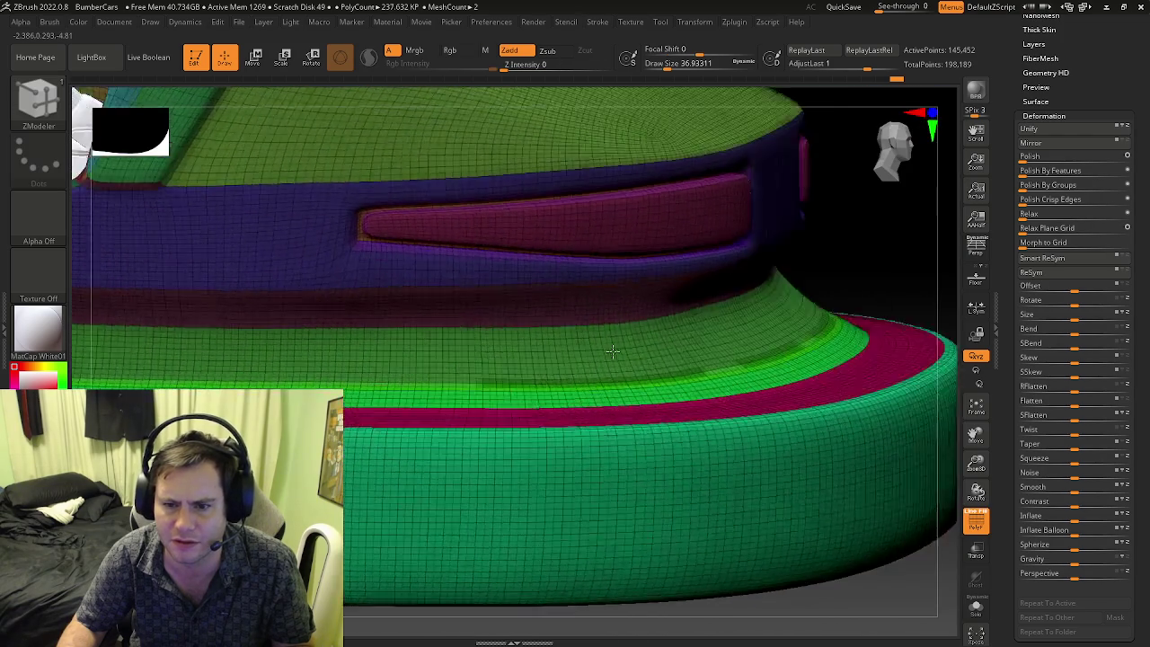
key("shift+f")
key("shift+f")
mouse_move(665, 400)
right_mouse_down()
mouse_move(593, 419)
mouse_move(537, 401)
mouse_move(540, 391)
right_mouse_up()
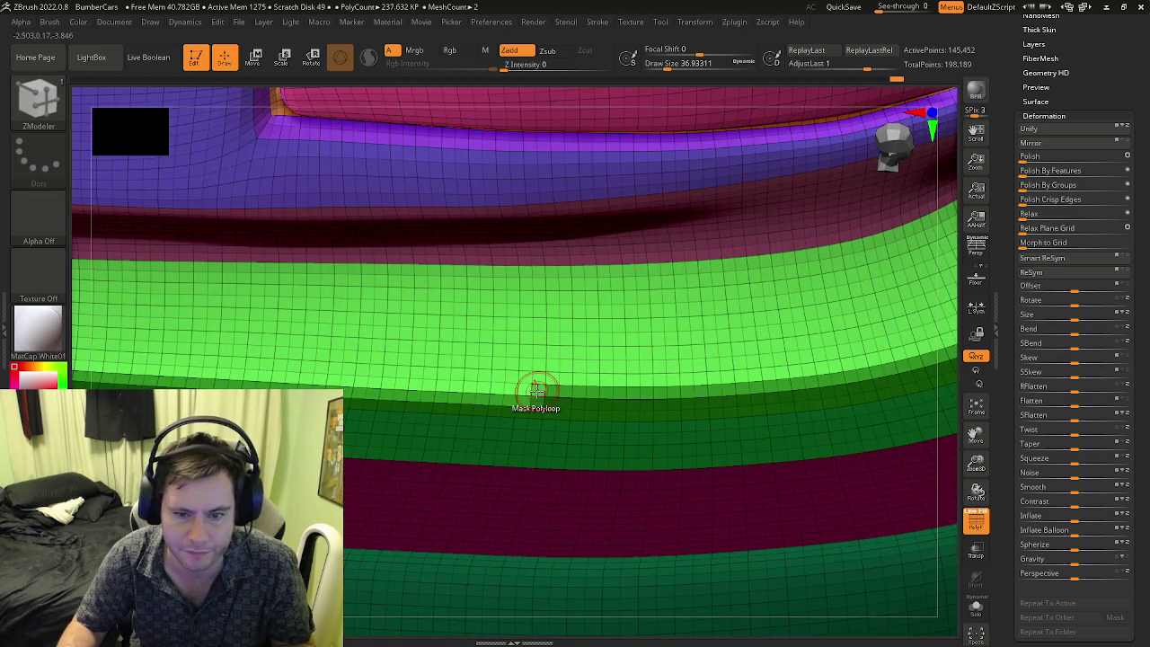
left_click(536, 391)
key("ctrl+z")
left_click(506, 388)
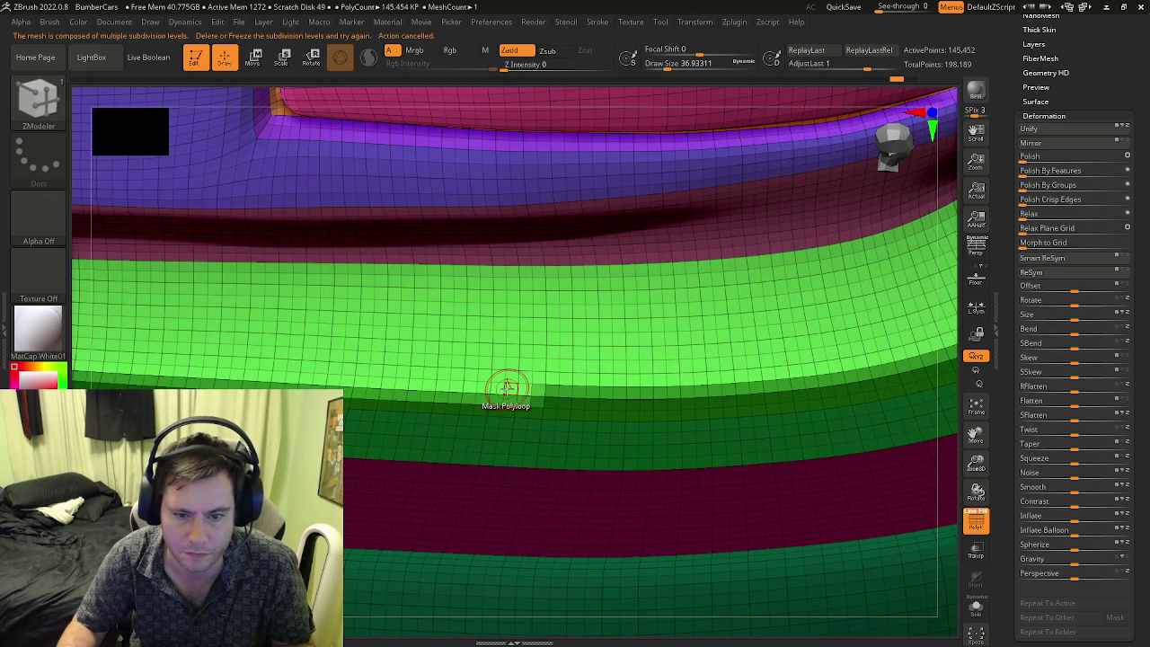
right_click_drag(506, 392, 630, 399)
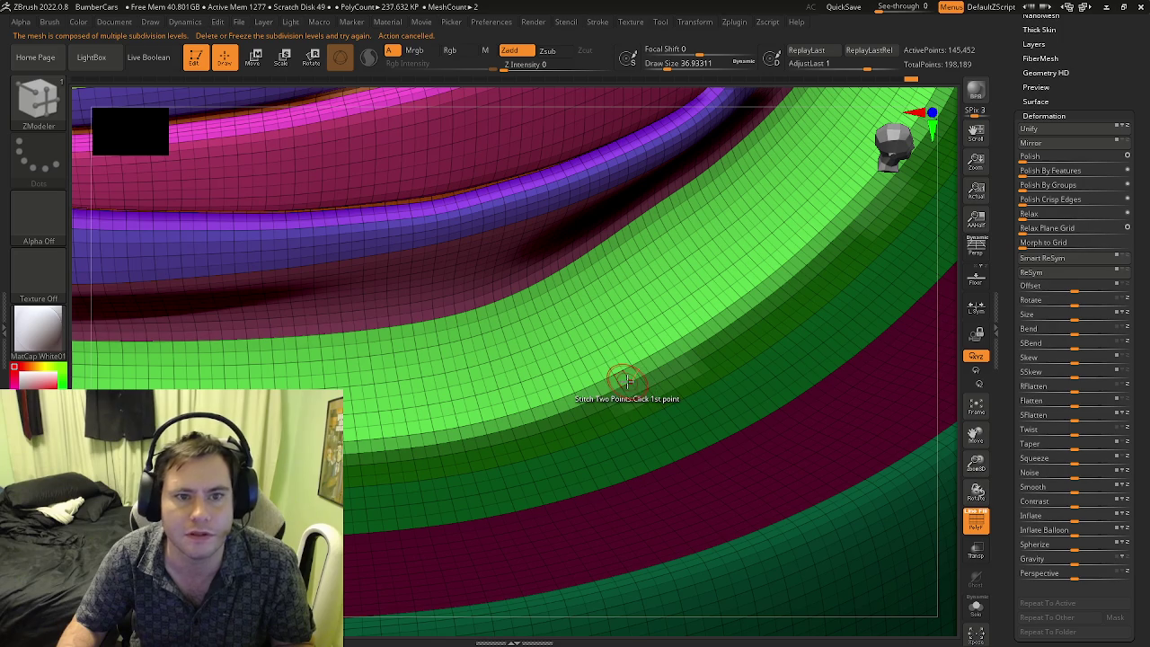
- Delete the model's lower subdivision levels with Tool > Geometry > Del Lower
scroll(1038, 67, "up", 1)
scroll(1029, 74, "up", 1)
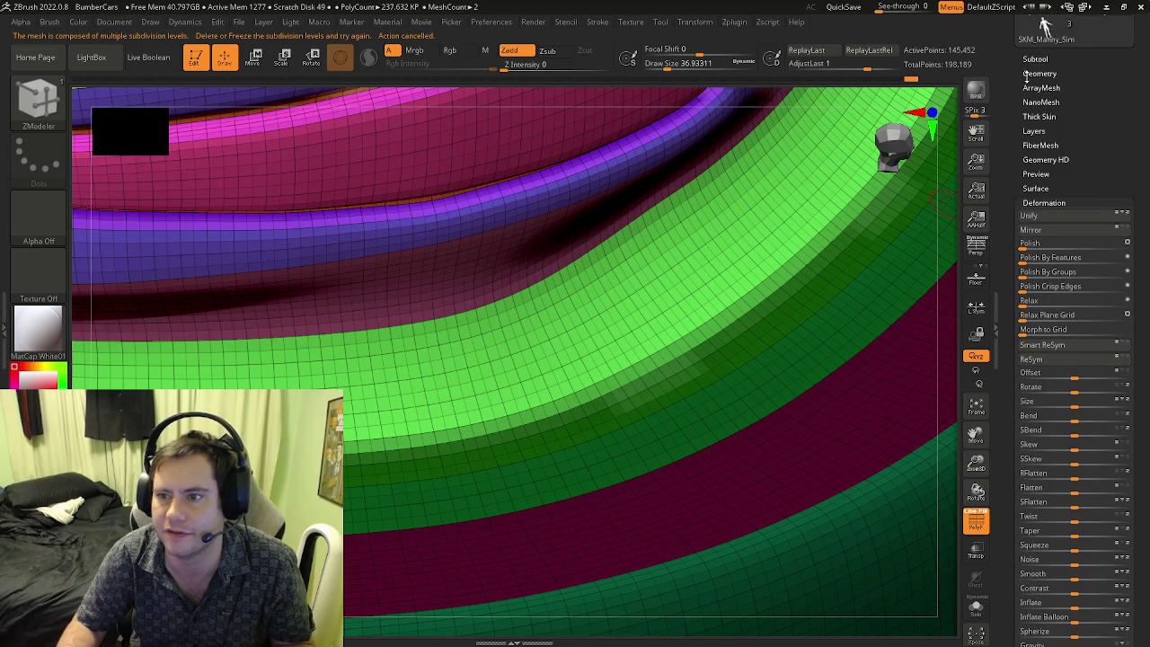
left_click(1025, 77)
left_click(1047, 65)
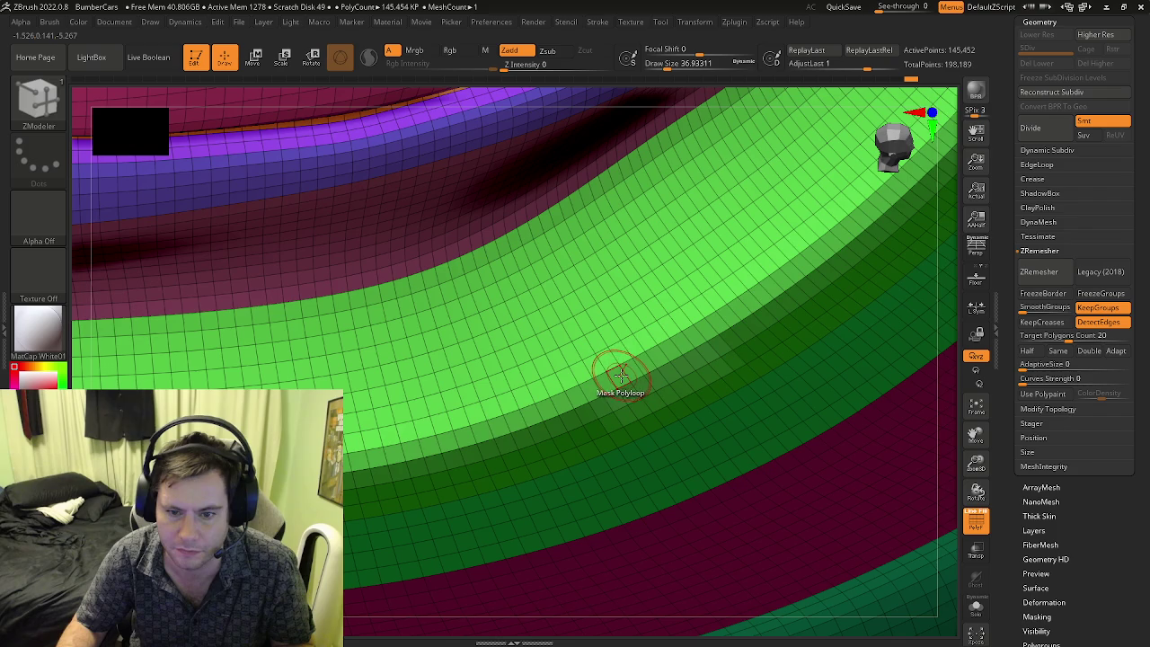
- Reframe the car in a side view and turn off polyframes and polygroup colours
right_click_drag(620, 373, 704, 423)
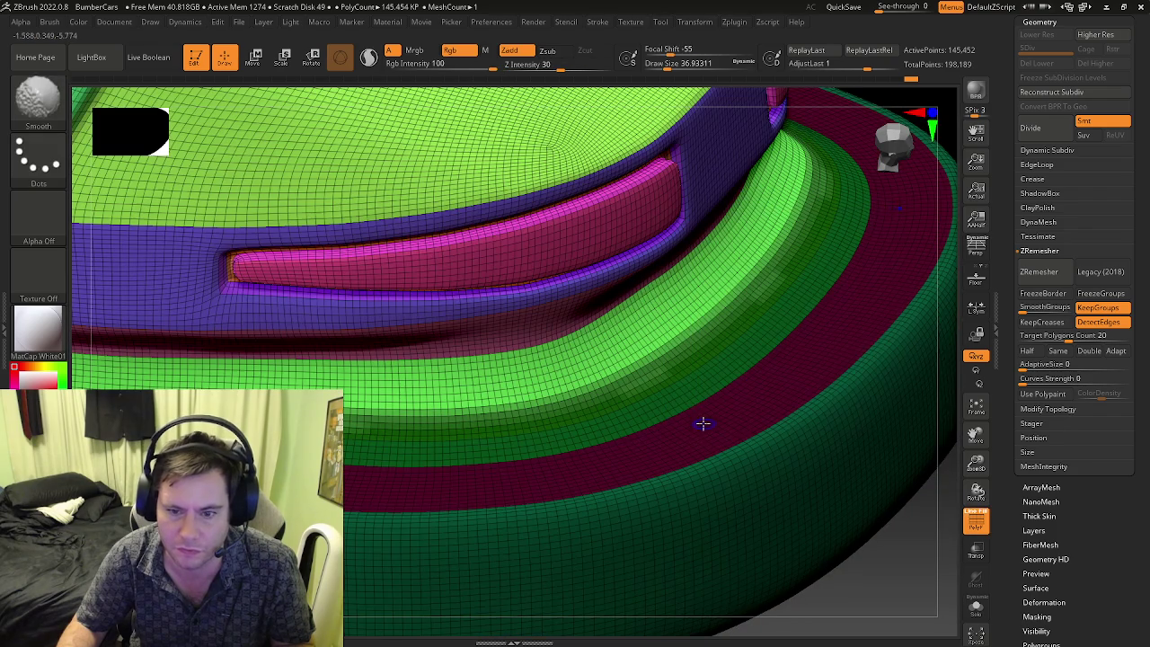
key("f")
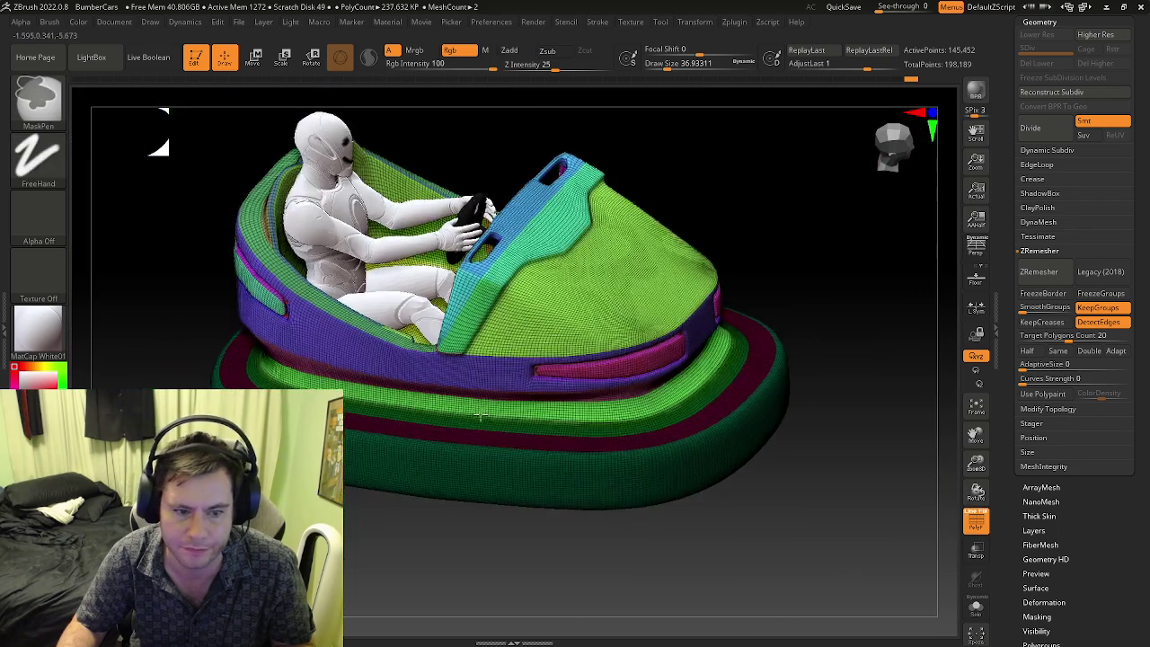
key("b")
key("z")
key("m")
right_click_drag(485, 416, 572, 425)
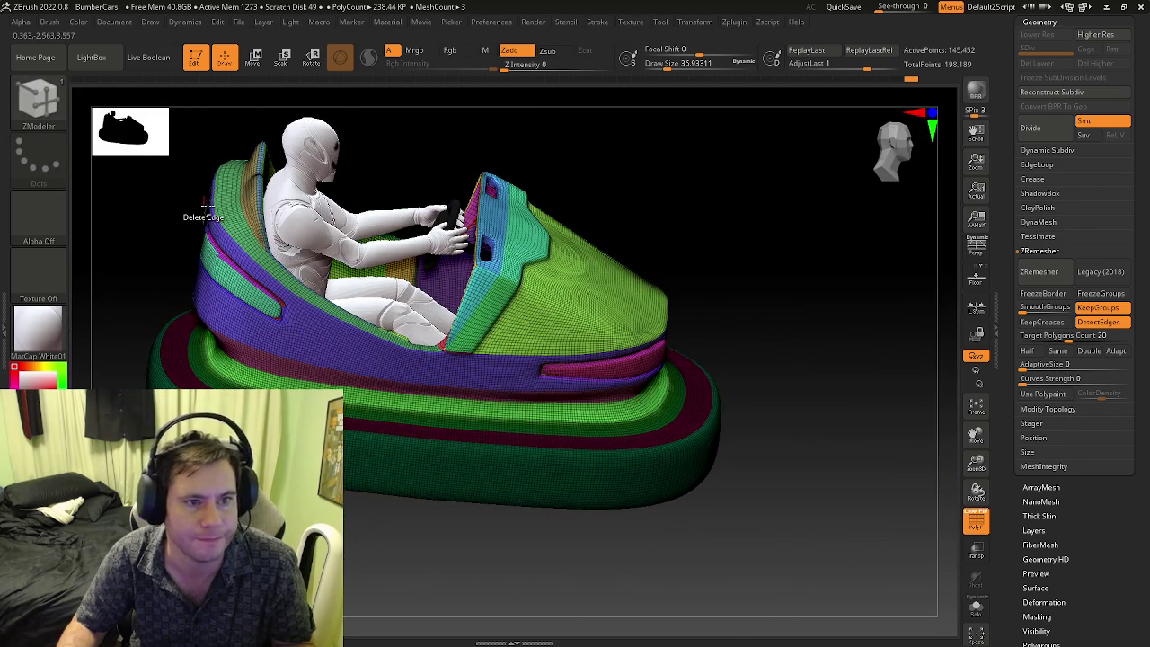
key("shift+f")
key("shift+f")
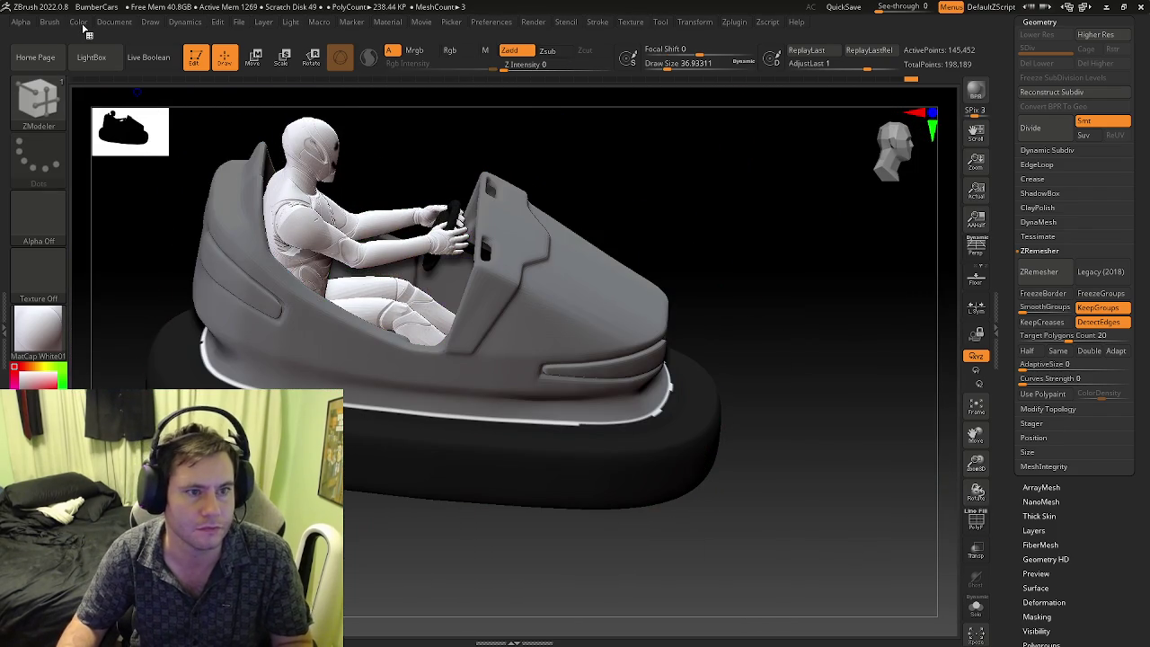
- Fill the whole model with the current colour via Color > FillObject, evening out the white rim
left_click(79, 23)
left_click(129, 278)
mouse_move(320, 346)
left_mouse_down()
mouse_move(567, 429)
mouse_move(546, 420)
mouse_move(599, 403)
left_mouse_up()
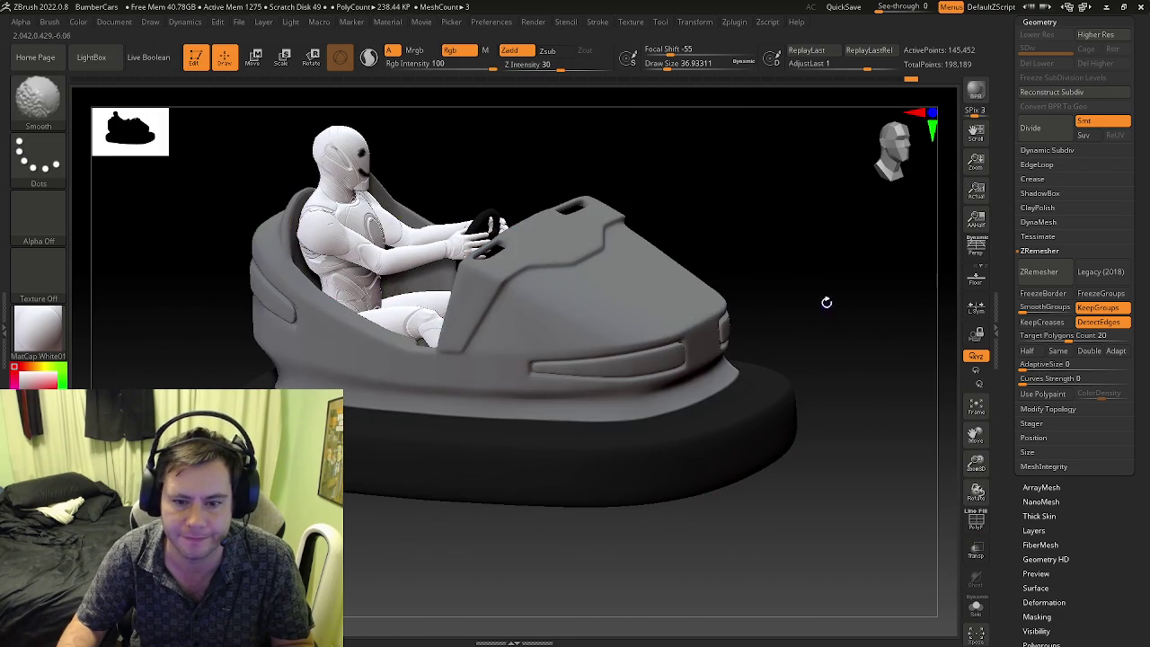
left_click(771, 372, "ctrl")
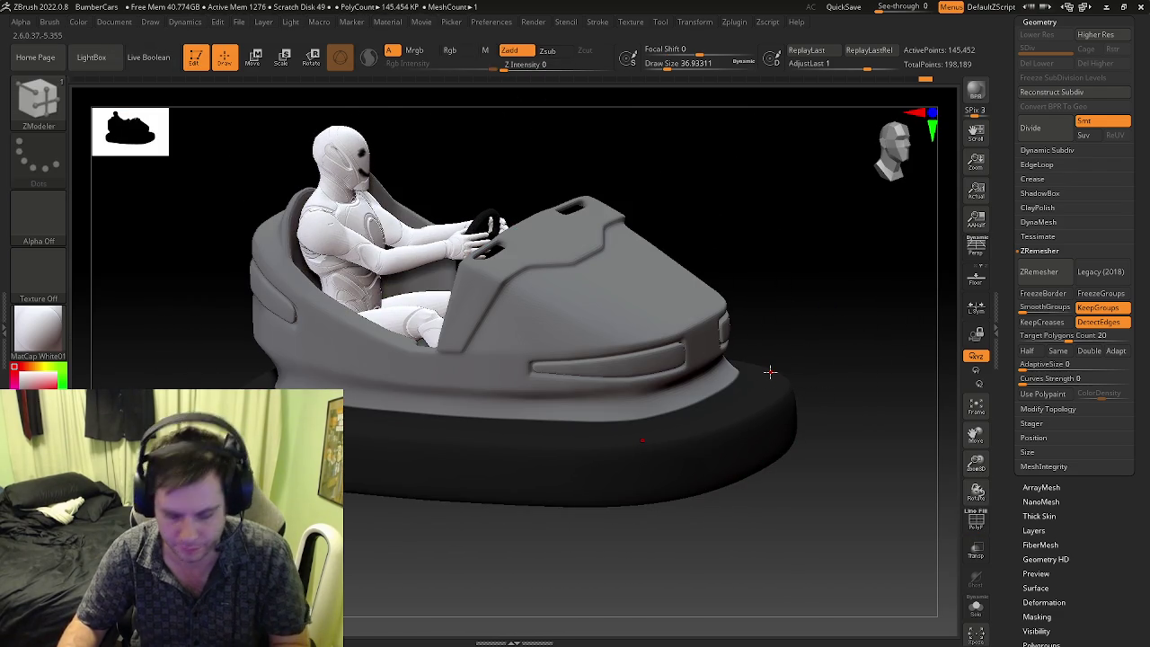
left_click(771, 372, "ctrl")
- Try the ReflectRed material, then apply Reflect3 to the car and driver
left_click(37, 329)
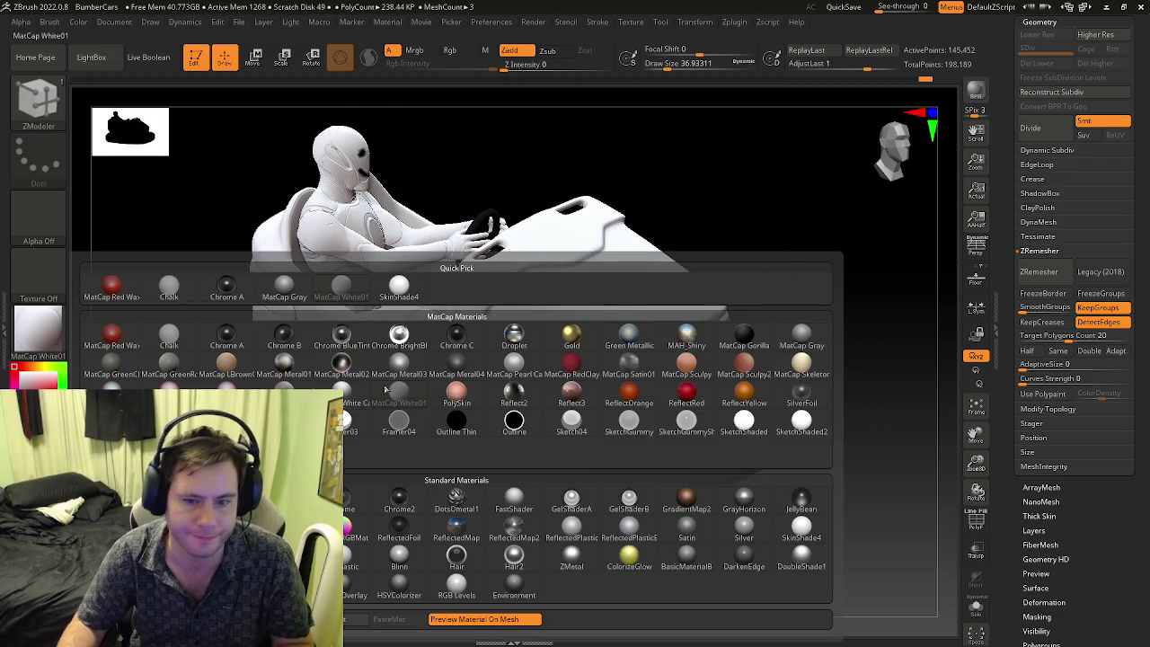
left_click(681, 393)
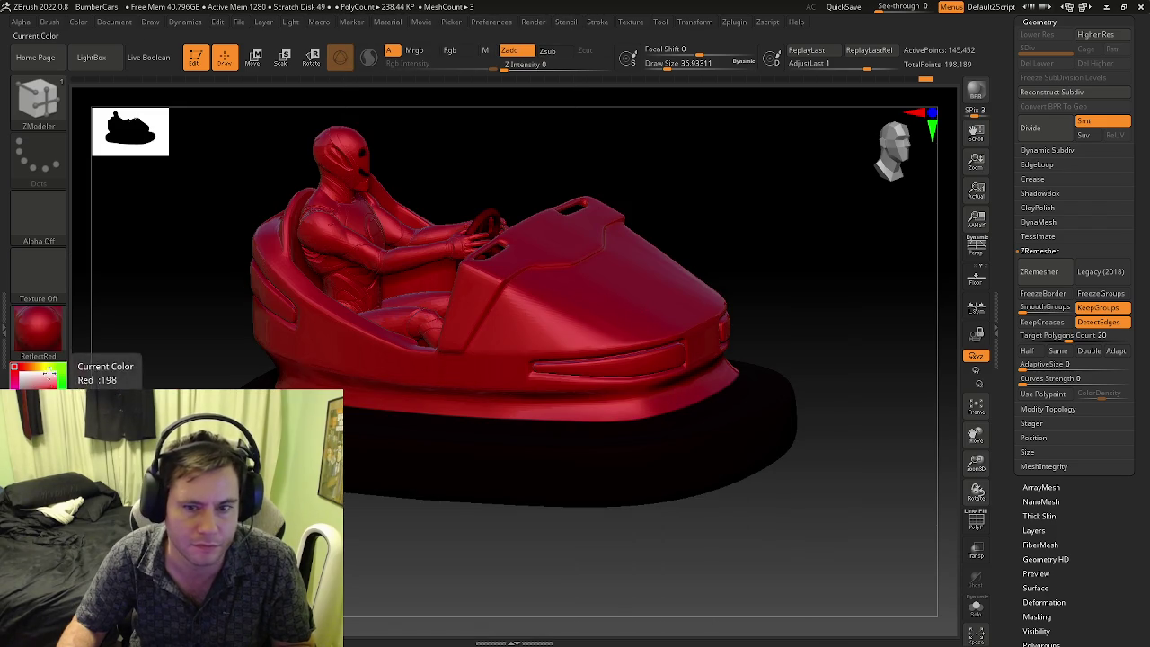
left_click(38, 329)
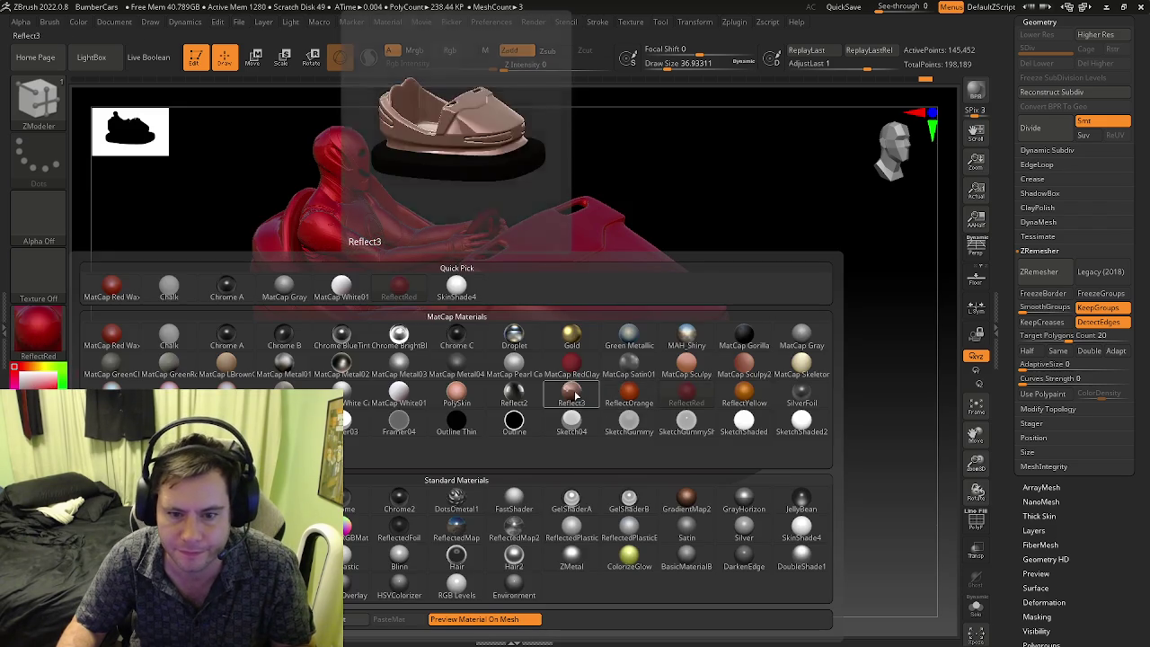
left_click(570, 387)
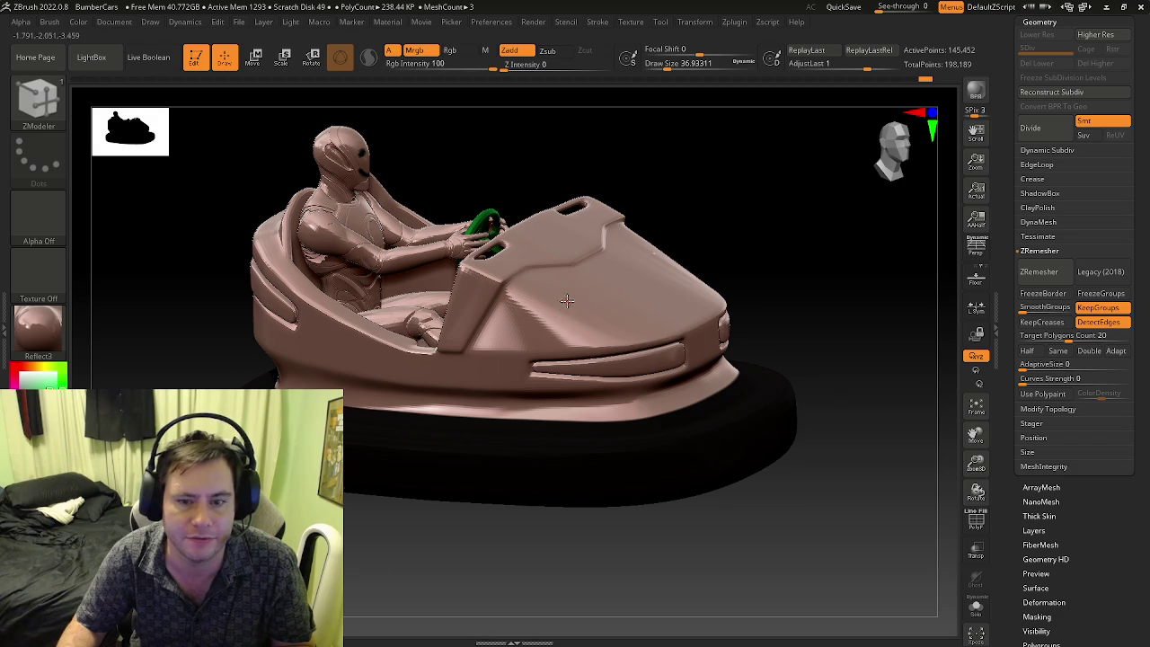
- Switch to the paint brush and pick a red colour
right_click_drag(567, 300, 530, 324)
key("b")
key("p")
key("a")
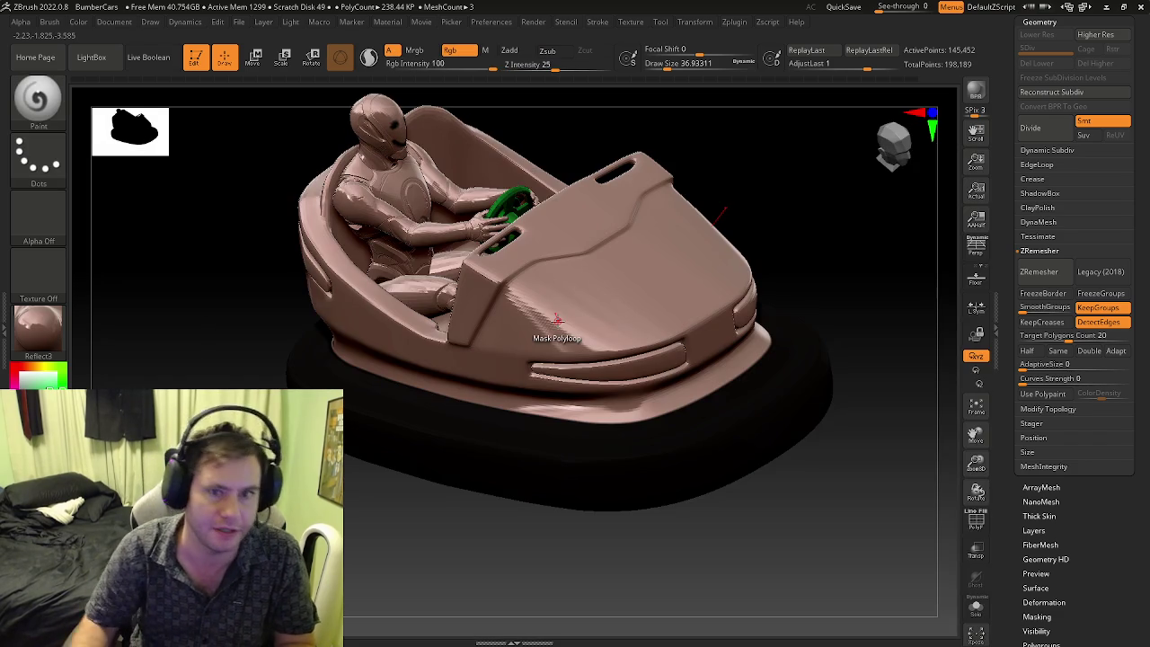
mouse_move(611, 288)
right_mouse_down()
mouse_move(757, 285)
mouse_move(534, 372)
right_mouse_up()
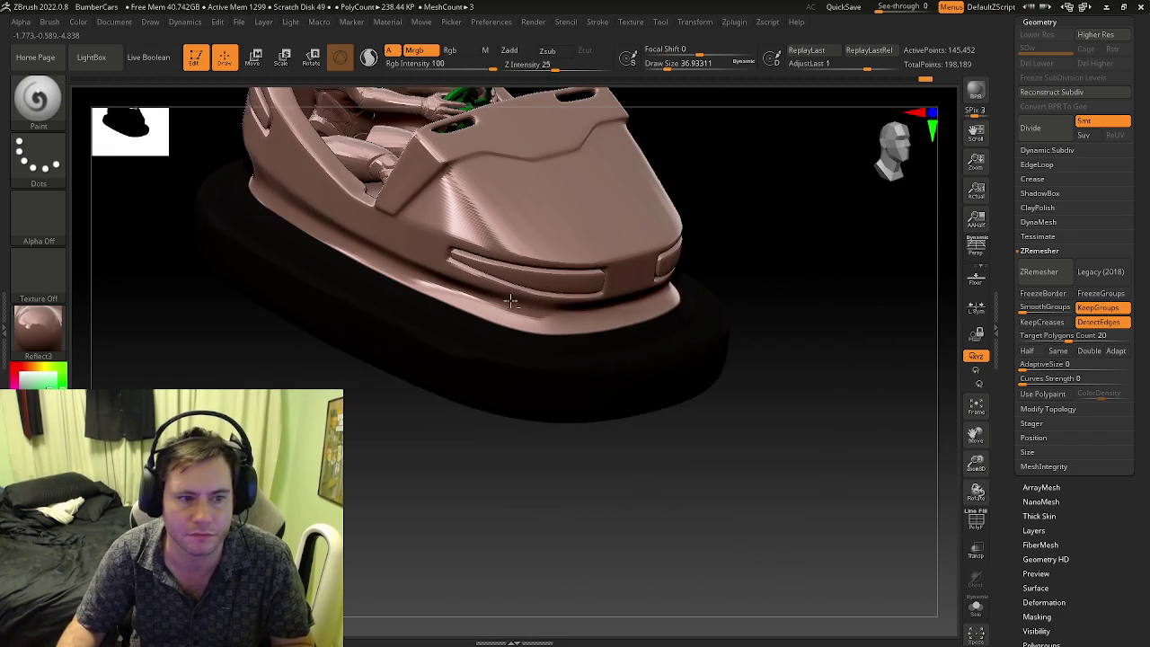
left_click_drag(14, 380, 13, 371)
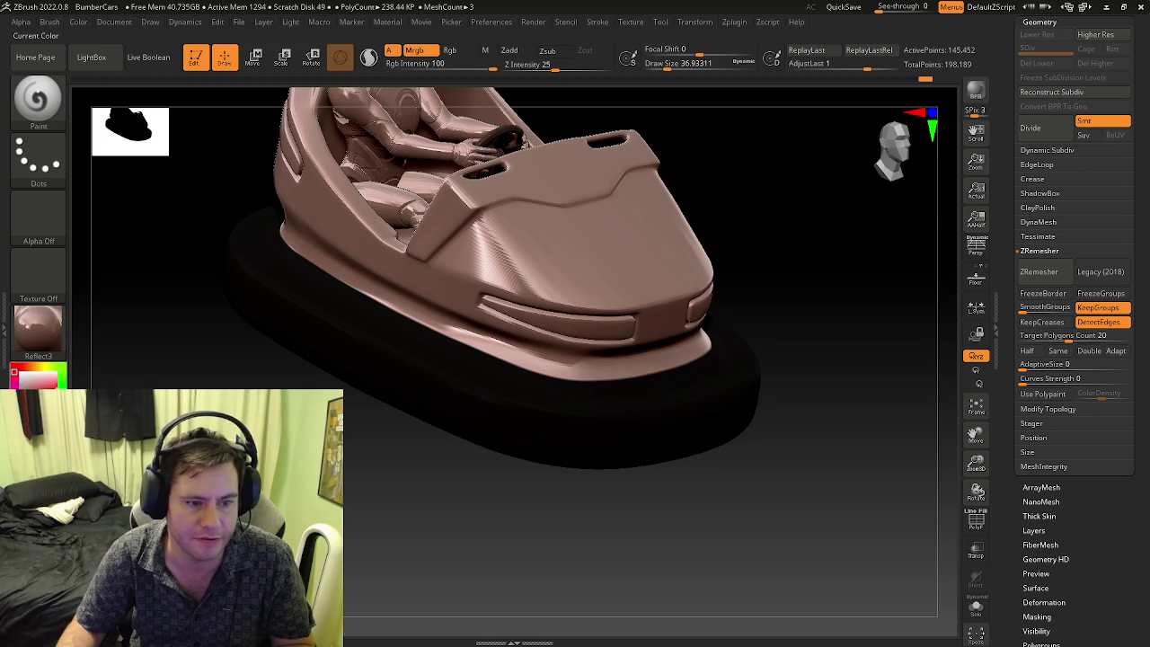
key("f")
- Fill the bumper car with red via Color > FillObject, viewed from the front
left_click(83, 23)
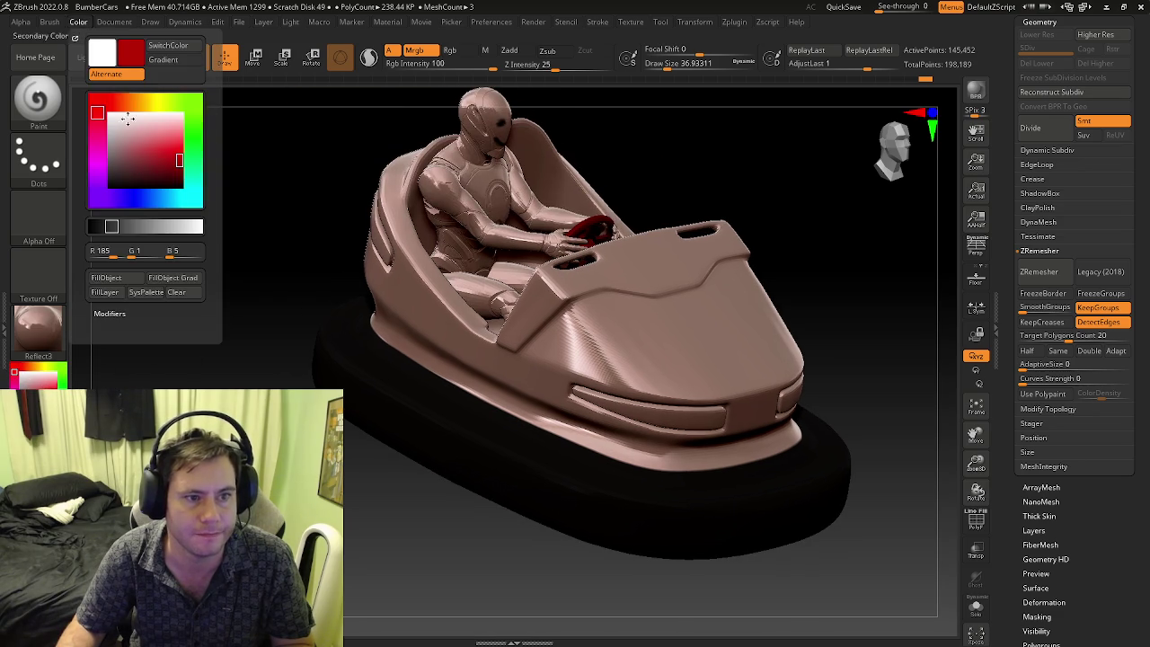
left_click(111, 279)
mouse_move(503, 296)
left_mouse_down()
mouse_move(617, 348)
mouse_move(719, 364)
left_mouse_up()
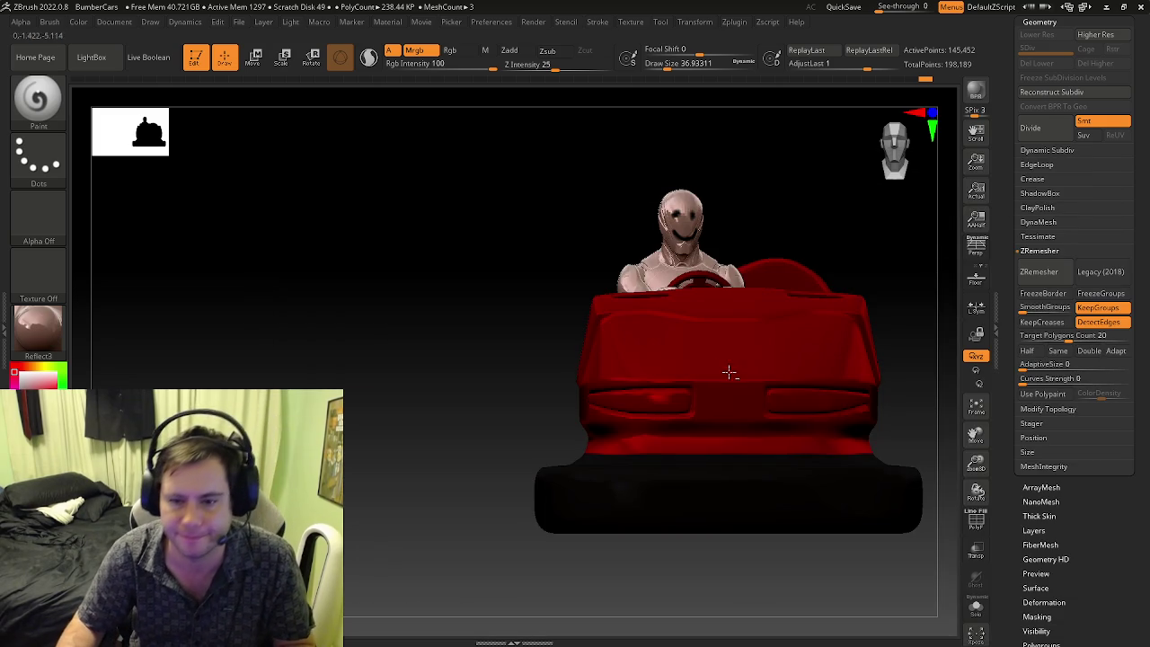
mouse_move(729, 372)
right_mouse_down()
mouse_move(623, 383)
mouse_move(629, 410)
mouse_move(632, 380)
right_mouse_up()
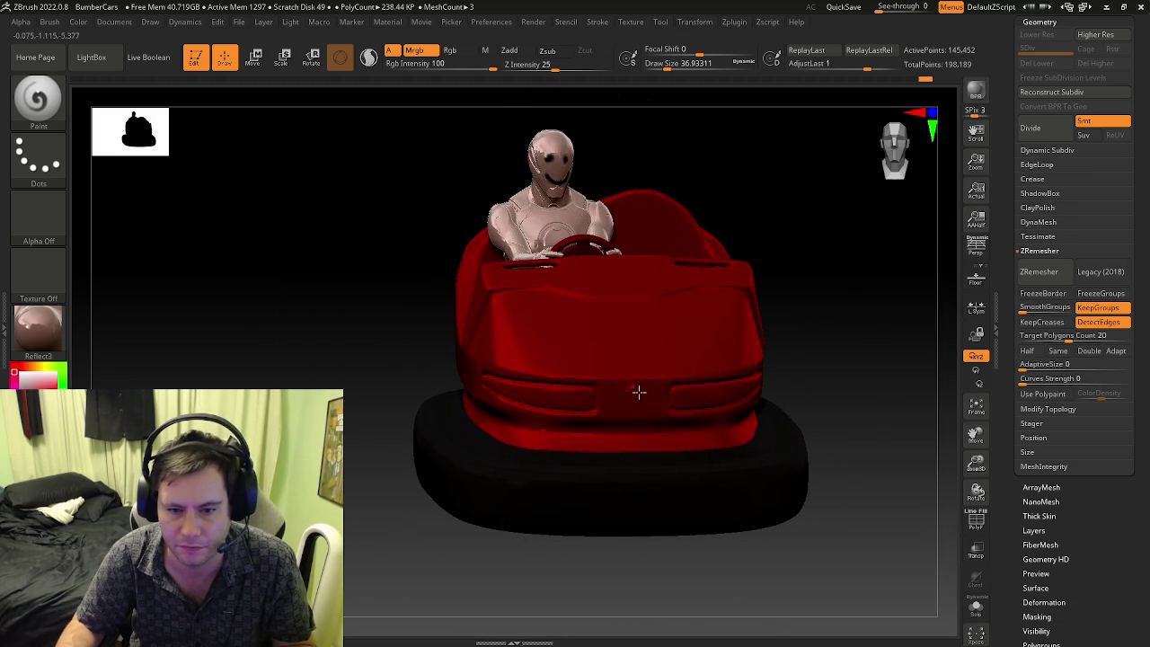
mouse_move(829, 362)
right_mouse_down("shift")
mouse_move(804, 372)
mouse_move(830, 382)
mouse_move(799, 374)
right_mouse_up("shift")
- Mask the whole car and flip the mask inversion between base and body
left_click(825, 382, "ctrl")
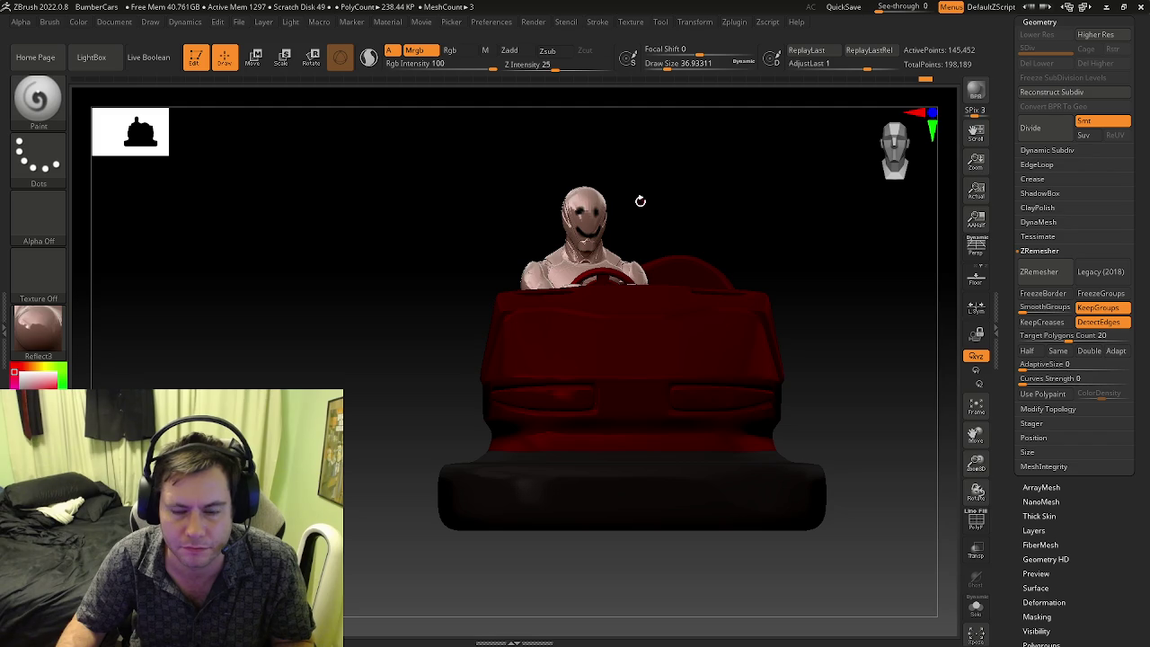
key("ctrl")
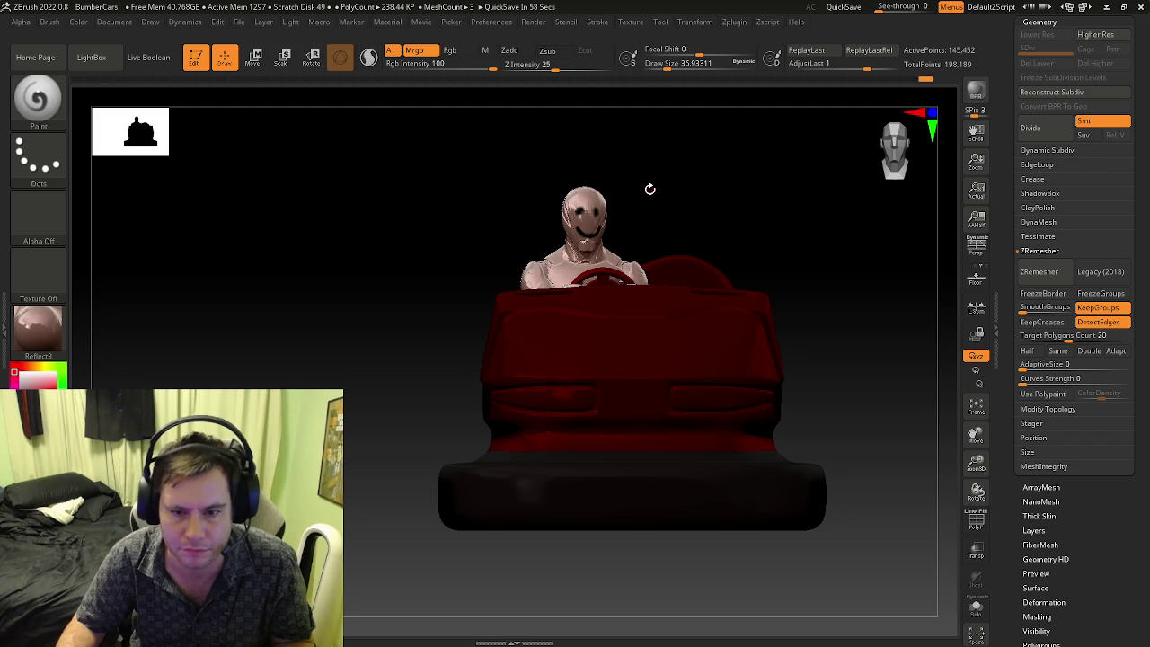
key("ctrl")
left_click(651, 197, "ctrl")
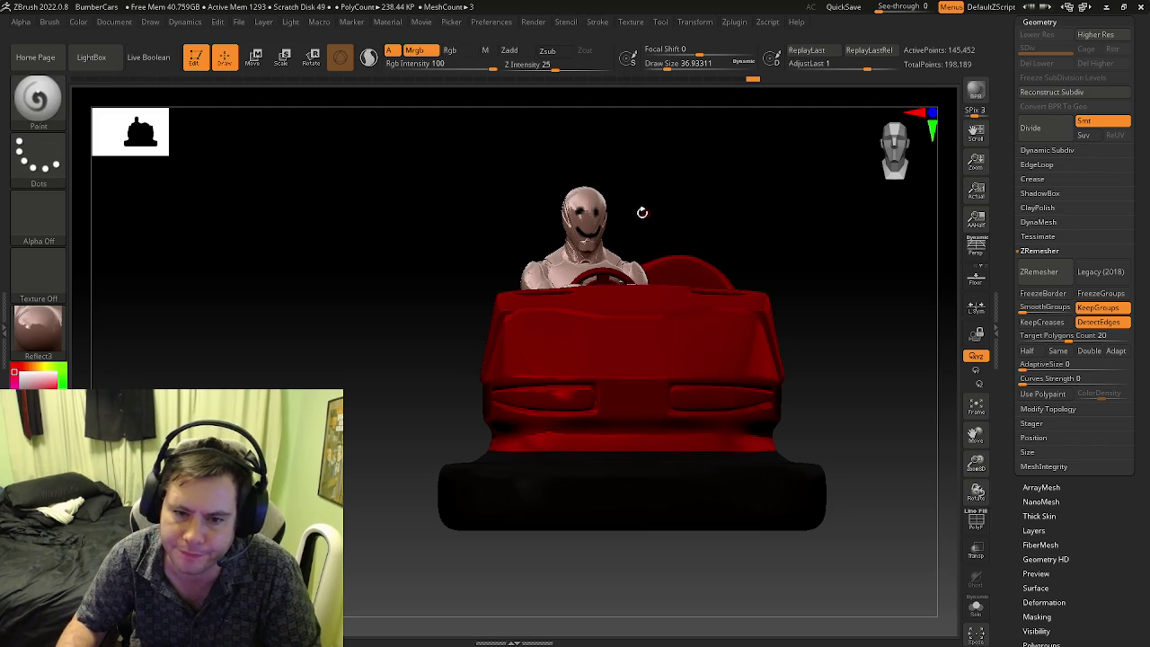
mouse_move(604, 448)
right_mouse_down()
mouse_move(602, 483)
mouse_move(605, 458)
right_mouse_up()
key("ctrl")
left_click(706, 464, "ctrl")
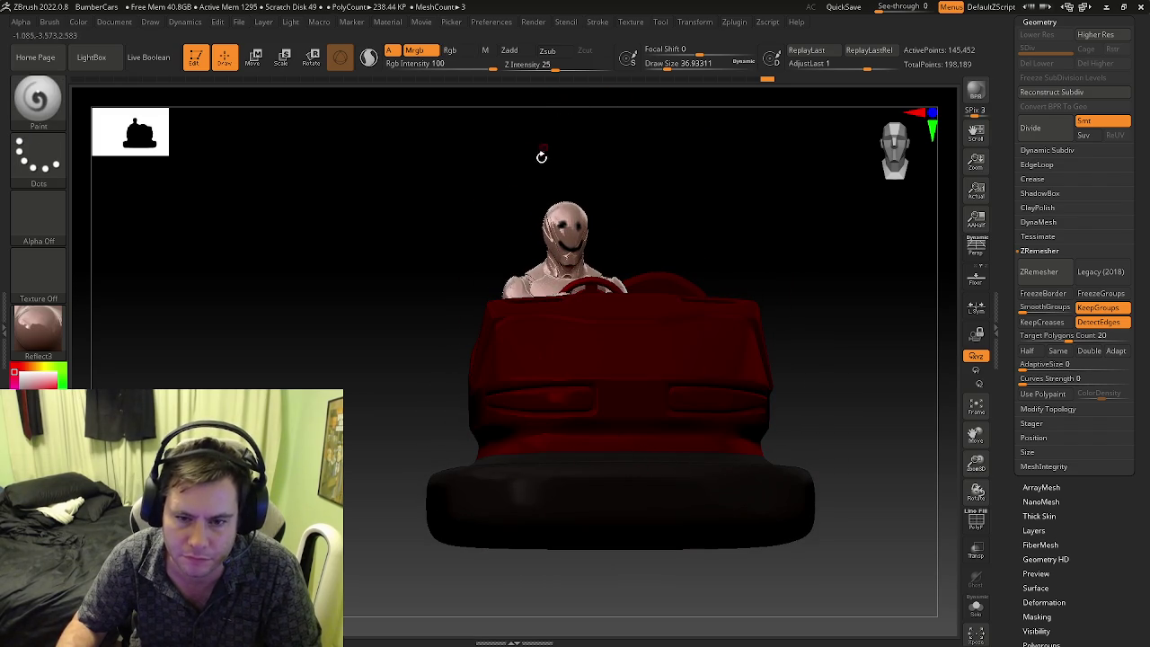
mouse_move(577, 437)
right_mouse_down()
mouse_move(602, 483)
mouse_move(592, 463)
mouse_move(732, 524)
right_mouse_up()
- Mask a rectangle over the bumper and the vertical stripe areas down the car
mouse_move(914, 587)
left_mouse_down("ctrl")
mouse_move(344, 439)
mouse_move(360, 423)
left_mouse_up("ctrl")
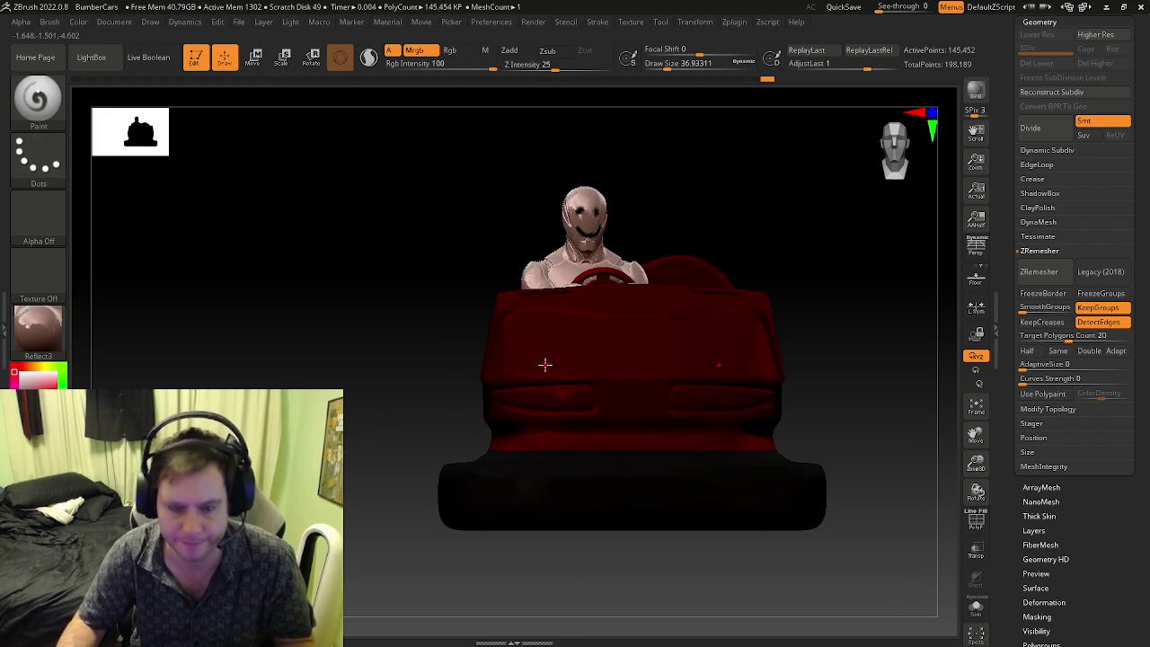
mouse_move(578, 141)
left_mouse_down("ctrl")
mouse_move(602, 405)
mouse_move(620, 460)
left_mouse_up("ctrl")
mouse_move(640, 344)
left_mouse_down("ctrl")
mouse_move(602, 184)
mouse_move(572, 388)
mouse_move(579, 453)
left_mouse_up("ctrl")
mouse_move(578, 424)
right_mouse_down()
mouse_move(615, 438)
mouse_move(644, 509)
mouse_move(692, 417)
mouse_move(638, 393)
right_mouse_up()
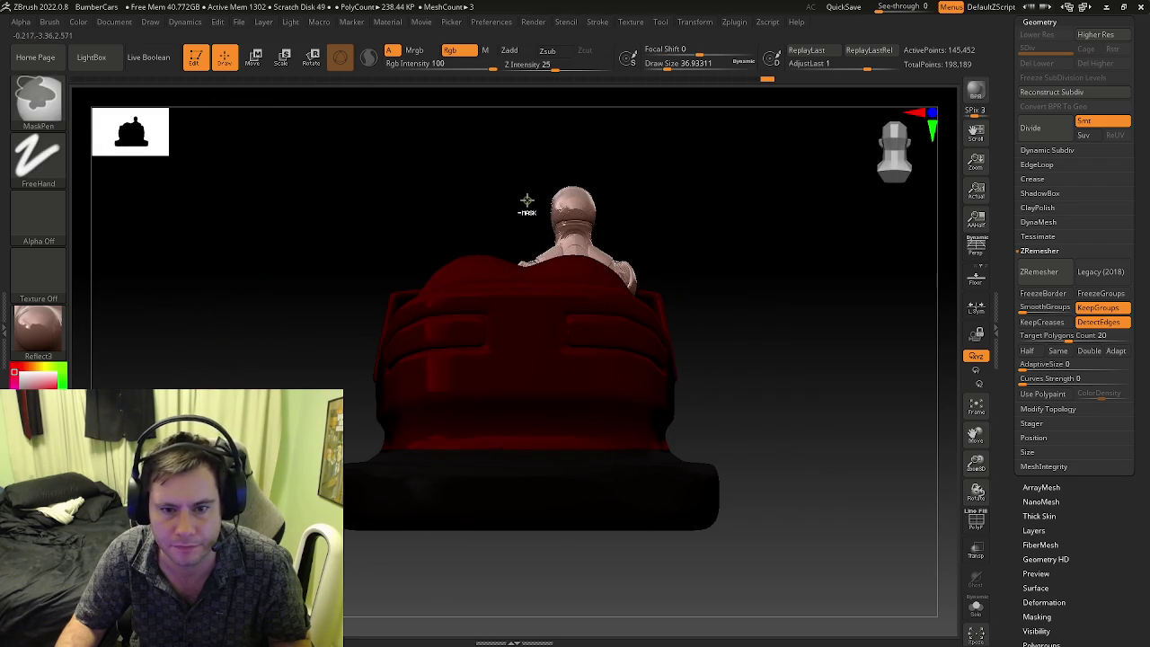
- Unmask a first vertical stripe band running from the car's top to its lower edge
left_click_drag(508, 402, 509, 395, "ctrl")
mouse_move(522, 465)
right_mouse_down()
mouse_move(530, 494)
mouse_move(429, 470)
mouse_move(503, 444)
right_mouse_up()
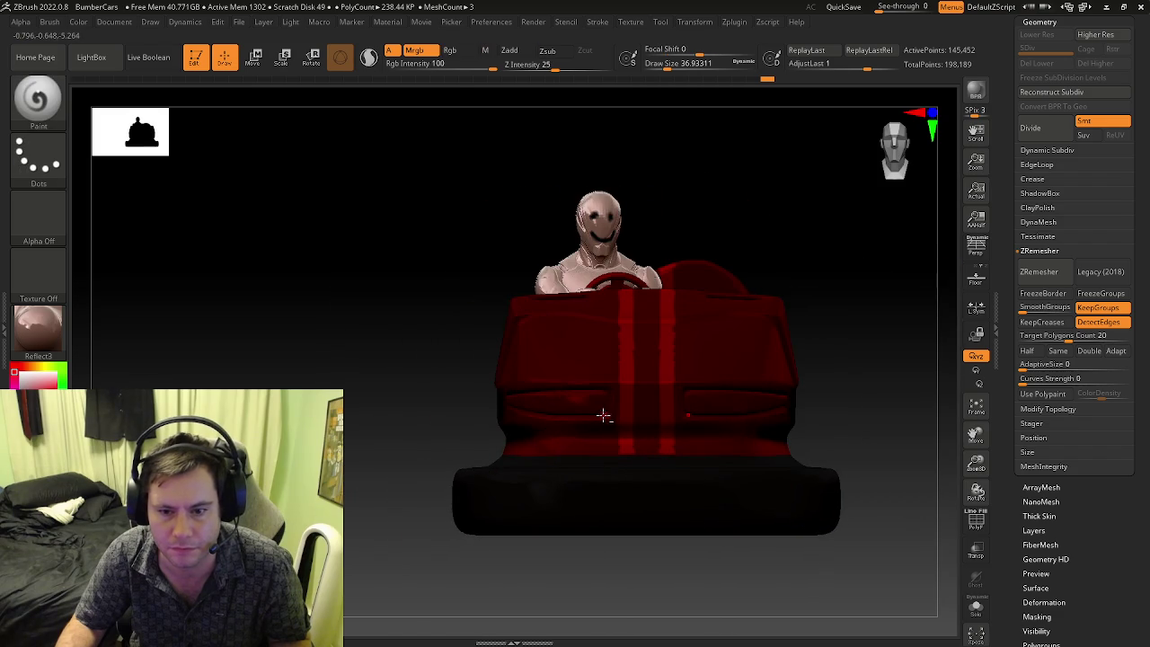
right_click_drag(606, 414, 476, 423, "alt")
right_click_drag(461, 363, 459, 413)
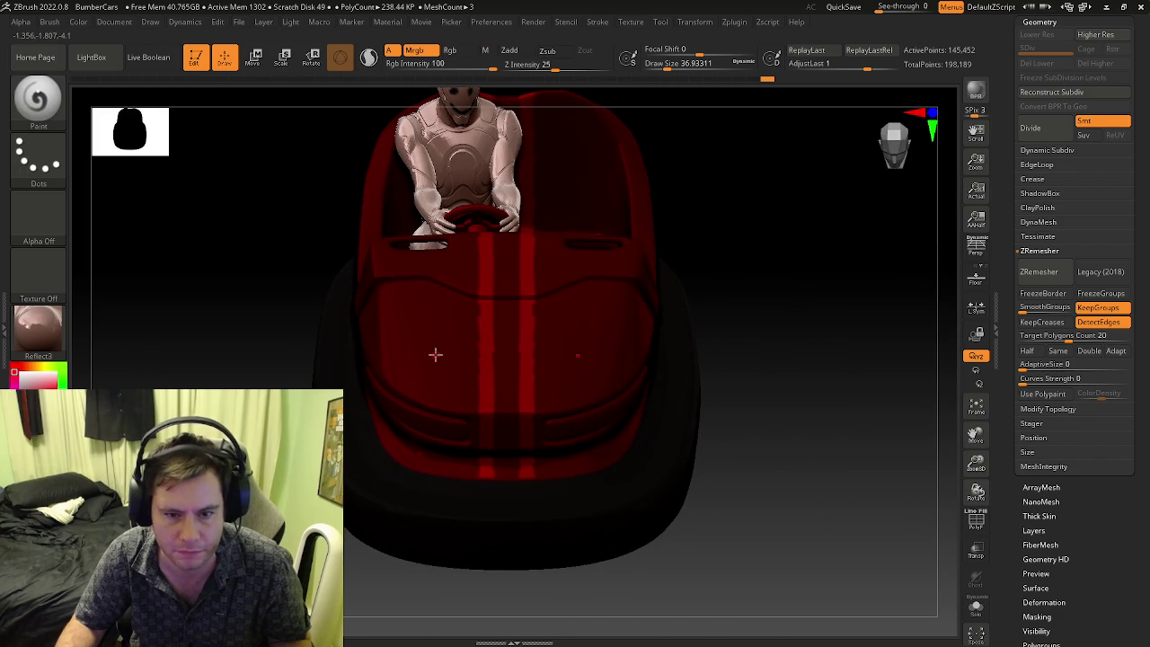
right_click_drag(446, 353, 449, 365)
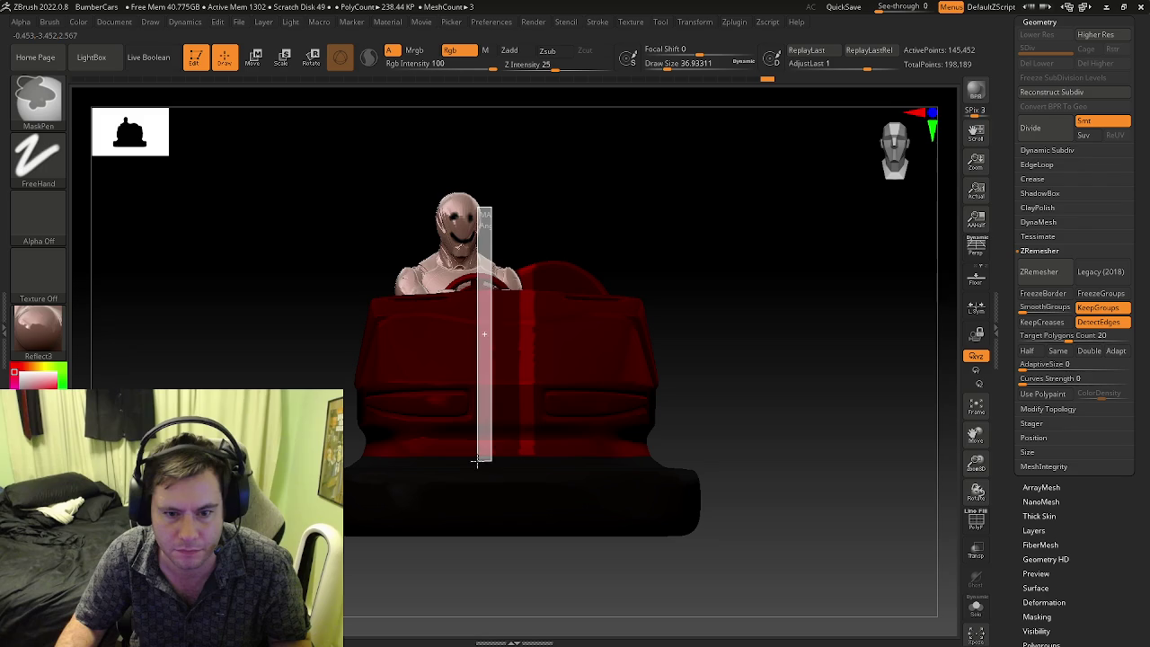
left_click_drag(478, 462, 477, 462, "ctrl")
left_click_drag(494, 205, 470, 458, "ctrl")
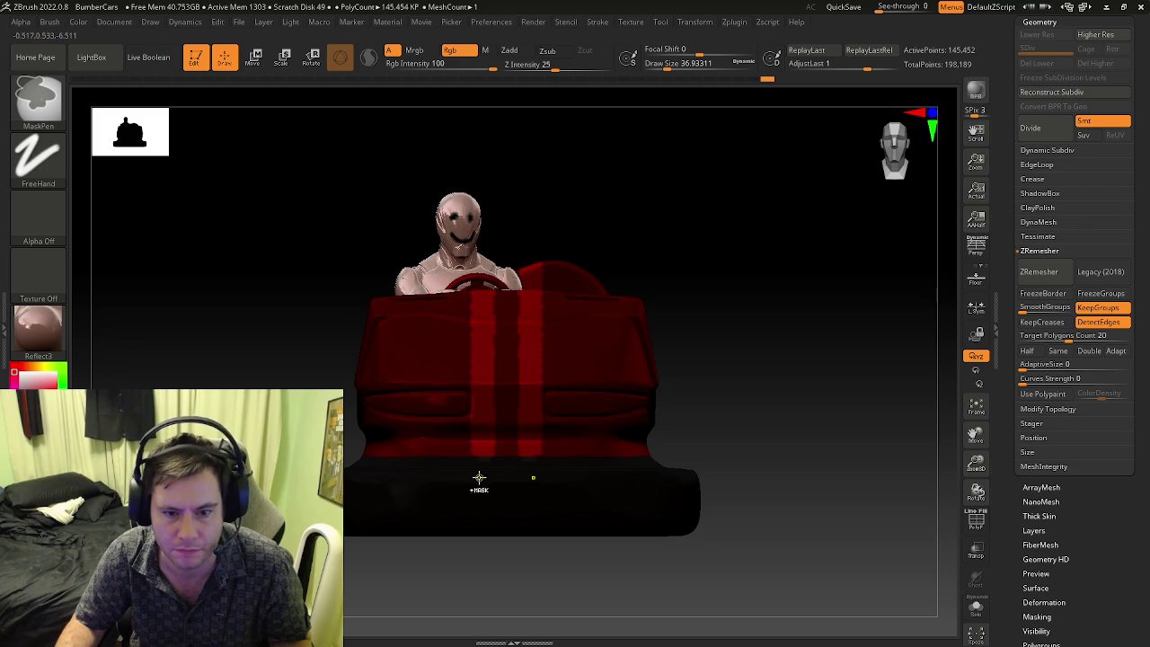
- Unmask a second vertical stripe band and re-mask the stripe ends over the dark base
left_click_drag(419, 169, 472, 502, "ctrl+alt")
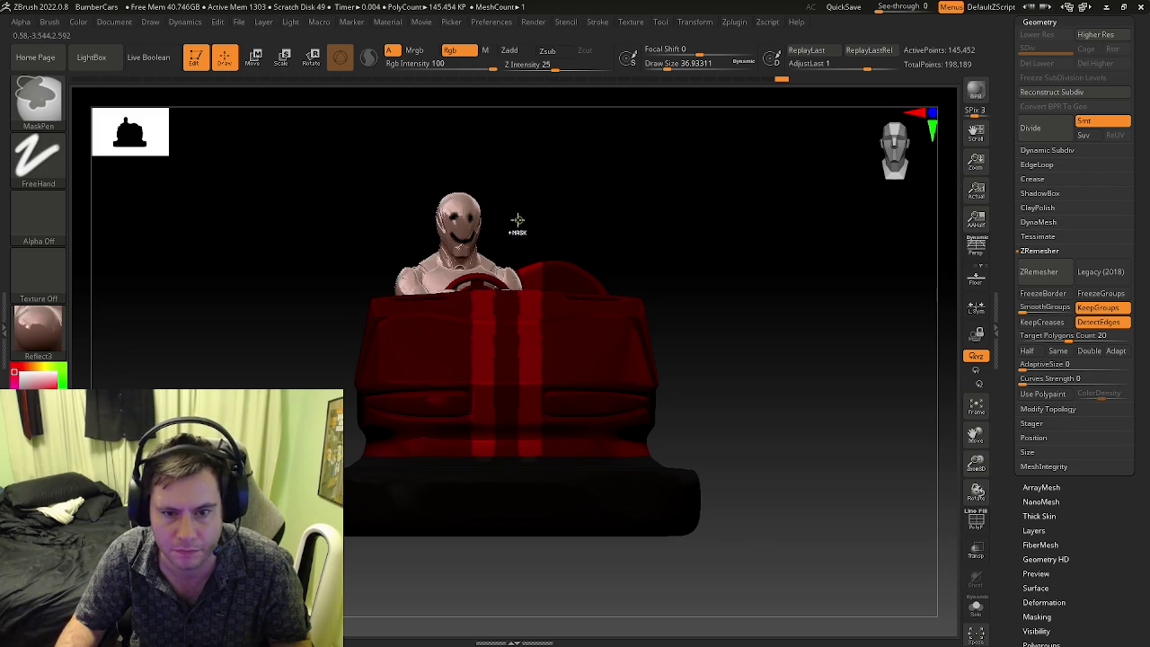
left_click_drag(494, 488, 508, 503, "ctrl")
mouse_move(495, 232)
left_mouse_down("ctrl")
mouse_move(495, 482)
mouse_move(513, 544)
mouse_move(532, 406)
mouse_move(477, 416)
mouse_move(467, 432)
mouse_move(522, 432)
mouse_move(464, 512)
mouse_move(476, 419)
left_mouse_up("ctrl")
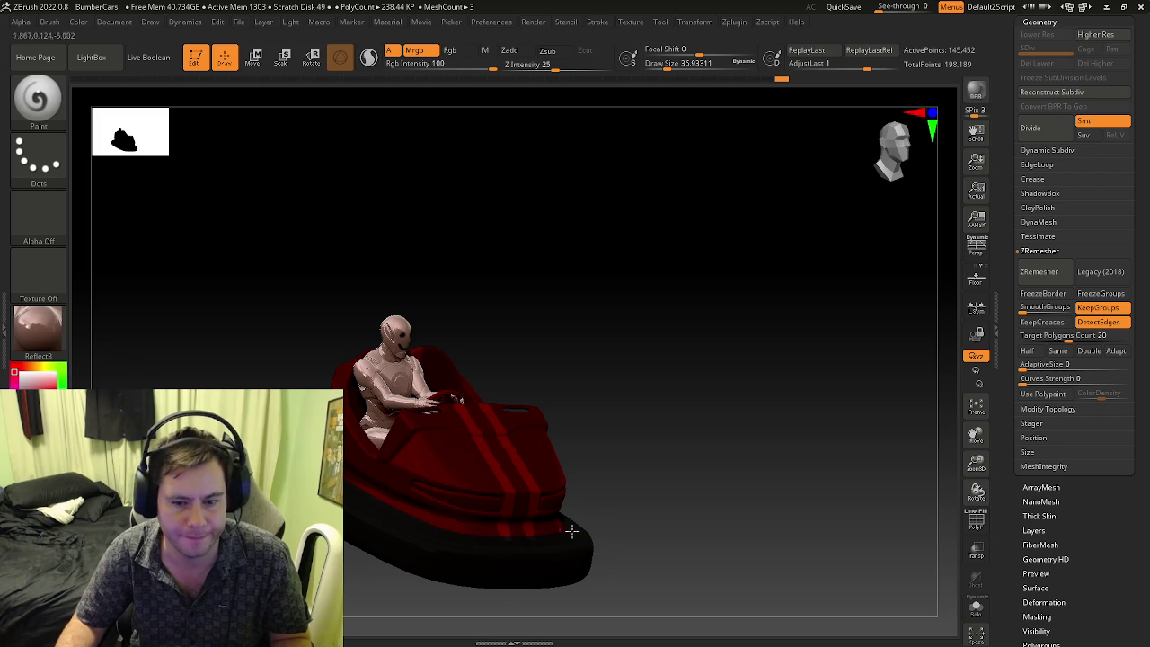
left_click_drag(560, 527, 558, 533, "shift")
mouse_move(498, 549)
right_mouse_down("ctrl")
mouse_move(725, 608)
mouse_move(709, 547)
mouse_move(797, 593)
right_mouse_up("ctrl")
left_click_drag(797, 593, 590, 534, "ctrl")
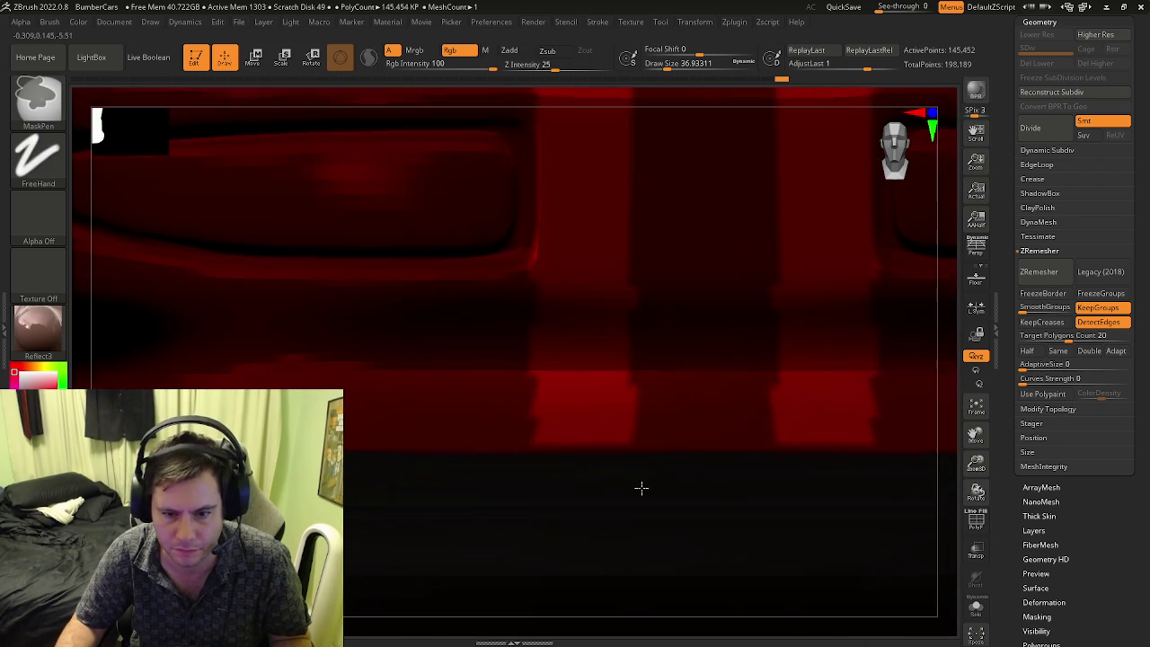
left_click_drag(570, 462, 621, 477)
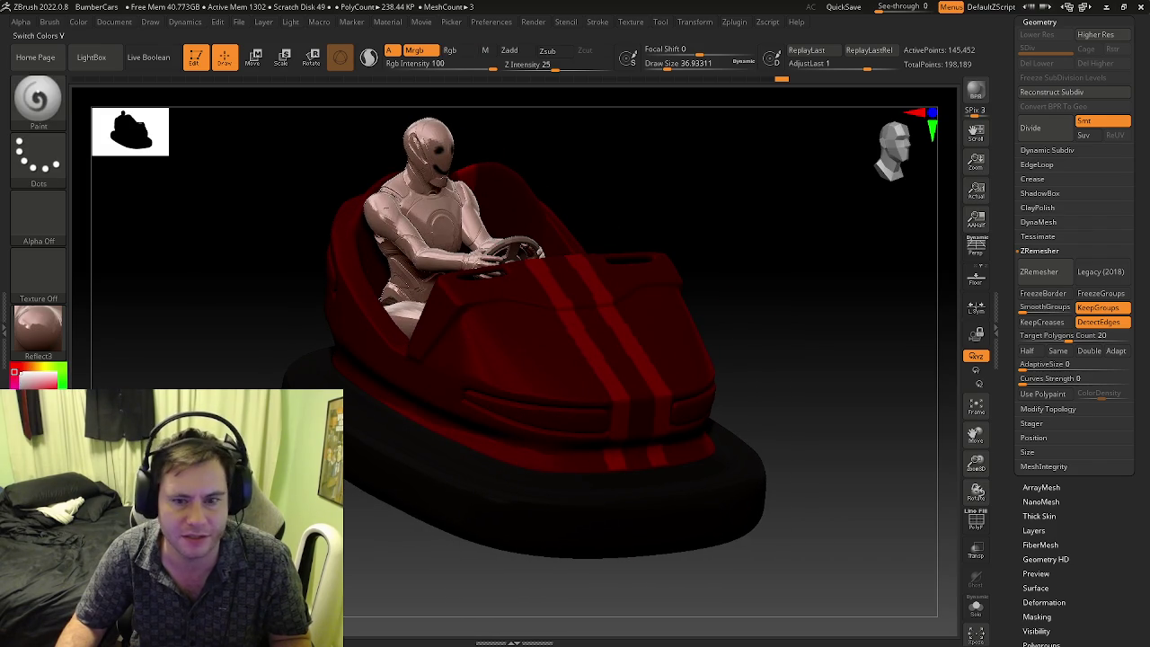
- Fill the unmasked stripe bands white with FillObject and inspect the new racing stripes
left_click(78, 22)
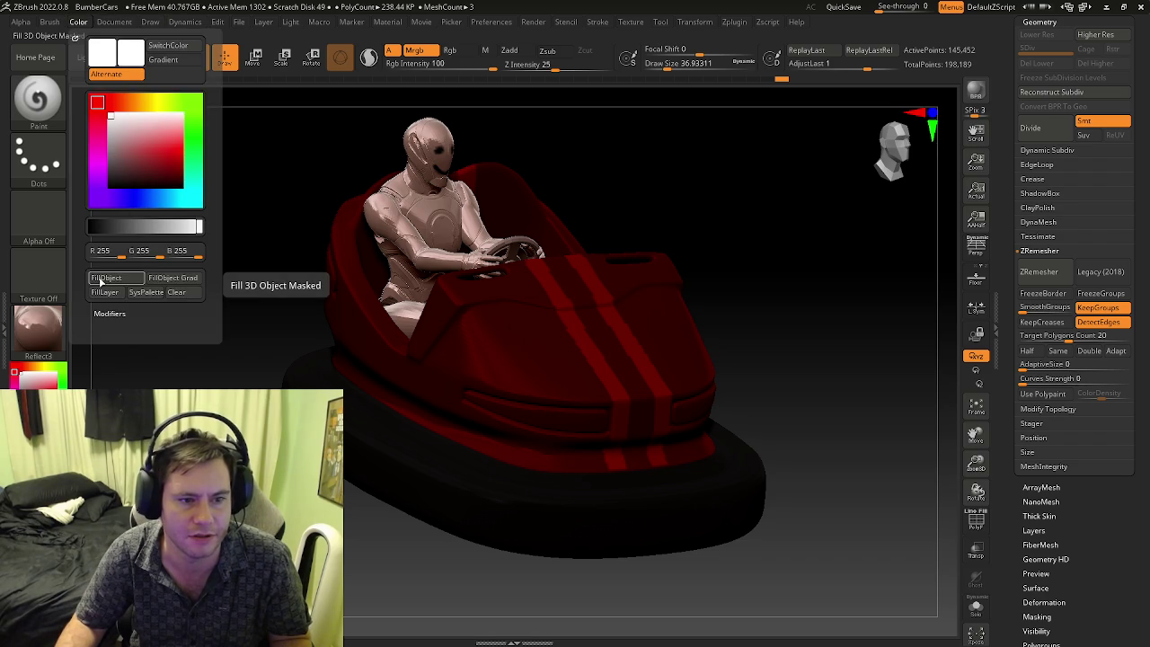
left_click(101, 280)
mouse_move(540, 365)
left_mouse_down()
mouse_move(830, 327)
mouse_move(833, 348)
mouse_move(788, 362)
mouse_move(830, 350)
left_mouse_up()
key("f")
mouse_move(672, 361)
left_mouse_down()
mouse_move(722, 432)
mouse_move(743, 372)
left_mouse_up()
key("f")
mouse_move(657, 442)
left_mouse_down()
mouse_move(575, 490)
mouse_move(610, 434)
mouse_move(617, 455)
mouse_move(631, 425)
mouse_move(611, 472)
left_mouse_up()
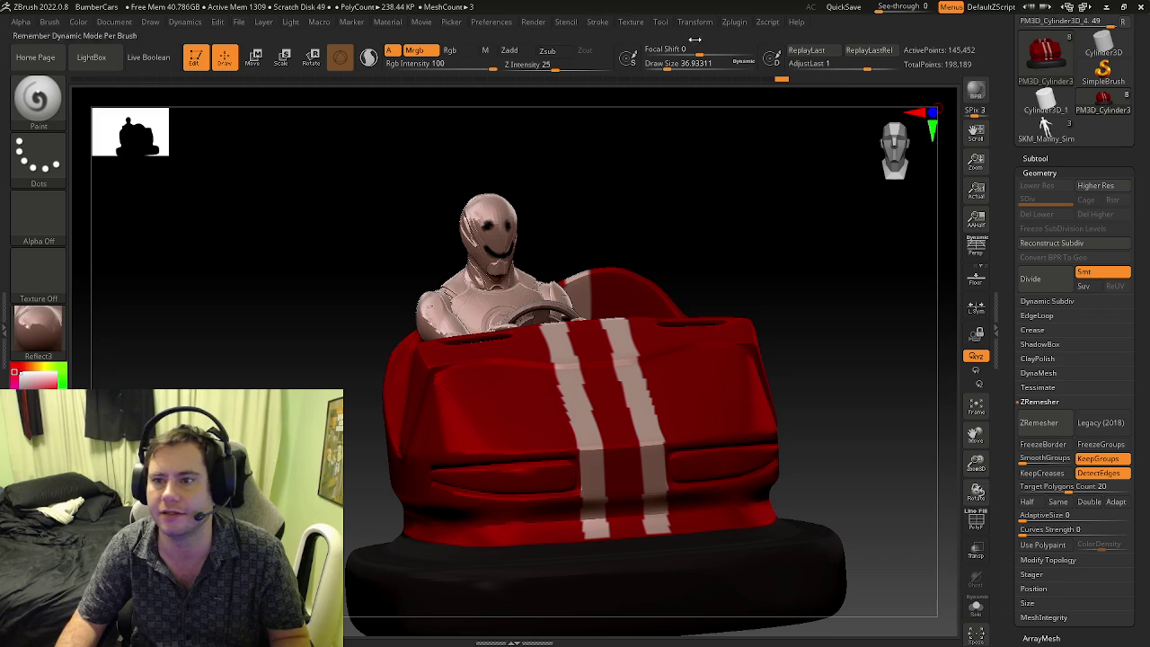
- Save As over the existing BumperCars.zpr, confirming the file replacement
left_click(239, 21)
left_click(325, 45)
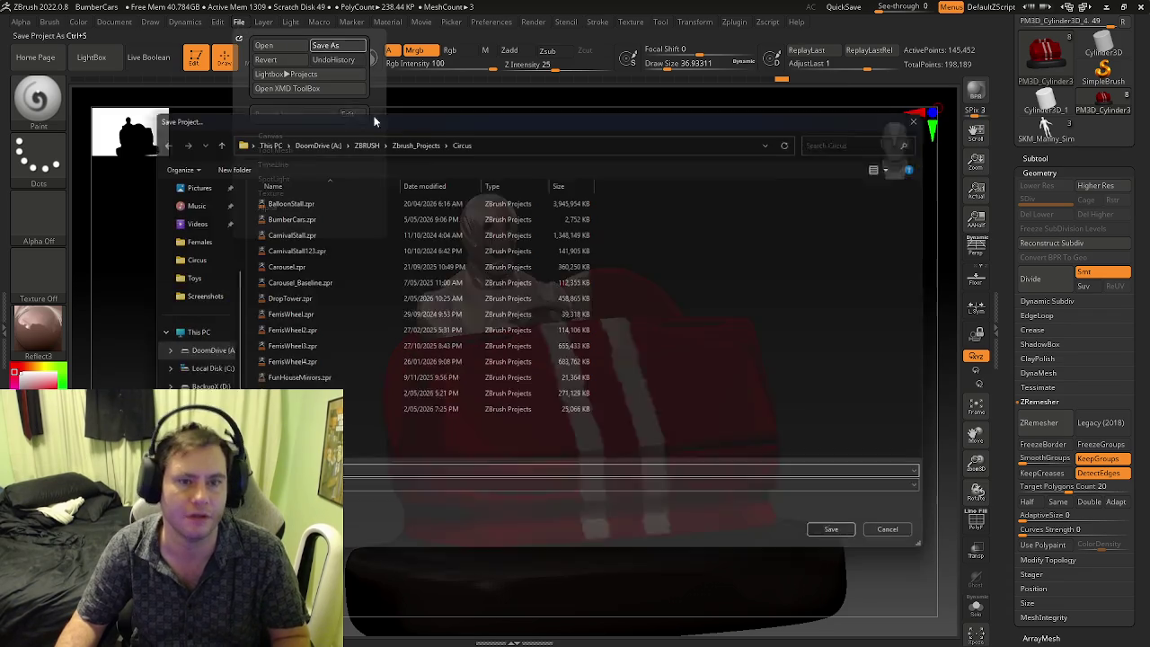
left_click(852, 542)
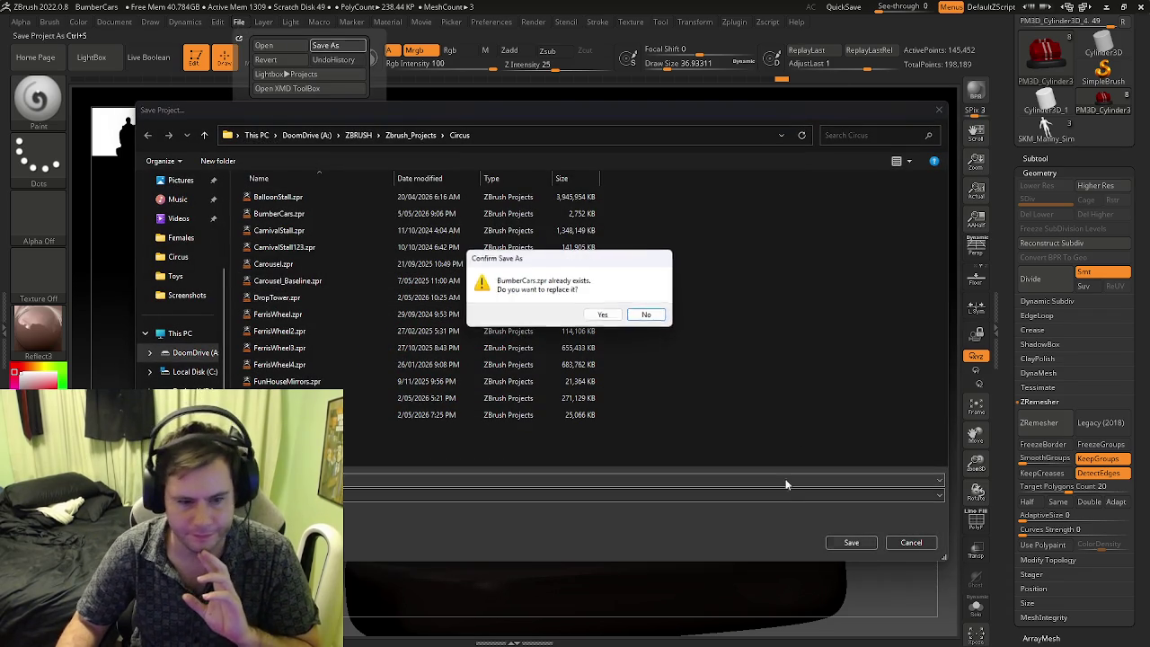
left_click(600, 317)
mouse_move(418, 367)
left_mouse_down()
mouse_move(552, 373)
mouse_move(498, 372)
mouse_move(346, 409)
mouse_move(394, 342)
left_mouse_up()
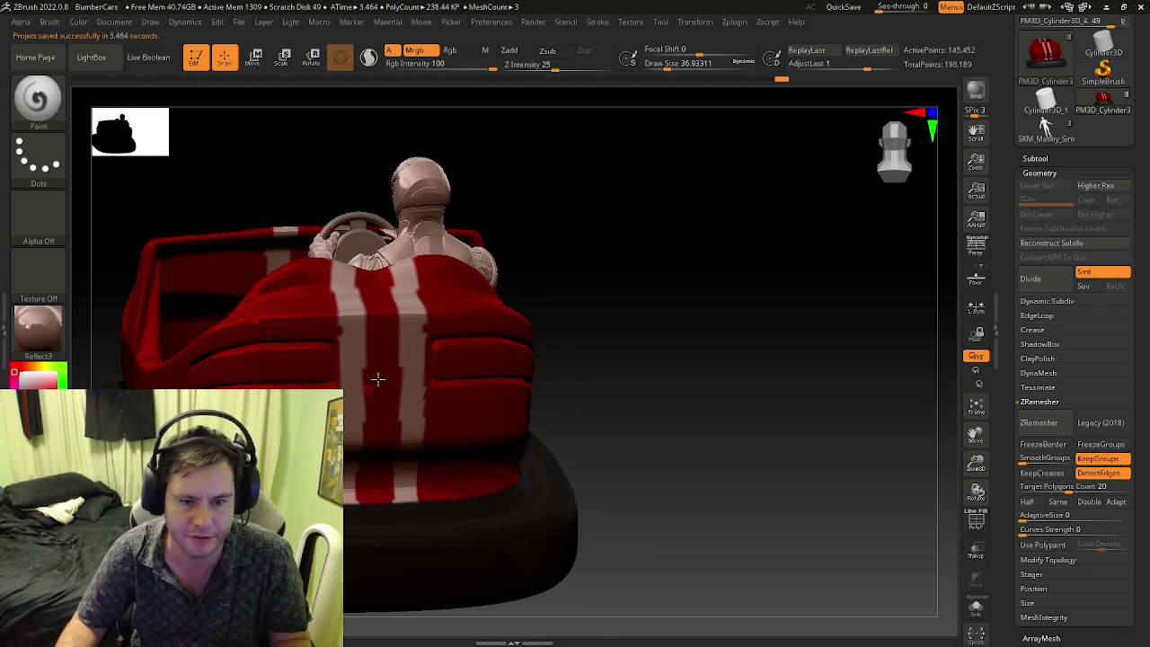
mouse_move(378, 372)
right_mouse_down()
mouse_move(372, 335)
mouse_move(437, 360)
right_mouse_up()
right_click_drag(386, 324, 411, 365, "ctrl")
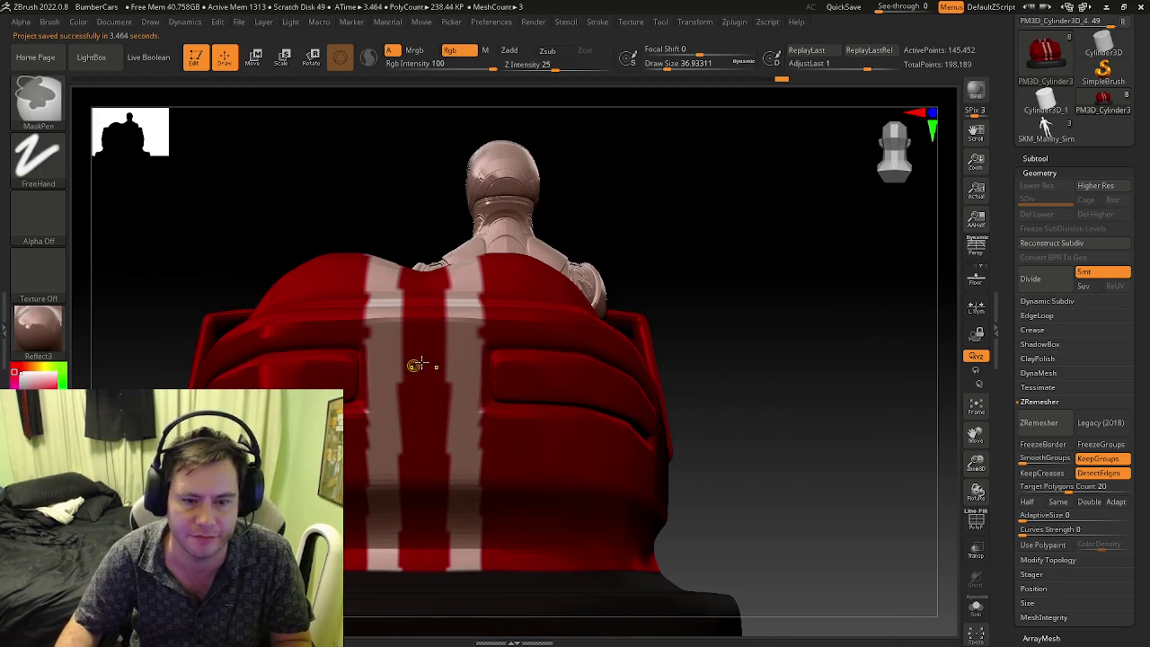
left_click(42, 329)
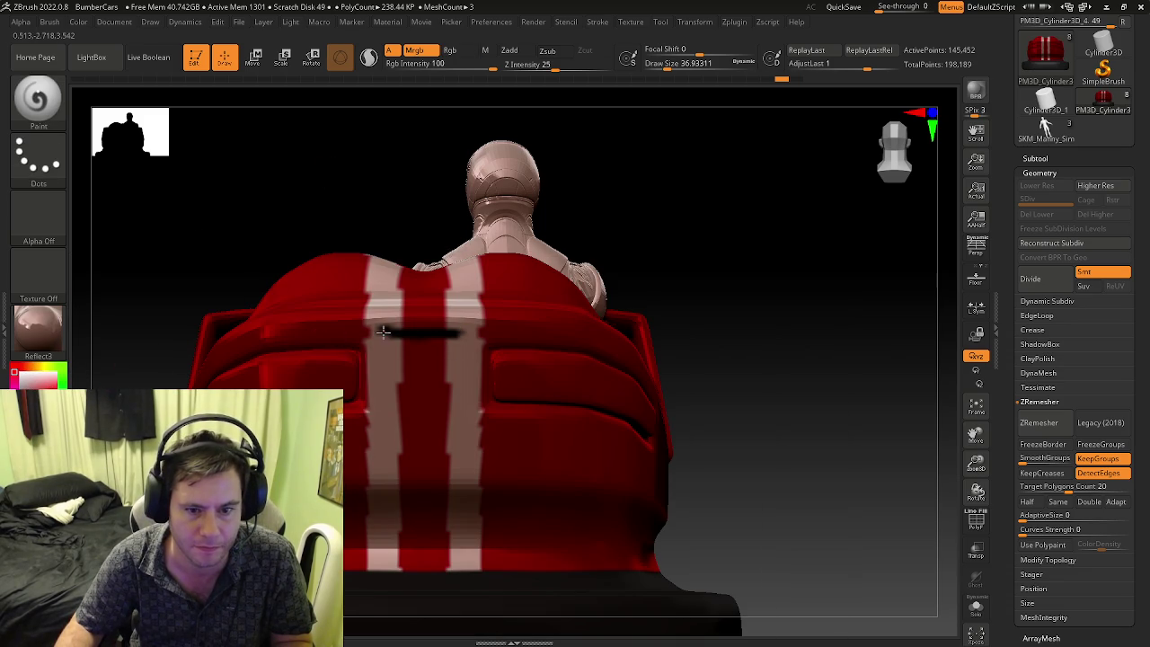
key("ctrl+z")
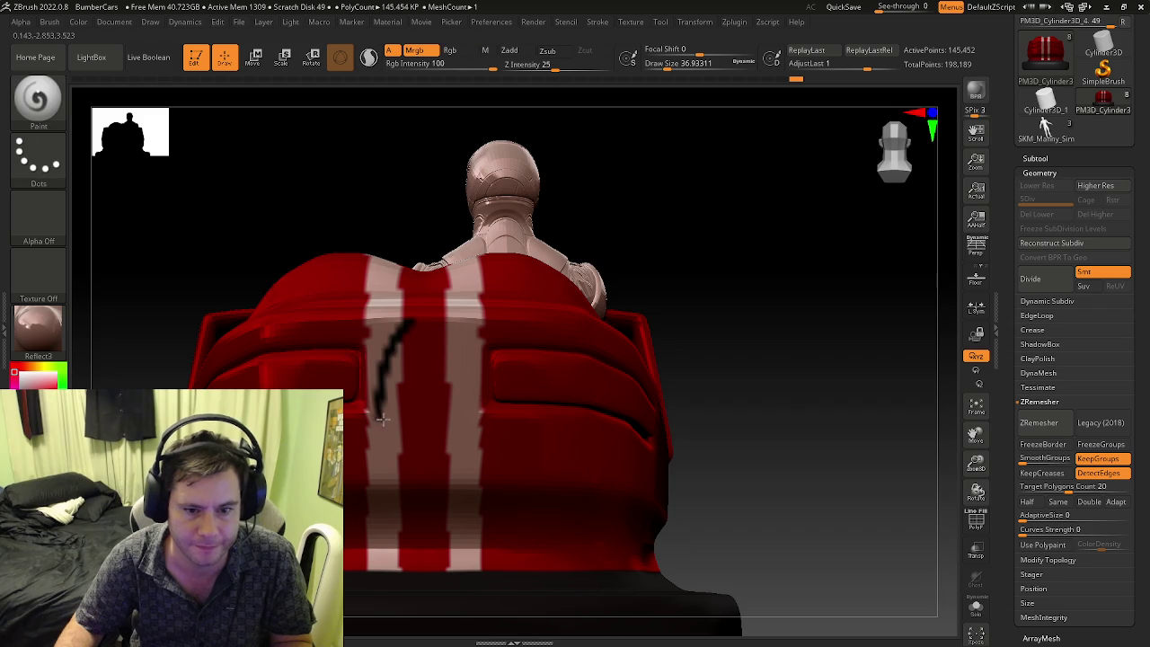
key("ctrl+z")
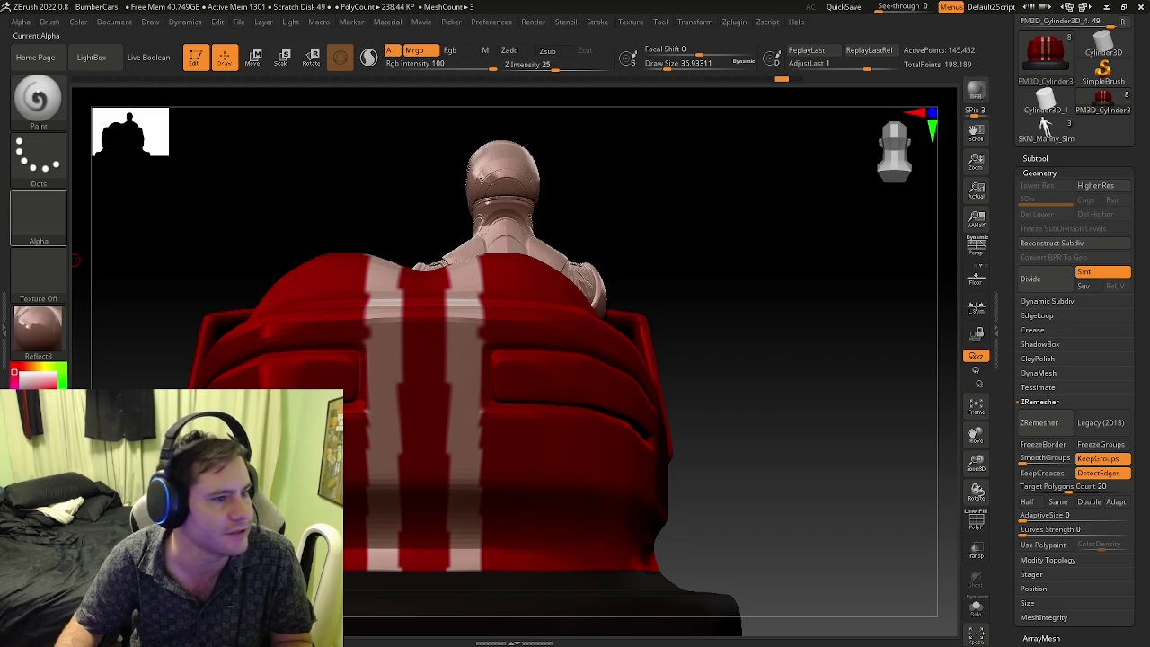
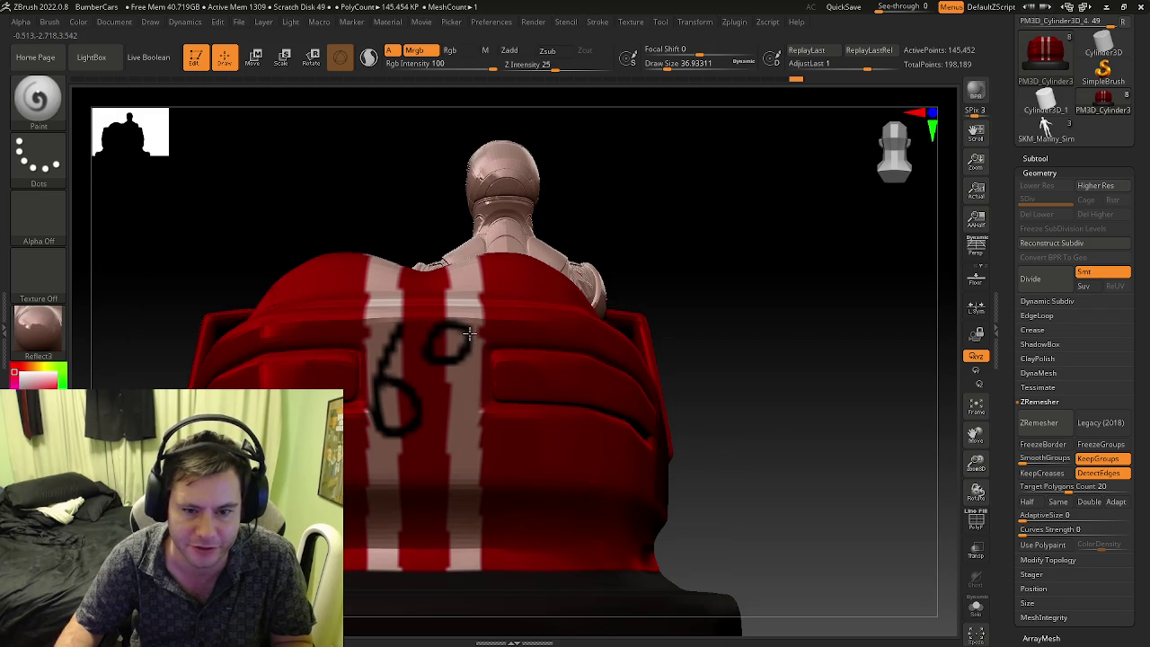
- Frame and orbit the bumper car, then browse its subtool list in the Tool palette
key("f")
mouse_move(534, 477)
left_mouse_down()
mouse_move(502, 482)
mouse_move(685, 434)
left_mouse_up()
left_click_drag(1046, 19, 1046, 136)
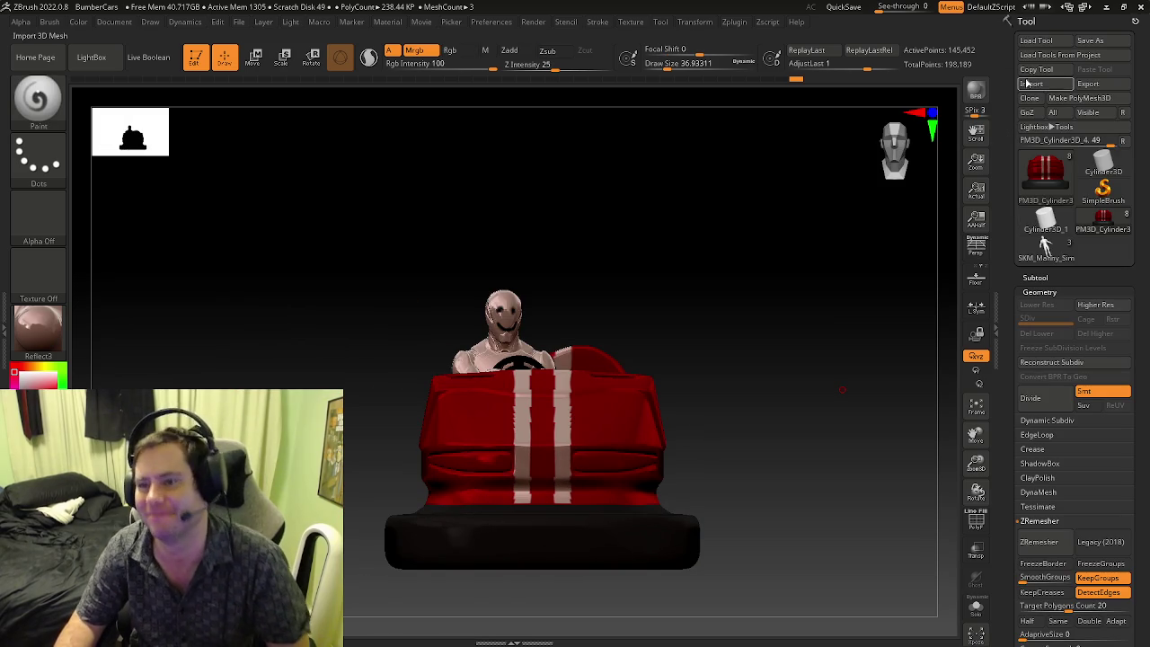
left_click(1036, 276)
scroll(1060, 249, "down", 5)
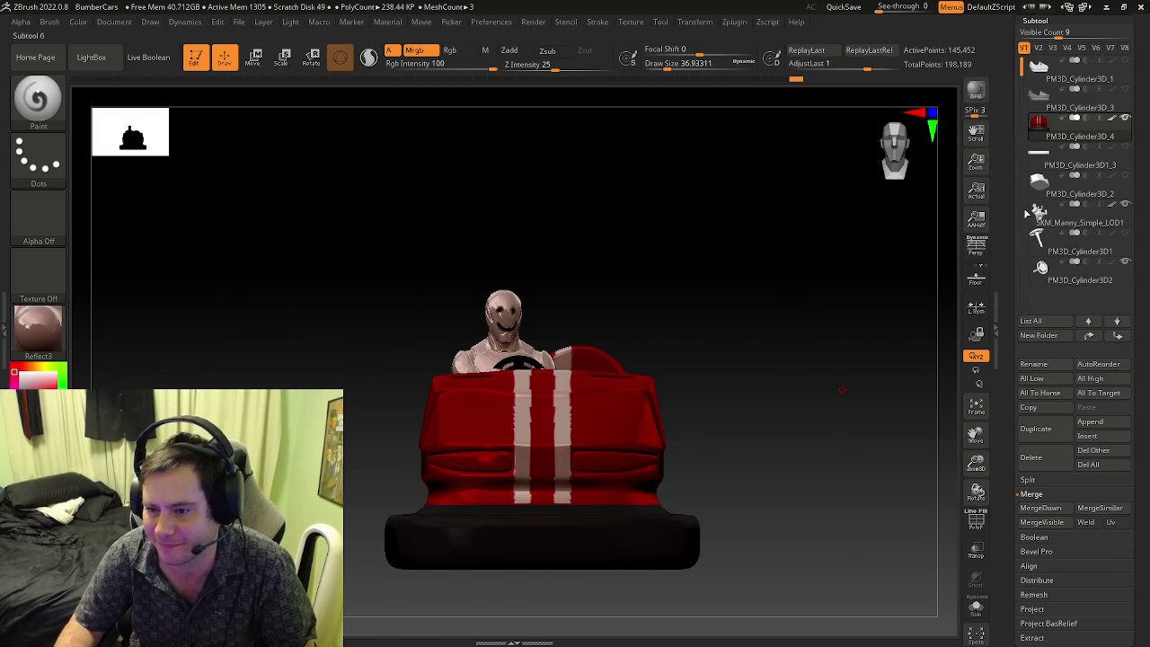
scroll(1005, 103, "up", 5)
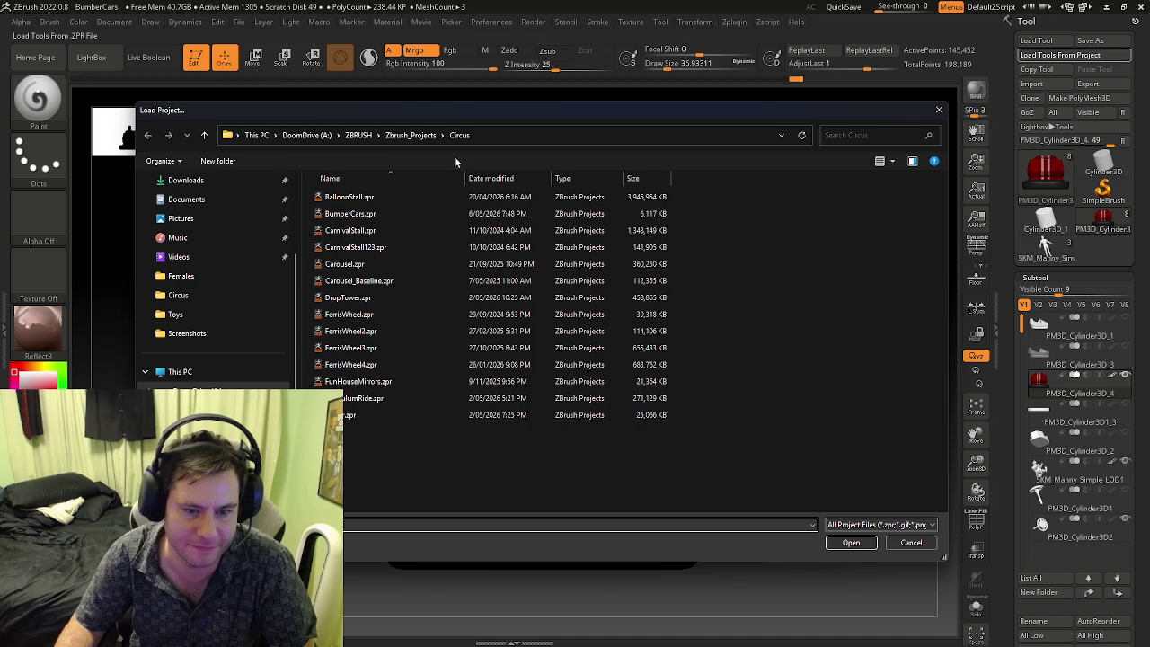
- Load DoomCoin.zpr from the Zbrush_Projects > Items Of Value folder
left_click(402, 137)
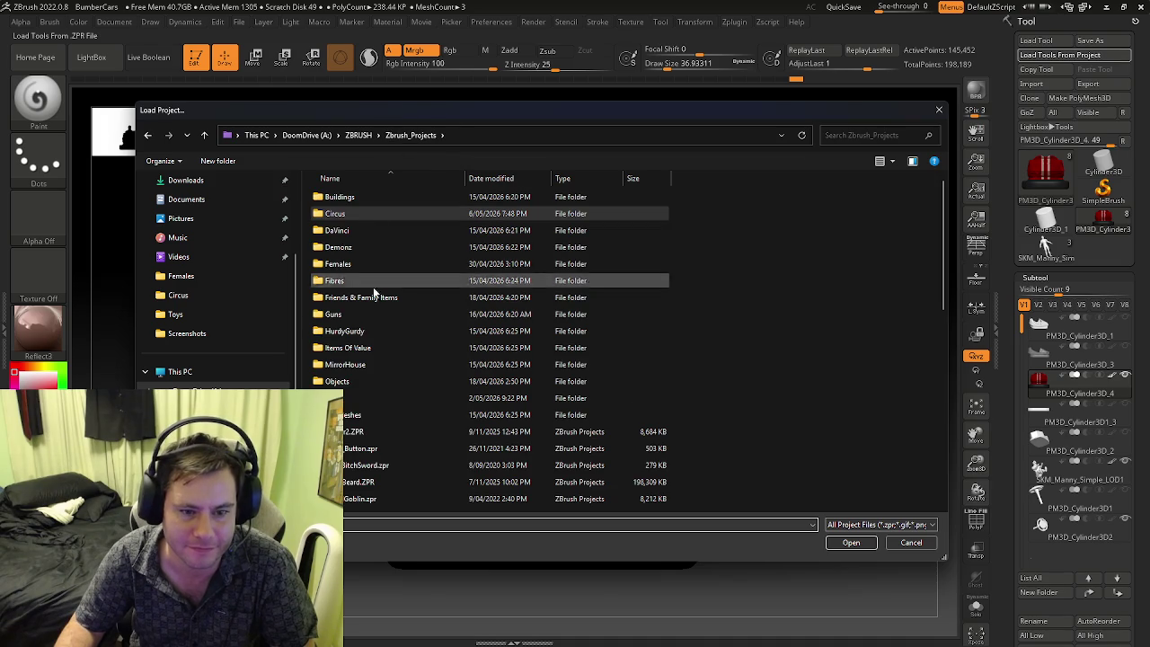
double_click(356, 353)
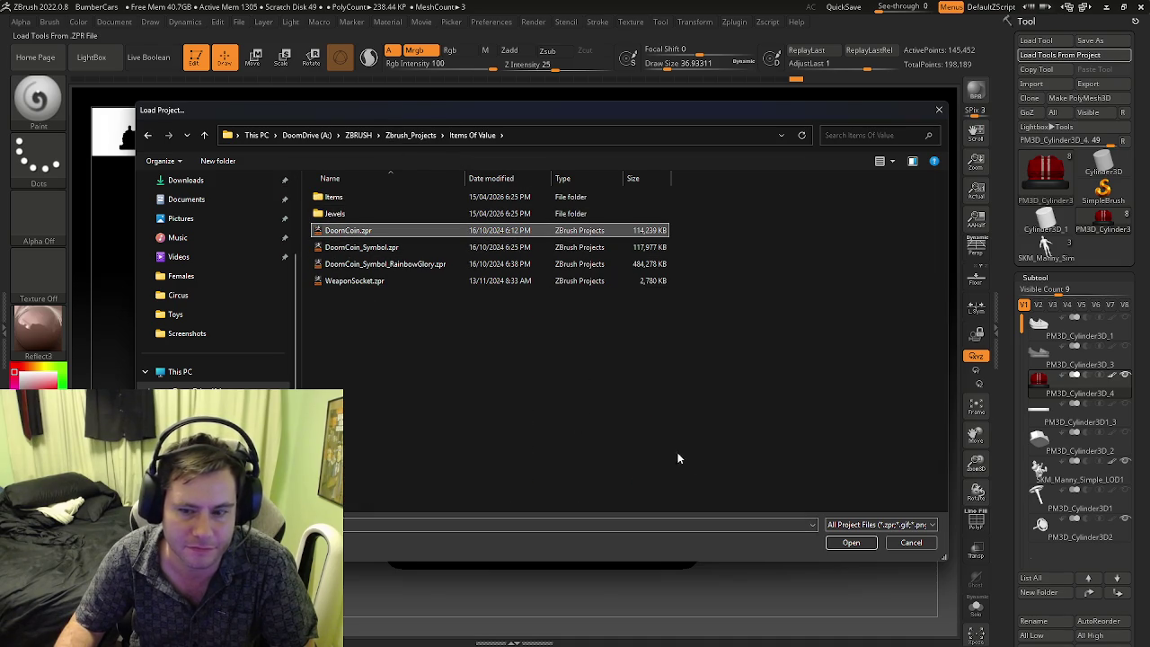
left_click(854, 543)
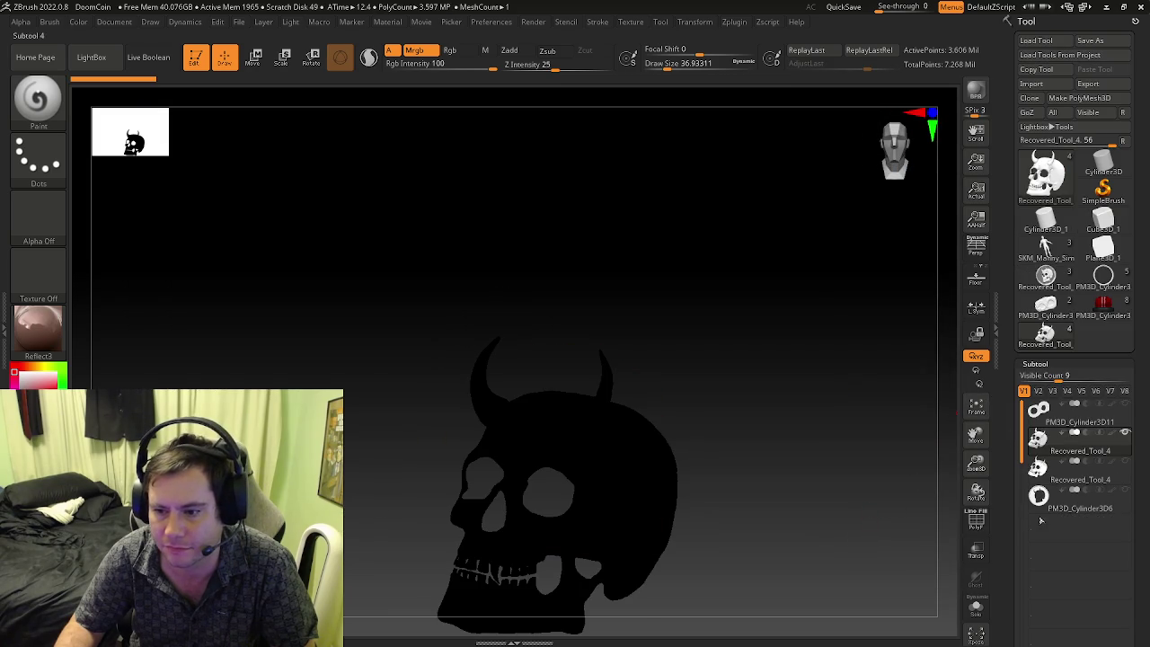
left_click(1063, 285)
- Empty the current skull tool and the horned skull with Subtool > Del All, confirming OK
left_click_drag(904, 410, 942, 411)
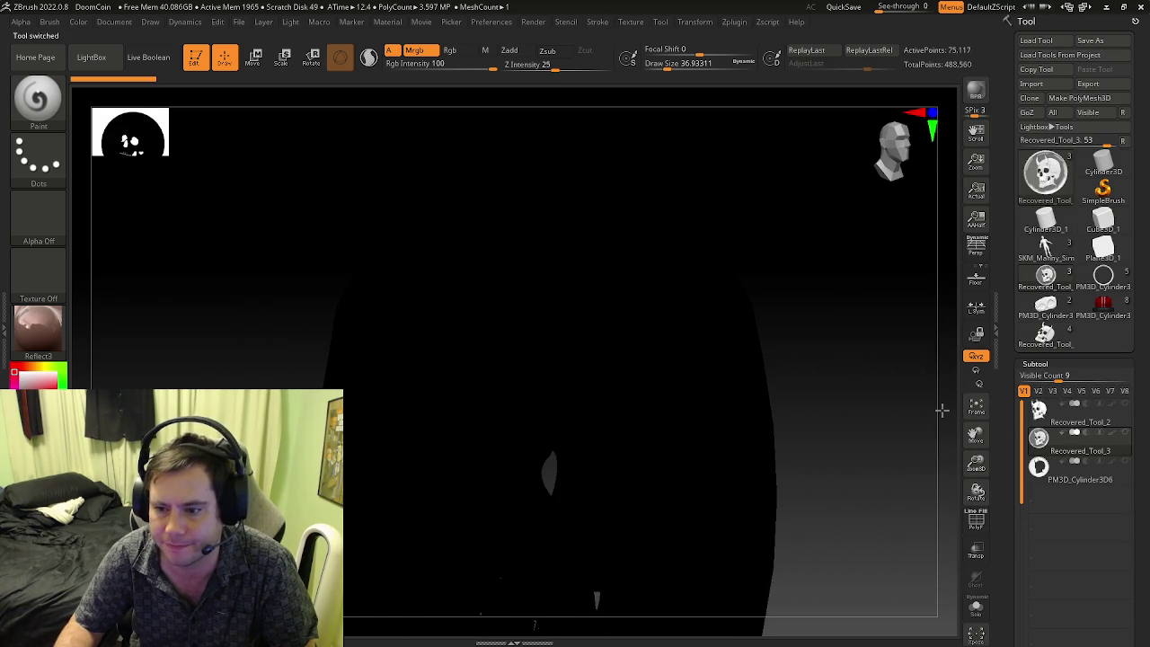
left_click_drag(1009, 461, 1002, 344)
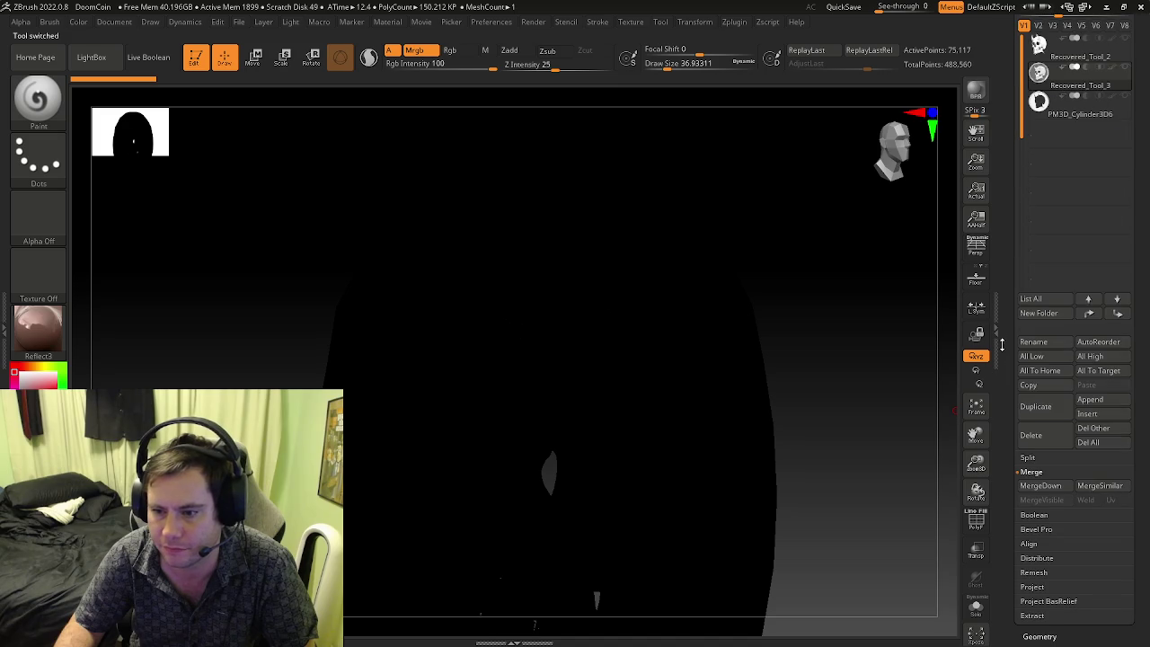
left_click(1089, 442)
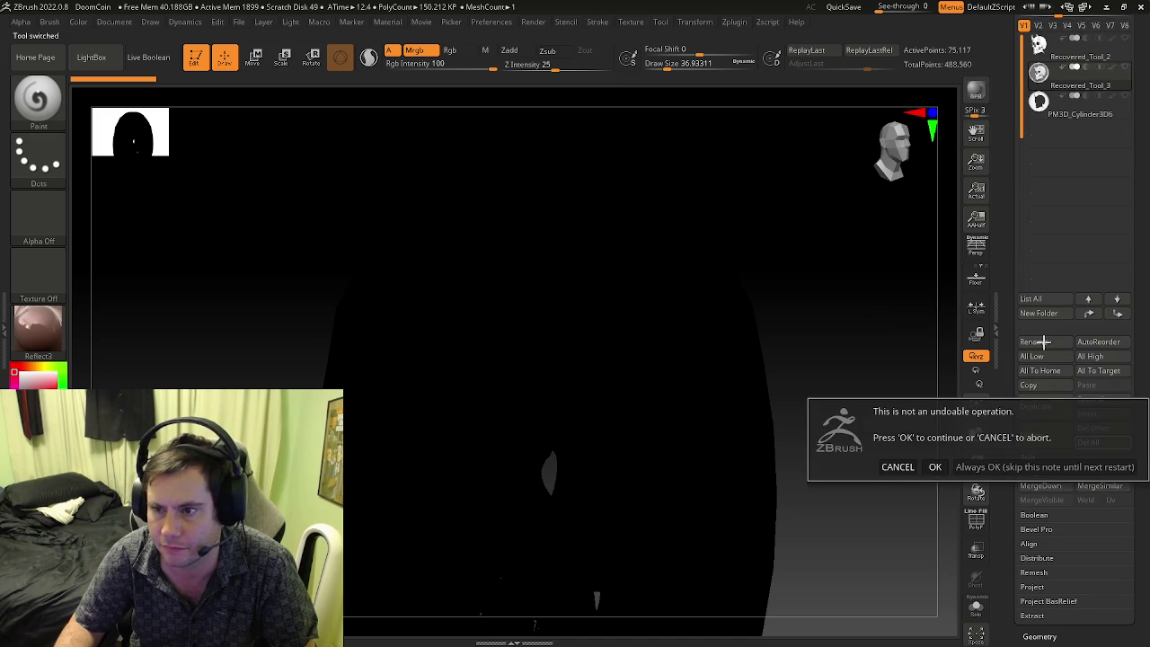
left_click(1006, 459)
left_click(1103, 216)
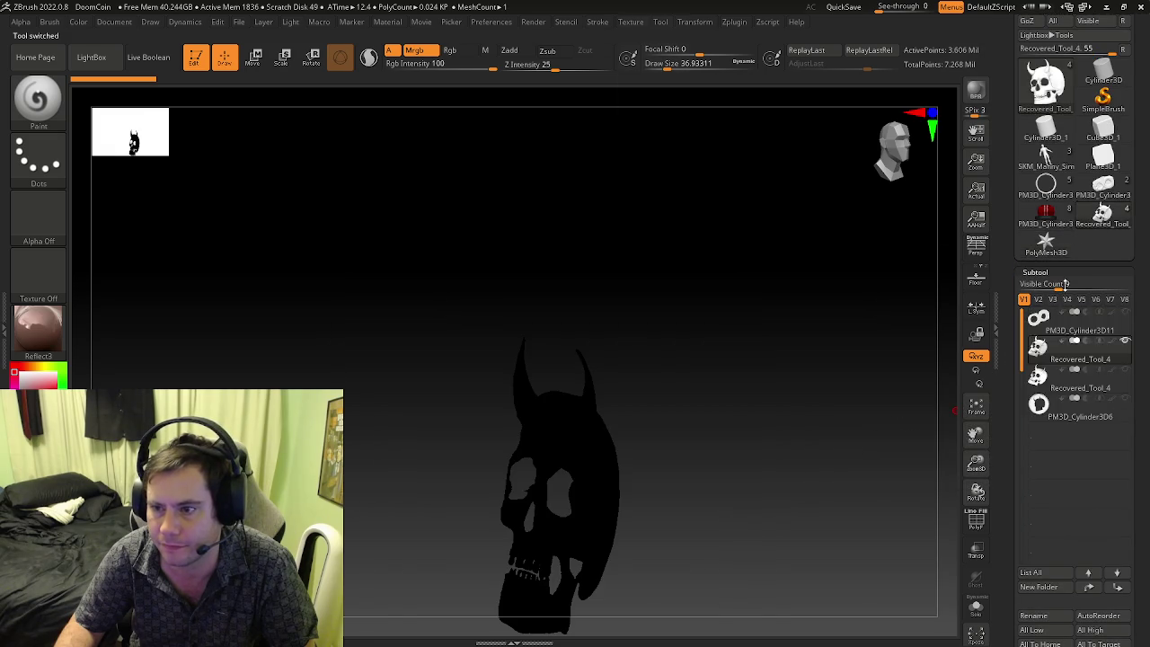
left_click_drag(1008, 225, 1009, 281)
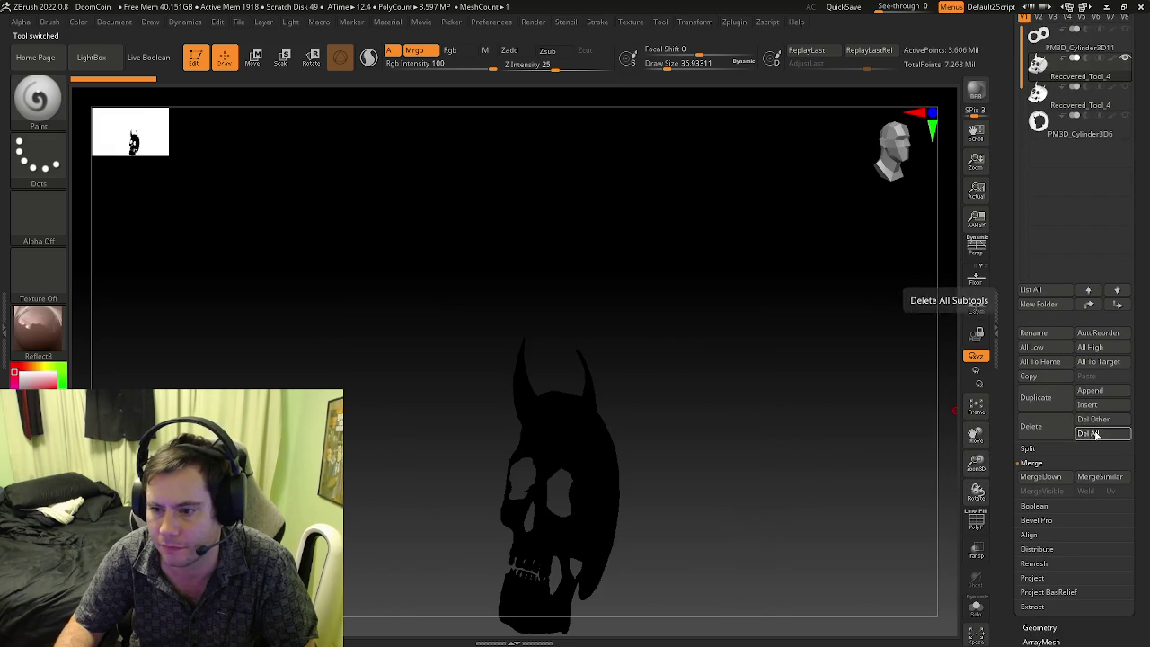
left_click(1091, 433)
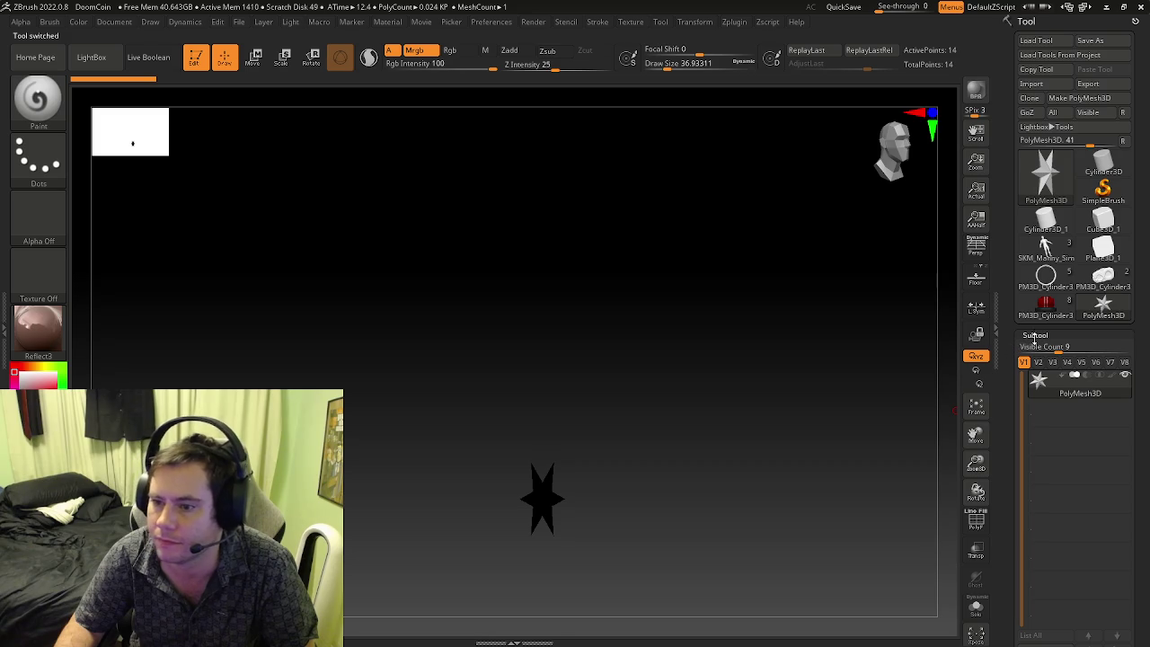
- Check the PM3D_Cylinder3 and PolyMesh3D star tools, then Del All on the five-subtool skull
left_click(1102, 279)
scroll(1110, 421, "down", 5)
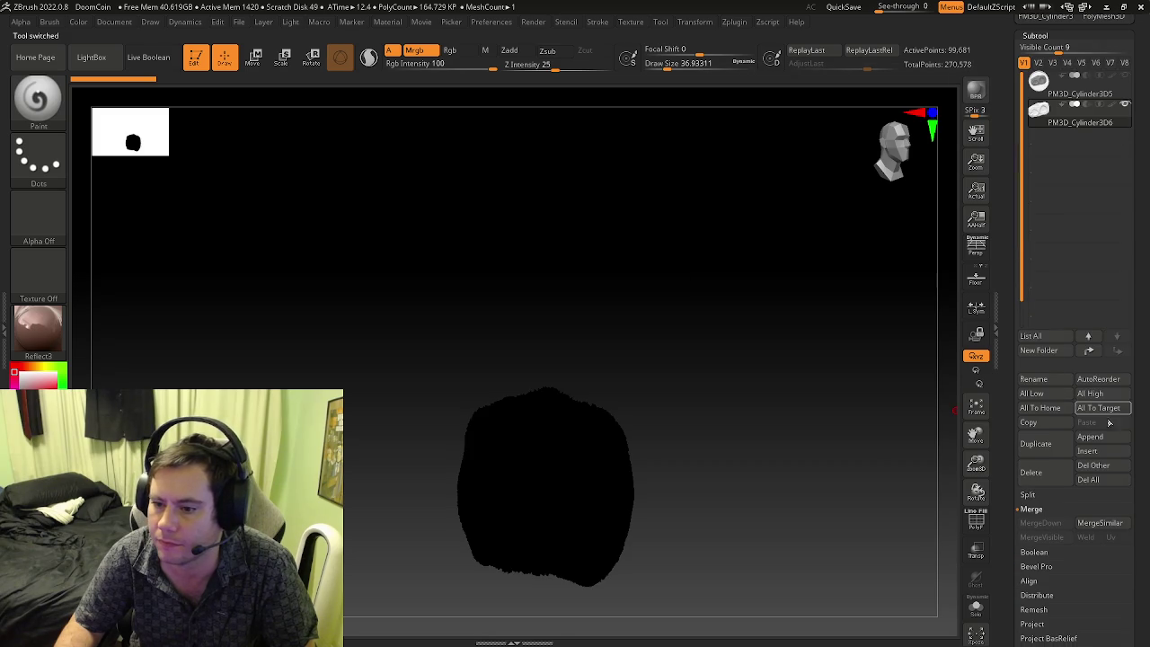
left_click(1100, 464)
scroll(1047, 198, "up", 3)
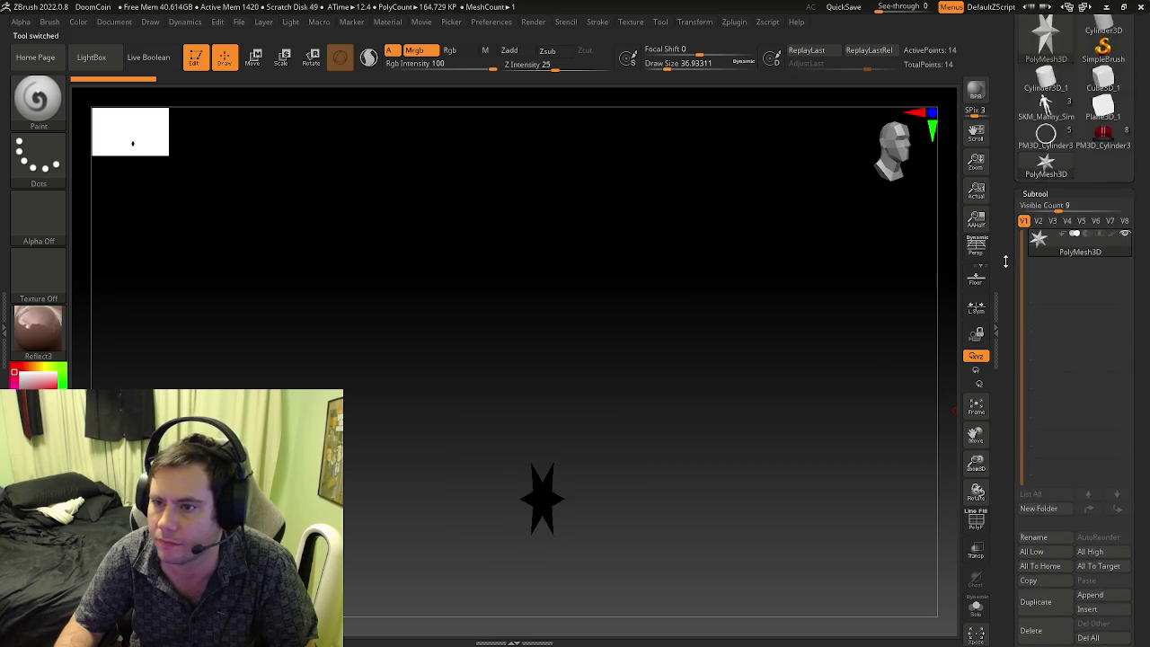
left_click(1047, 180)
scroll(1015, 336, "down", 5)
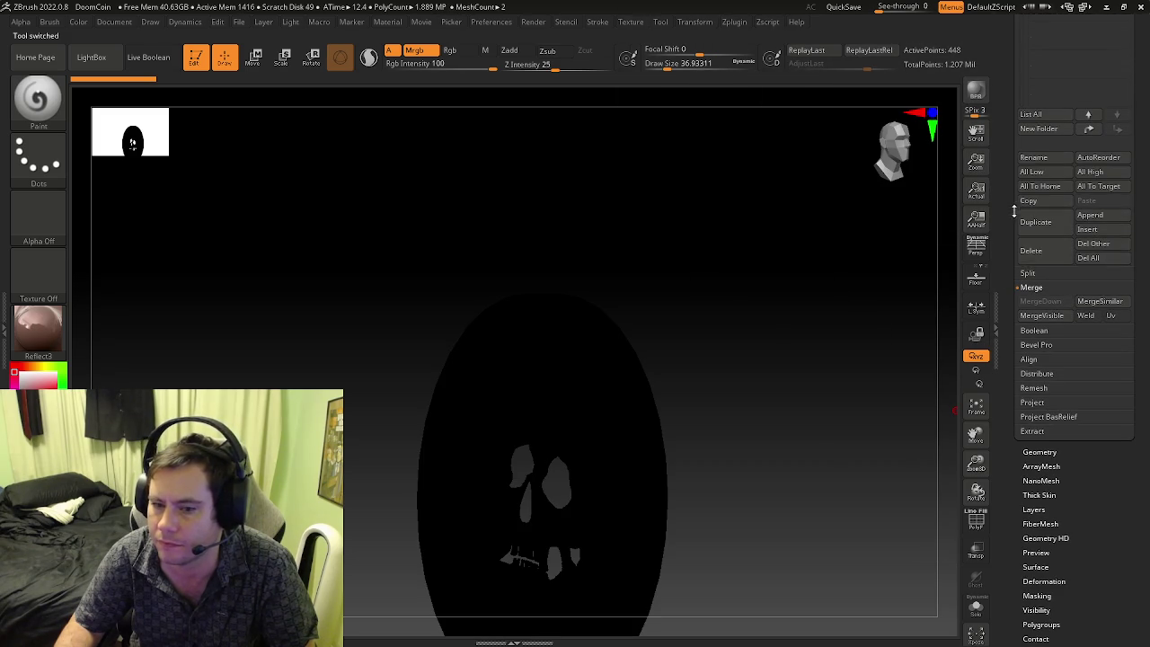
left_click(1096, 261)
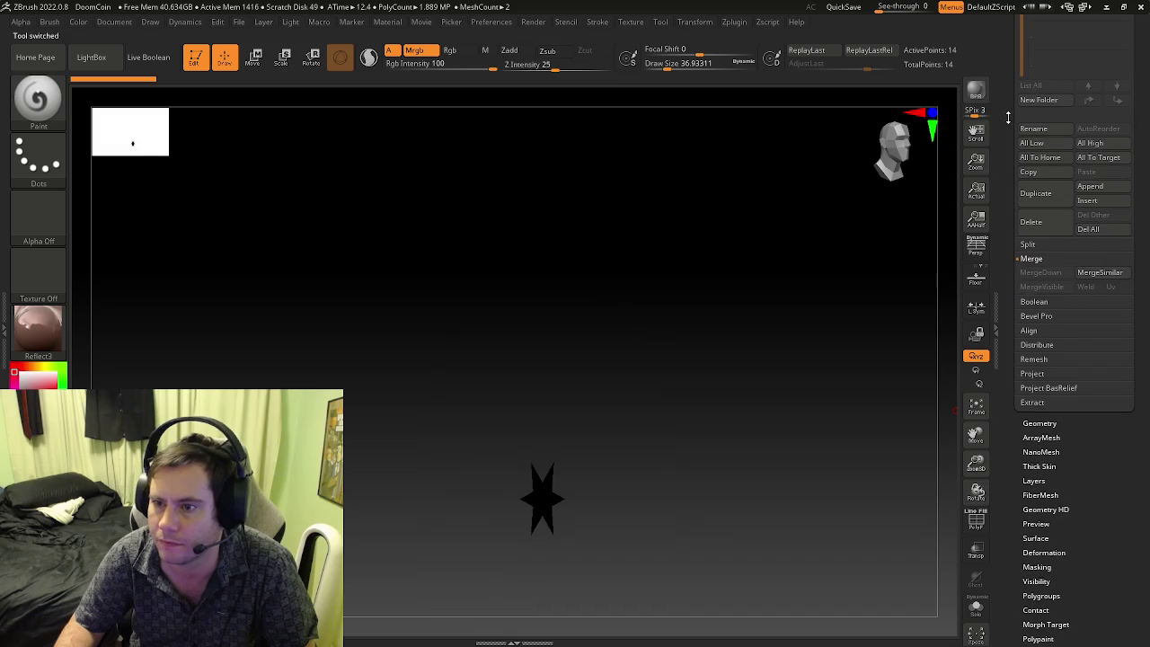
scroll(1027, 260, "up", 5)
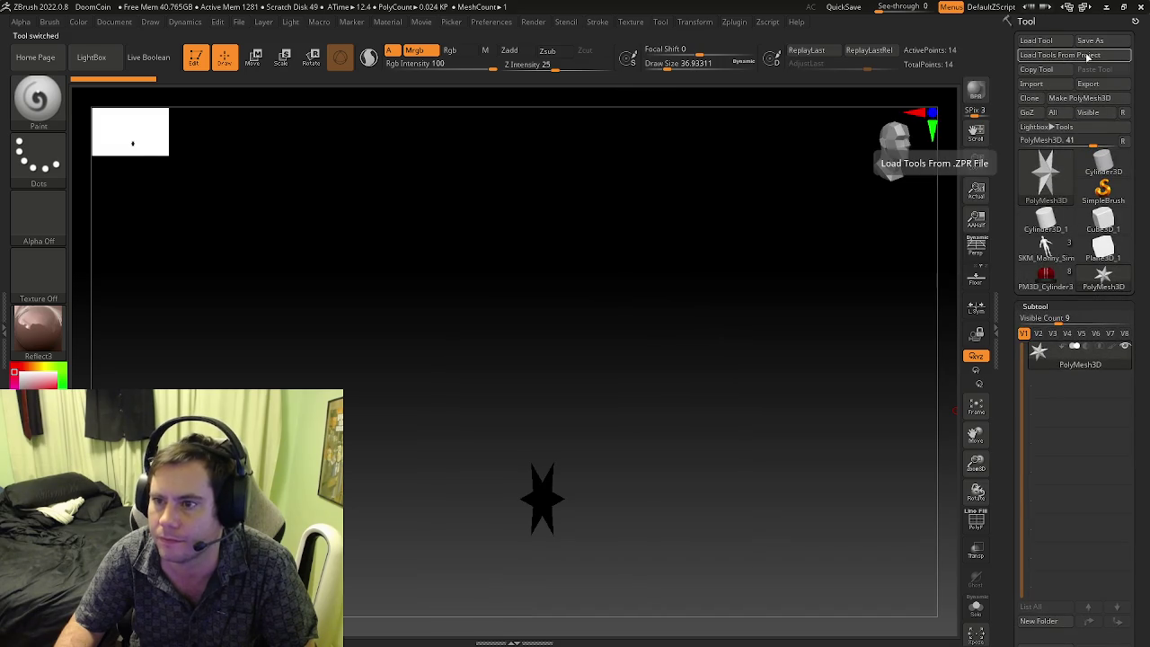
left_click(1044, 55)
- Load DoomCoin_Symbol.zpr and select its skull coin tool, framing it front-on
left_click(361, 247)
left_click(851, 543)
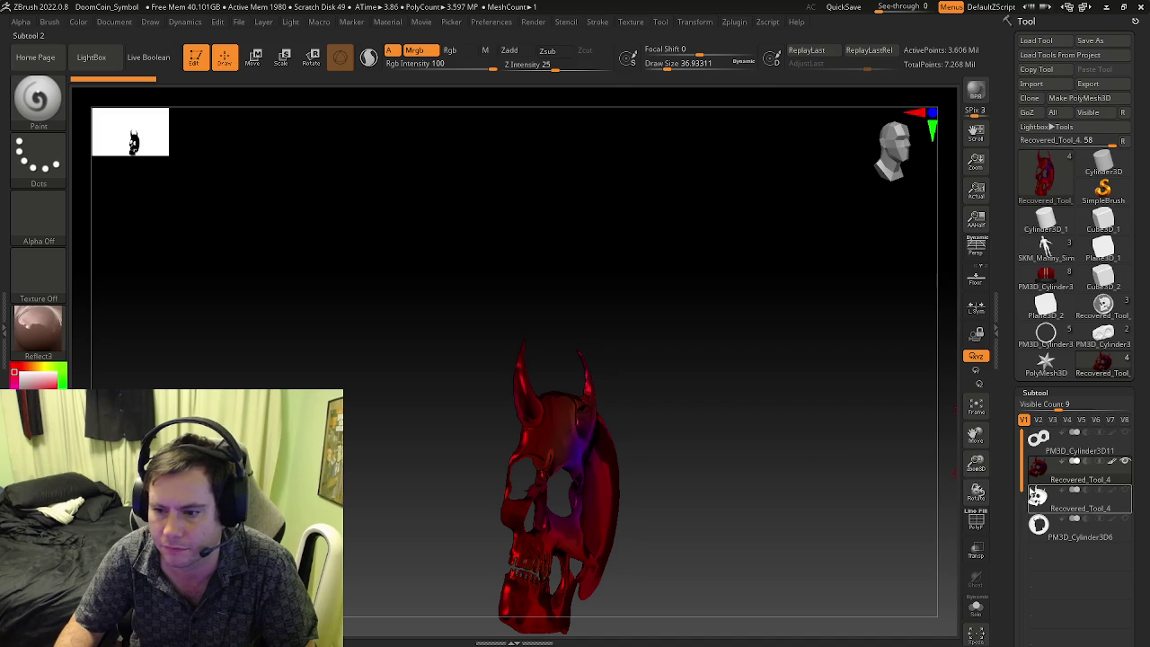
left_click(1083, 369)
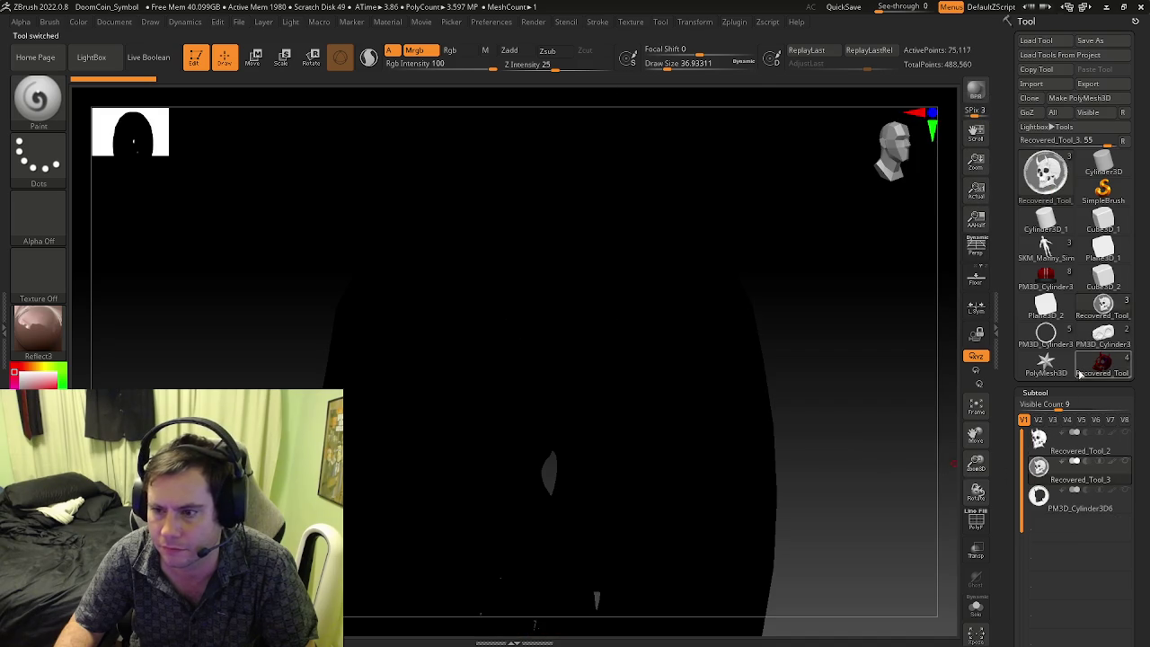
left_click_drag(862, 472, 711, 475)
key("shift+f")
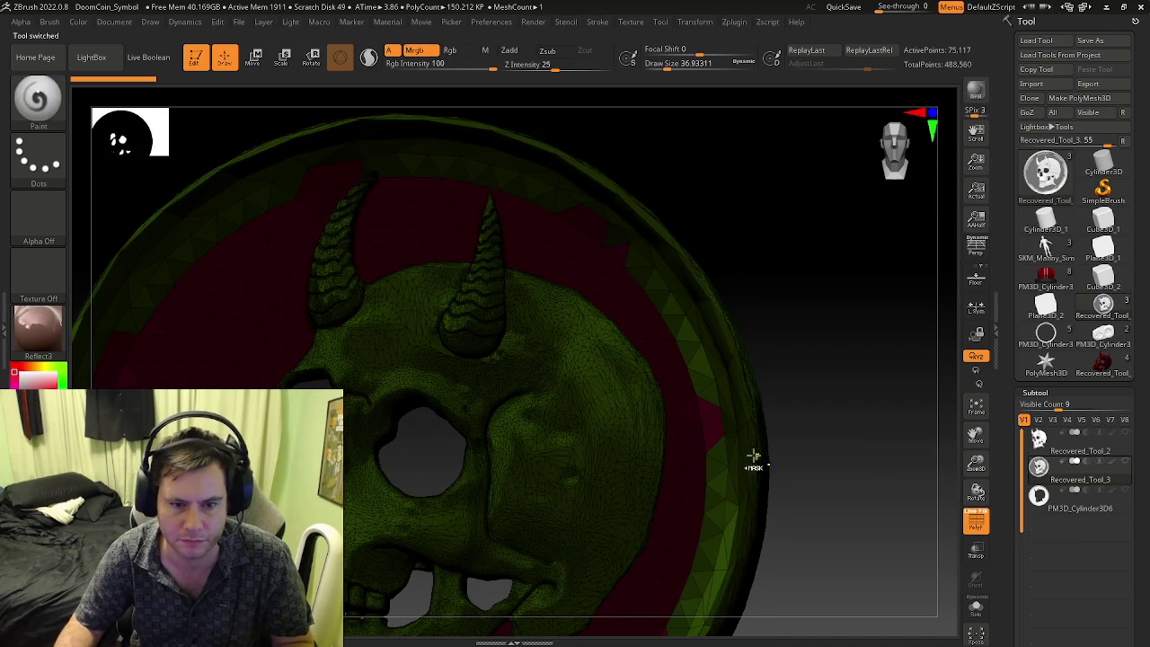
key("f")
- Inspect the skull coin from several angles, toggling the PolyF polygroup overlay
key("shift+f")
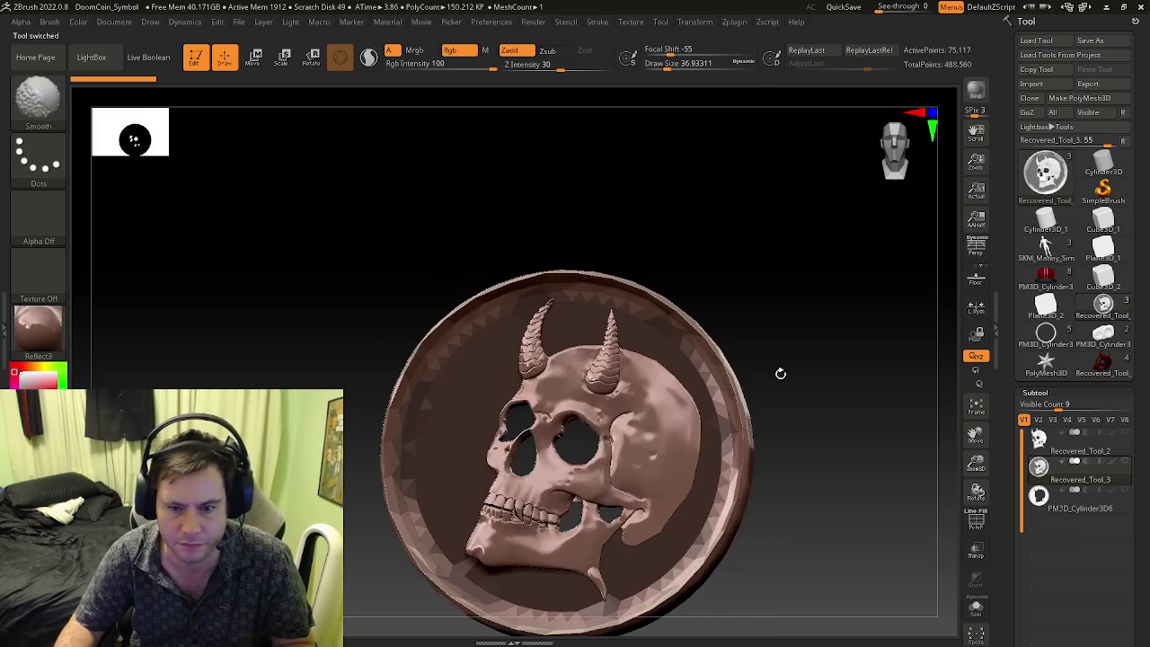
left_click_drag(809, 437, 792, 307)
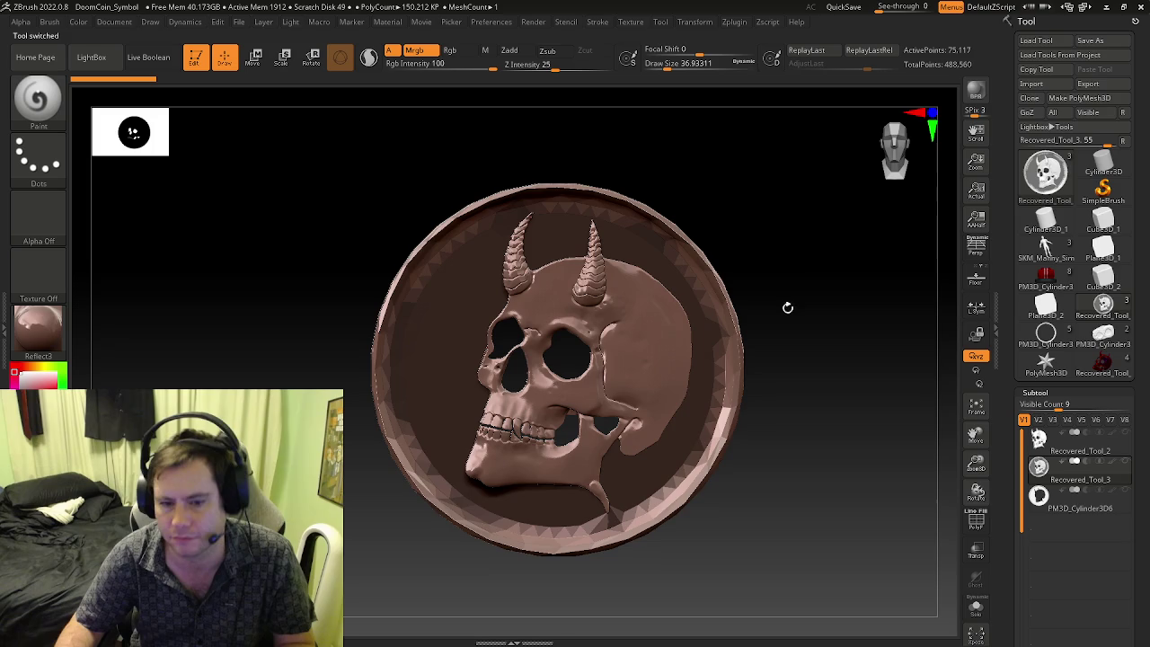
mouse_move(804, 208)
left_mouse_down()
mouse_move(842, 272)
mouse_move(881, 275)
mouse_move(804, 242)
left_mouse_up()
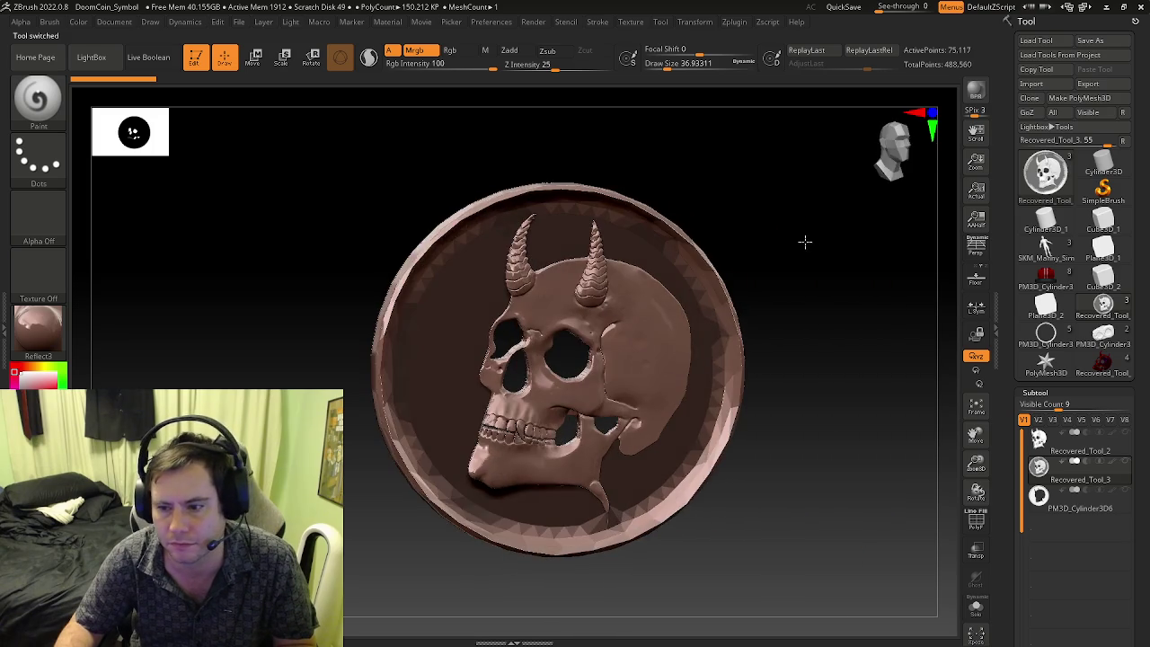
key("f")
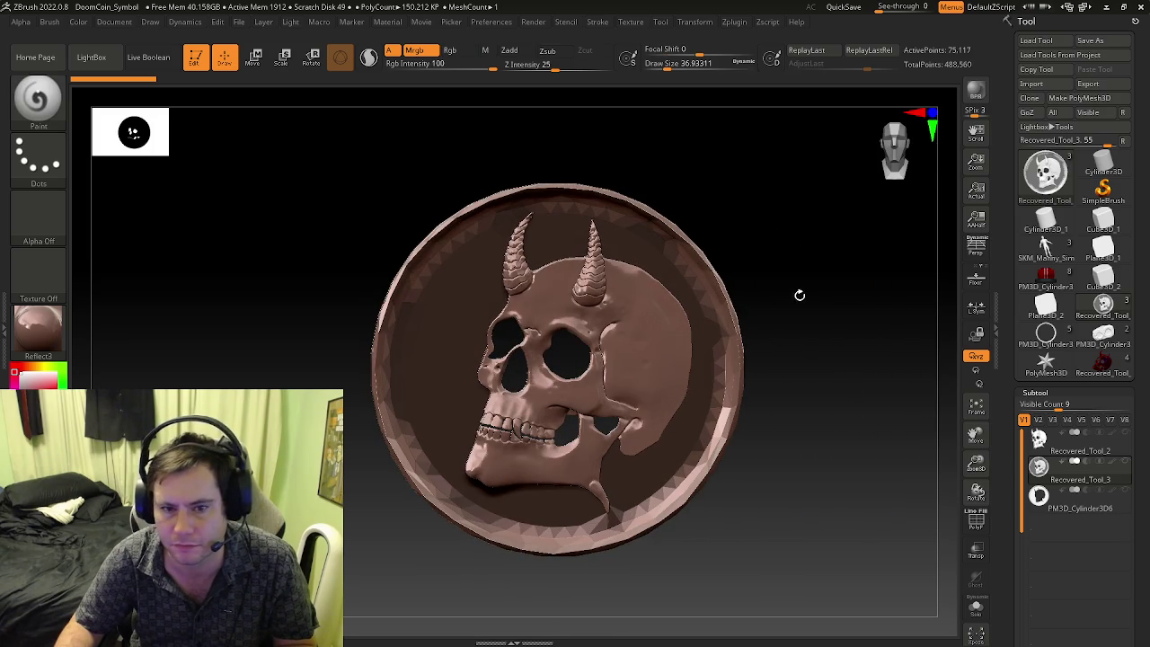
key("shift+f")
key("shift+f")
key("shift+f")
mouse_move(773, 315)
left_mouse_down()
mouse_move(870, 334)
mouse_move(896, 326)
mouse_move(863, 306)
mouse_move(769, 291)
left_mouse_up()
key("shift+f")
key("shift+f")
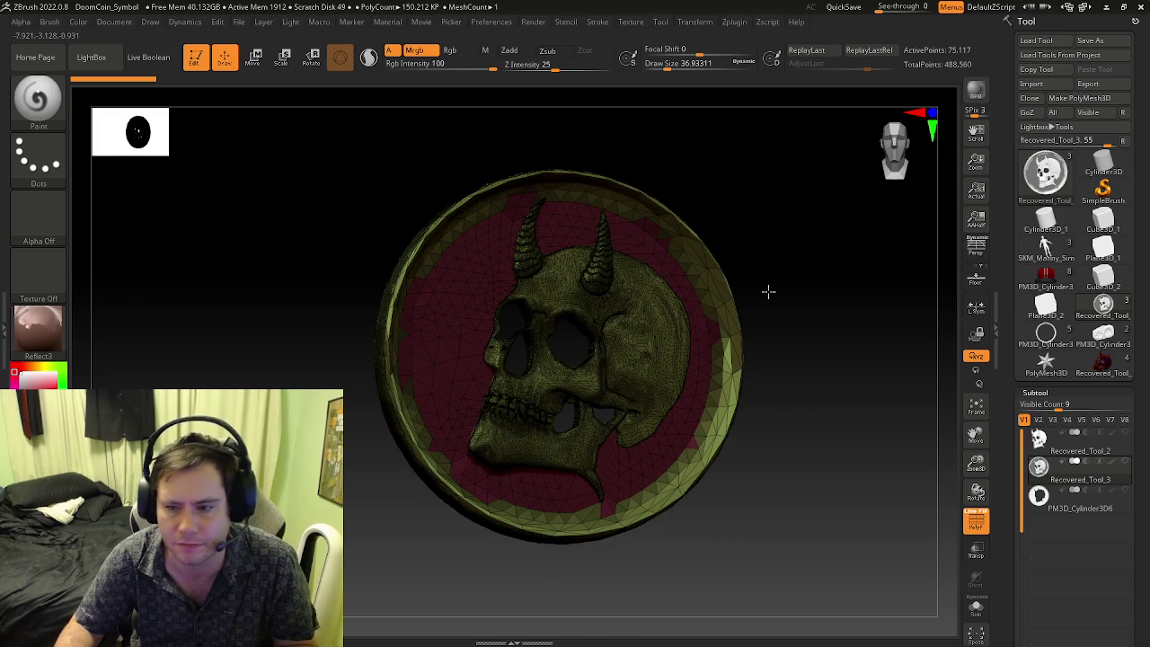
key("shift+f")
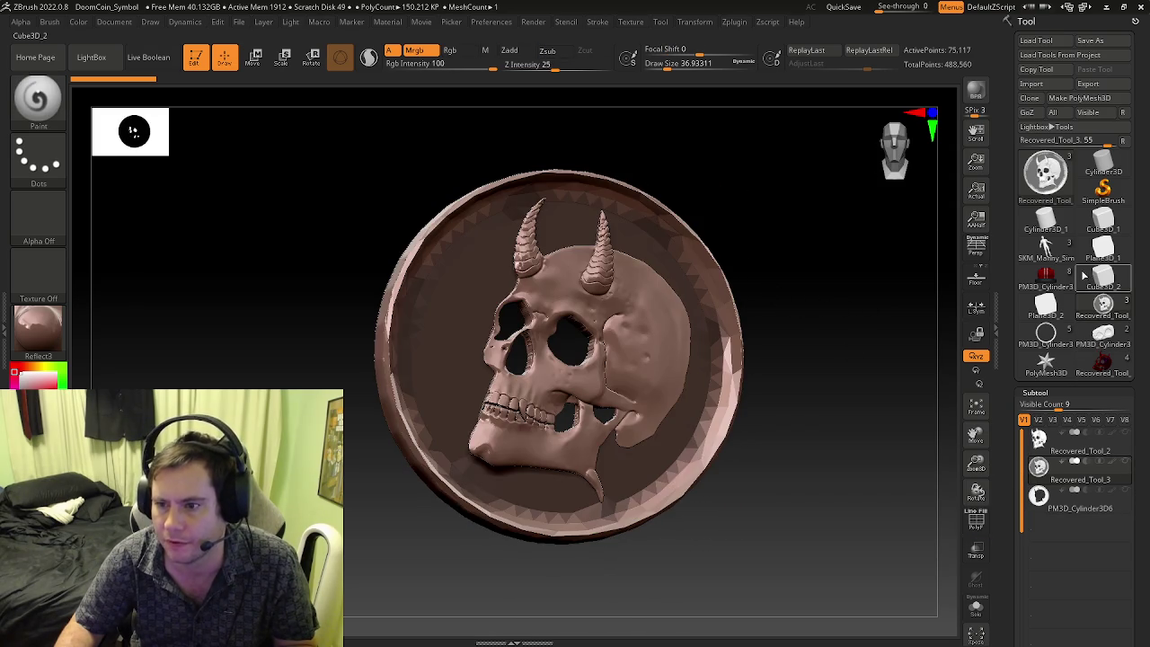
key("shift+f")
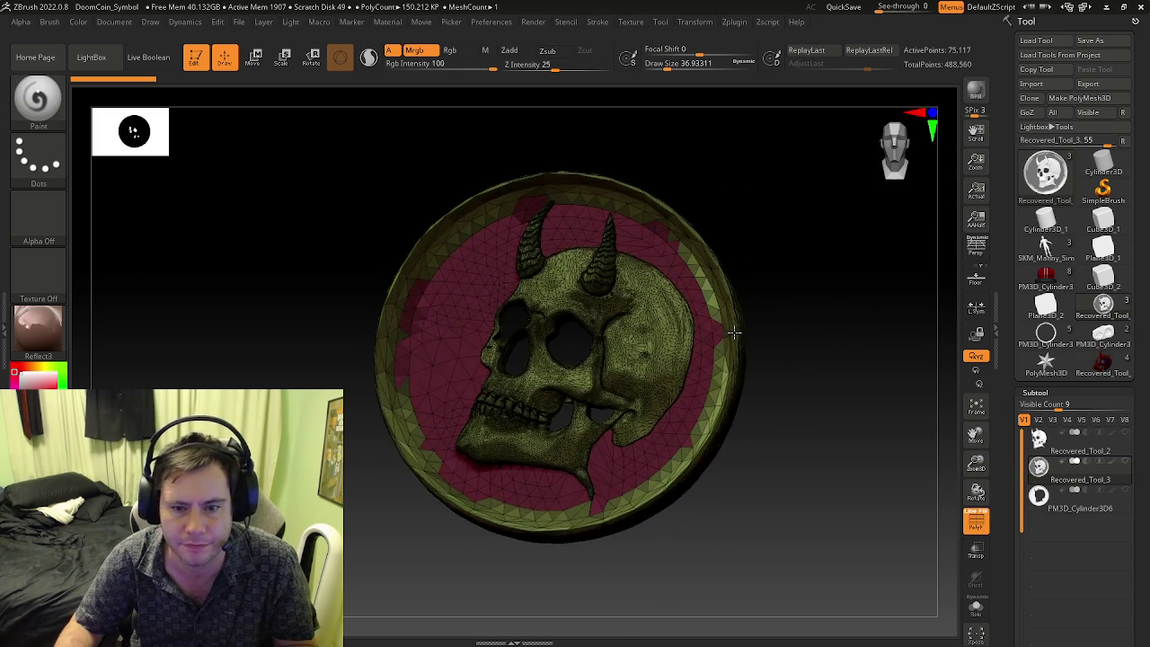
key("shift+f")
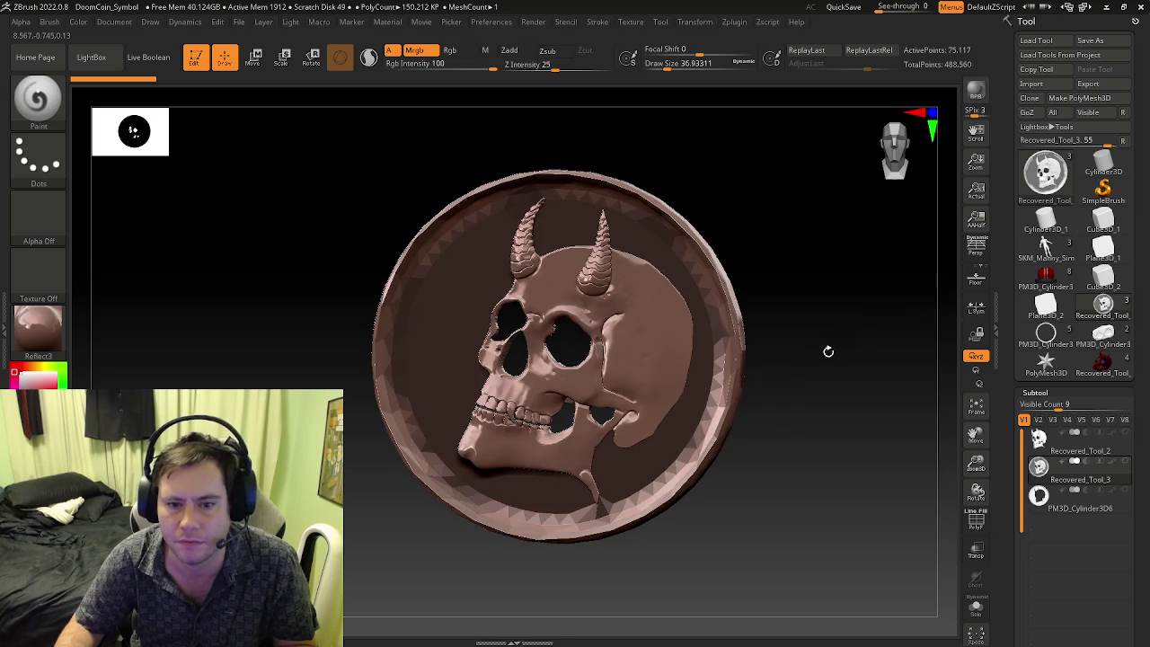
right_click_drag(703, 352, 790, 362)
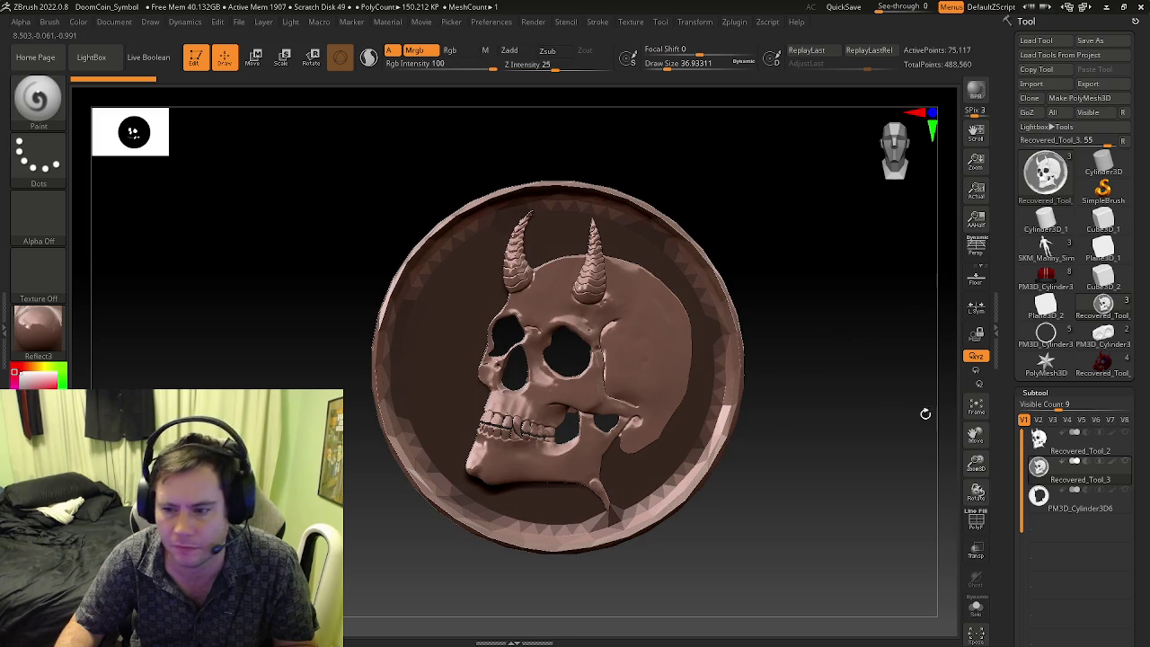
left_click(1103, 367)
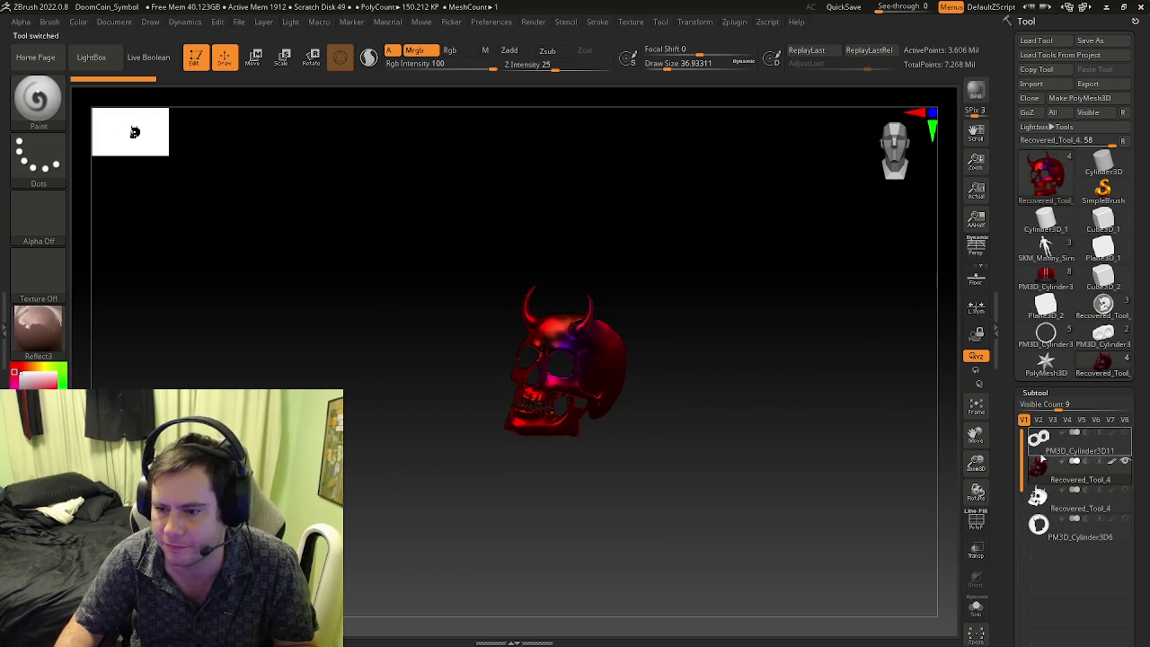
- Inspect the coin's wireframe, then Del All on the next skull coin tool
left_click(1039, 525)
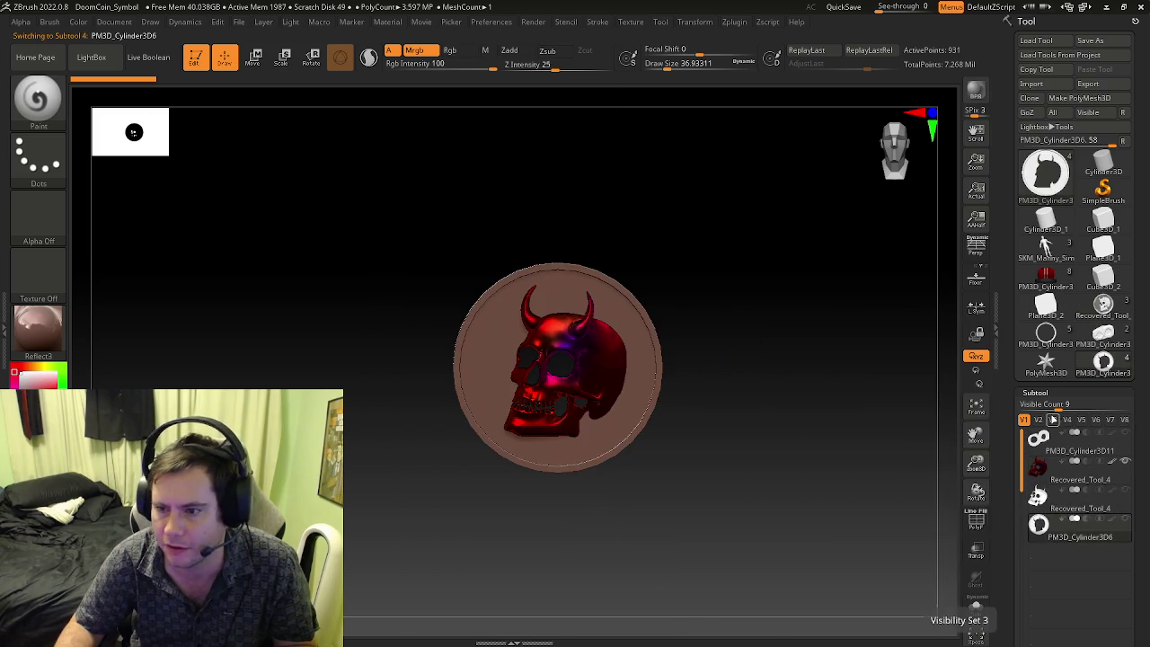
key("shift+f")
mouse_move(911, 464)
left_mouse_down()
mouse_move(701, 404)
mouse_move(821, 415)
left_mouse_up()
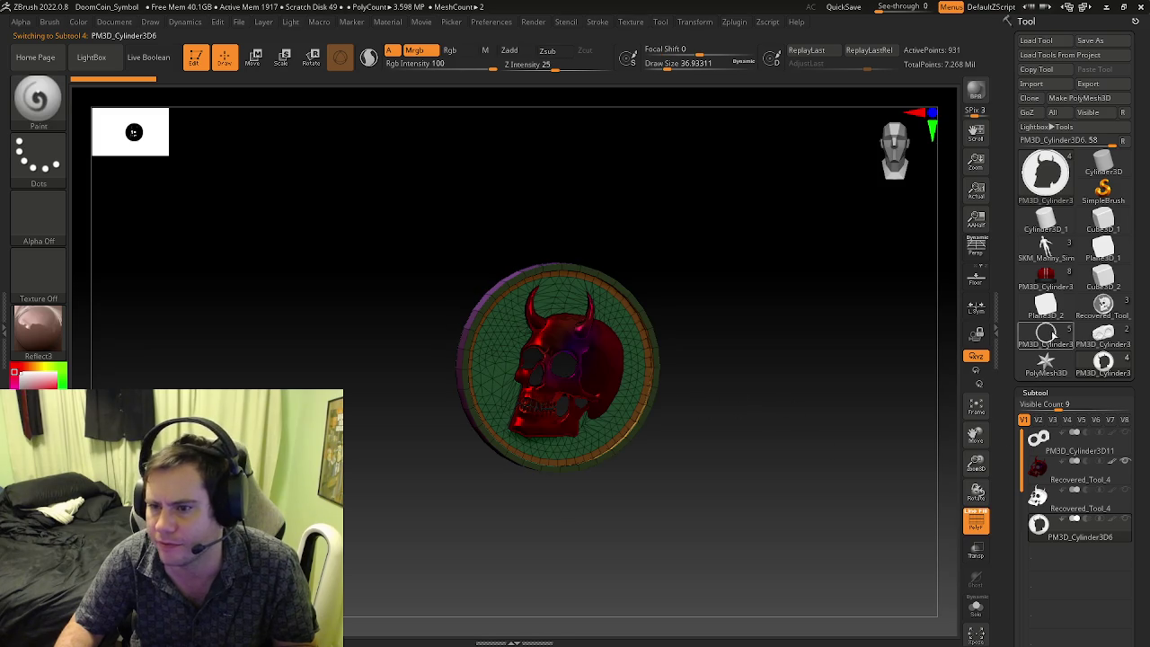
left_click(1049, 334)
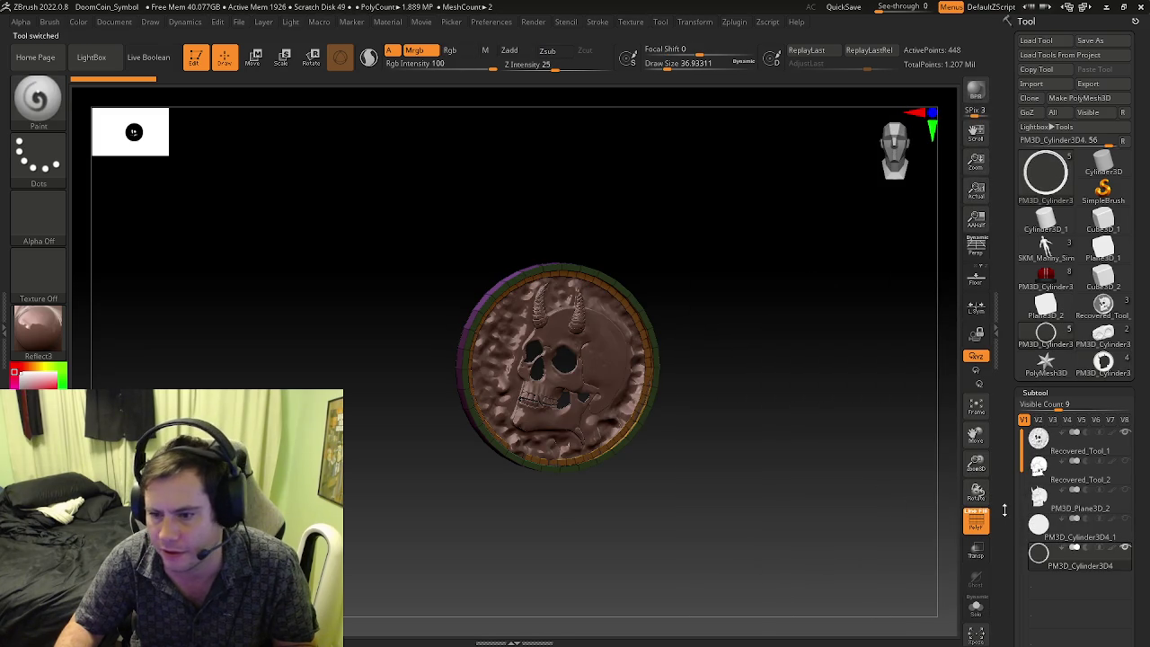
scroll(1029, 398, "down", 5)
scroll(1027, 401, "down", 1)
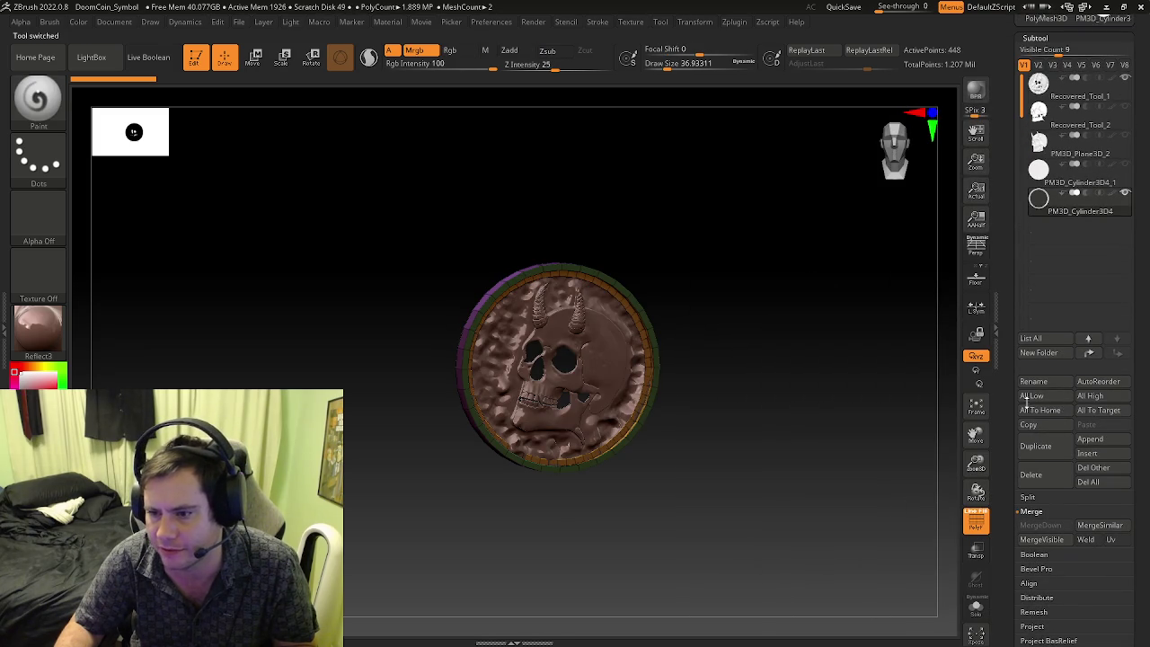
left_click(1091, 483)
scroll(1031, 336, "up", 5)
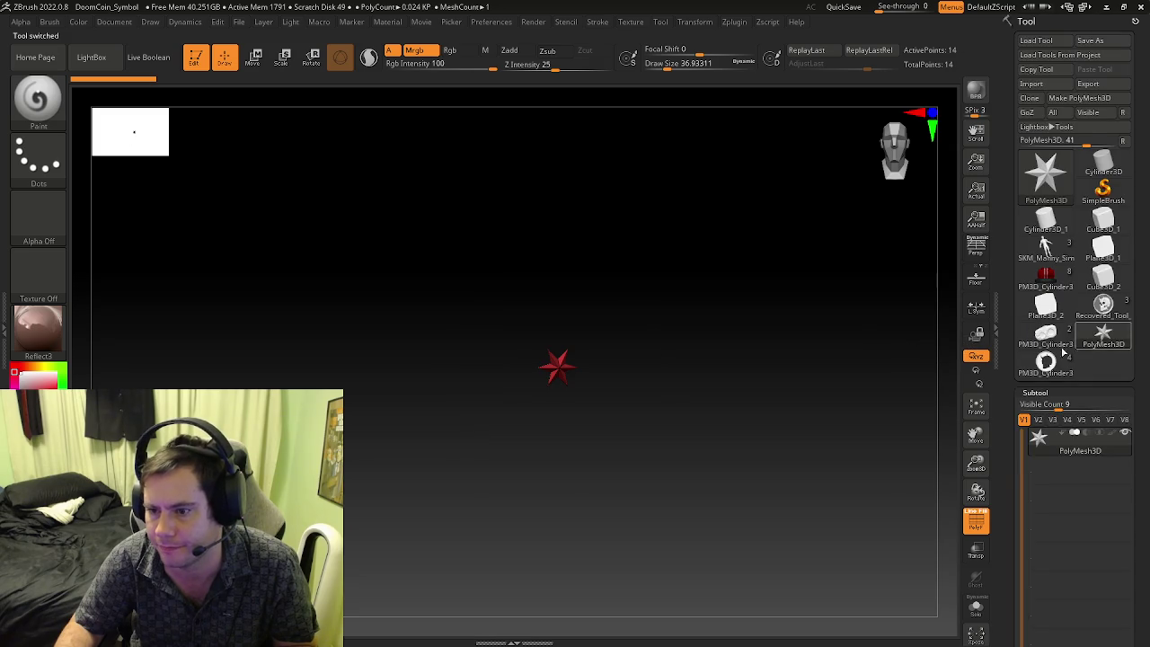
- Delete all subtools of the skull coin and the large skull coin tools
left_click(1054, 366)
scroll(1003, 335, "down", 5)
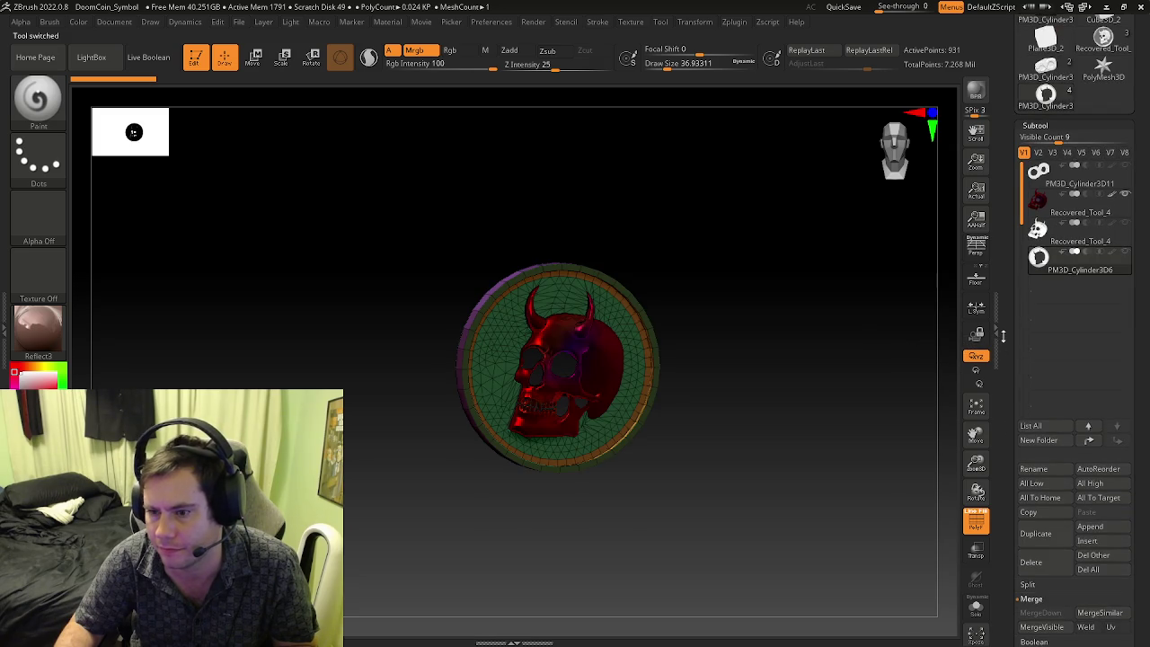
left_click(1100, 573)
scroll(1015, 269, "up", 2)
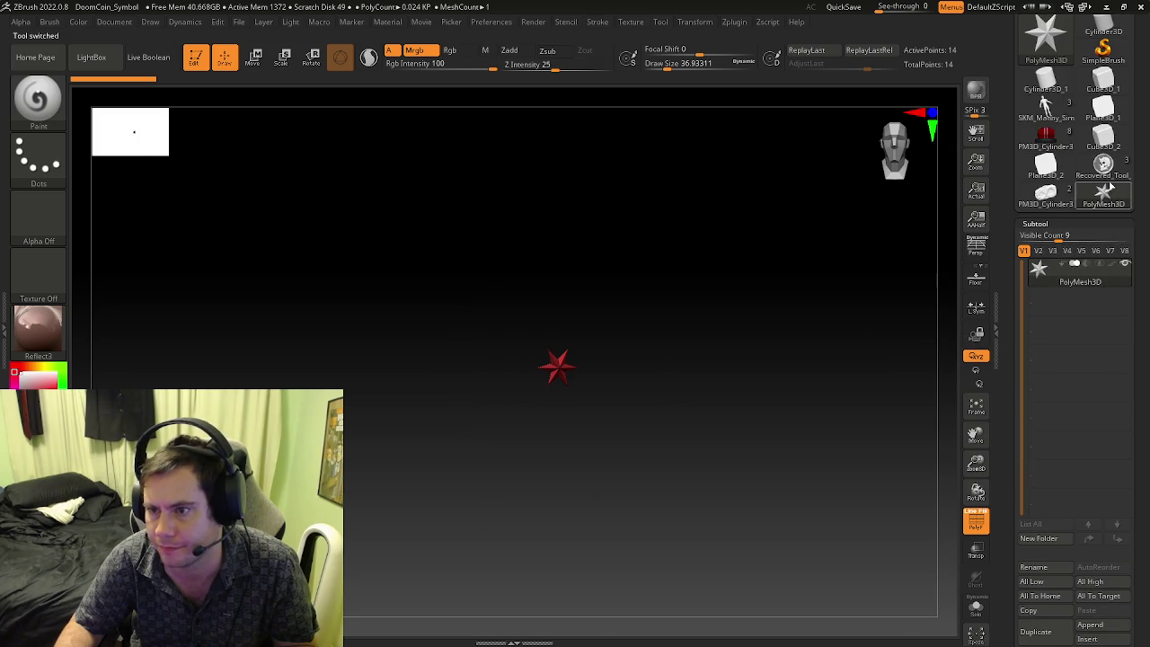
left_click(1104, 165)
scroll(1008, 385, "down", 3)
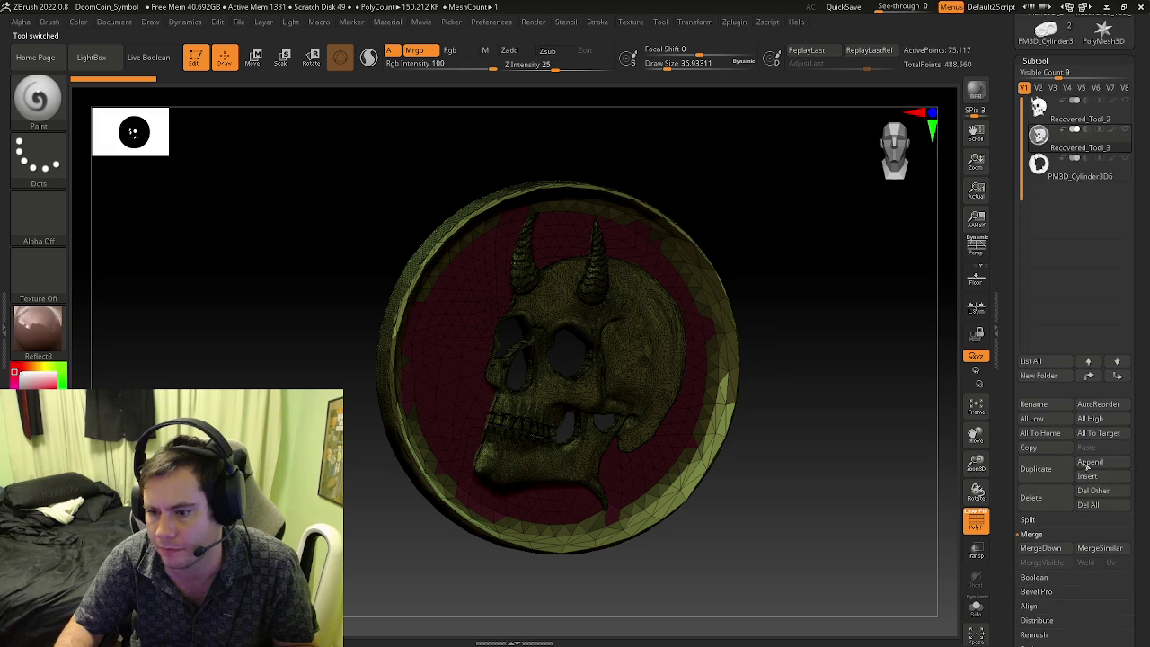
left_click(1090, 504)
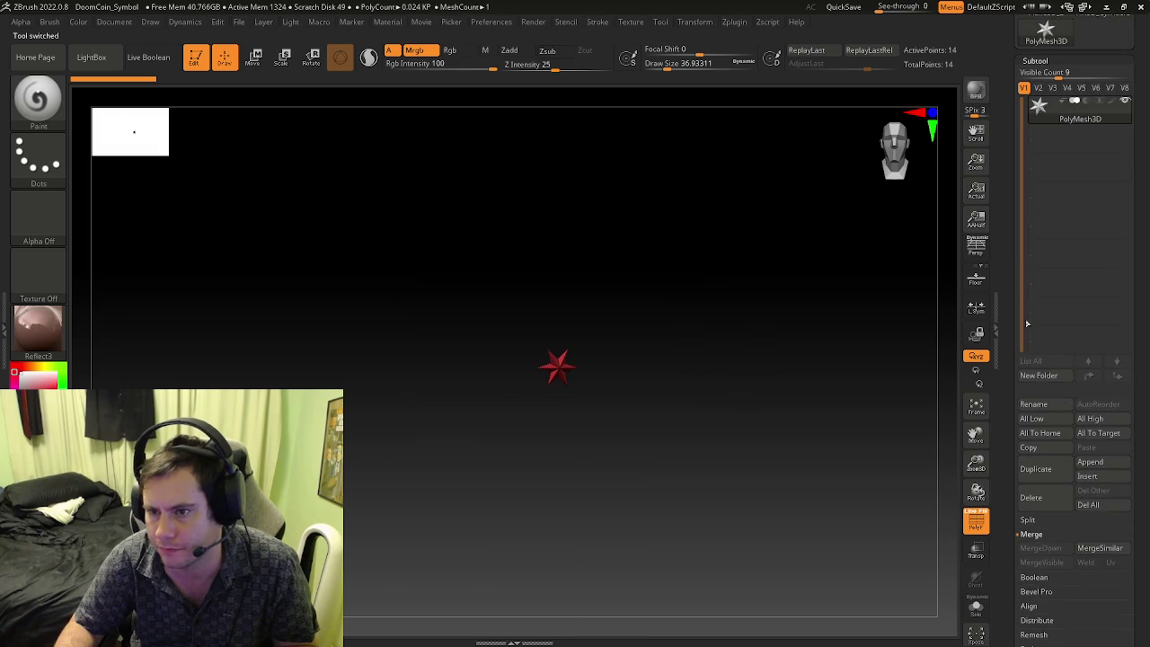
scroll(1007, 226, "up", 3)
- Empty the infinity-symbol coin and the leftover plane tool with Del All
left_click(1107, 208)
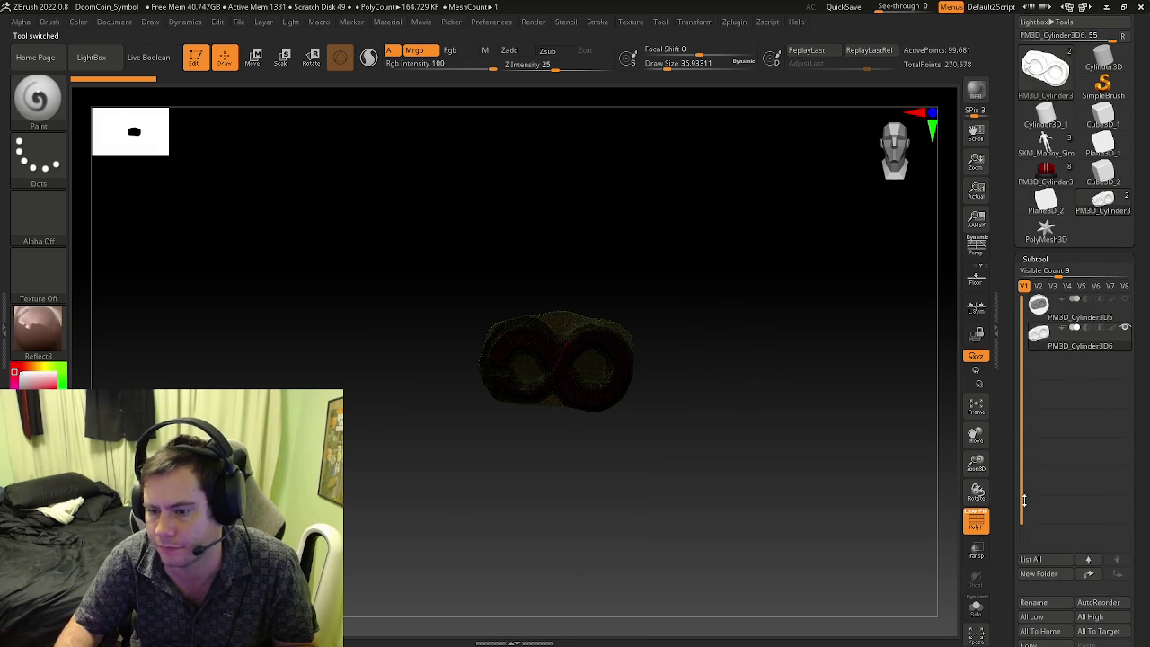
scroll(1085, 373, "down", 1)
scroll(1084, 373, "down", 4)
left_click(1090, 319)
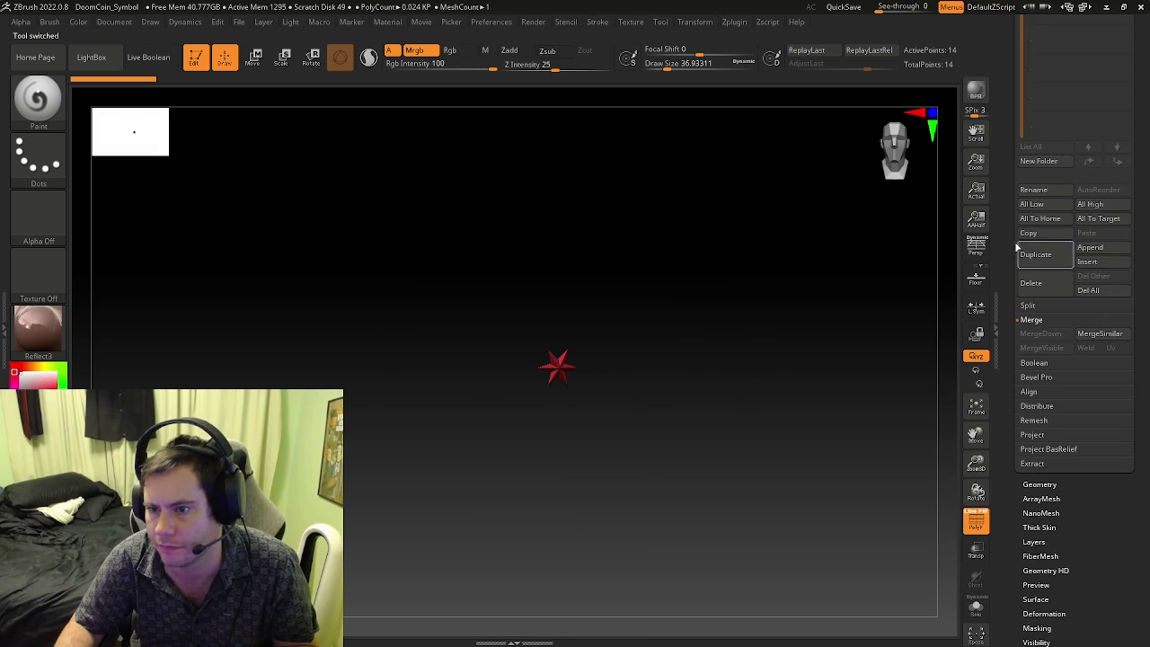
scroll(1078, 404, "up", 3)
scroll(1079, 404, "up", 2)
left_click(1042, 198)
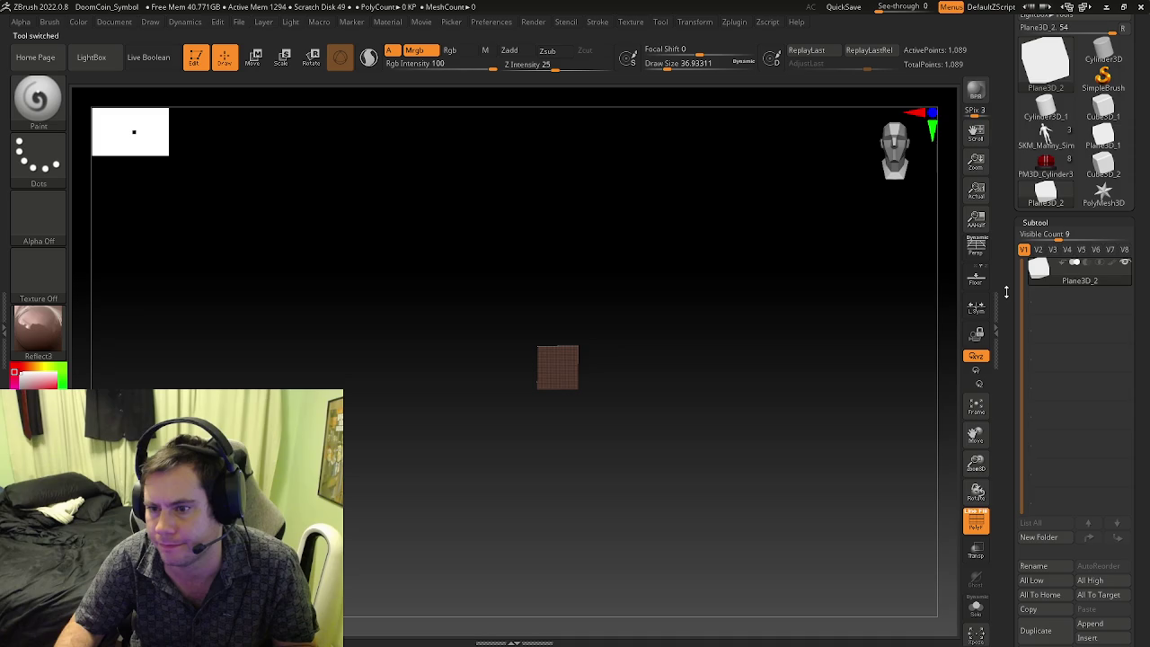
scroll(1078, 450, "down", 1)
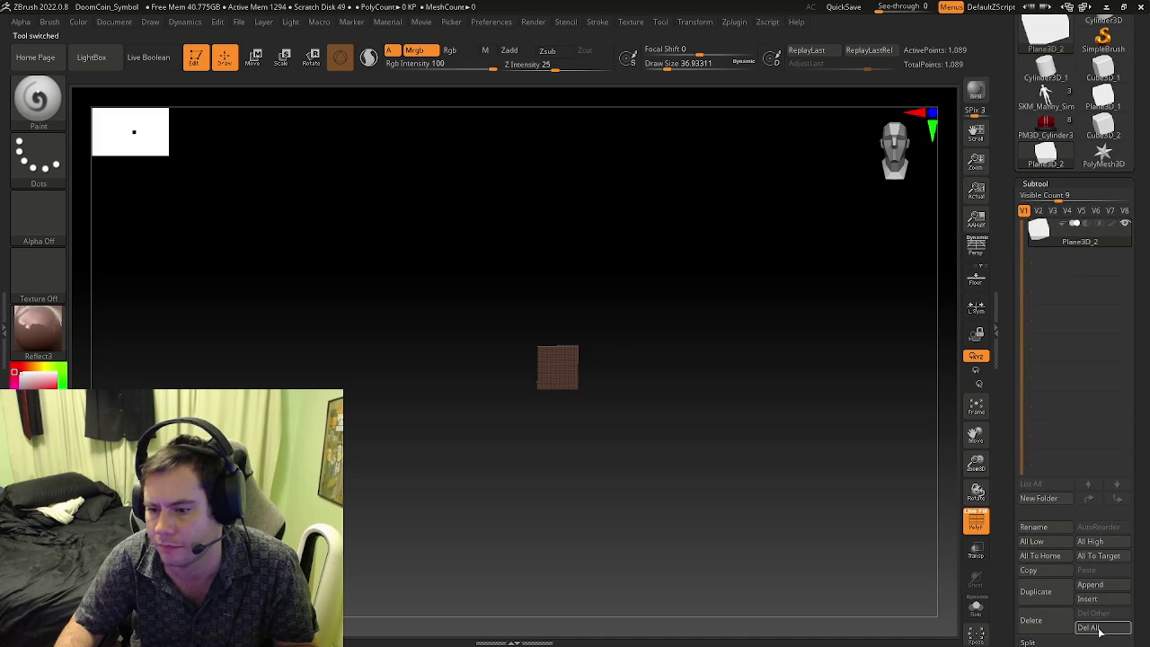
left_click(1101, 632)
scroll(1016, 324, "up", 4)
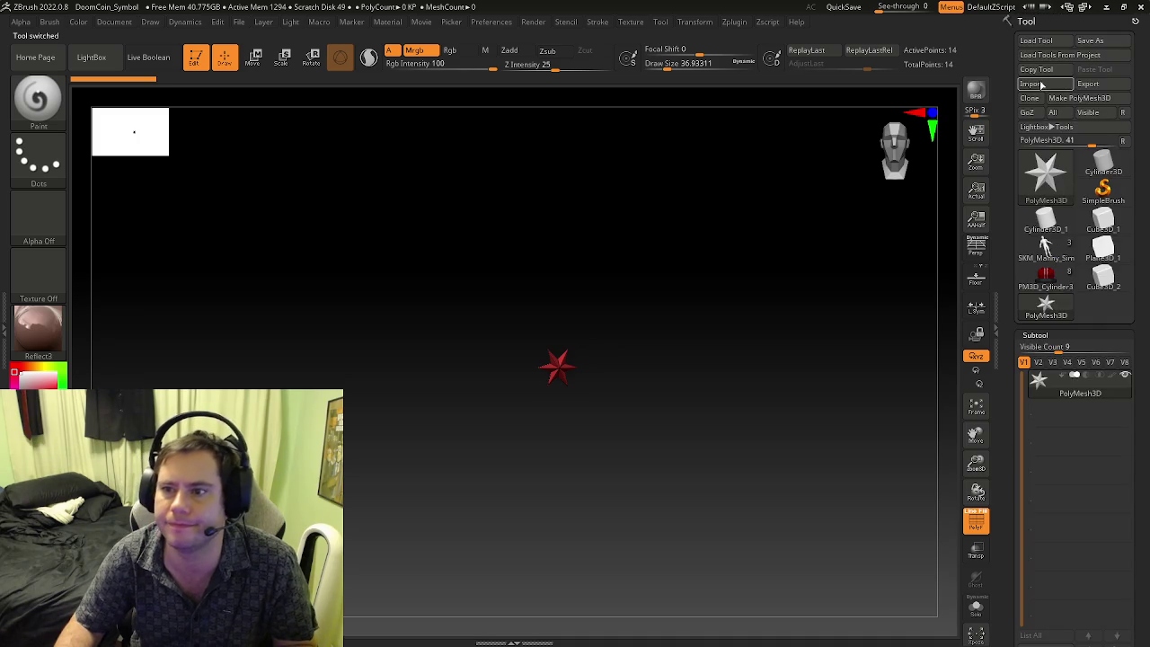
- Import tools from DoomCoin.zpr and inspect the large skull coin's wireframe
left_click(1060, 55)
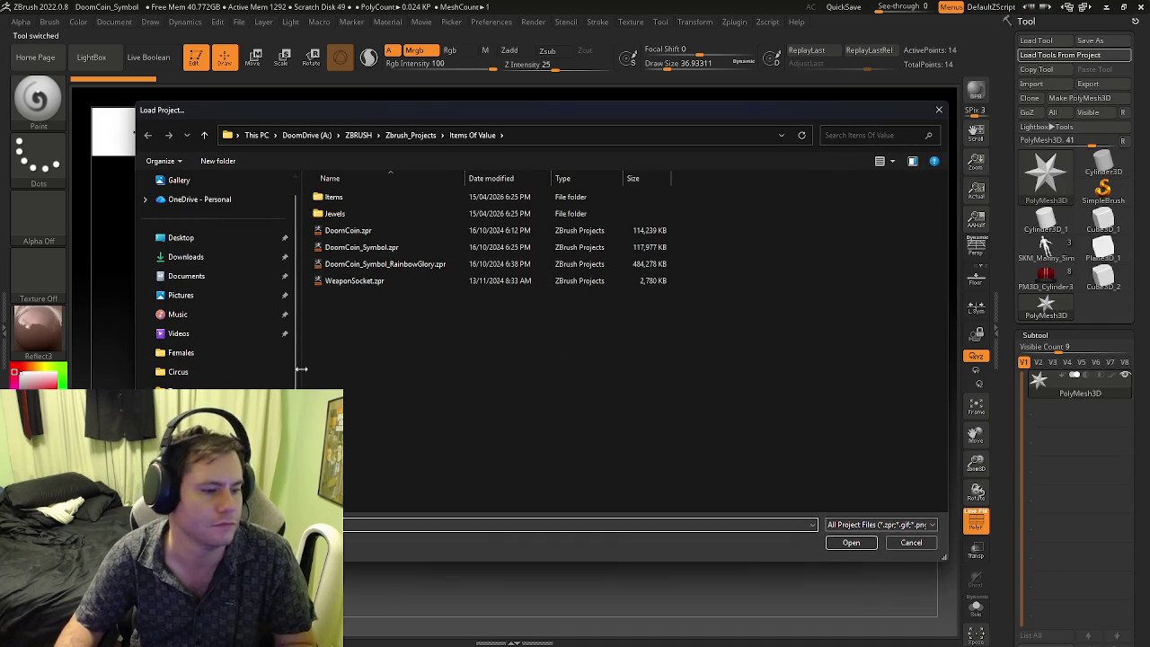
left_click(357, 231)
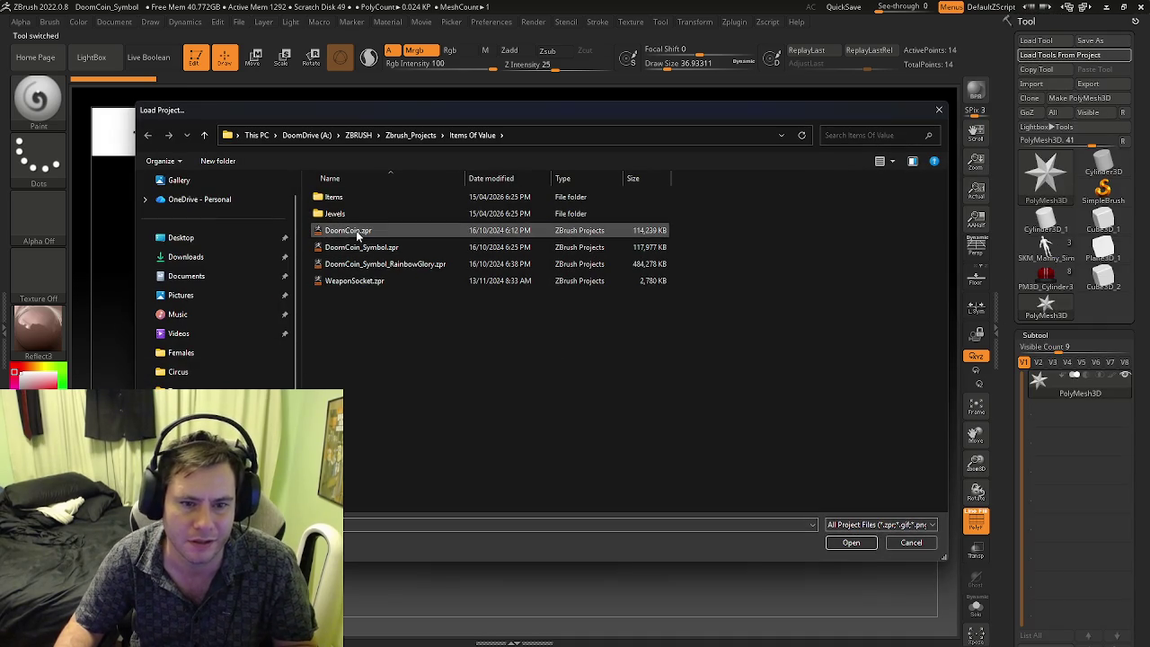
left_click(867, 544)
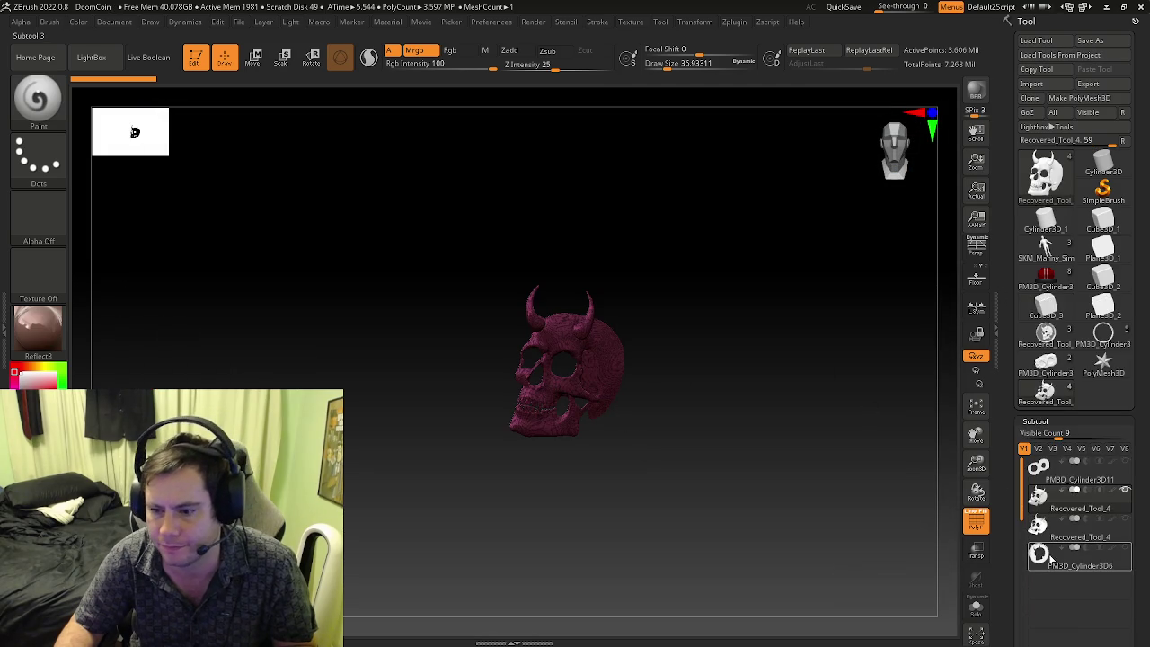
left_click(1043, 339)
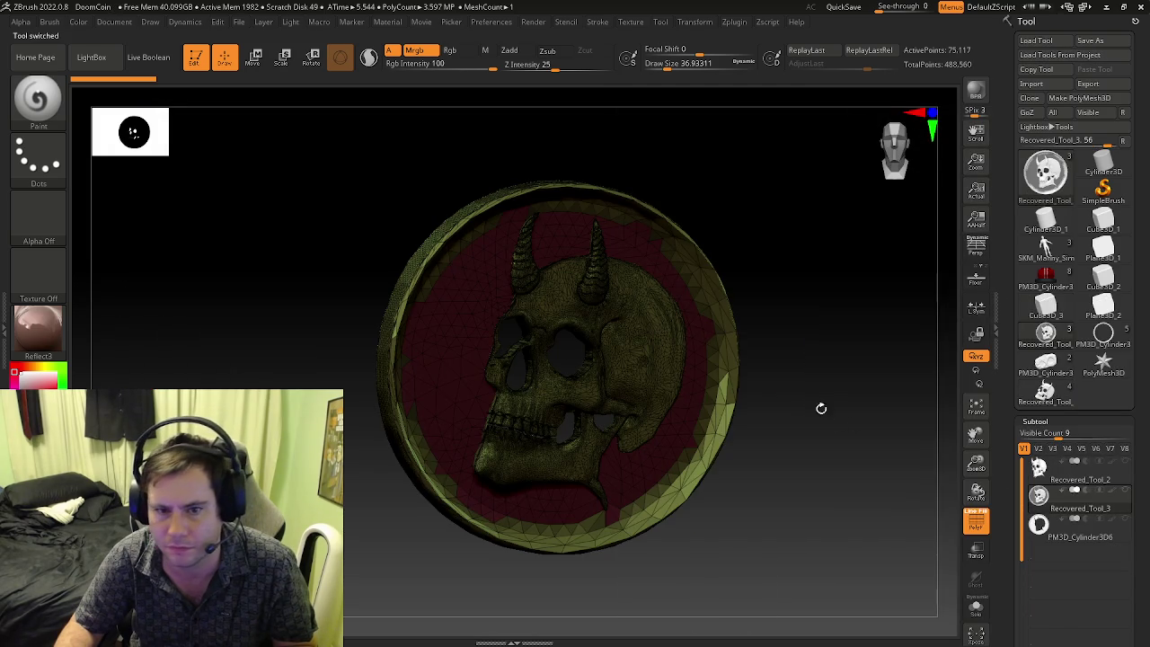
key("shift+f")
key("shift+f")
left_click_drag(794, 392, 871, 387)
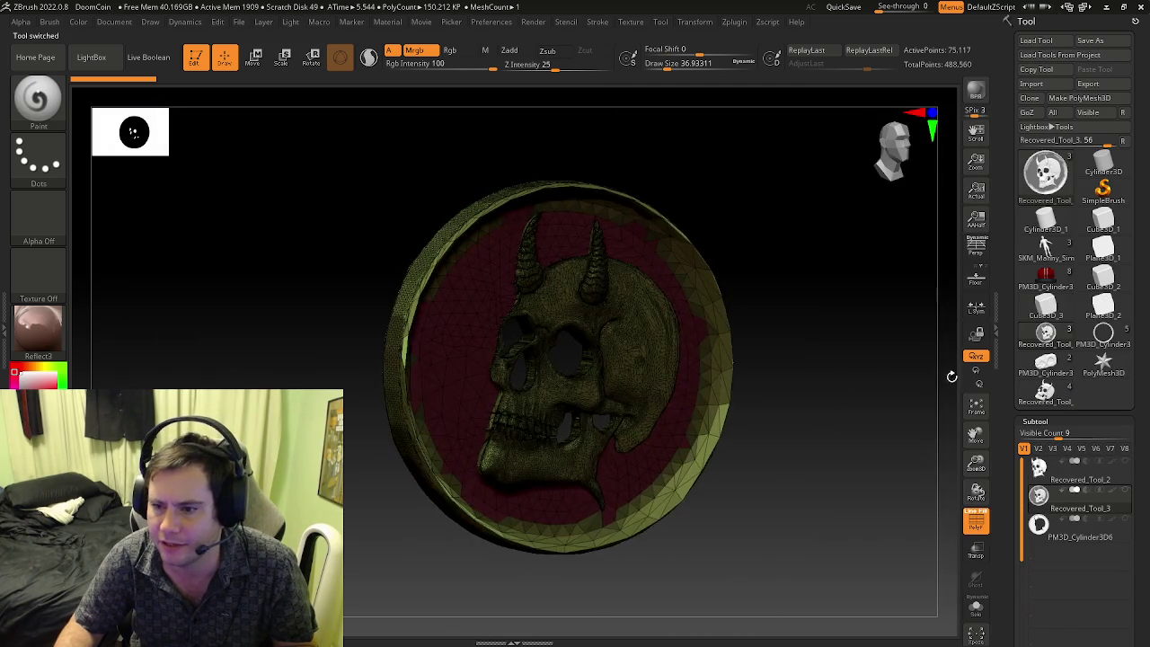
key("shift+f")
- Review the skull and infinity coin tools, then Del All on the skull tool
left_click(1044, 397)
mouse_move(851, 488)
left_mouse_down()
mouse_move(644, 385)
mouse_move(692, 386)
left_mouse_up()
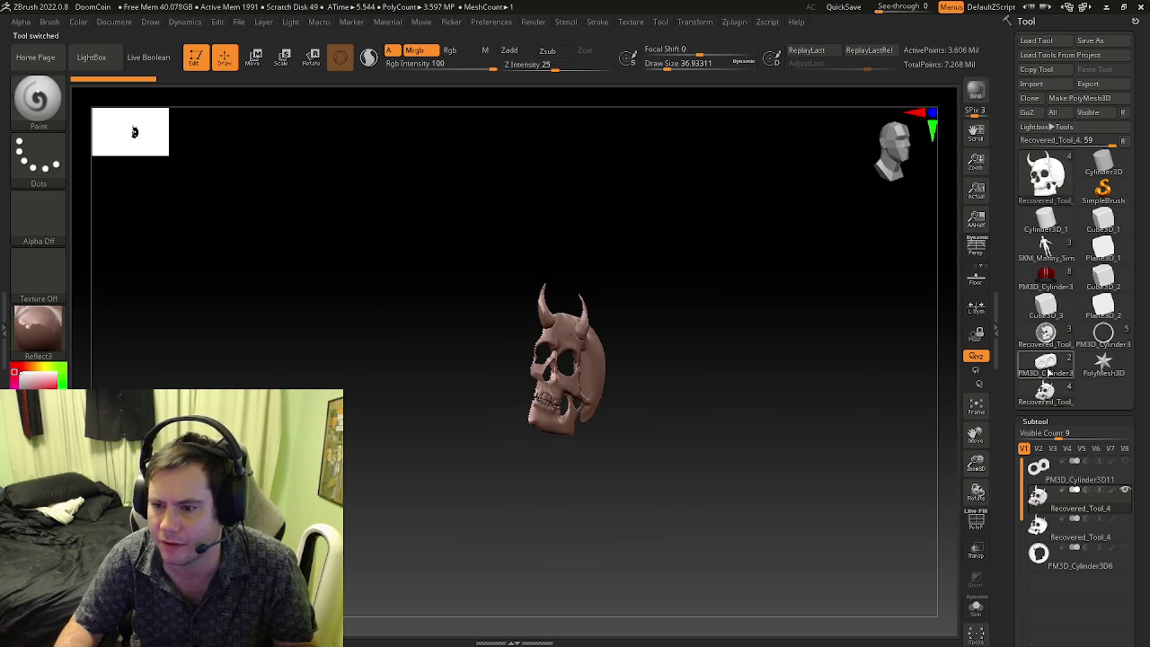
left_click(1046, 364)
key("f")
left_click(1046, 390)
scroll(1047, 391, "down", 2)
scroll(1034, 393, "down", 3)
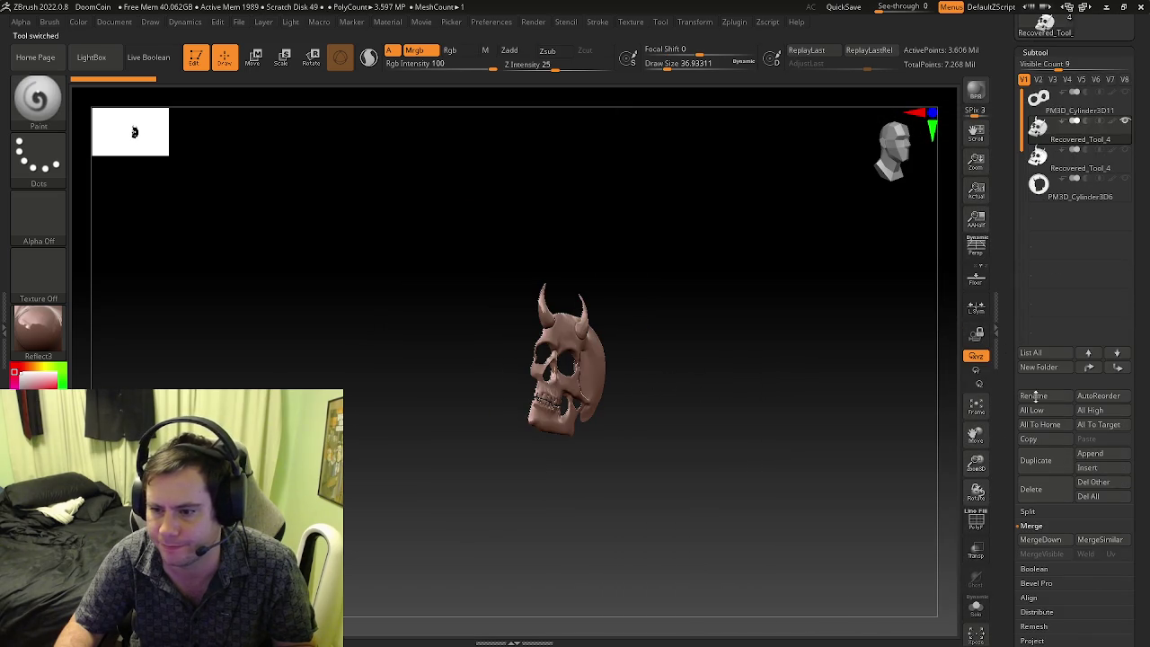
left_click(1095, 499)
scroll(1061, 270, "up", 5)
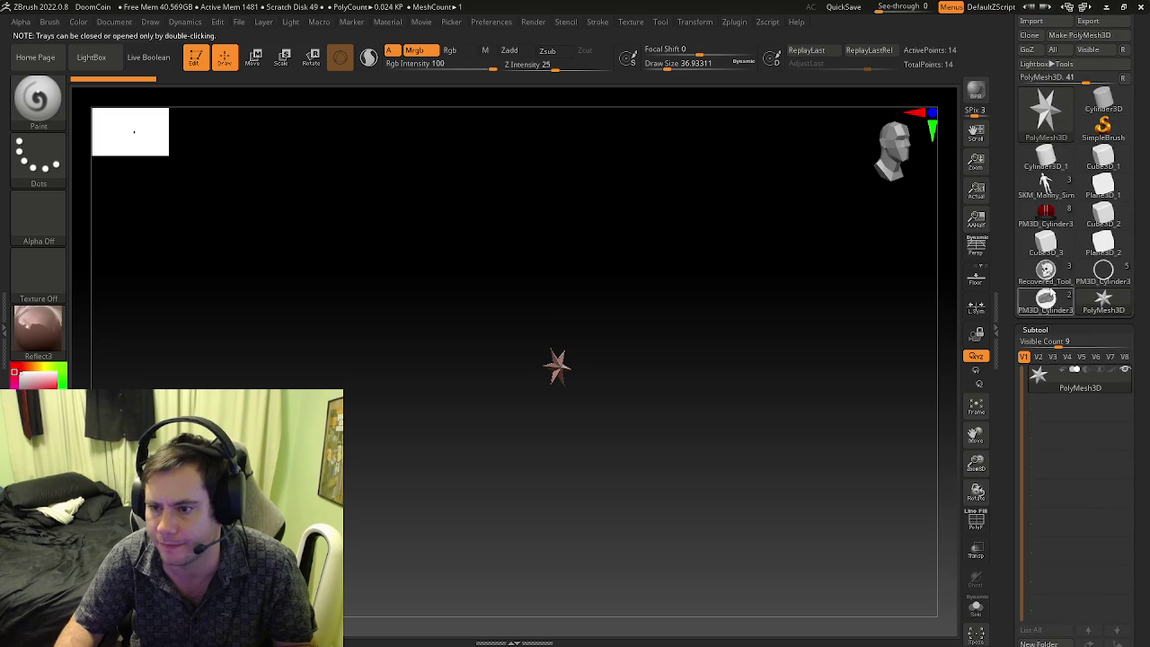
- Delete all subtools of the infinity coin, large skull coin and textured skull coin
left_click(1047, 302)
scroll(1022, 432, "down", 3)
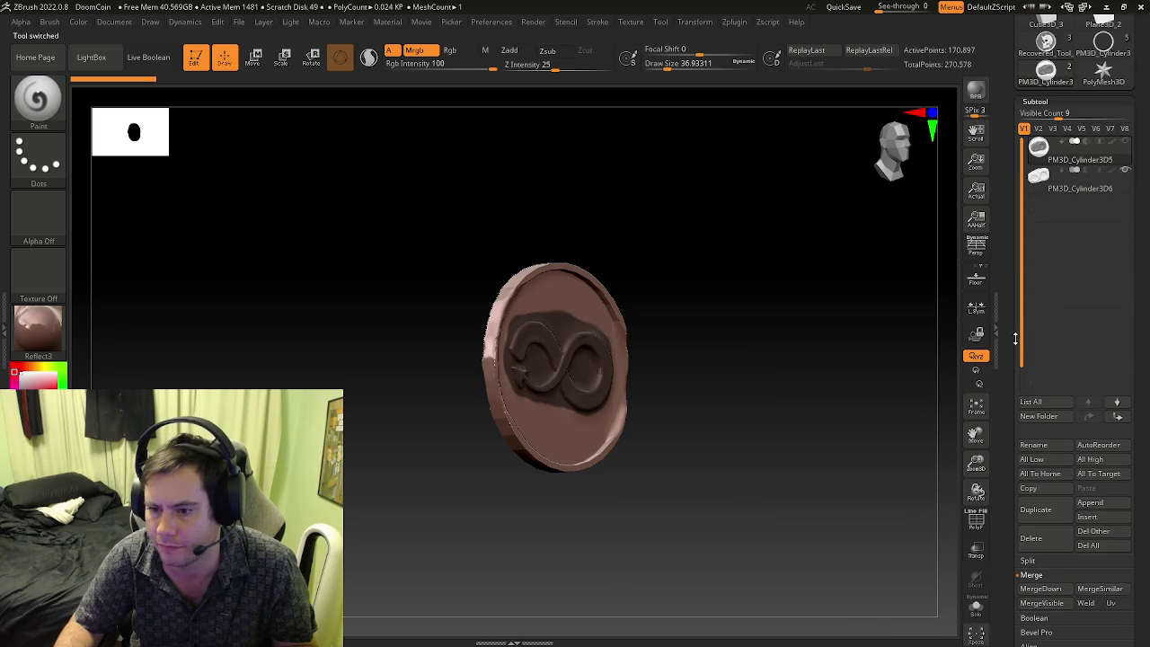
left_click(1096, 546)
scroll(1070, 269, "up", 2)
left_click(1046, 76)
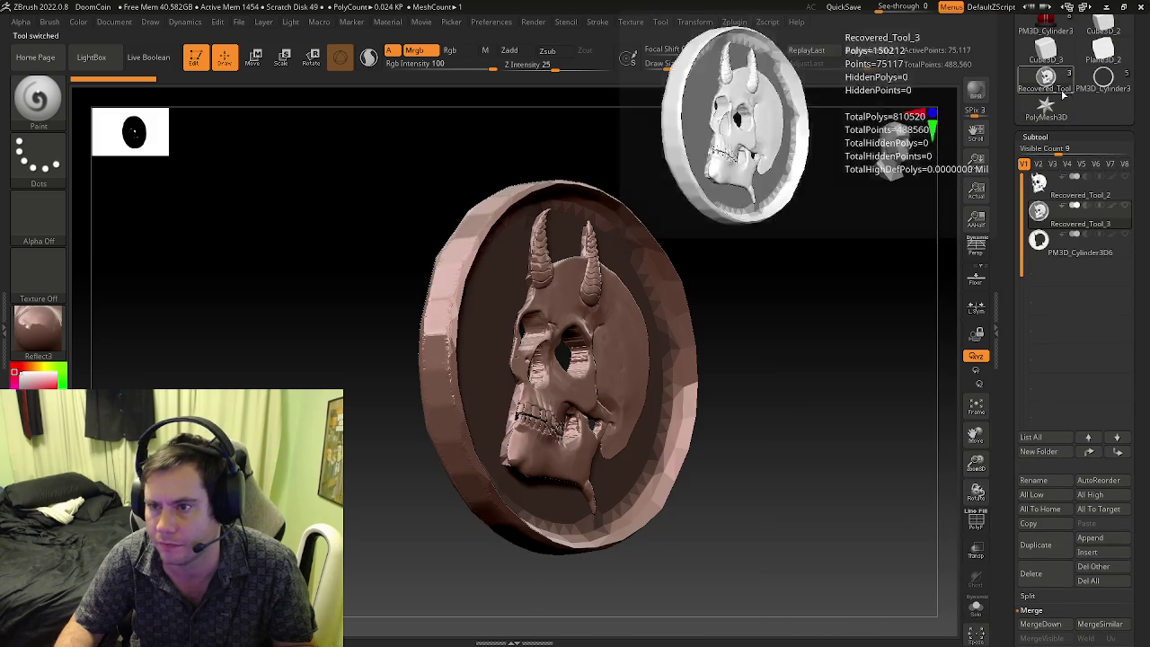
left_click(1103, 581)
left_click(1058, 85)
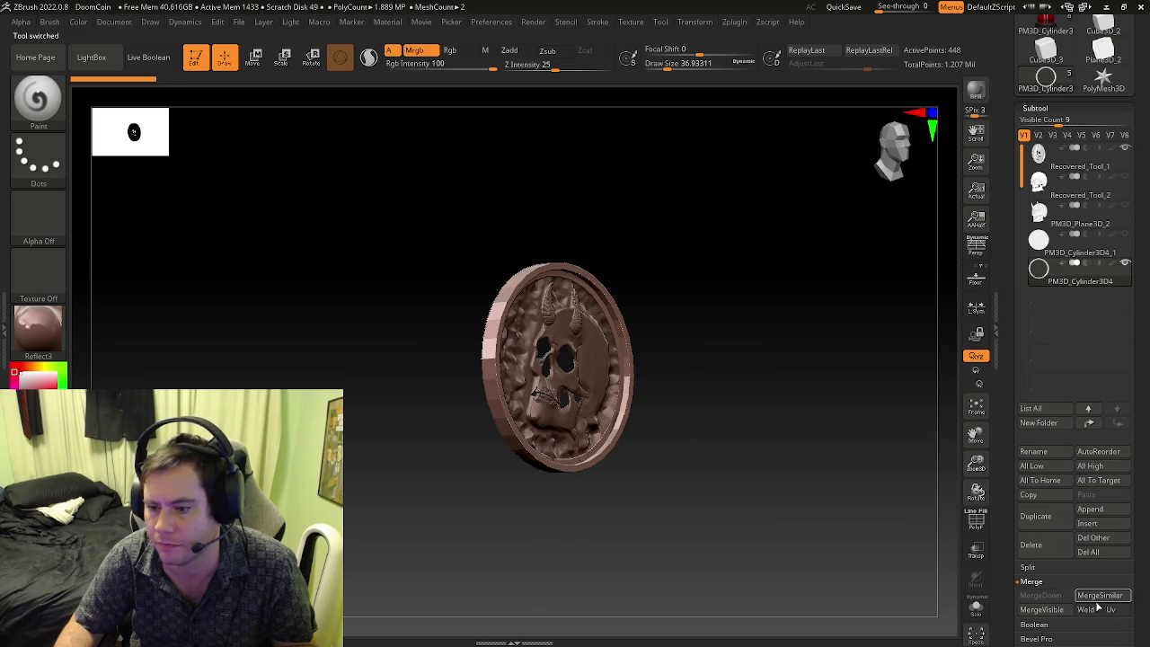
left_click(1088, 552)
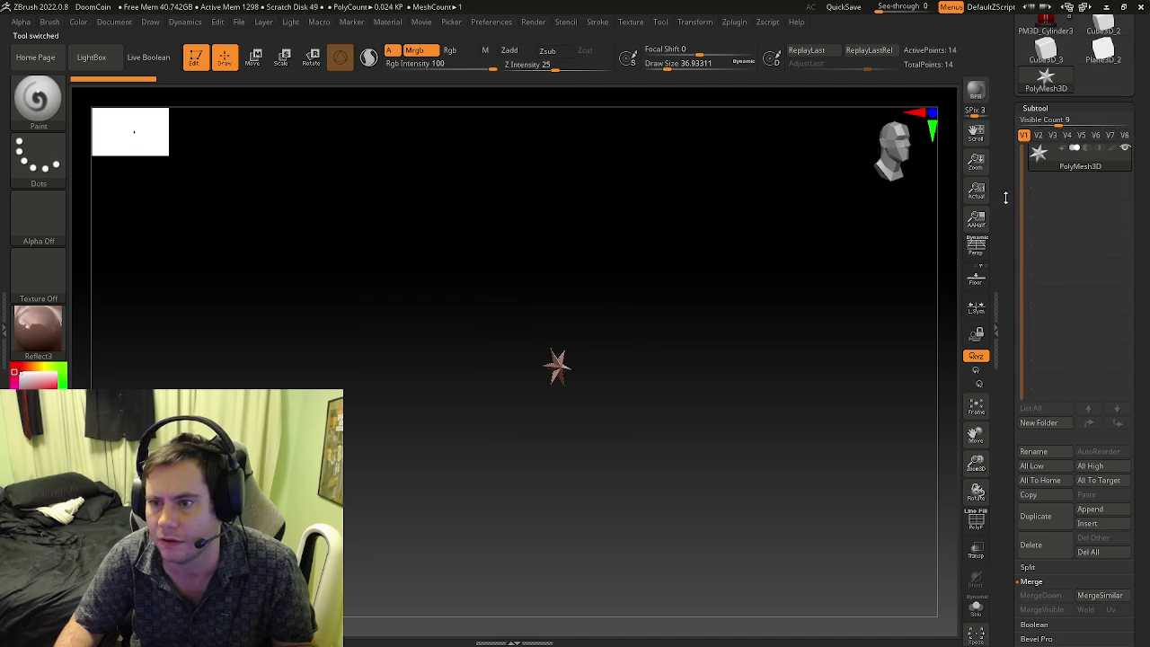
scroll(1006, 201, "up", 3)
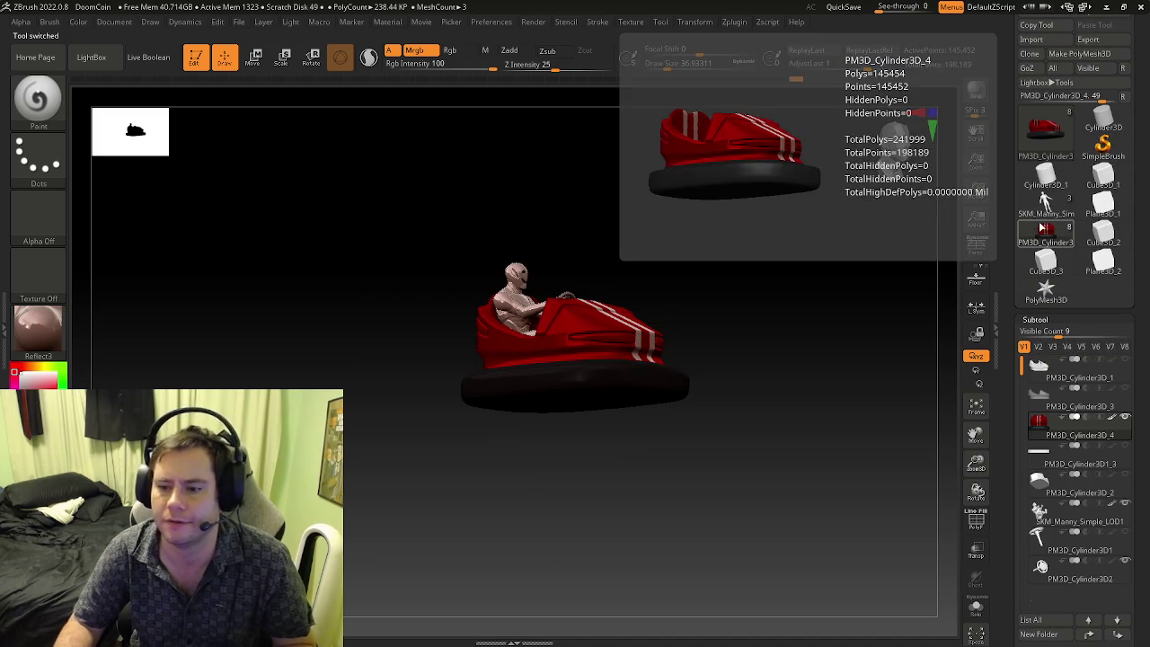
left_click(239, 21)
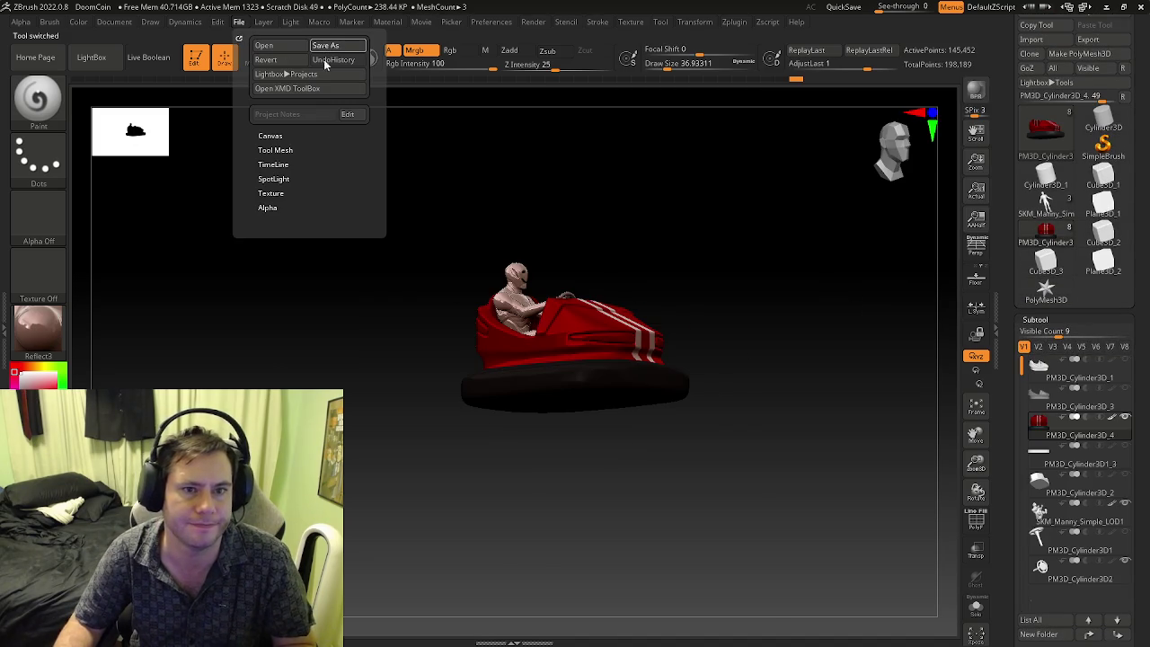
left_click(325, 45)
left_click(846, 544)
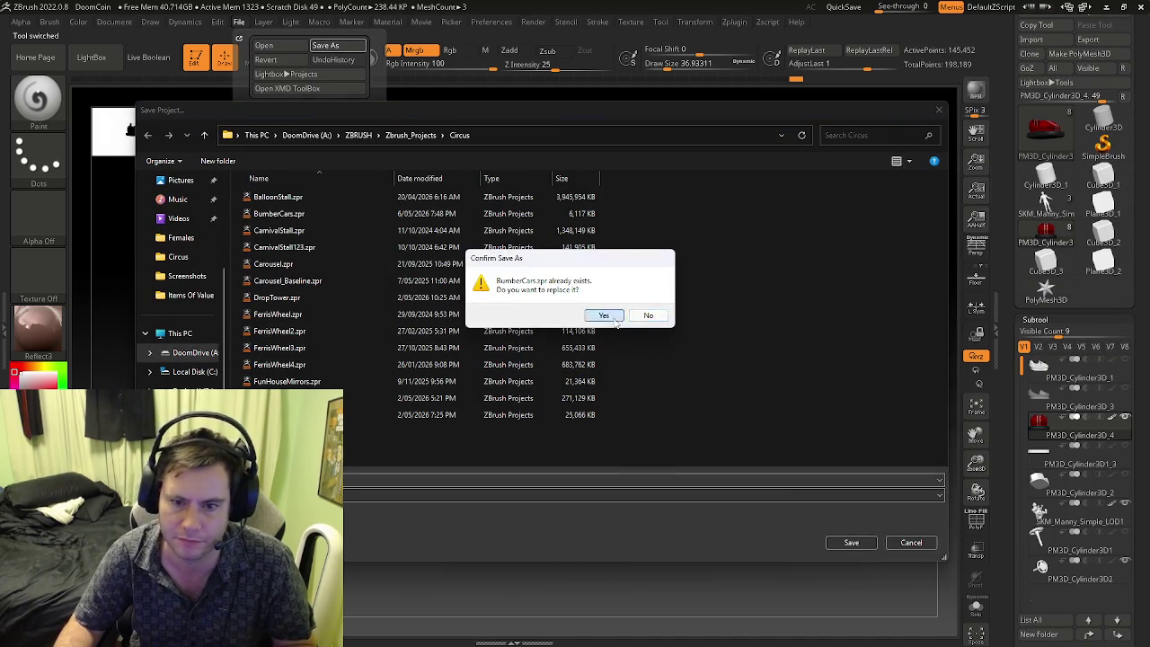
left_click(604, 314)
left_click(239, 22)
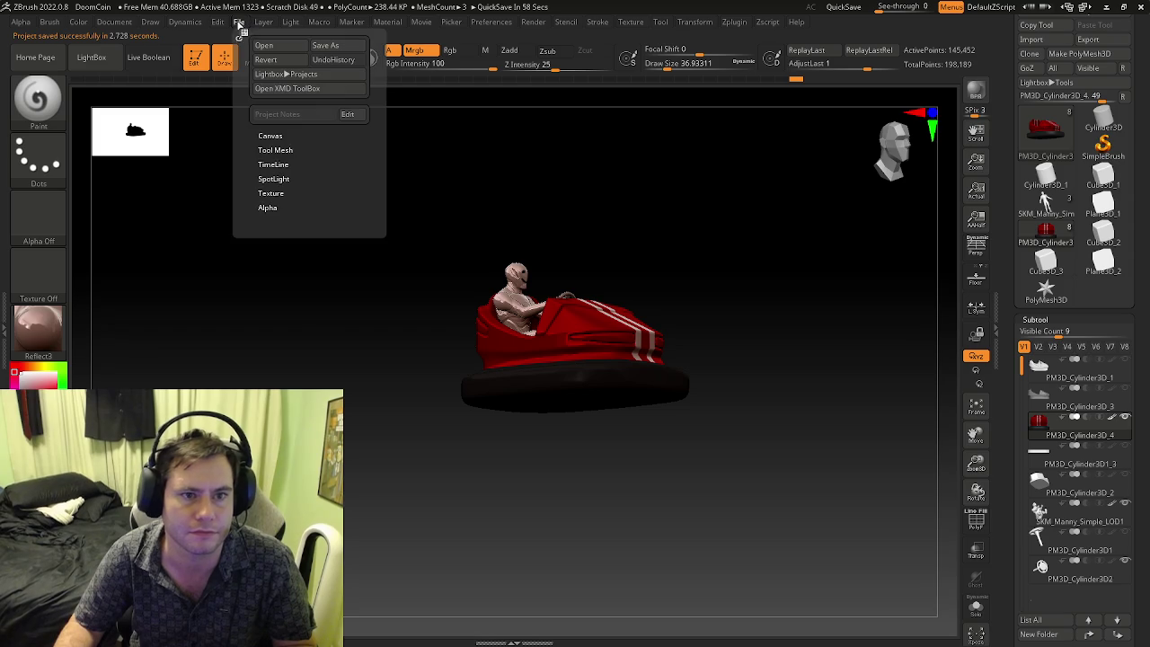
left_click_drag(1018, 45, 1027, 65)
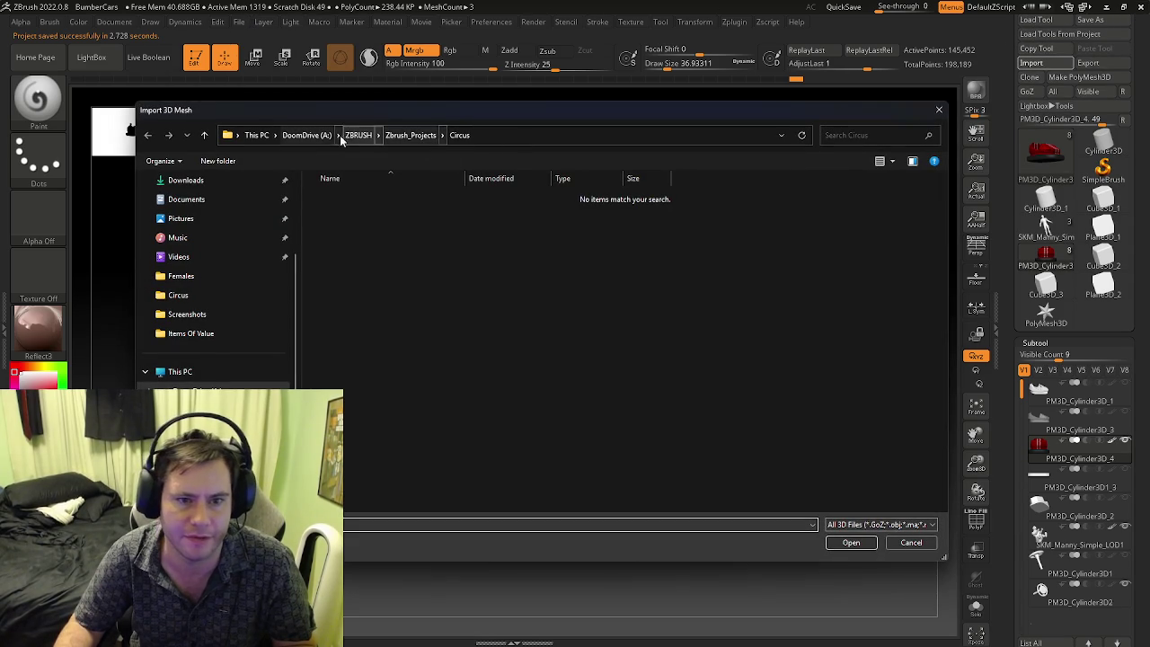
left_click(306, 135)
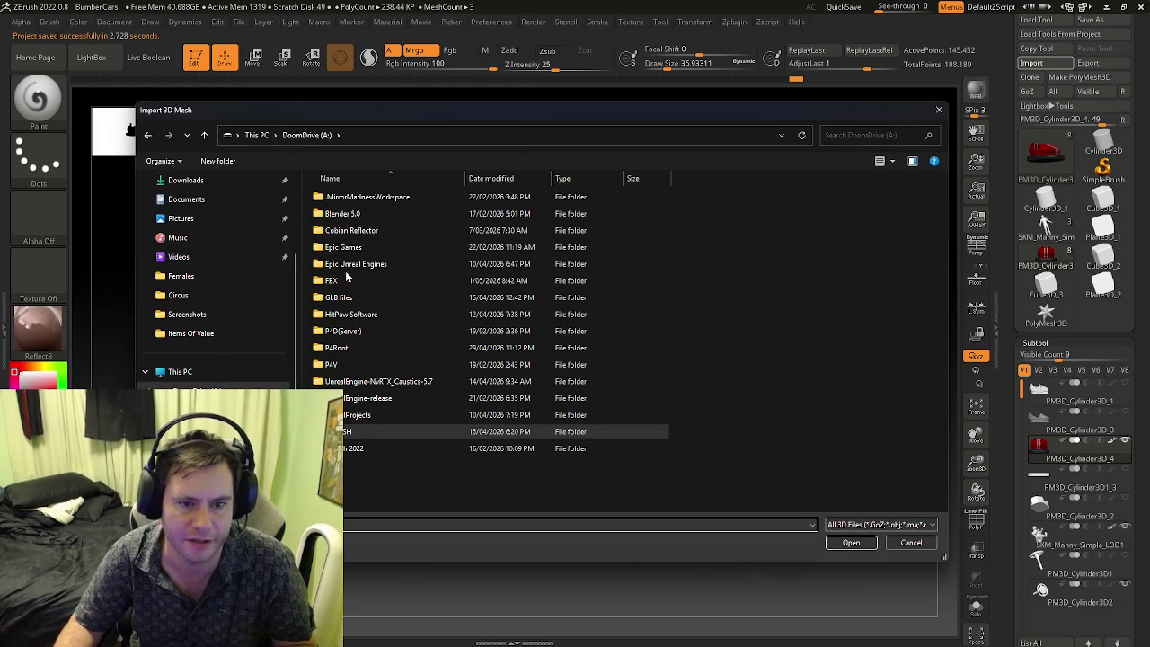
double_click(348, 280)
double_click(336, 197)
left_click(352, 199)
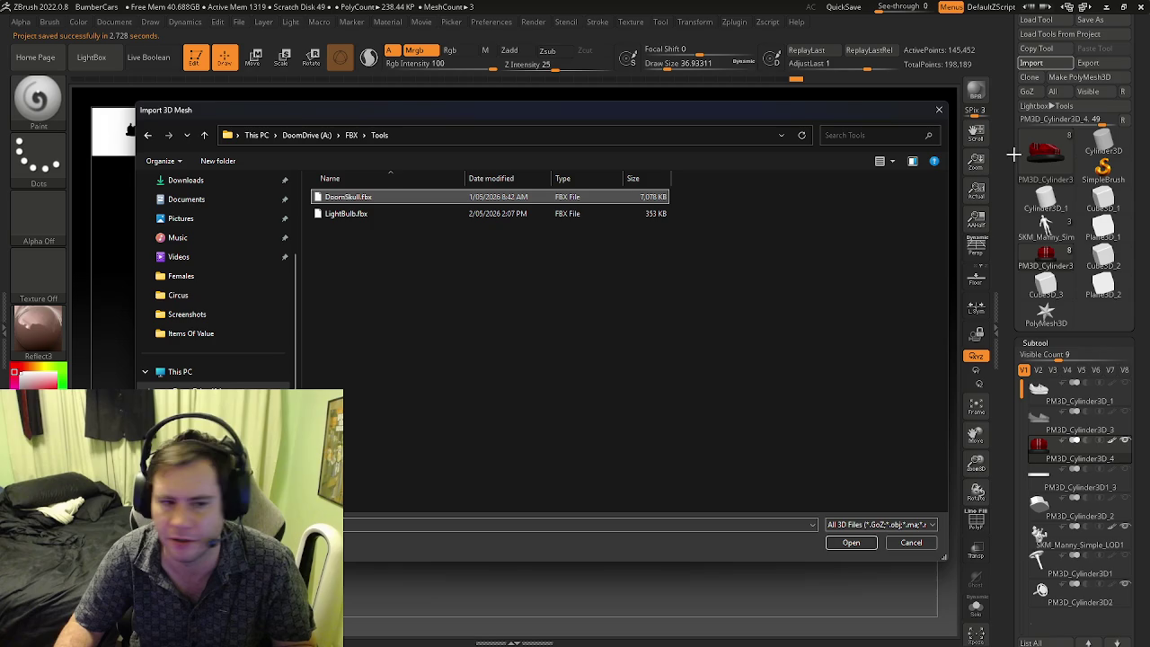
left_click(939, 110)
left_click(241, 27)
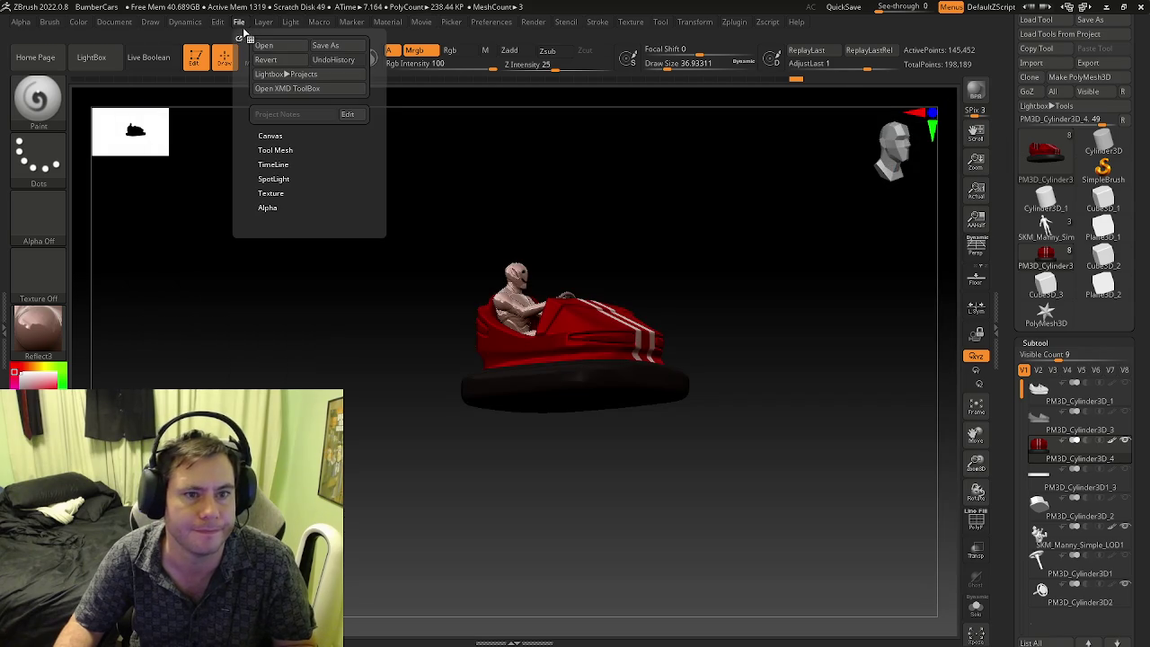
left_click(261, 45)
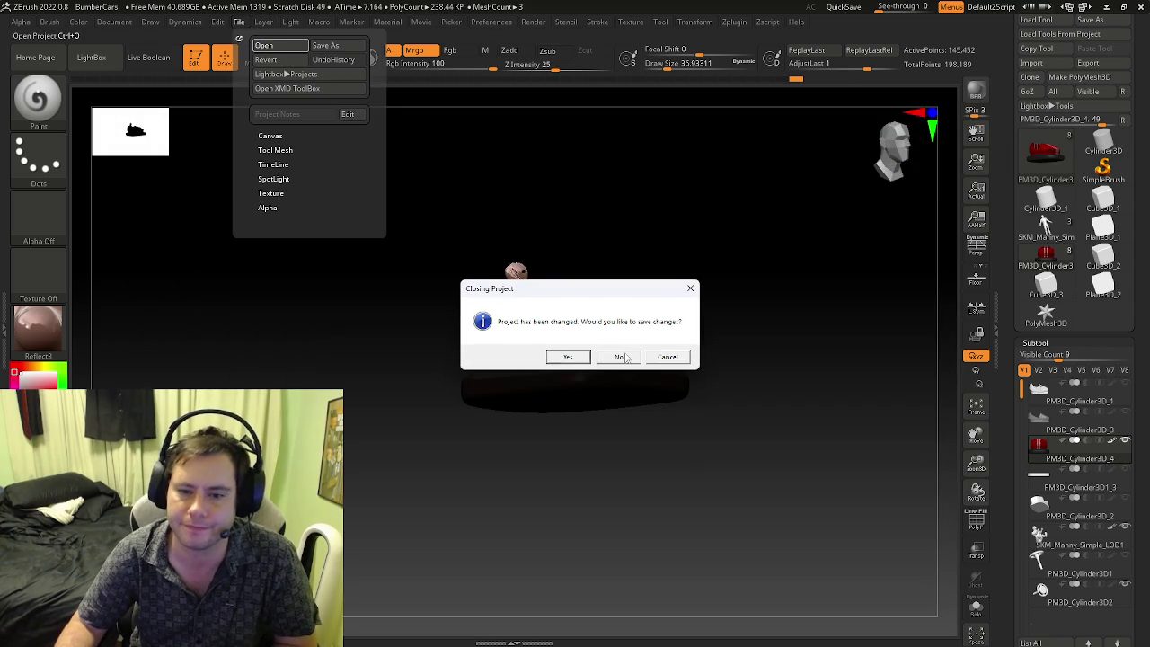
- Open BalloonStall.zpr without saving, then force-close ZBrush when it stops responding
left_click(621, 357)
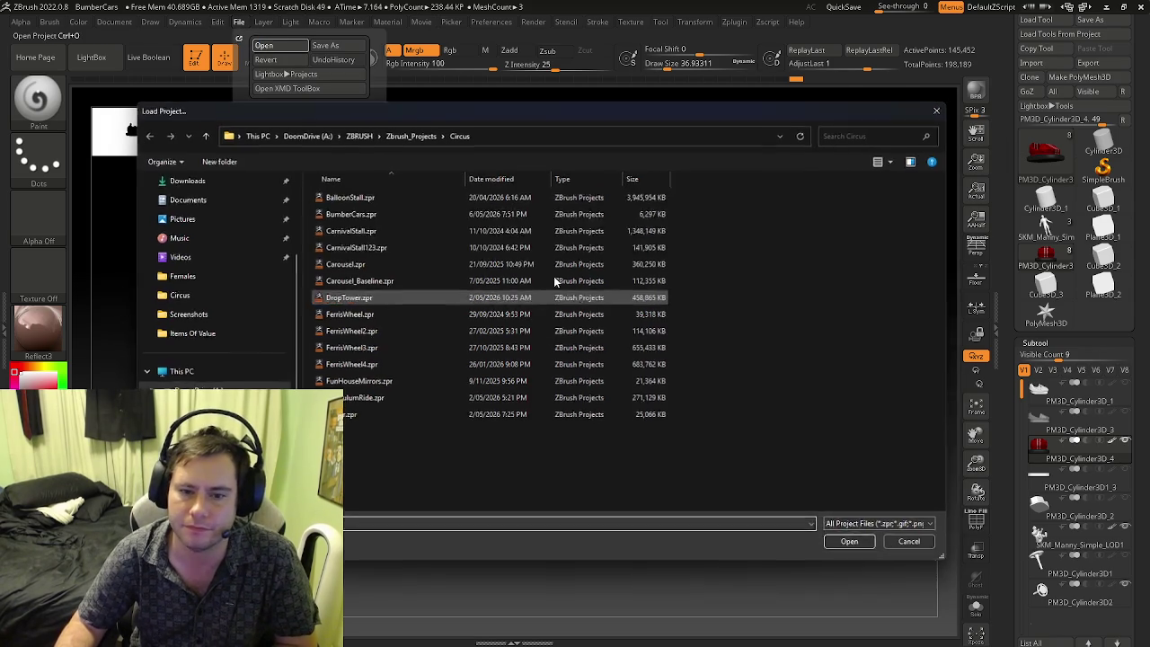
left_click(360, 198)
left_click(851, 543)
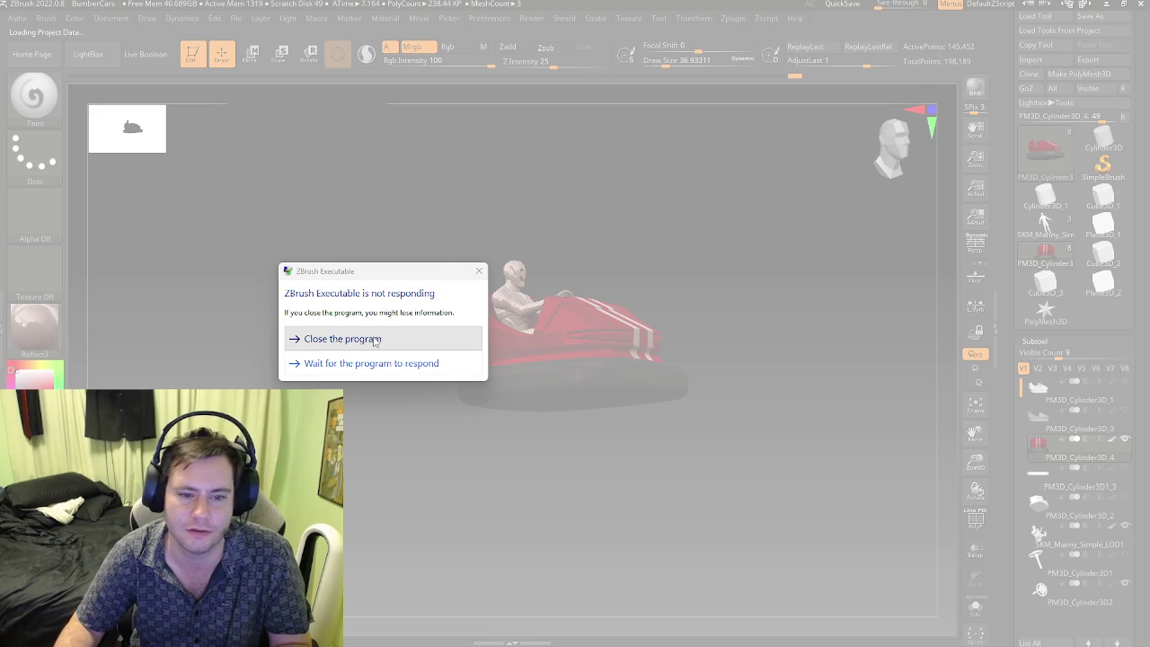
left_click(375, 340)
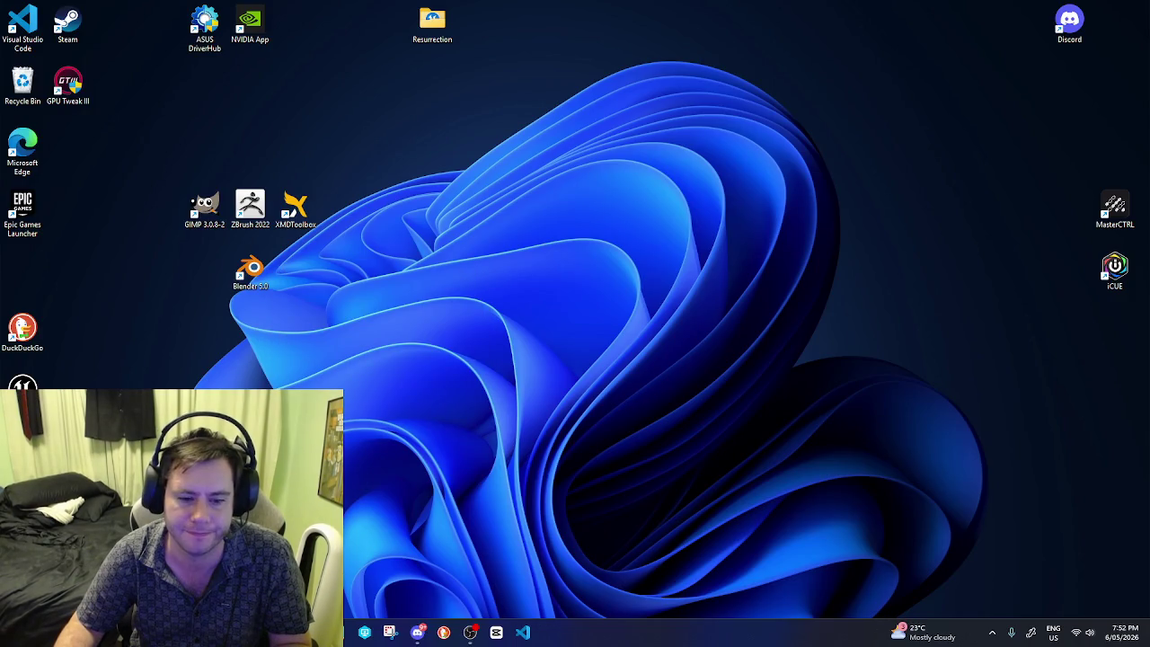
- Search Start for 'zbrush' and launch ZBrush 2022
type("zbrush")
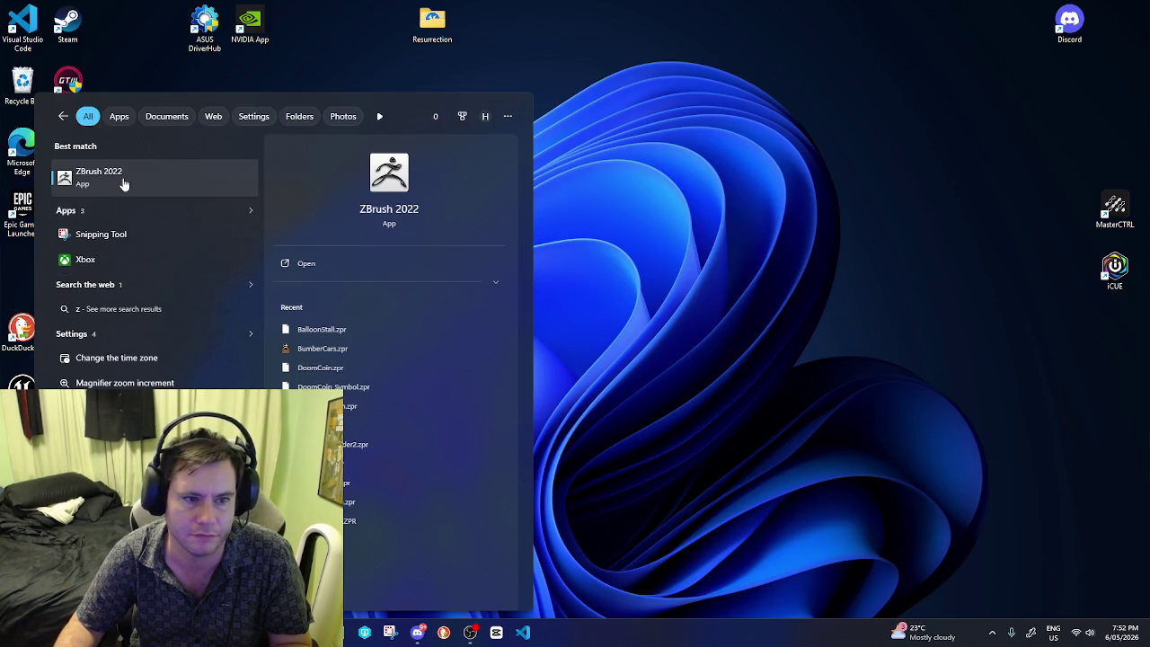
key("Return")
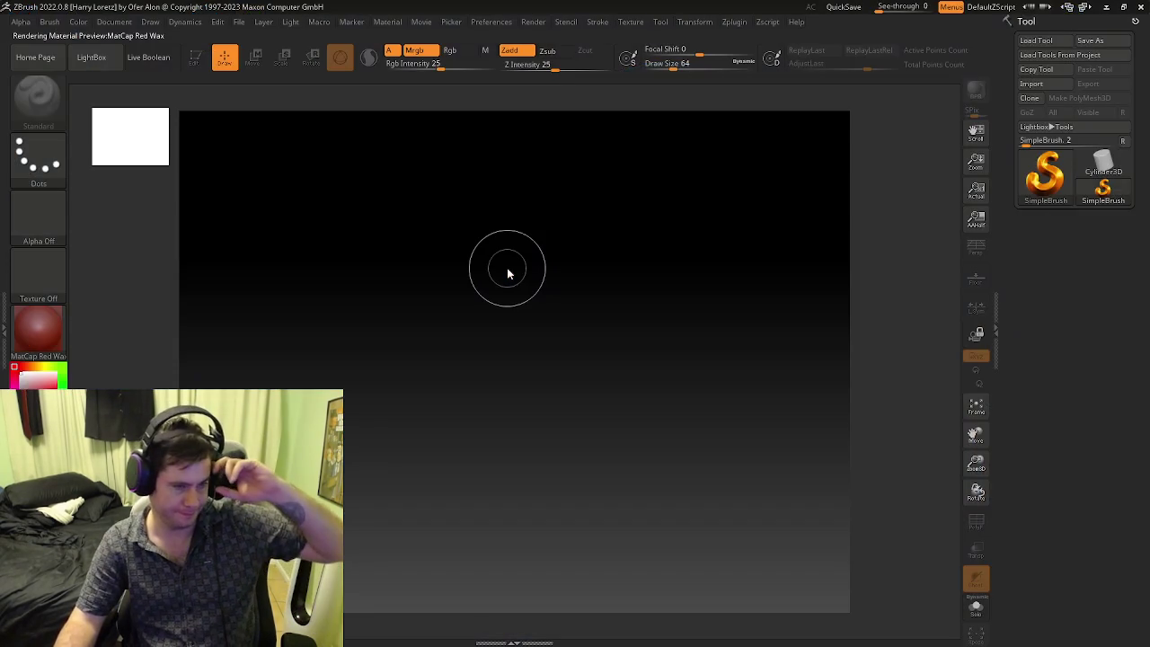
- Dismiss the startup message and note, then load BalloonStall.zpr via File > Open
left_click(662, 359)
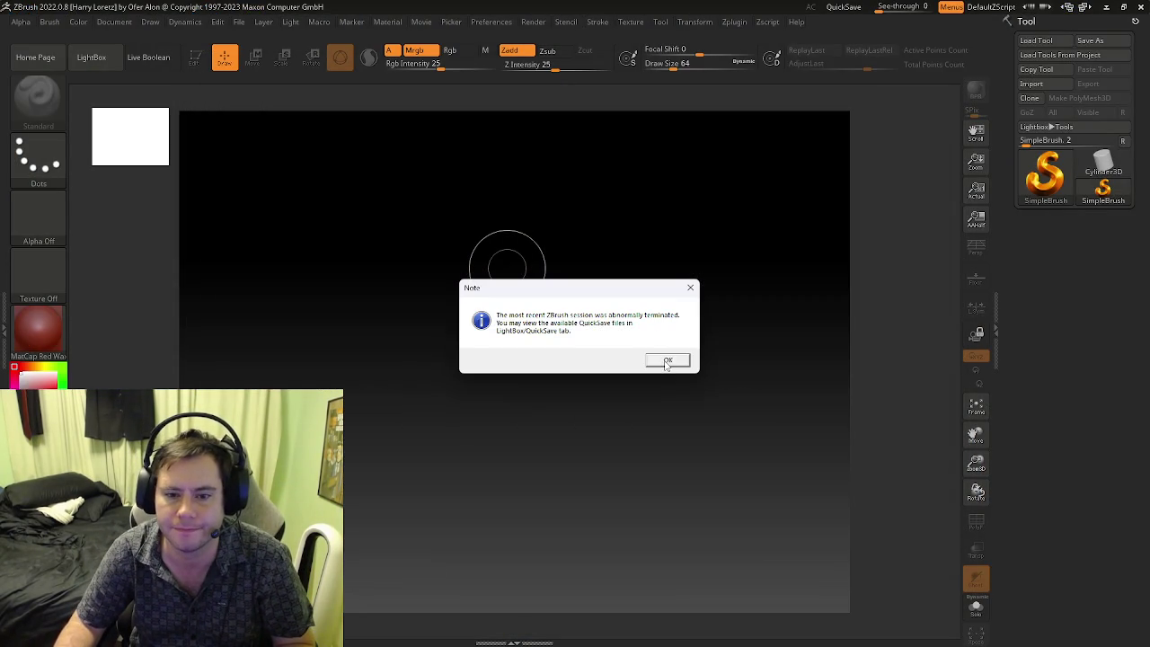
left_click(667, 361)
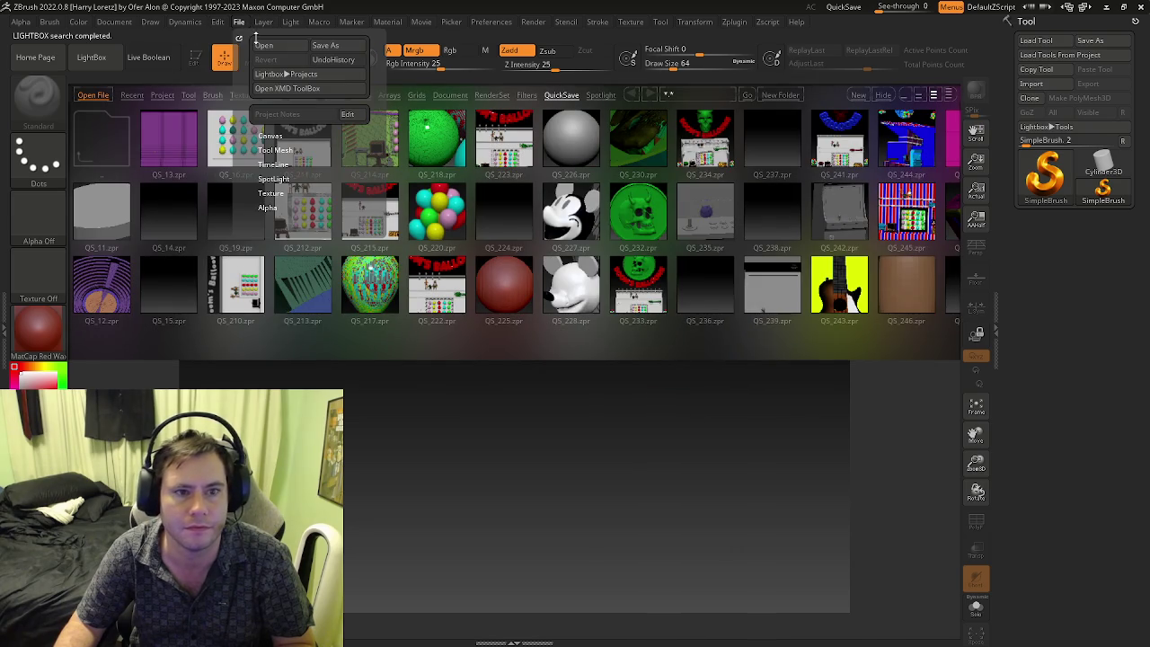
left_click(264, 45)
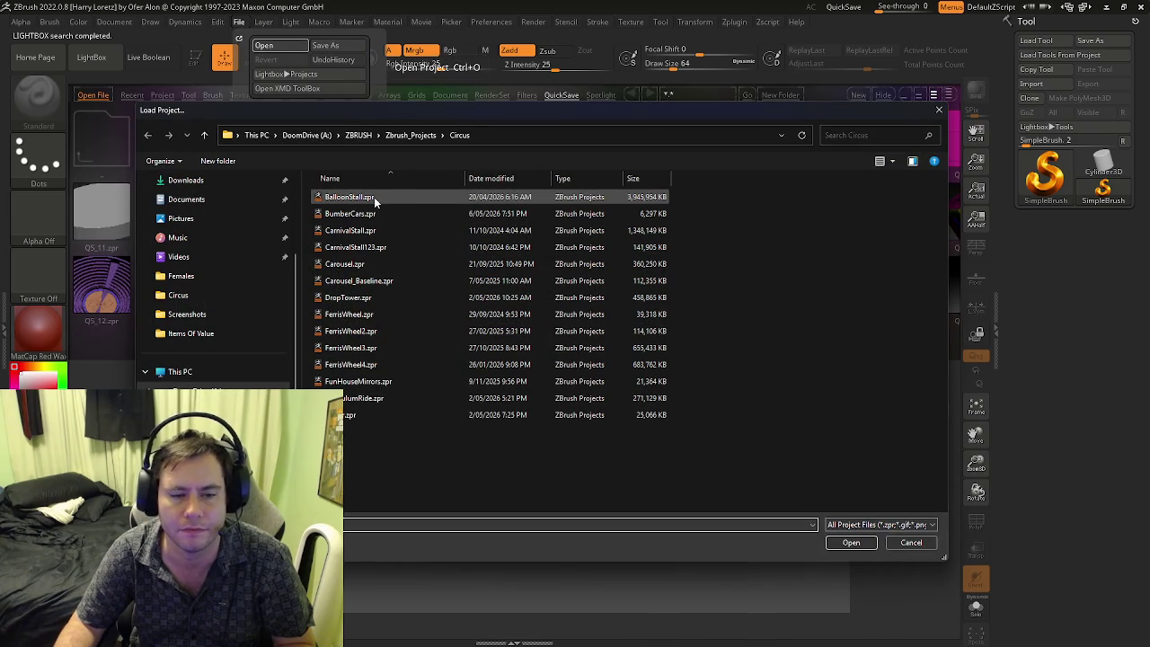
left_click(350, 197)
left_click(852, 543)
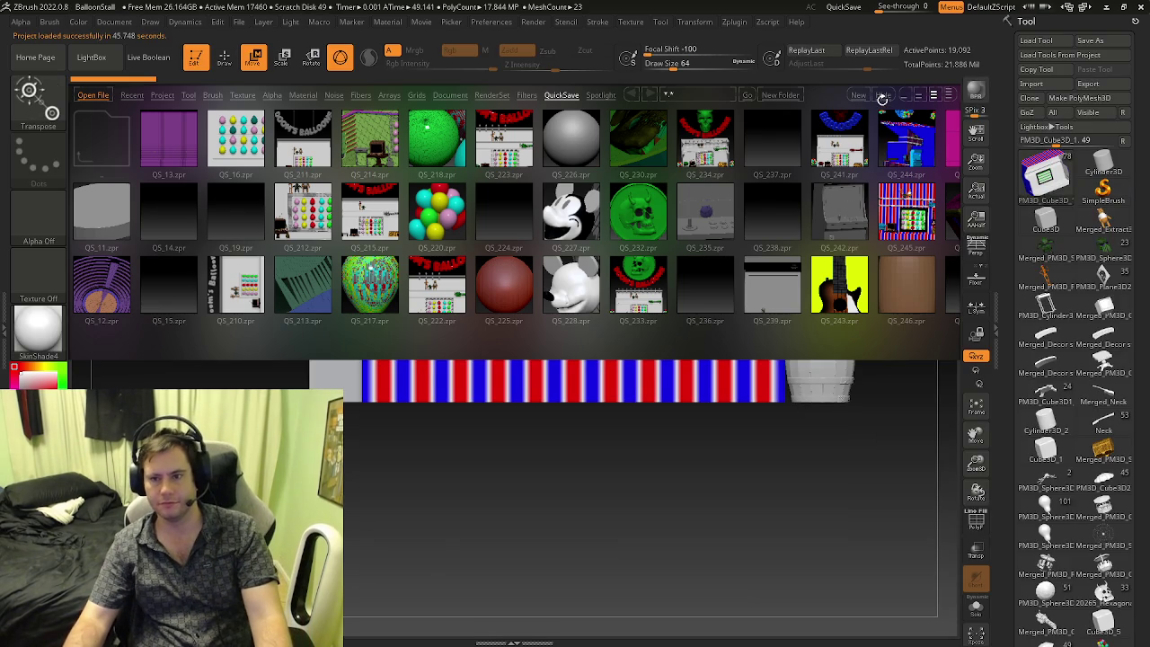
- Hide LightBox and orbit the balloon stall, zooming in on its prize shelves
key("comma")
mouse_move(432, 323)
left_mouse_down()
mouse_move(558, 334)
mouse_move(665, 303)
mouse_move(593, 308)
left_mouse_up()
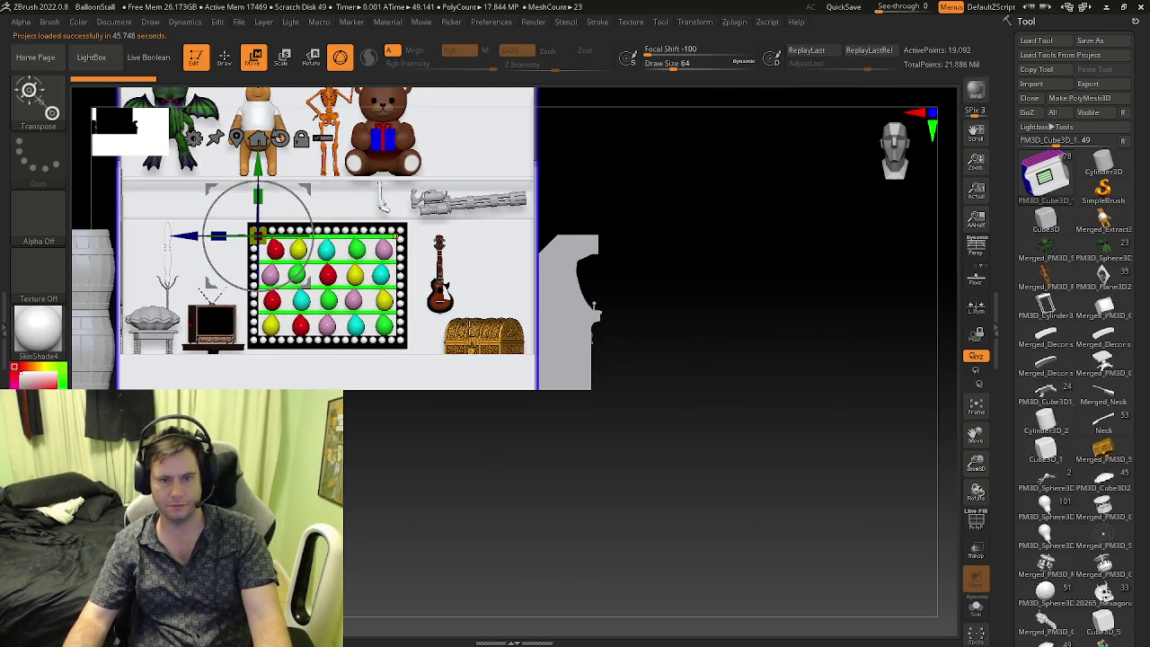
key("q")
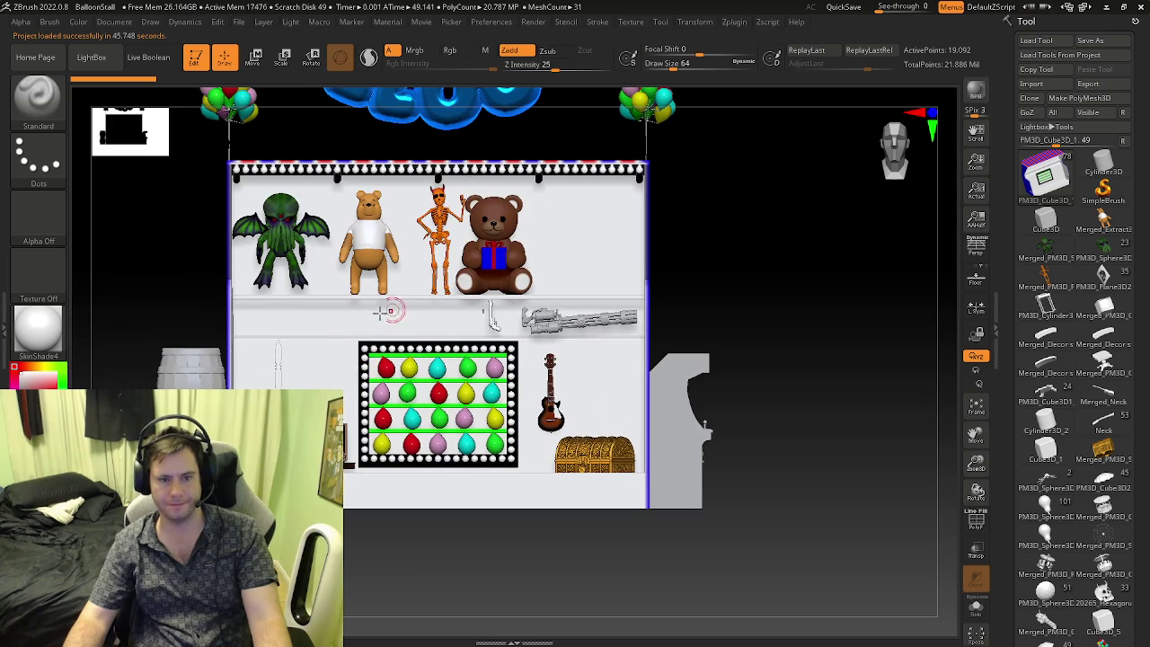
mouse_move(378, 331)
left_mouse_down()
mouse_move(467, 341)
mouse_move(503, 377)
mouse_move(486, 486)
left_mouse_up()
mouse_move(490, 470)
right_mouse_down("ctrl")
mouse_move(564, 346)
mouse_move(490, 358)
mouse_move(514, 330)
mouse_move(499, 298)
mouse_move(472, 317)
mouse_move(847, 352)
right_mouse_up("ctrl")
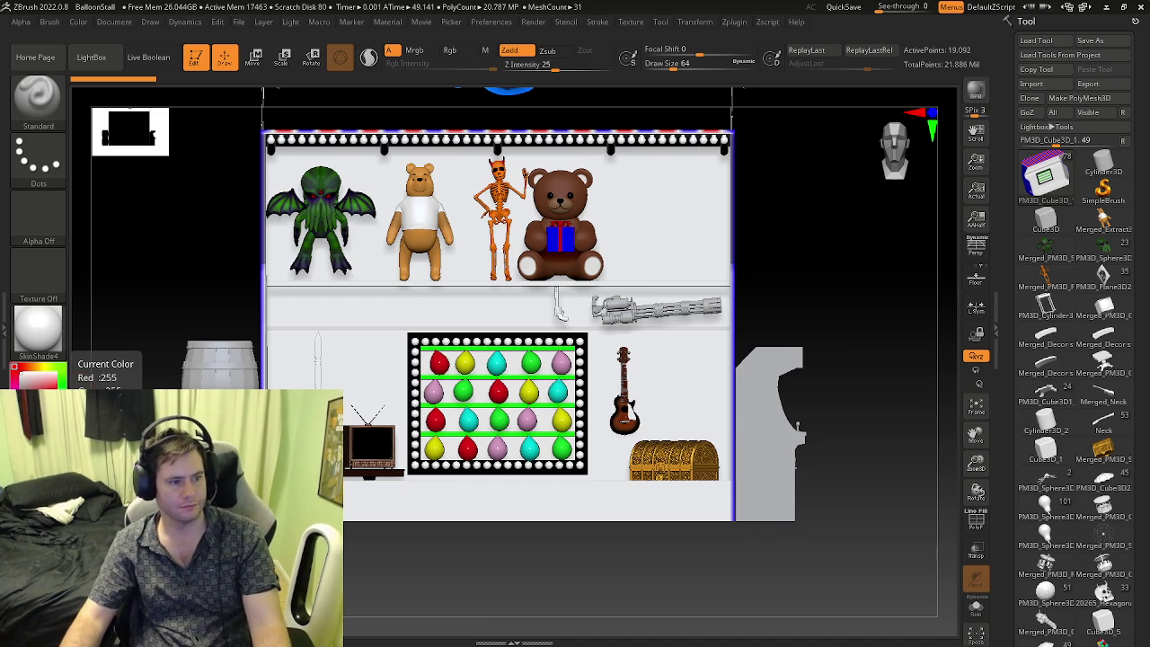
mouse_move(585, 381)
right_mouse_down()
mouse_move(629, 344)
mouse_move(615, 351)
mouse_move(686, 352)
mouse_move(695, 371)
right_mouse_up()
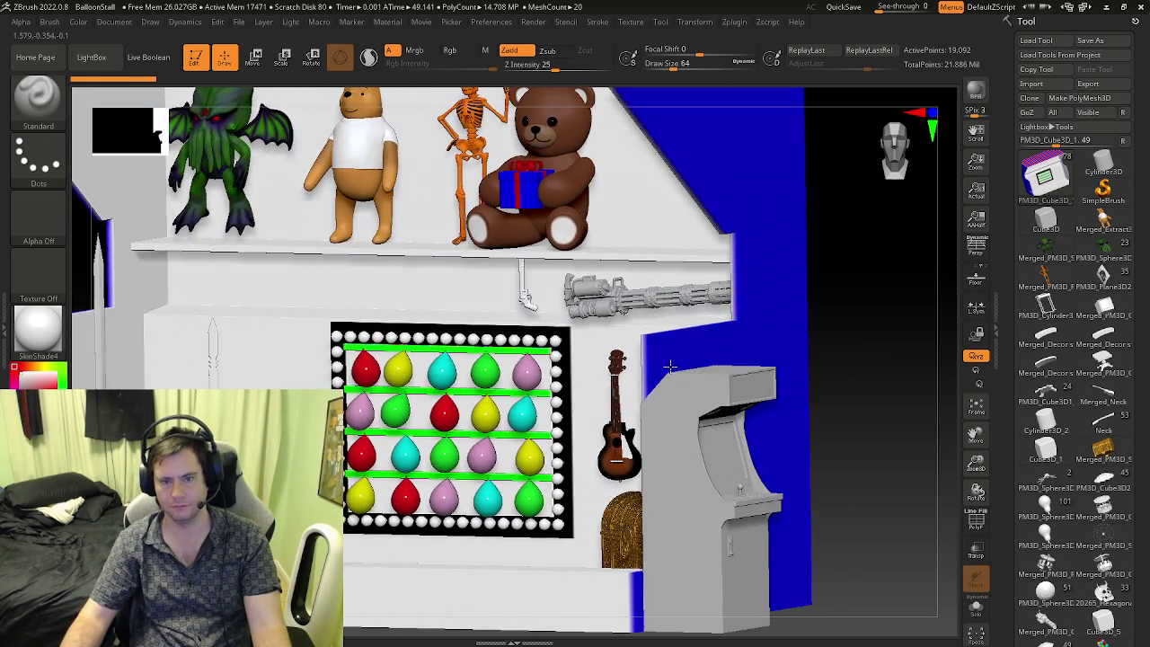
- Expand the Subtool list and select the skull coin subtool Recovered_Tool_5
scroll(695, 371, "down", 3)
scroll(698, 366, "down", 4)
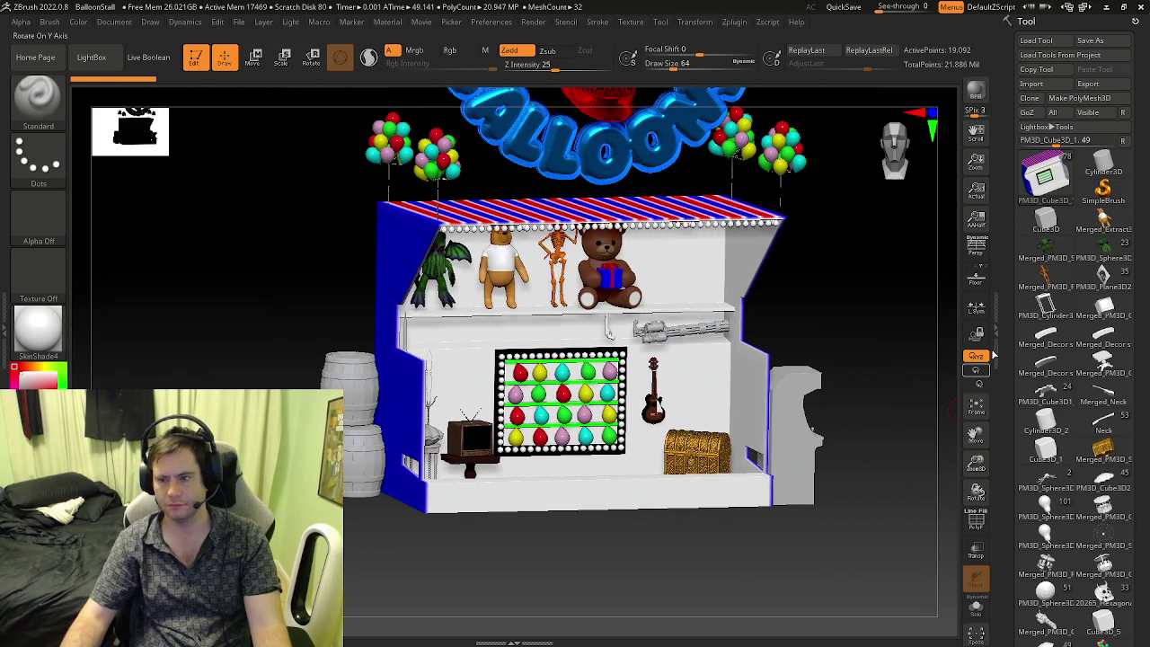
scroll(1042, 269, "down", 5)
scroll(1042, 270, "down", 5)
scroll(1043, 270, "down", 5)
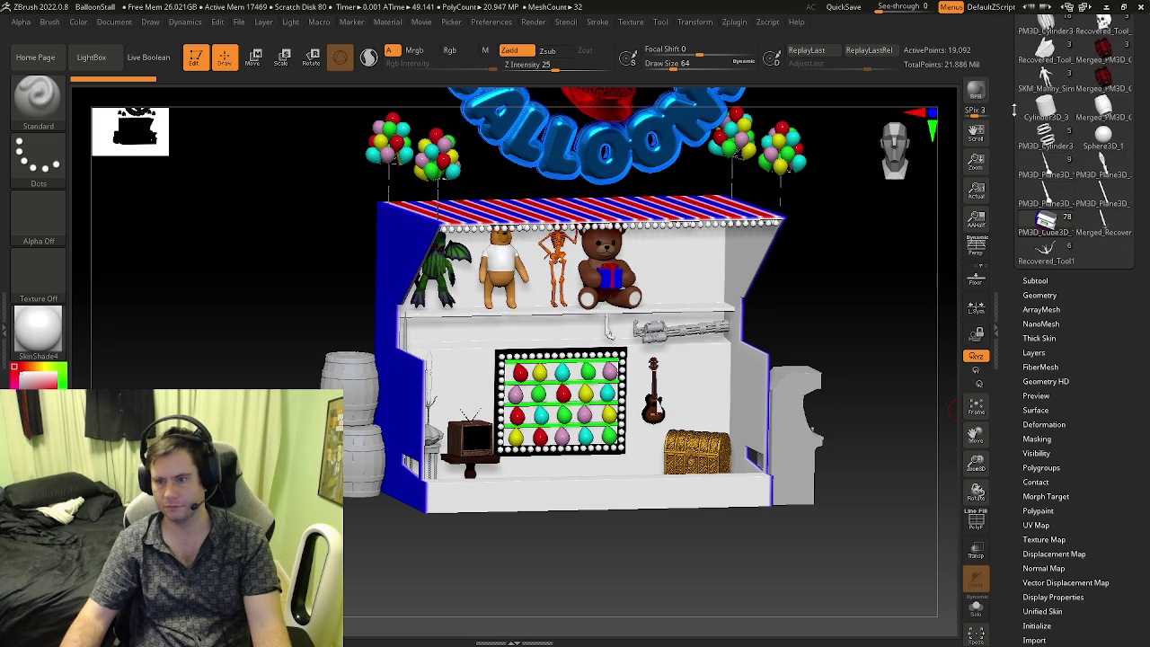
left_click(1036, 280)
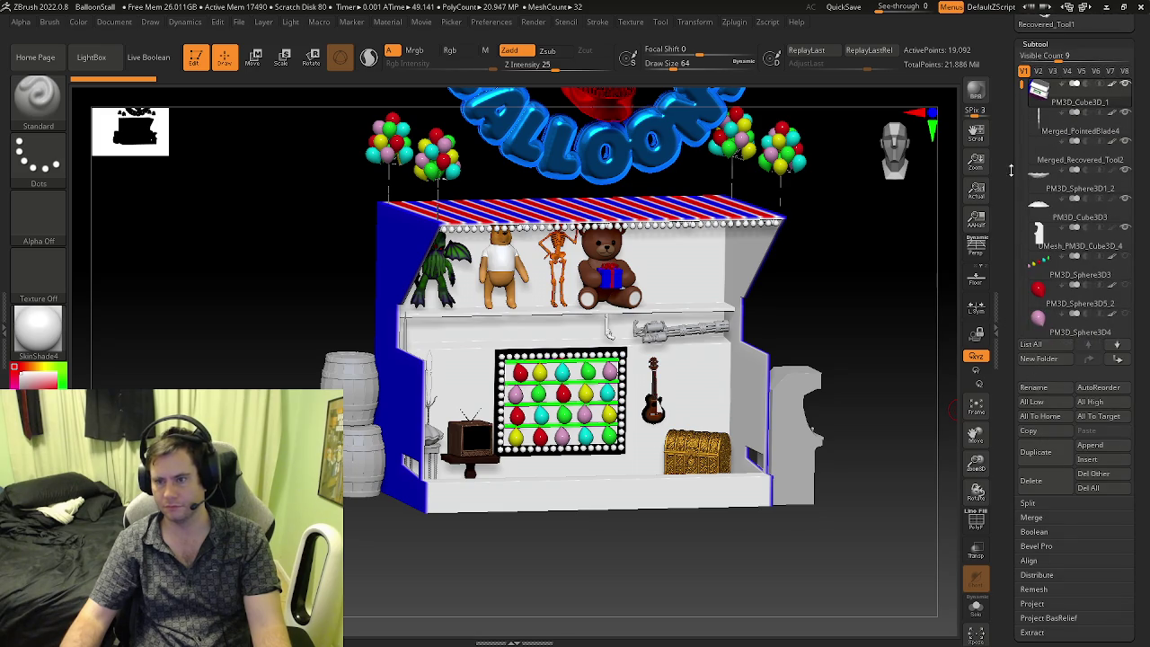
left_click_drag(1021, 96, 1031, 315)
left_click(1078, 214)
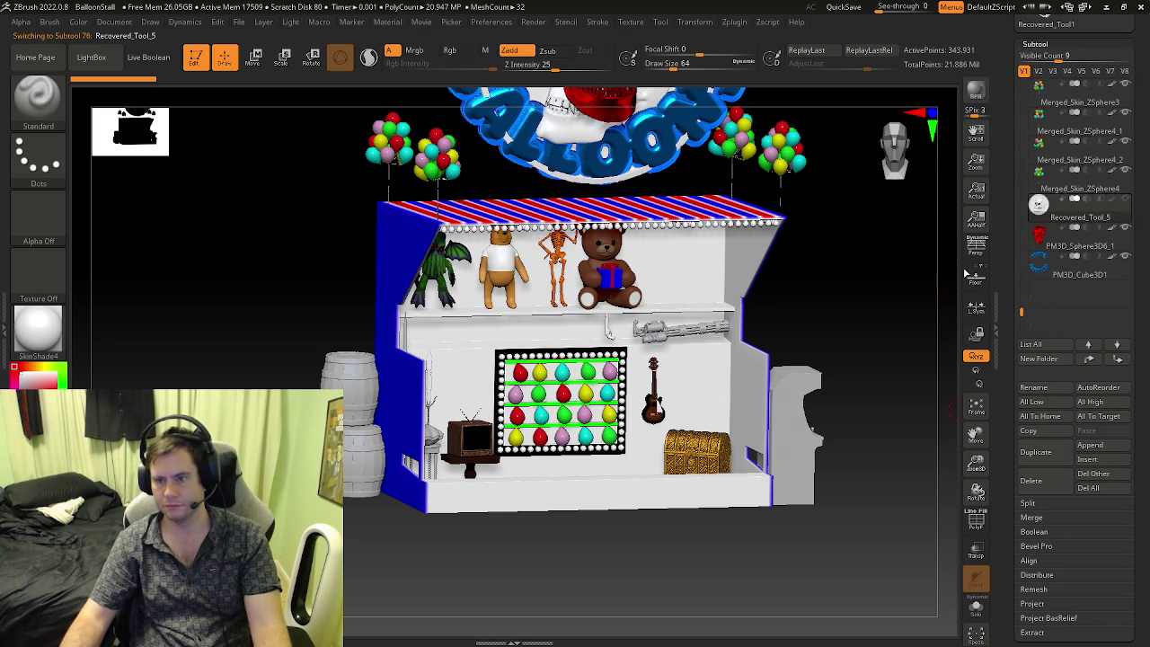
- Solo the skull coin and zoom it to fill the canvas with wireframe showing
left_click_drag(792, 348, 758, 468, "alt")
key("shift+f")
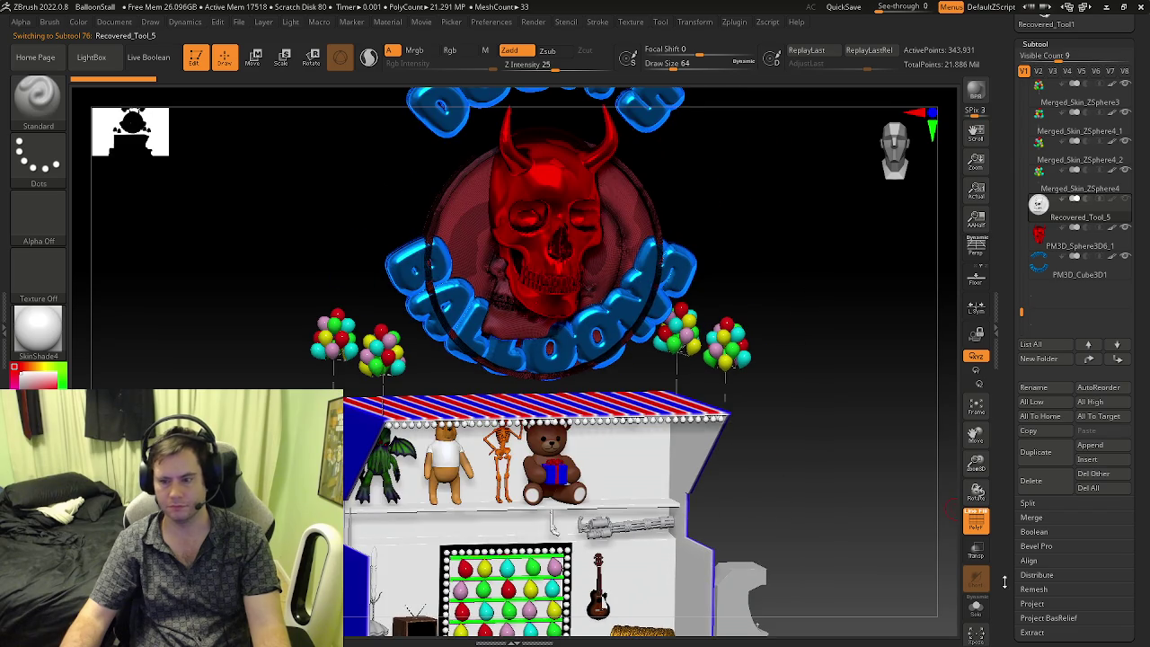
left_click(976, 608)
key("shift+f")
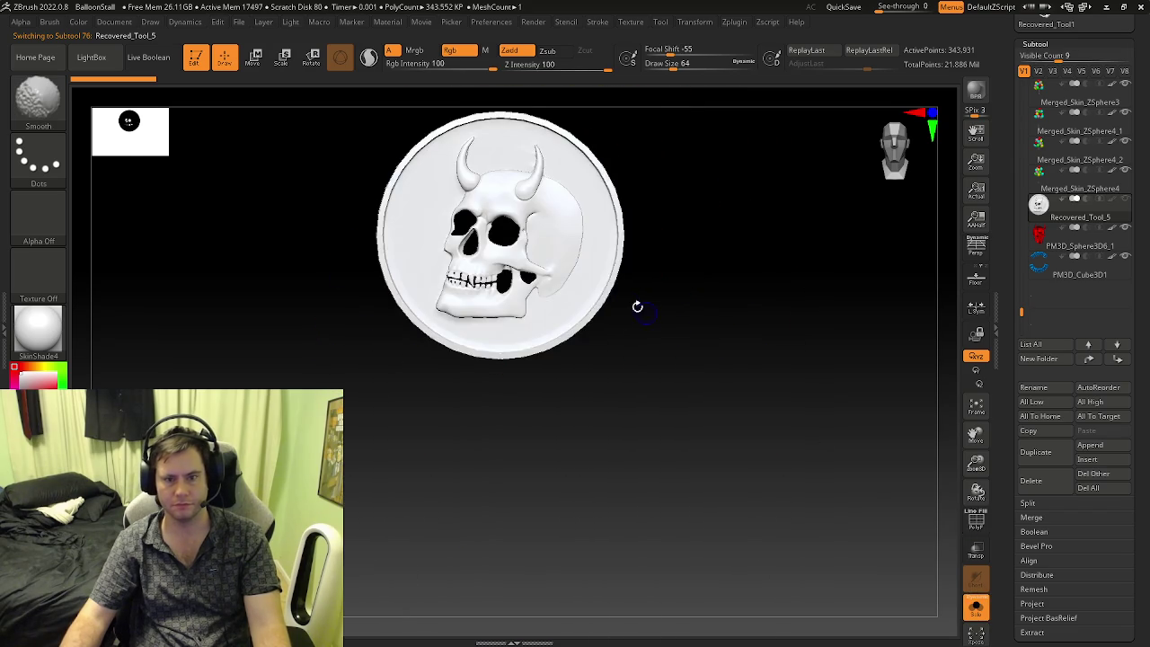
left_click_drag(645, 311, 580, 342)
right_click_drag(580, 342, 722, 404, "ctrl")
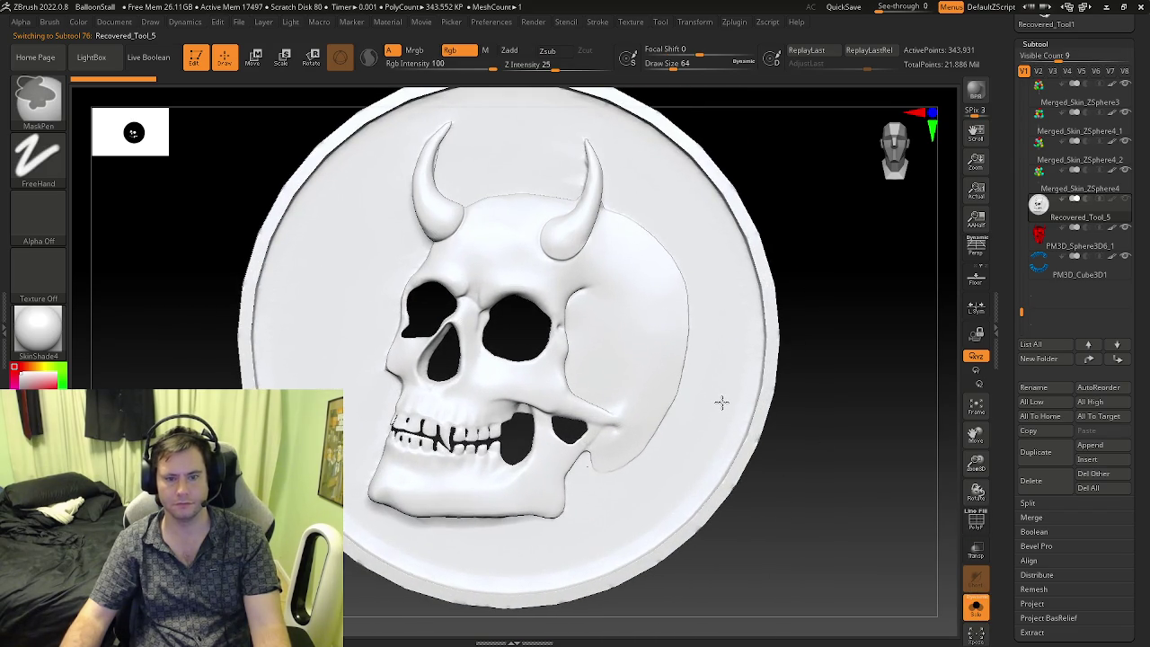
mouse_move(588, 414)
right_mouse_down()
mouse_move(829, 416)
mouse_move(531, 413)
mouse_move(815, 436)
mouse_move(618, 426)
right_mouse_up()
key("shift+f")
key("shift+f")
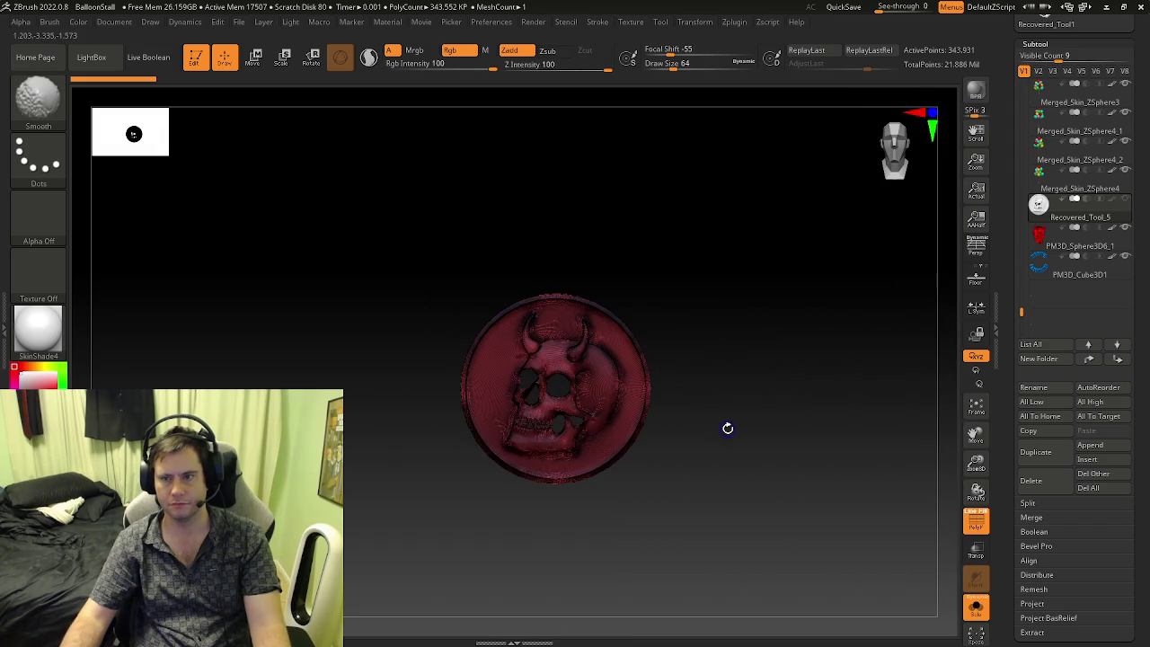
left_click_drag(1011, 35, 1049, 243)
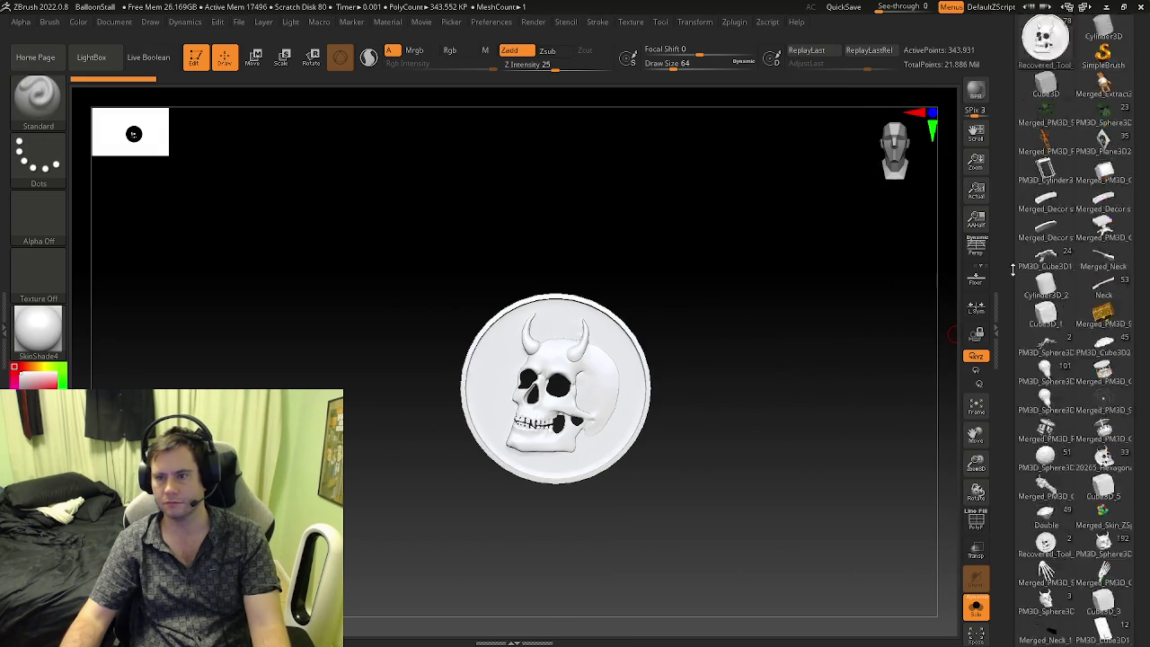
- Export the skull coin subtool as FBX into the DoomDrive (A:) FBX > Tools folder
left_click(1116, 84)
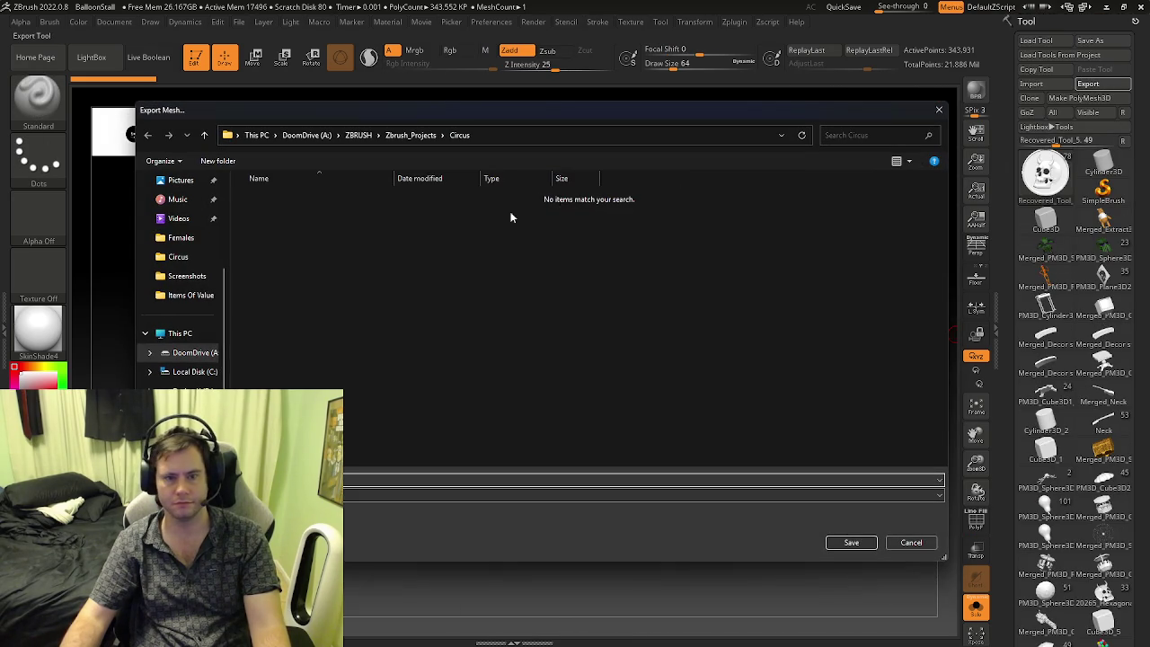
left_click(307, 135)
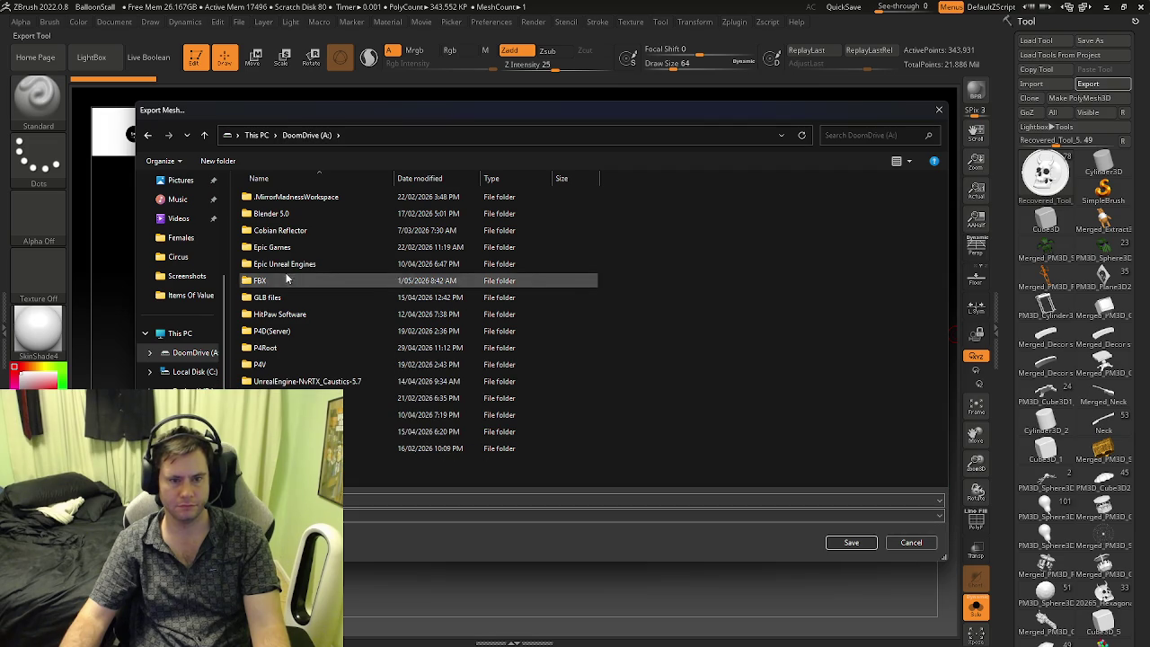
double_click(282, 279)
double_click(288, 193)
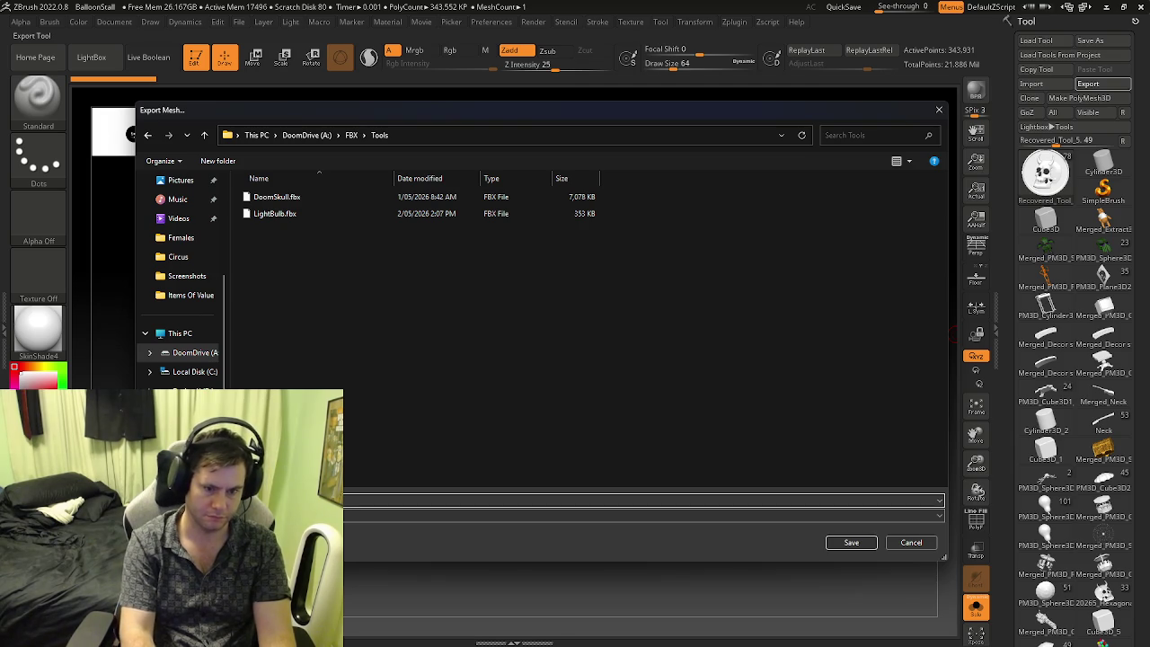
left_click(850, 543)
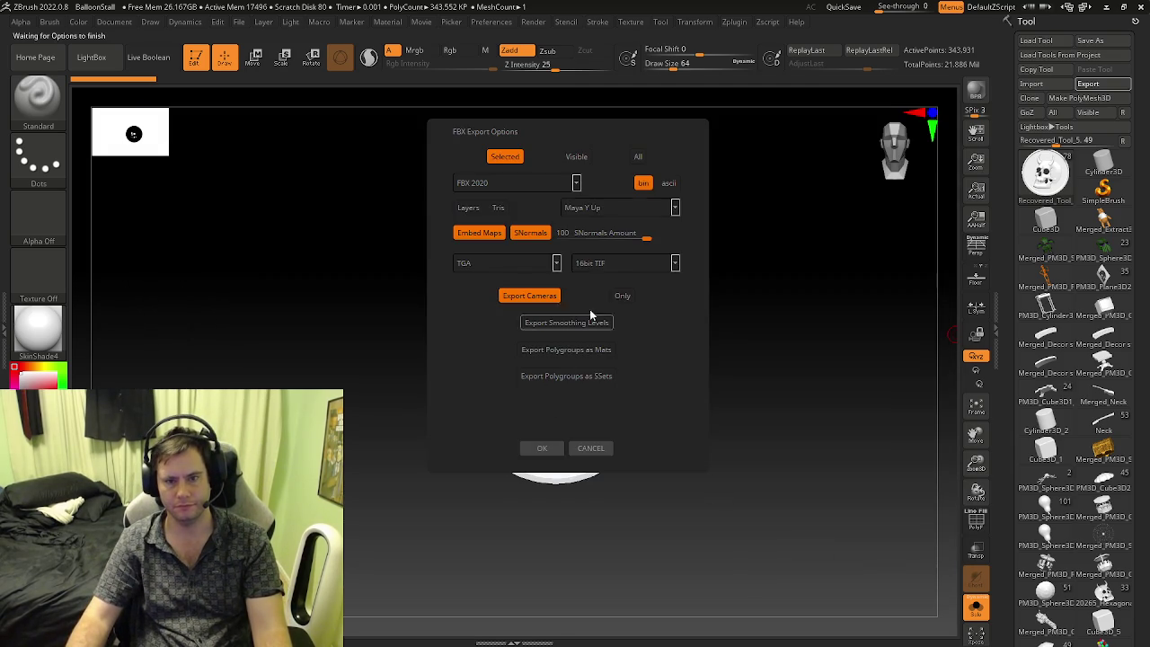
left_click(542, 447)
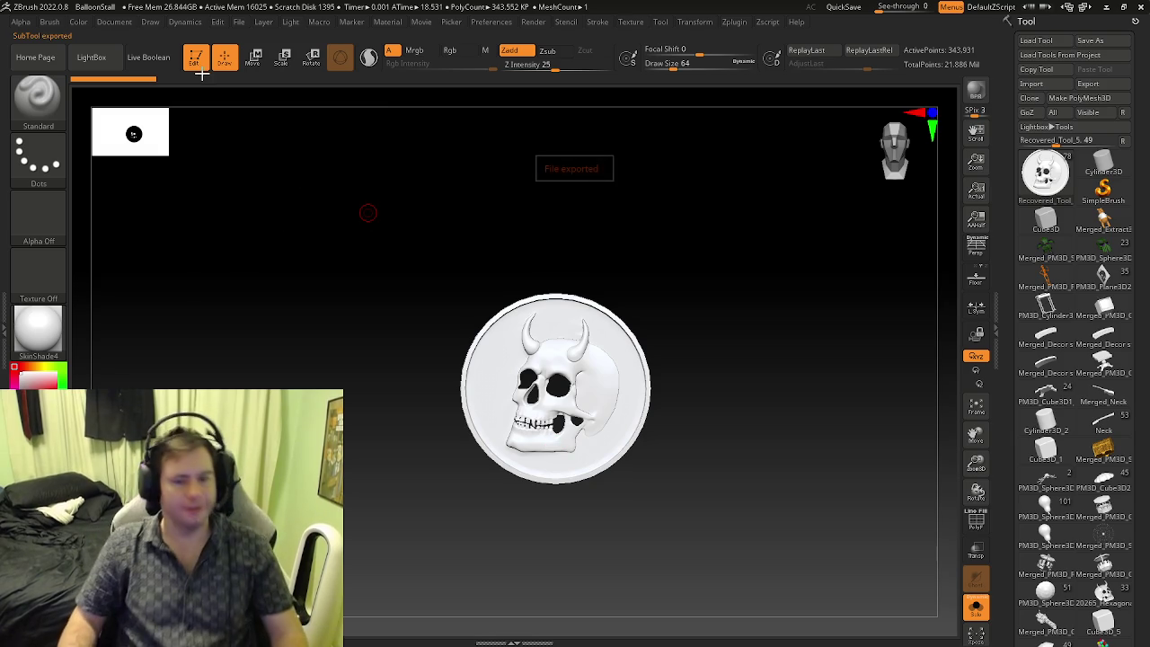
left_click(239, 23)
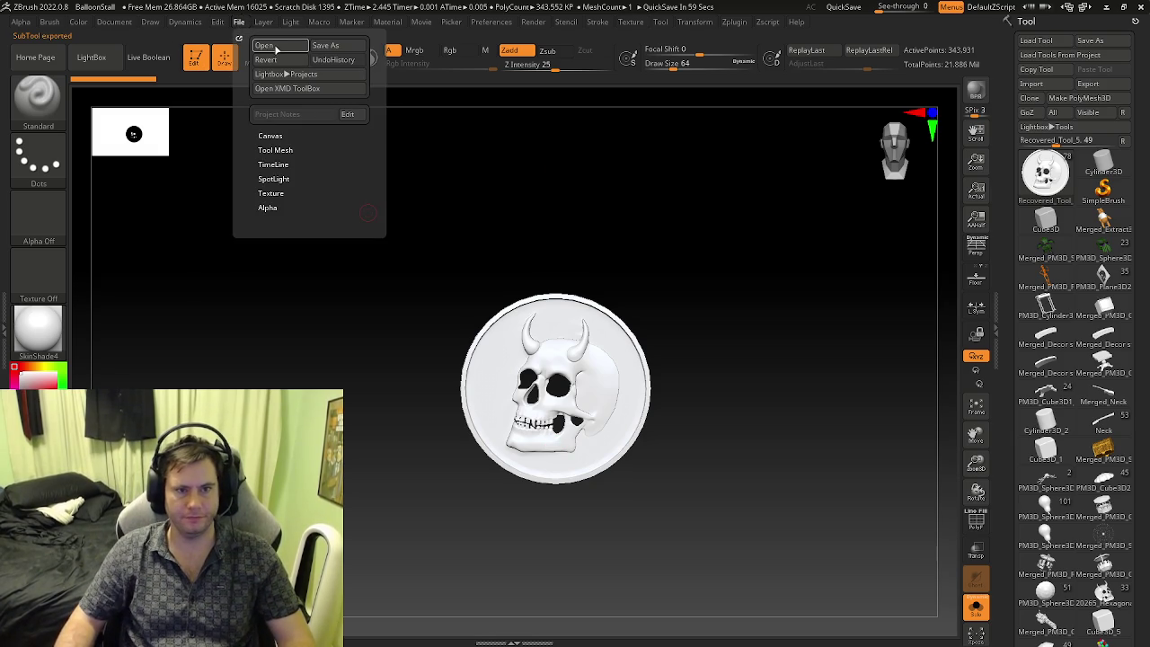
- Open BumperCars.zpr from ZBRUSH > Zbrush_Projects > Circus without saving the current project
left_click(266, 45)
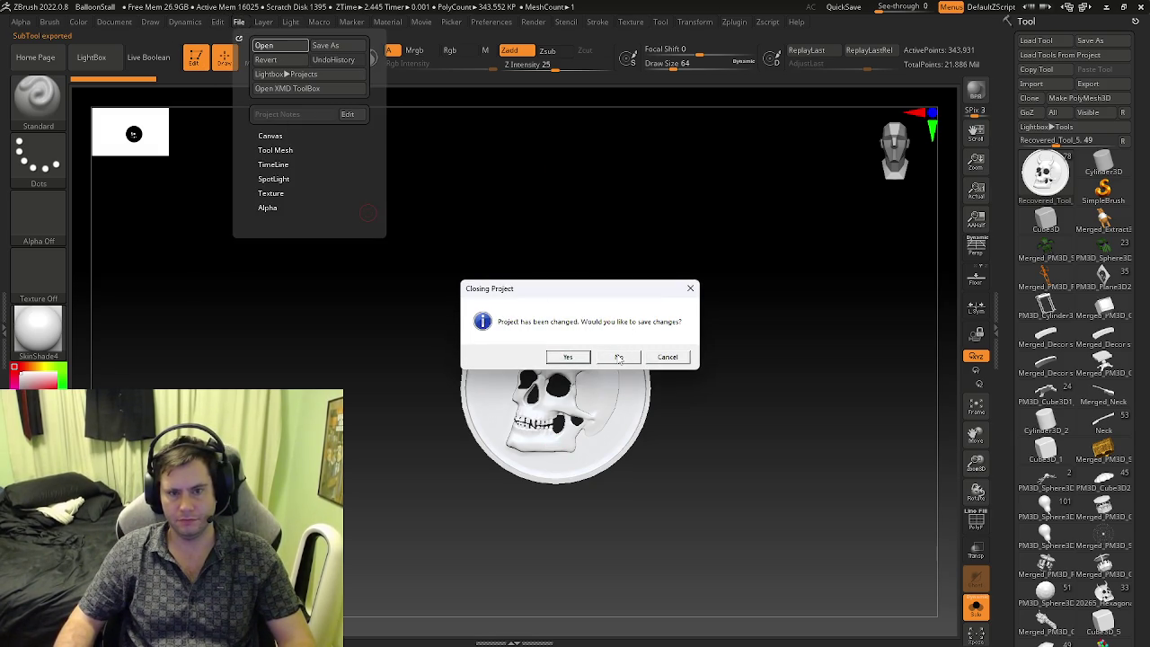
left_click(619, 357)
left_click(319, 135)
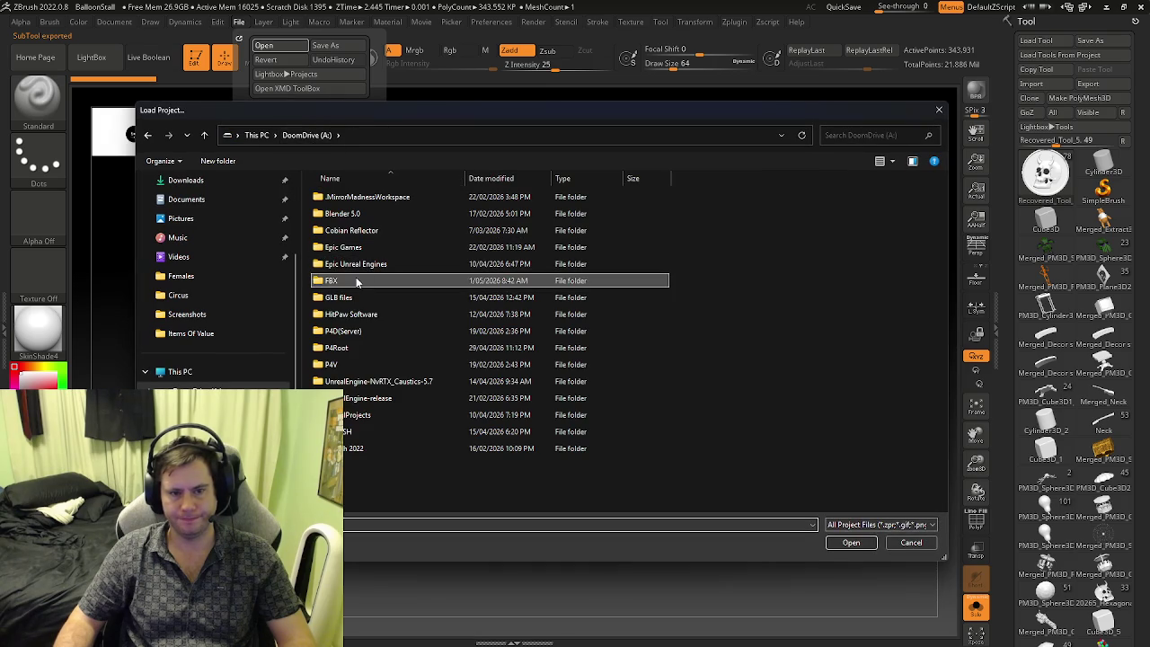
double_click(369, 430)
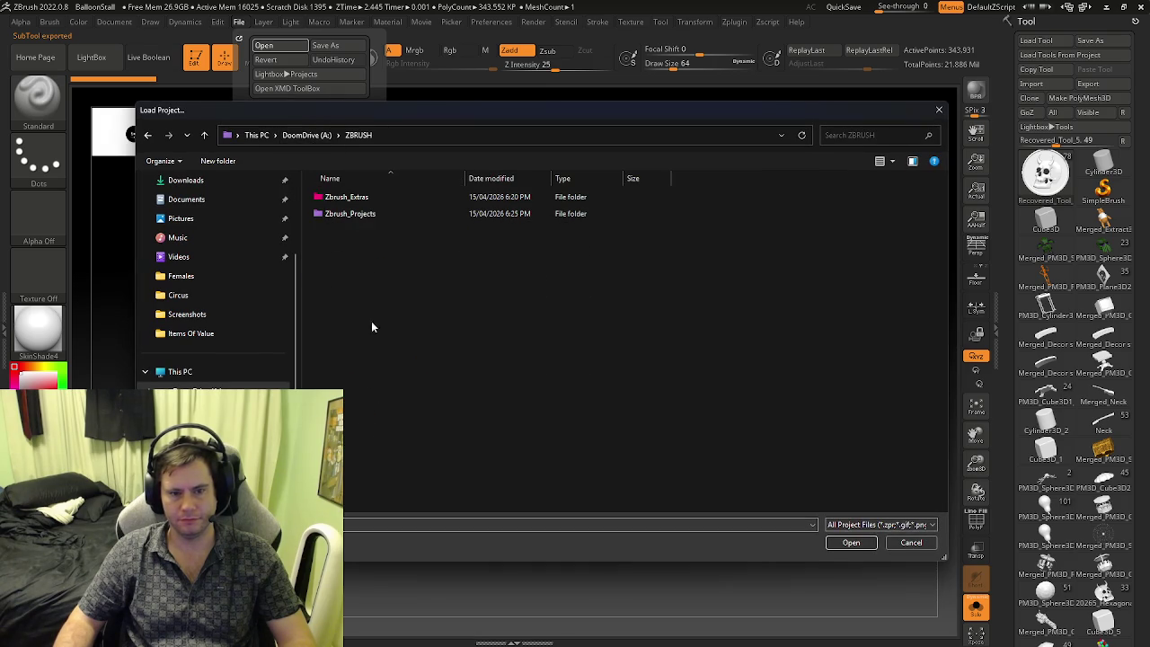
double_click(355, 213)
double_click(358, 213)
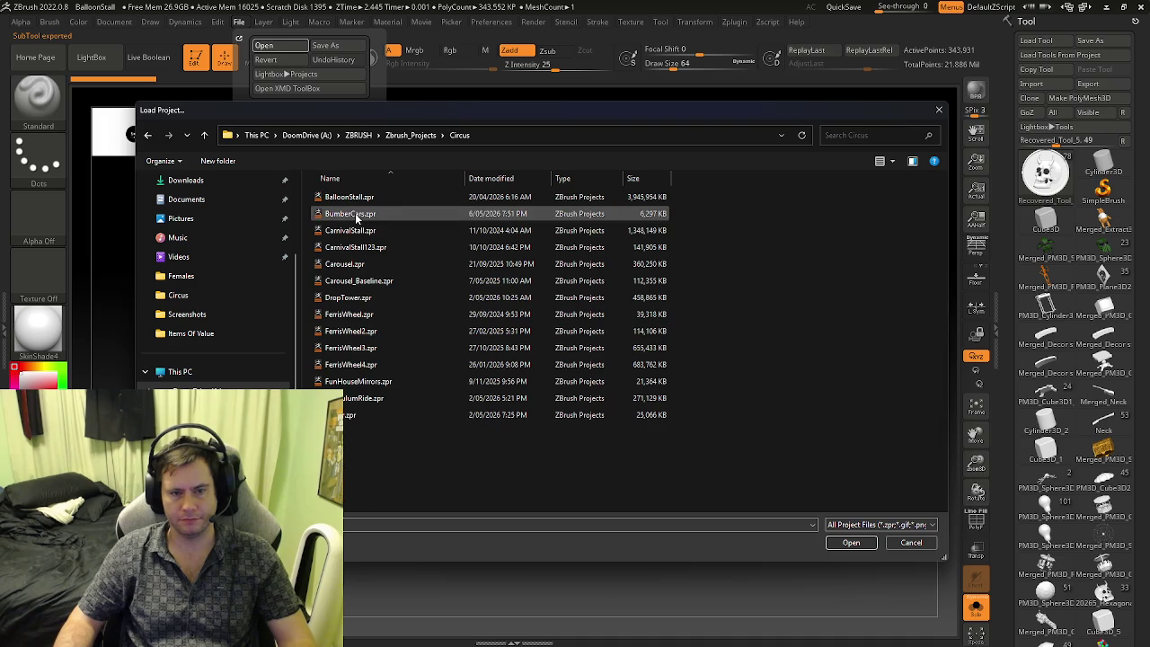
left_click(851, 542)
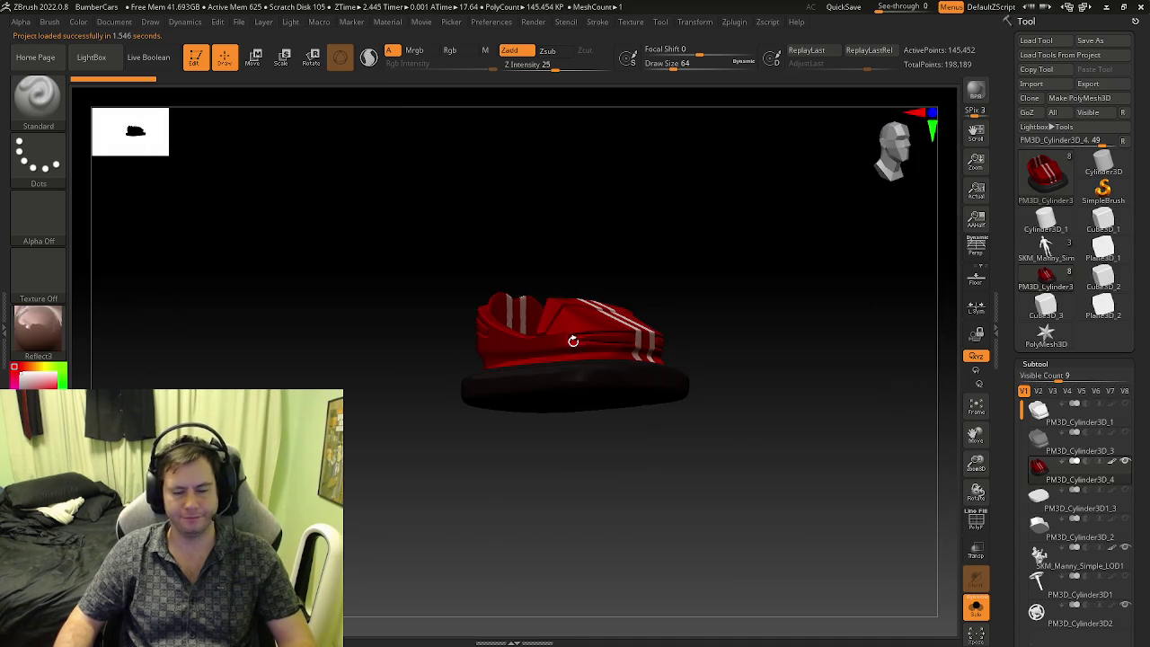
- Import DoomCoin.fbx from the FBX > Tools folder with default FBX import options
right_click_drag(622, 346, 639, 315)
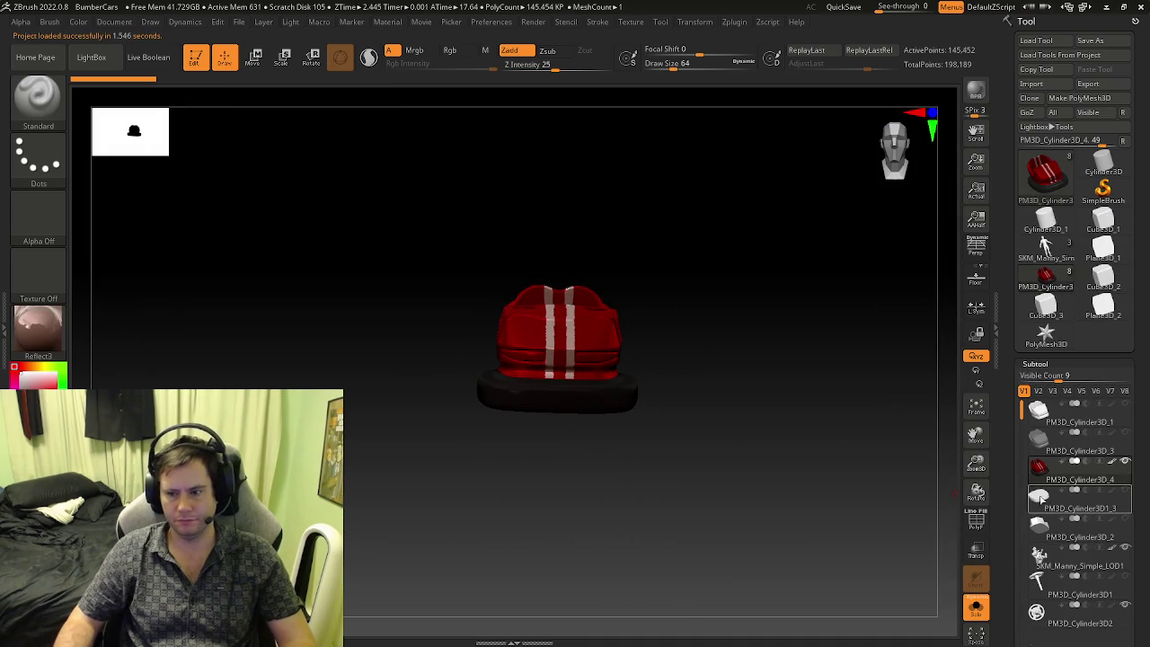
left_click(1032, 84)
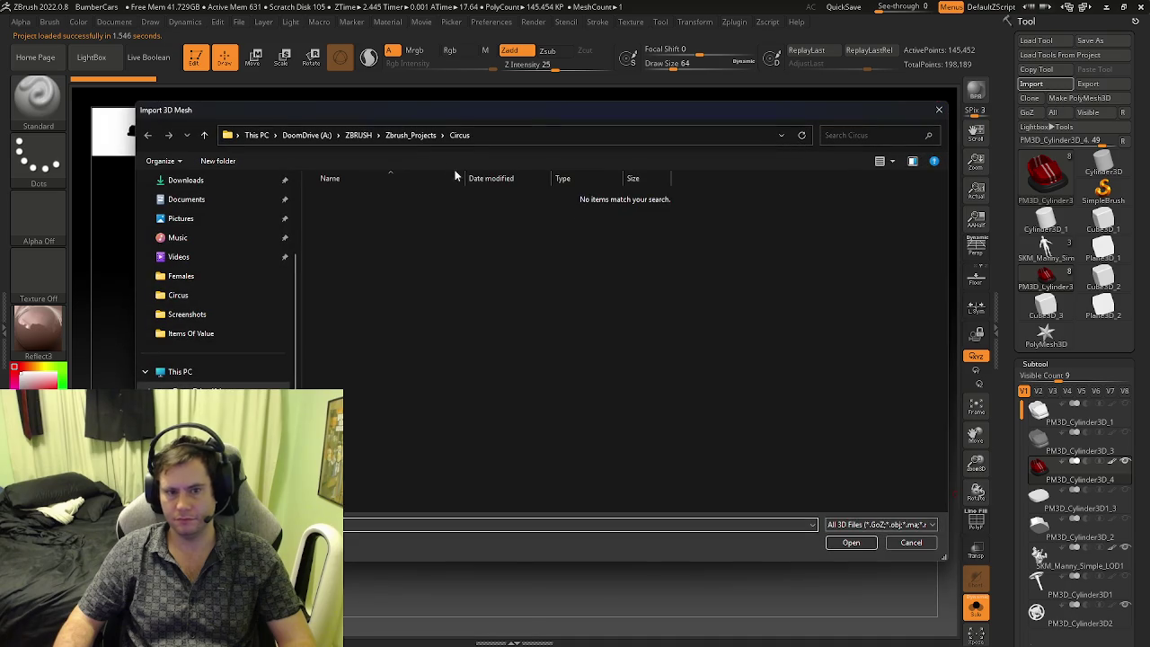
left_click(306, 135)
double_click(358, 280)
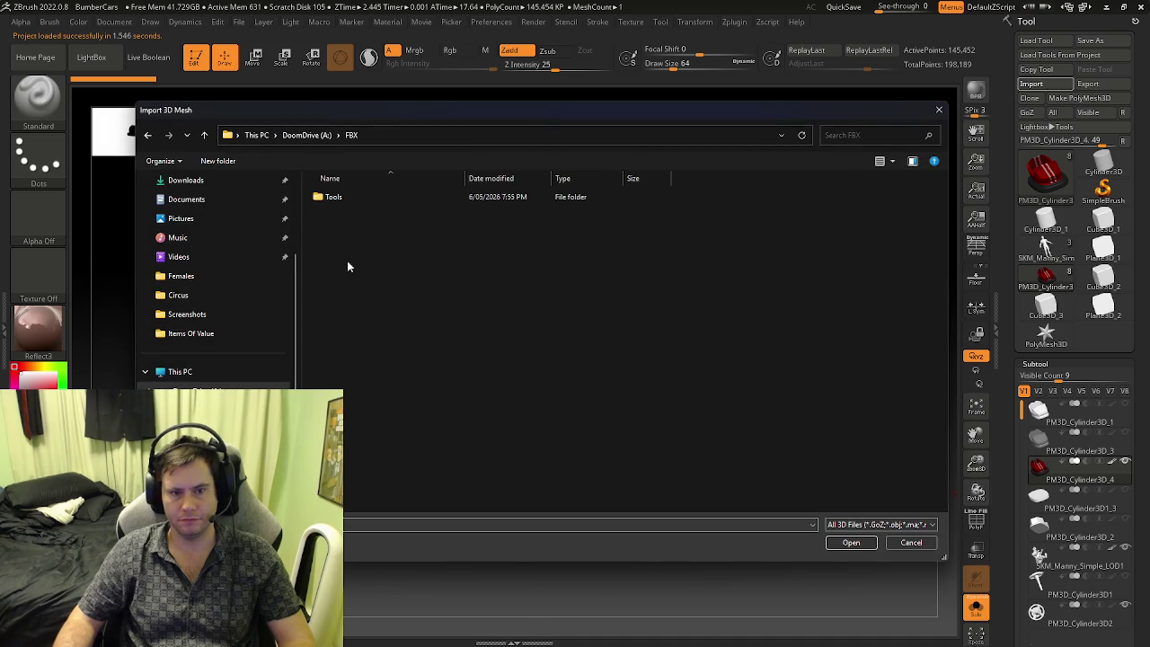
double_click(342, 200)
left_click(851, 543)
left_click(555, 449)
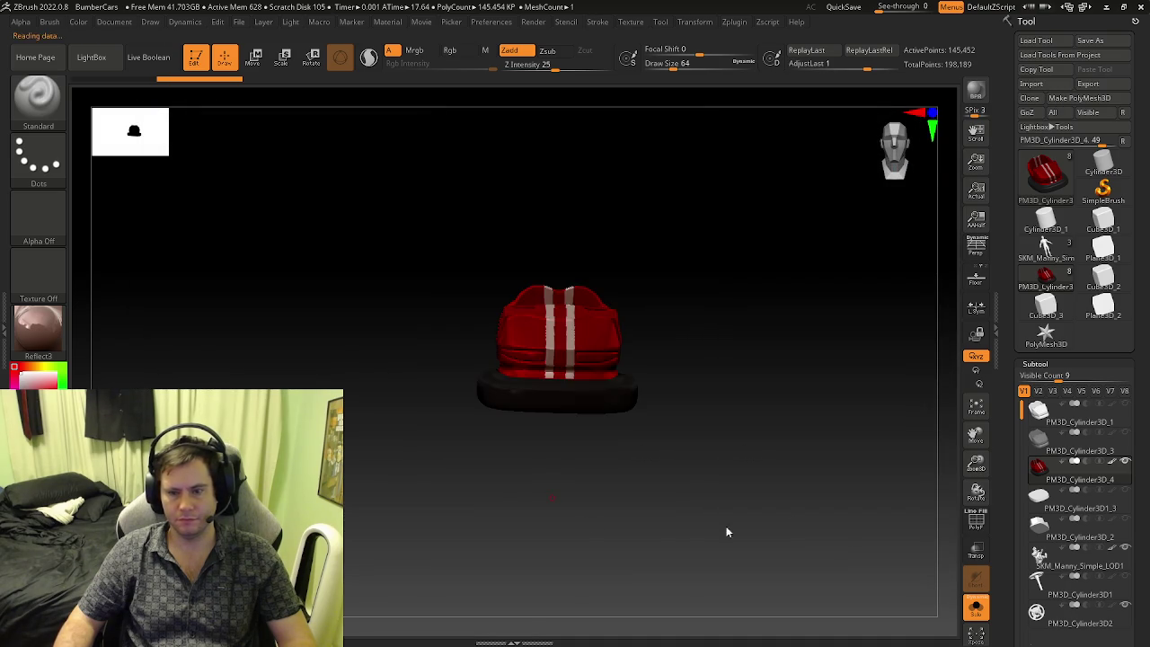
- Paste the skull coin as a new subtool after the steering wheel and turn Solo off
scroll(1042, 476, "down", 5)
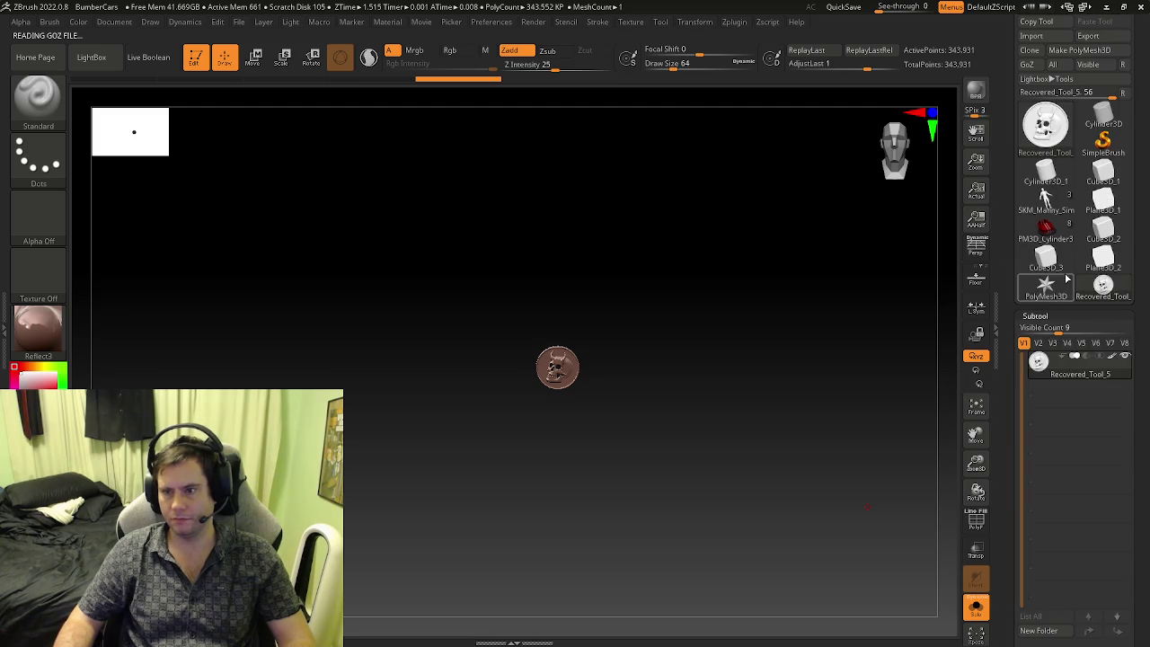
left_click_drag(840, 376, 863, 375)
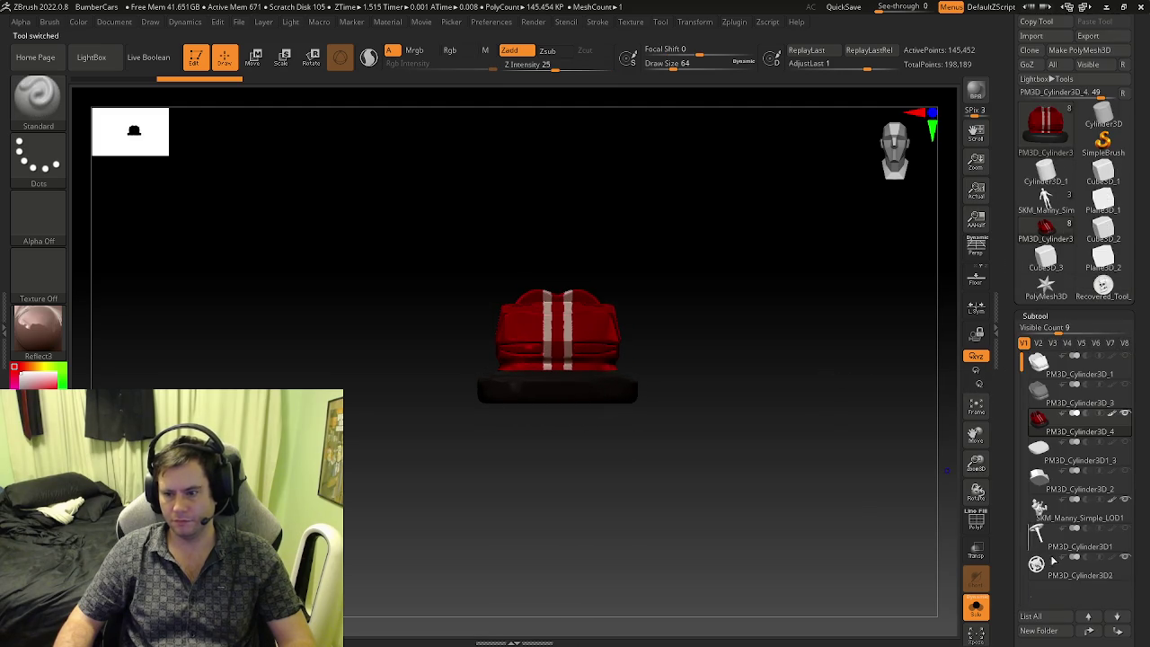
left_click(1070, 568)
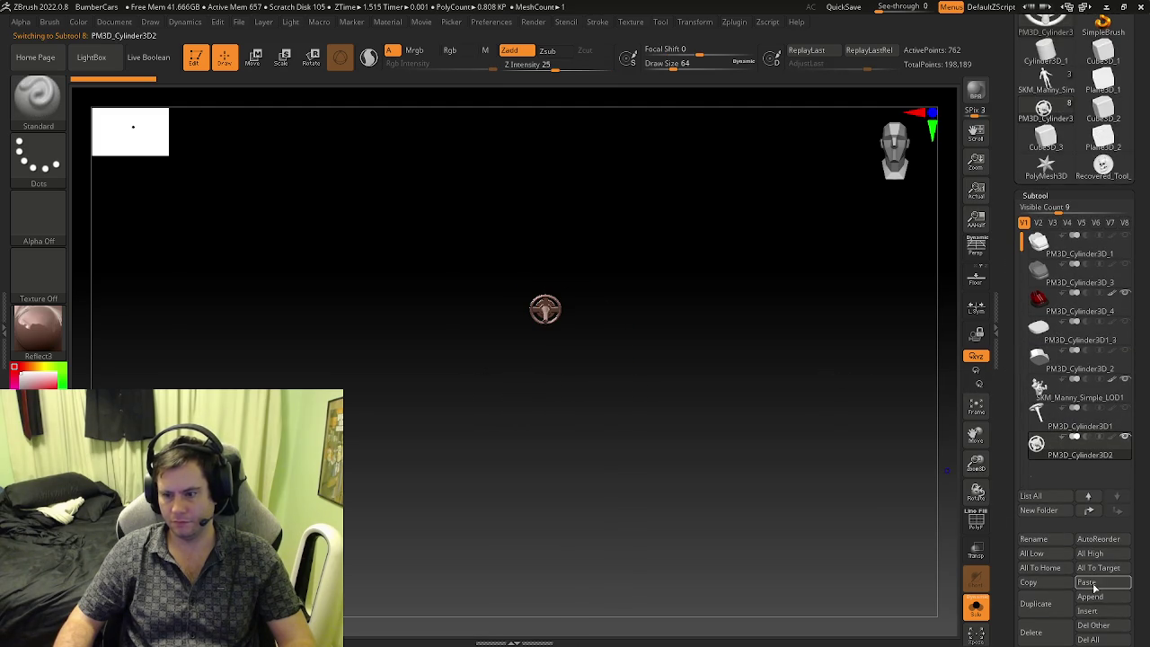
left_click(1093, 583)
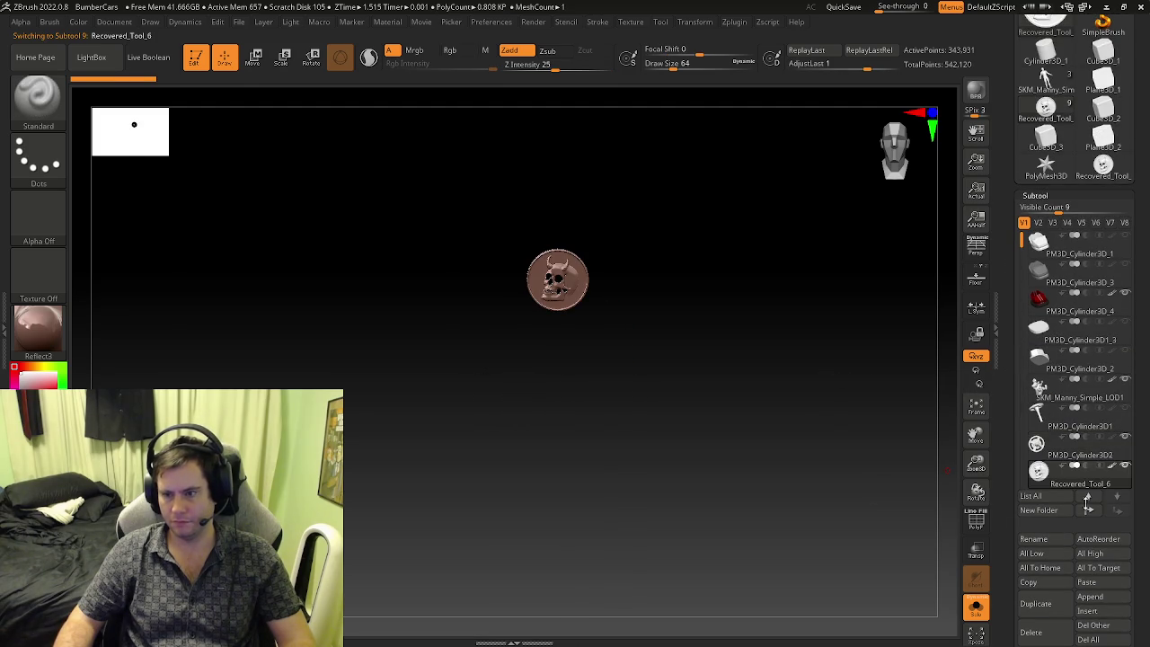
left_click(978, 608)
- Frame the car from the front with the Move gizmo centred on the skull coin
key("w")
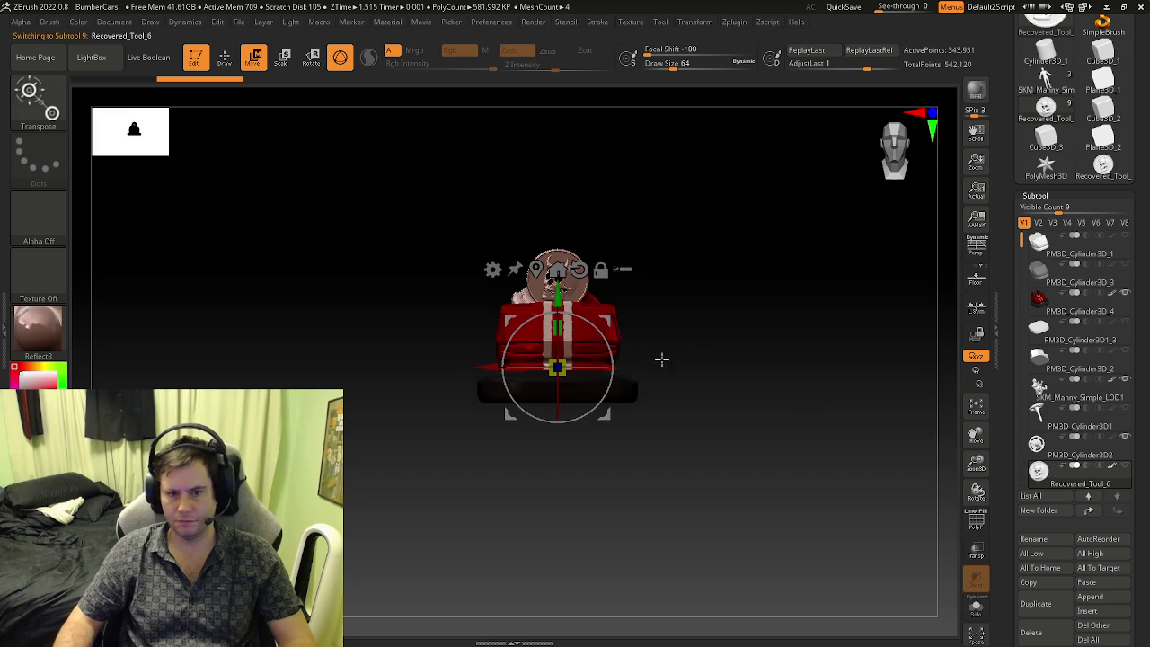
mouse_move(680, 362)
left_mouse_down()
mouse_move(740, 367)
mouse_move(740, 341)
mouse_move(737, 363)
left_mouse_up()
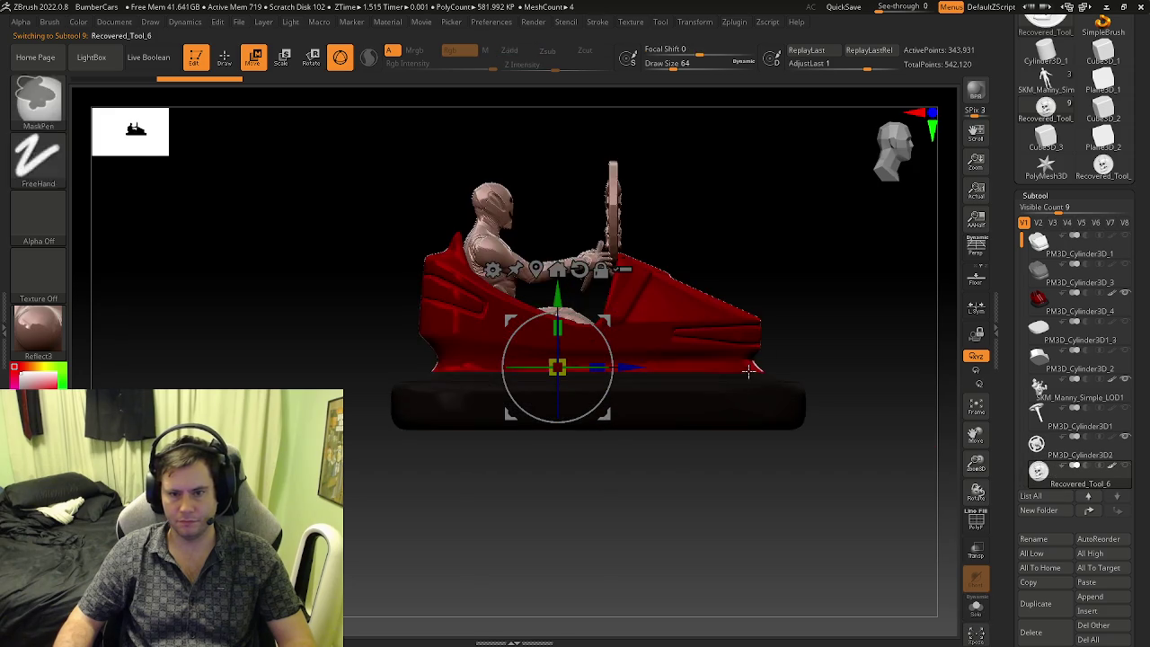
mouse_move(628, 373)
left_mouse_down()
mouse_move(873, 372)
mouse_move(760, 352)
mouse_move(719, 318)
mouse_move(620, 412)
mouse_move(674, 475)
left_mouse_up()
scroll(761, 353, "up", 3)
mouse_move(625, 537)
left_mouse_down()
mouse_move(493, 526)
mouse_move(662, 464)
left_mouse_up()
left_click(665, 438)
scroll(697, 331, "up", 2)
left_click_drag(737, 284, 626, 249, "alt")
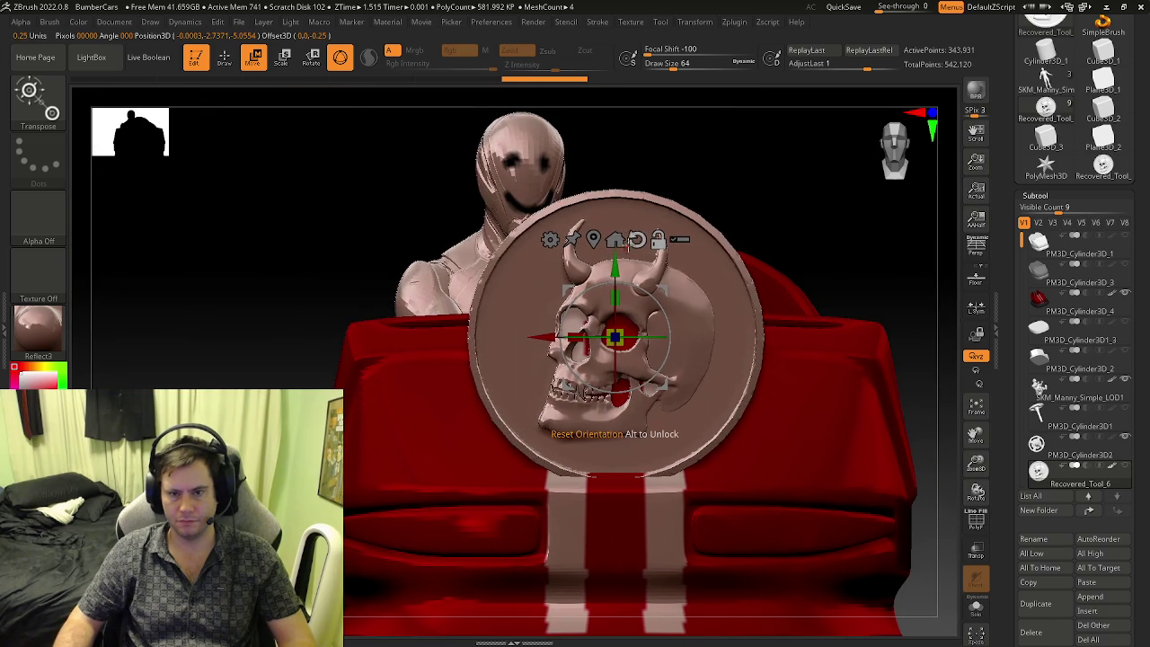
- Shrink the coin to about 0.45 on the car's striped front, then enable Solo
left_click_drag(615, 337, 584, 374)
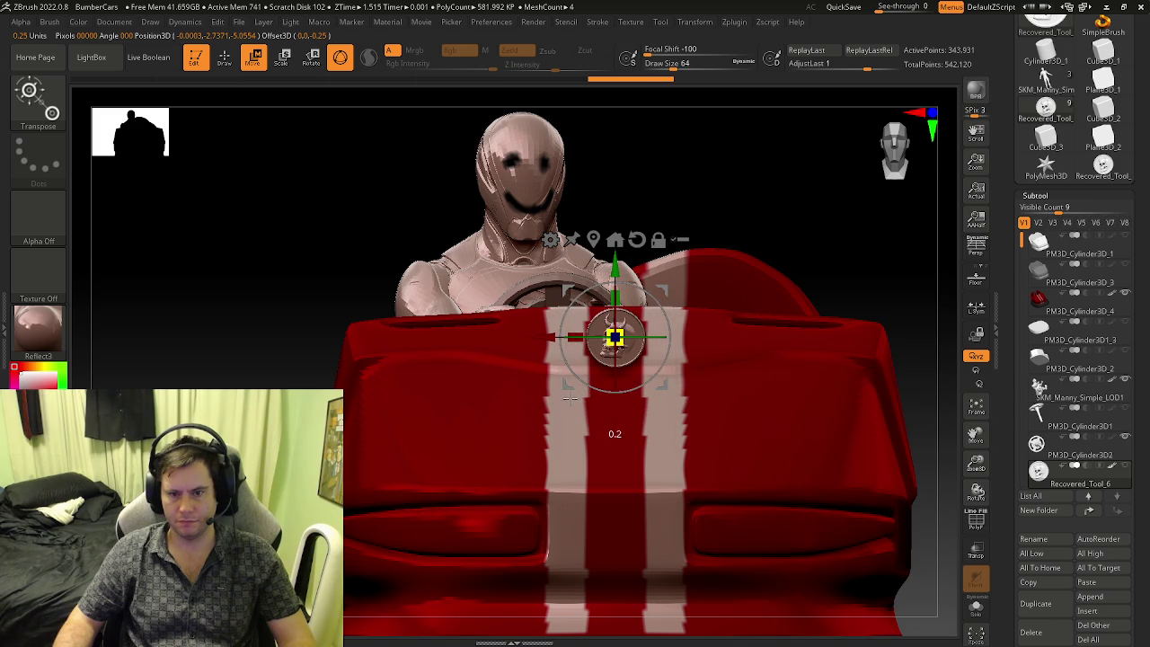
mouse_move(569, 398)
left_mouse_down()
mouse_move(623, 395)
mouse_move(623, 489)
left_mouse_up()
key("q")
mouse_move(623, 489)
right_mouse_down()
mouse_move(663, 490)
mouse_move(691, 509)
right_mouse_up()
key("w")
right_click_drag(619, 371, 622, 520, "ctrl")
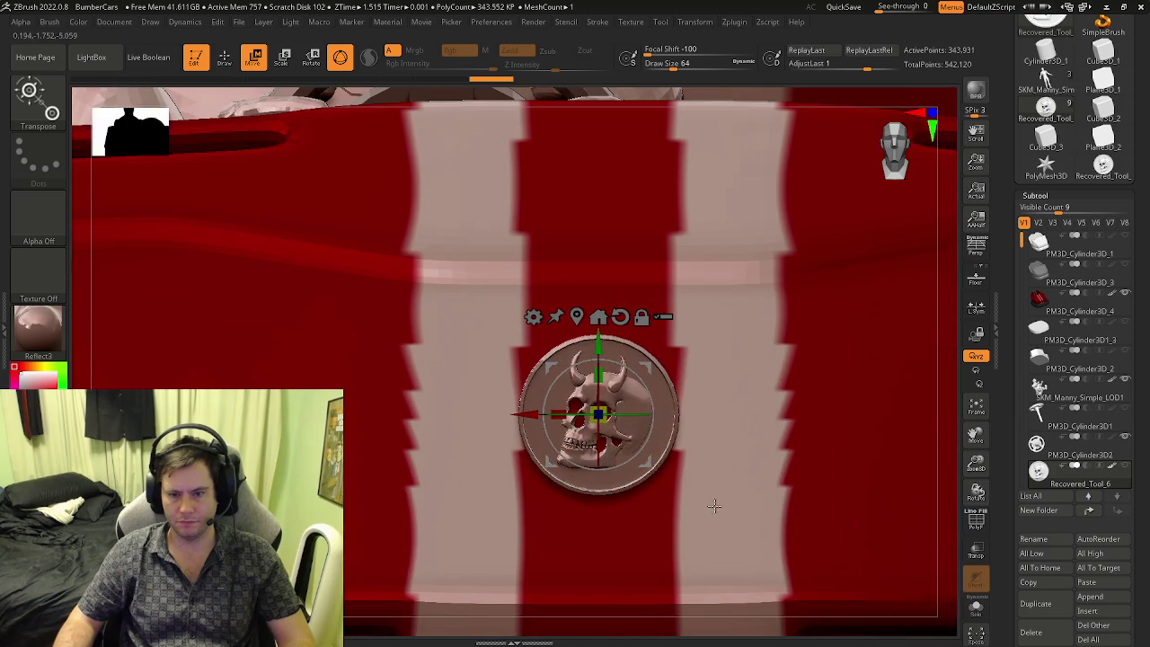
left_click(976, 608)
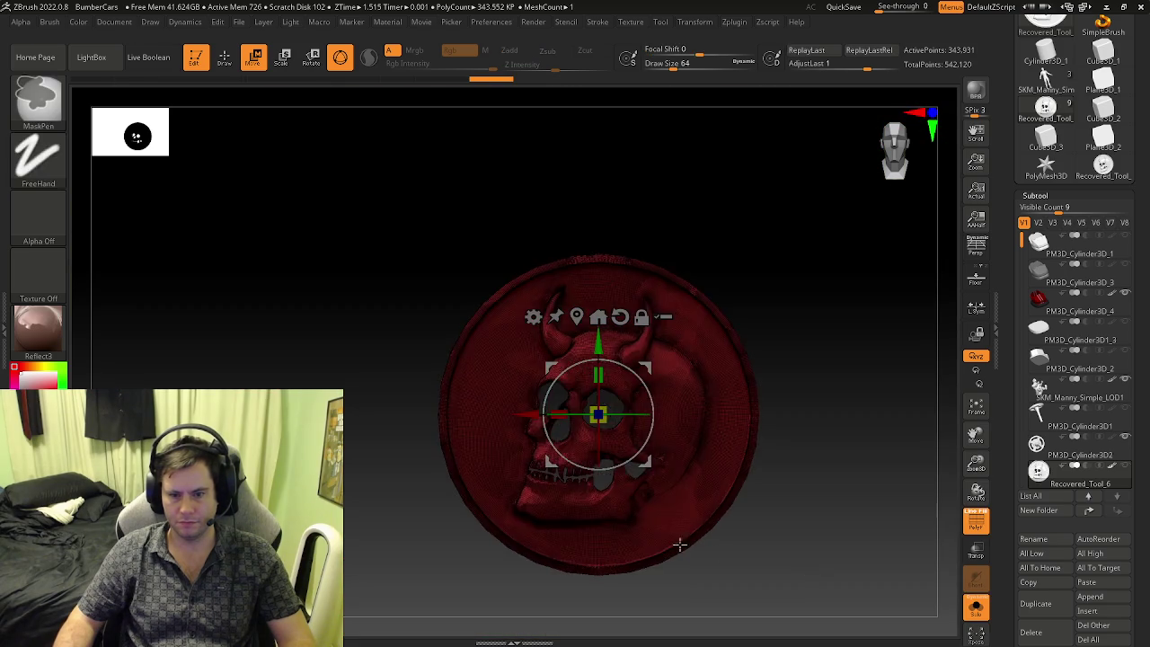
- Mask a rectangular band across the skull coin with MaskPen
right_click_drag(701, 545, 636, 445)
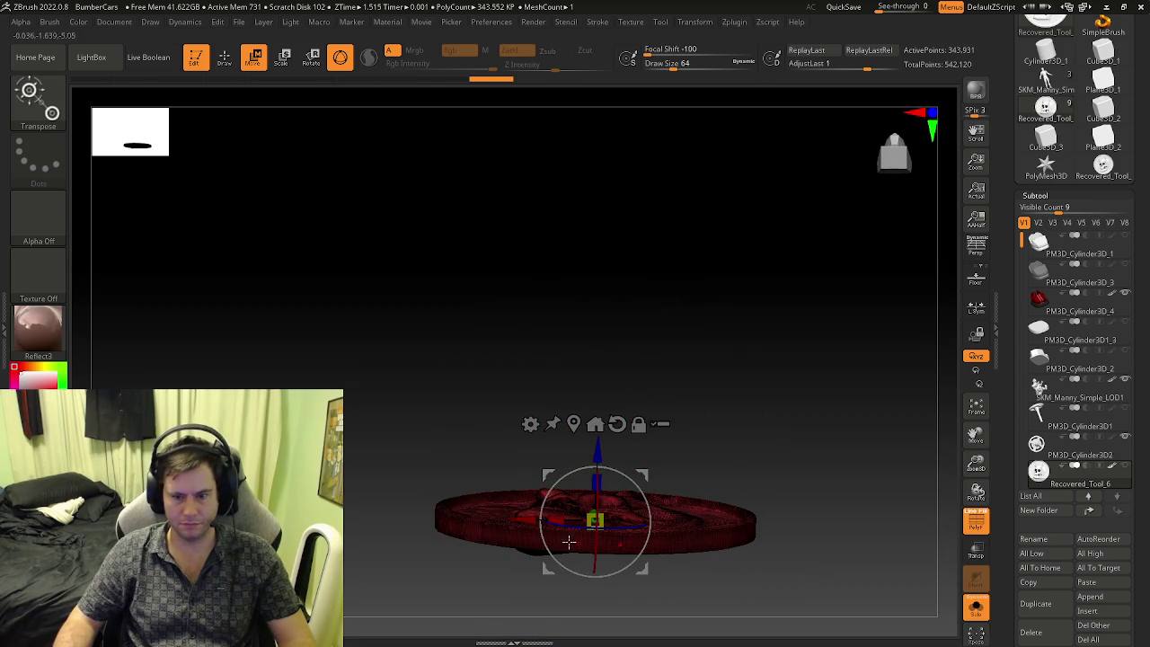
key("q")
right_click_drag(594, 542, 590, 382)
key("ctrl")
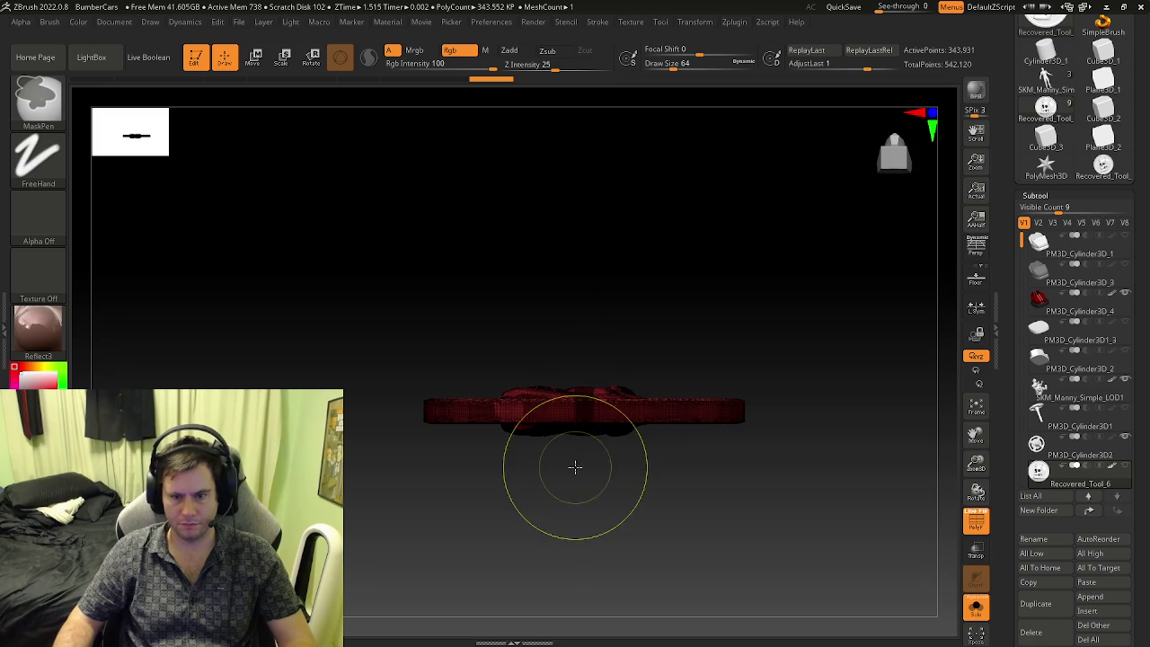
mouse_move(609, 488)
right_mouse_down("alt")
mouse_move(599, 393)
mouse_move(614, 407)
mouse_move(588, 278)
right_mouse_up("alt")
left_click_drag(576, 245, 576, 438, "ctrl")
mouse_move(549, 488)
left_mouse_down("ctrl")
mouse_move(524, 495)
mouse_move(552, 501)
left_mouse_up("ctrl")
mouse_move(552, 501)
right_mouse_down()
mouse_move(567, 547)
mouse_move(665, 399)
mouse_move(546, 258)
right_mouse_up()
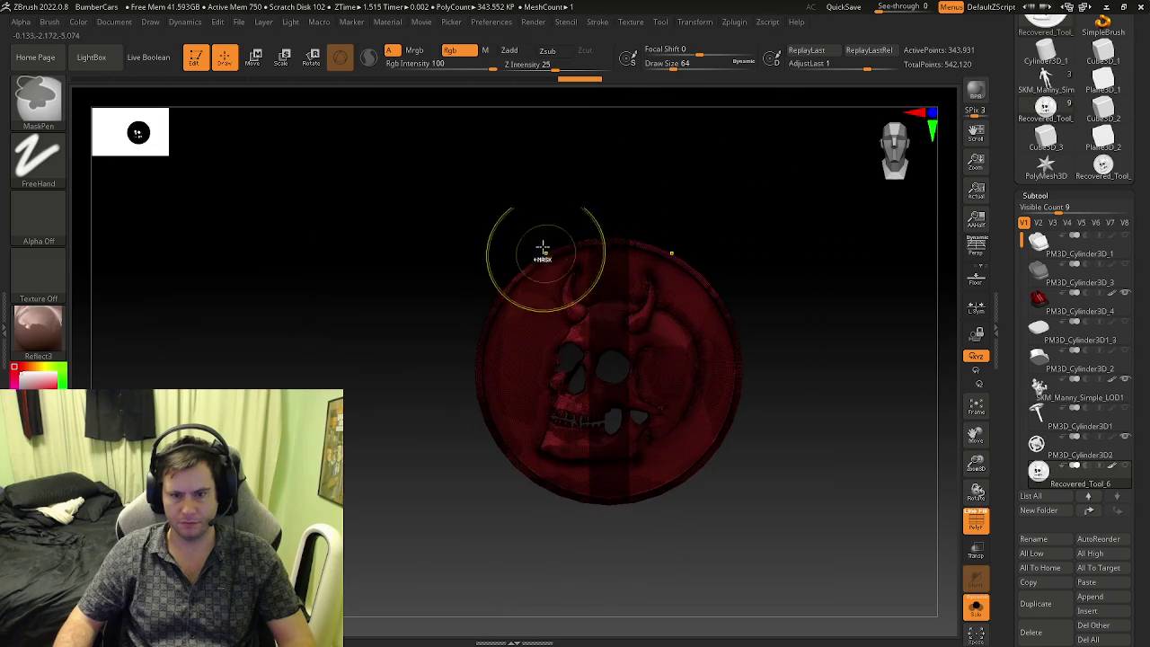
left_click_drag(459, 182, 769, 496, "ctrl")
mouse_move(769, 489)
right_mouse_down("alt")
mouse_move(757, 531)
mouse_move(673, 522)
right_mouse_up("alt")
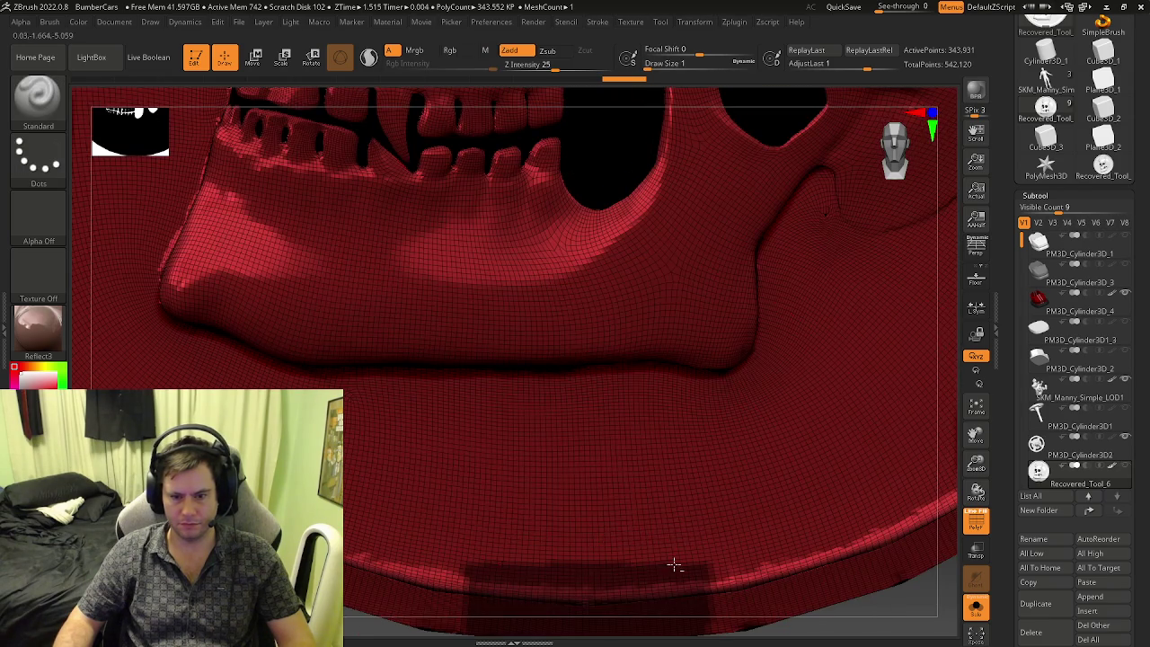
right_click_drag(674, 565, 534, 386, "alt")
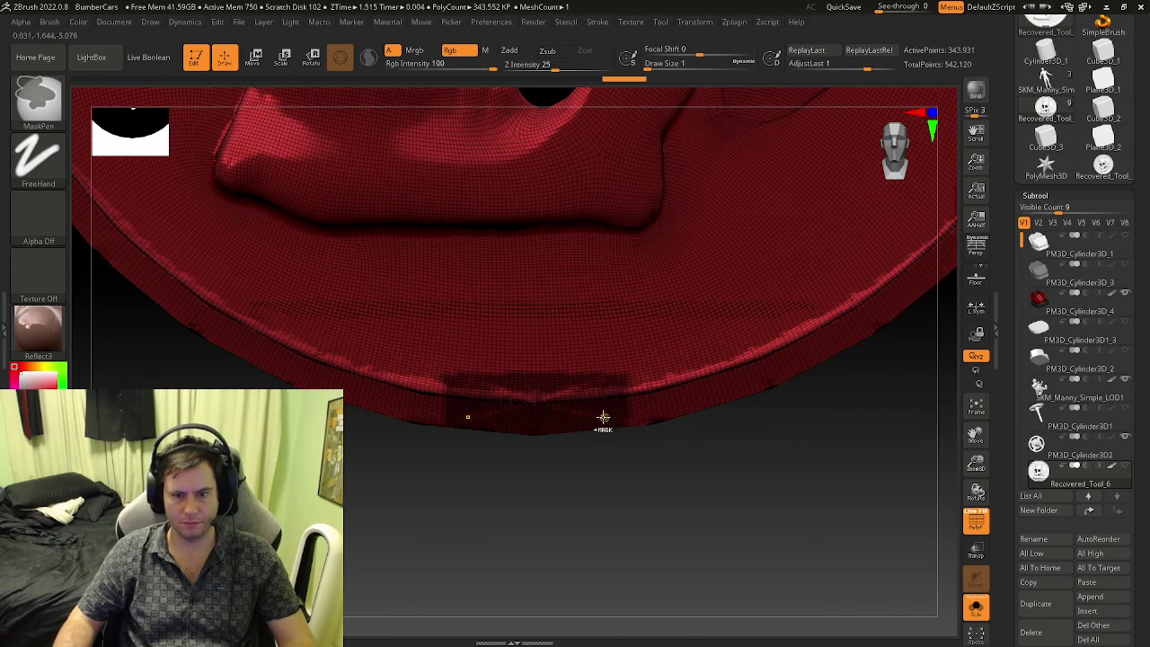
- Mask strips along the coin's rim and enlarge Draw Size to about 15
mouse_move(248, 318)
left_mouse_down("ctrl")
mouse_move(813, 395)
mouse_move(282, 354)
left_mouse_up("ctrl")
mouse_move(283, 354)
right_mouse_down("alt")
mouse_move(444, 429)
mouse_move(388, 433)
right_mouse_up("alt")
left_click_drag(727, 416, 308, 375, "ctrl")
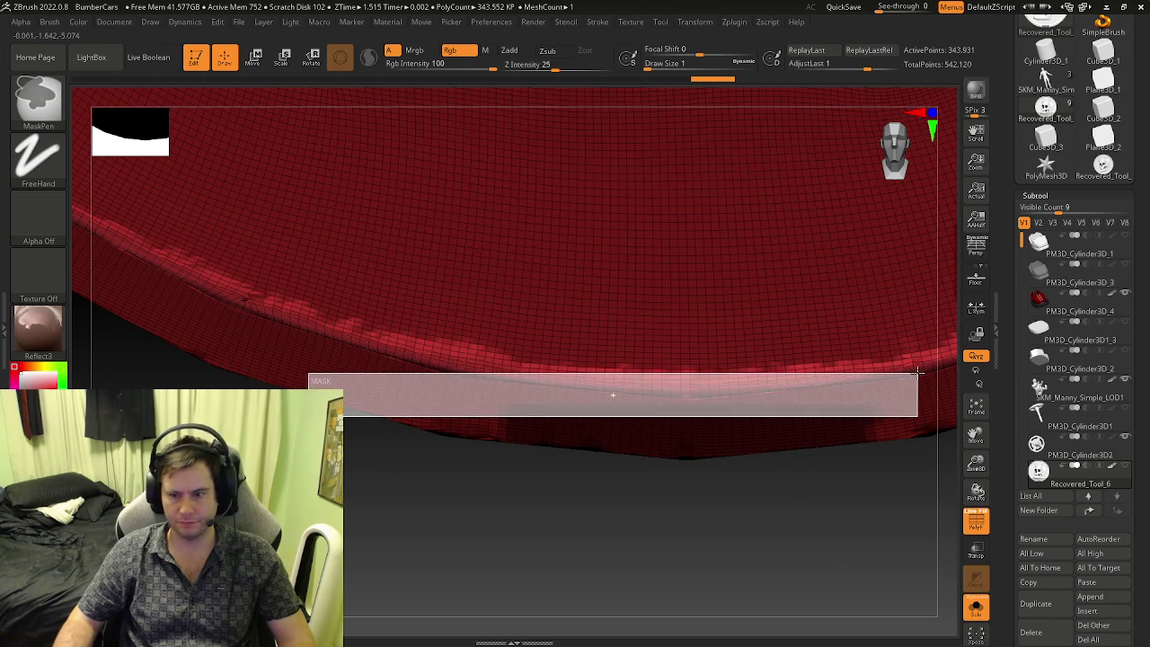
mouse_move(809, 396)
right_mouse_down()
mouse_move(477, 429)
mouse_move(484, 409)
right_mouse_up()
key("ctrl")
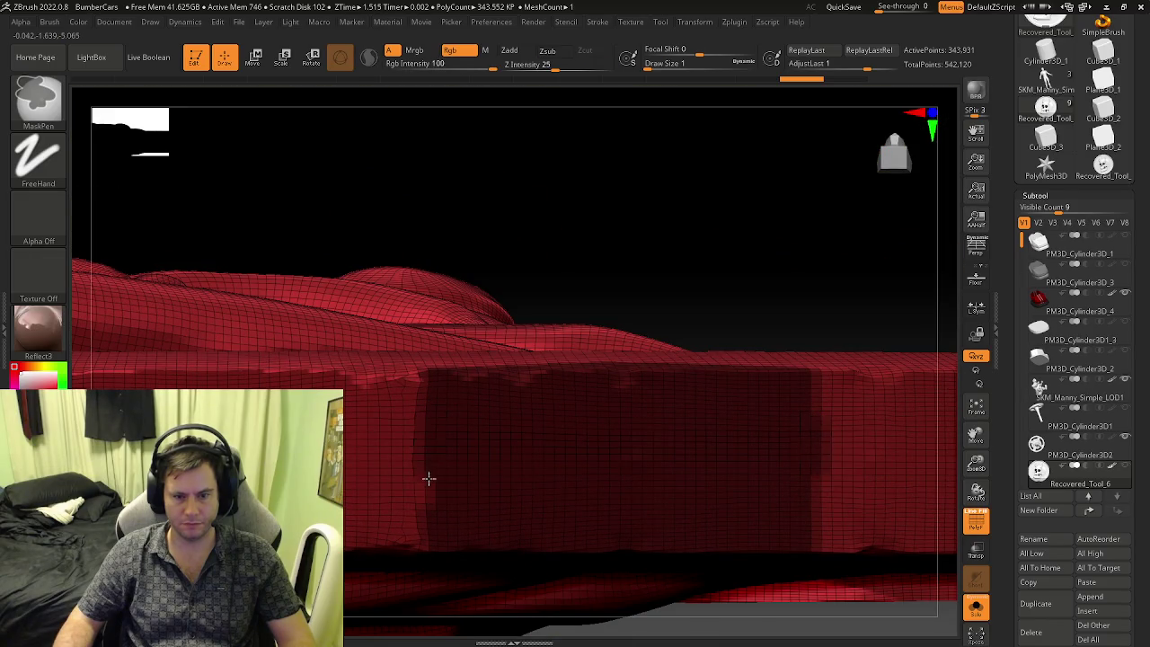
mouse_move(464, 456)
right_mouse_down()
mouse_move(486, 437)
mouse_move(486, 405)
mouse_move(513, 428)
mouse_move(526, 486)
mouse_move(530, 365)
mouse_move(537, 398)
mouse_move(588, 405)
mouse_move(440, 399)
right_mouse_up()
left_click_drag(311, 379, 827, 453, "ctrl")
mouse_move(575, 378)
right_mouse_down()
mouse_move(580, 482)
mouse_move(565, 306)
mouse_move(554, 297)
mouse_move(575, 348)
mouse_move(537, 342)
mouse_move(594, 300)
mouse_move(379, 294)
mouse_move(536, 321)
mouse_move(542, 426)
mouse_move(549, 308)
mouse_move(502, 289)
mouse_move(512, 305)
right_mouse_up()
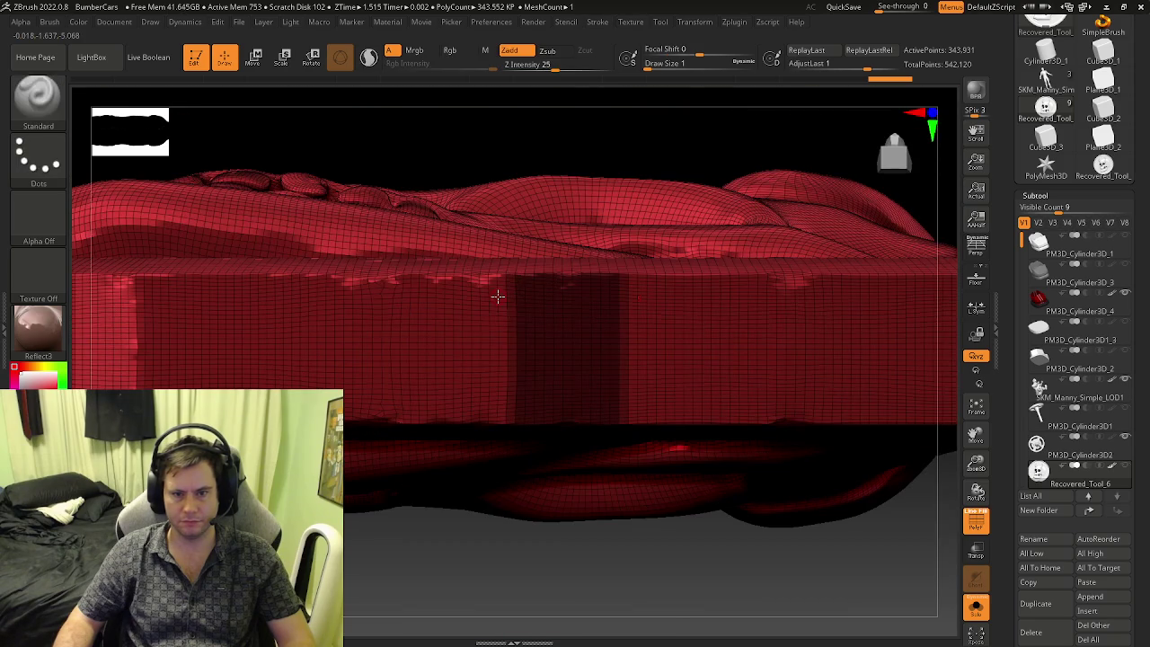
mouse_move(403, 311)
right_mouse_down()
mouse_move(406, 290)
mouse_move(477, 297)
mouse_move(540, 276)
right_mouse_up()
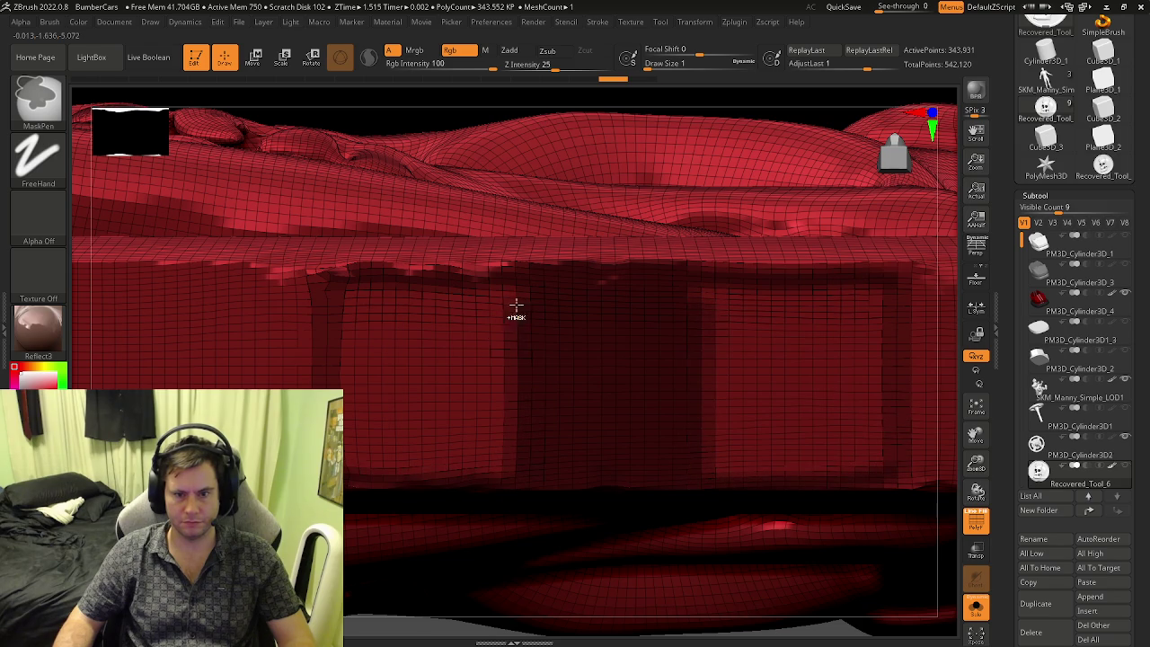
key("s")
left_click_drag(477, 355, 482, 356)
mouse_move(483, 356)
right_mouse_down()
mouse_move(522, 270)
mouse_move(525, 371)
right_mouse_up()
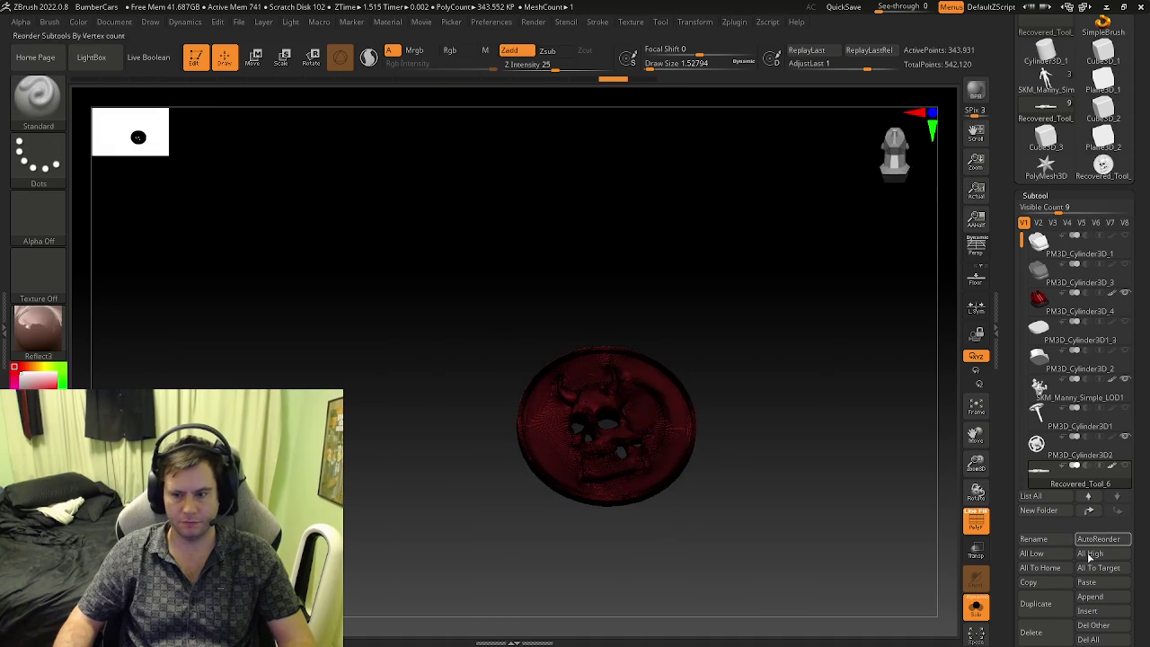
- Show the skull coin alone with Solo and snap the Move gizmo to its pivot
left_click(978, 609)
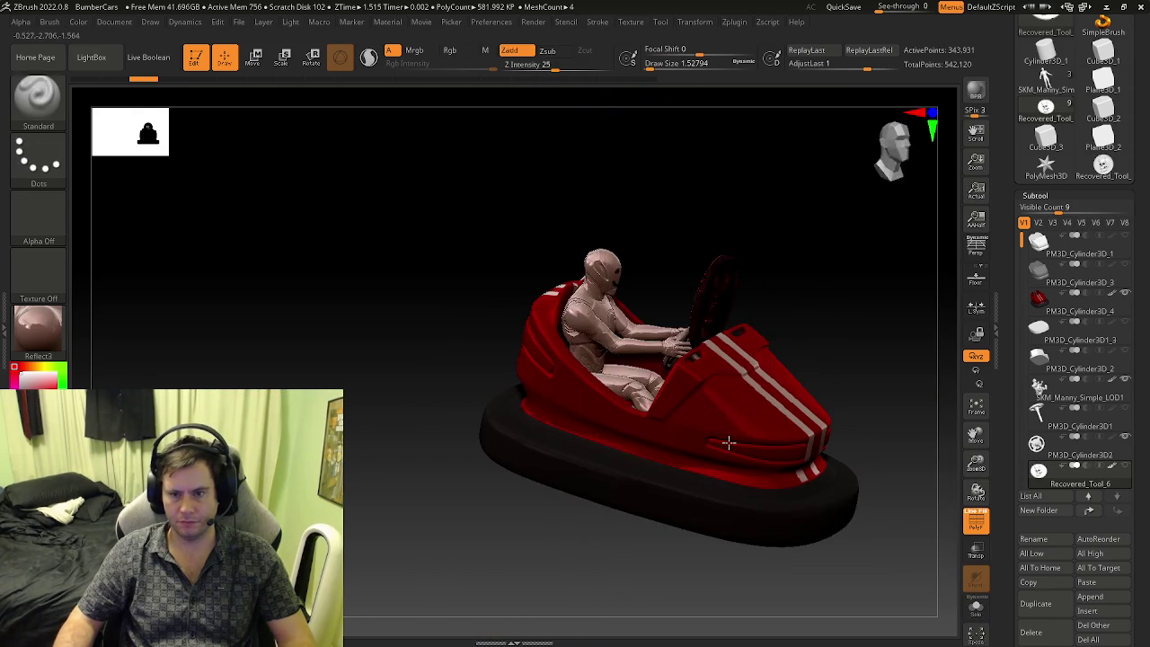
key("w")
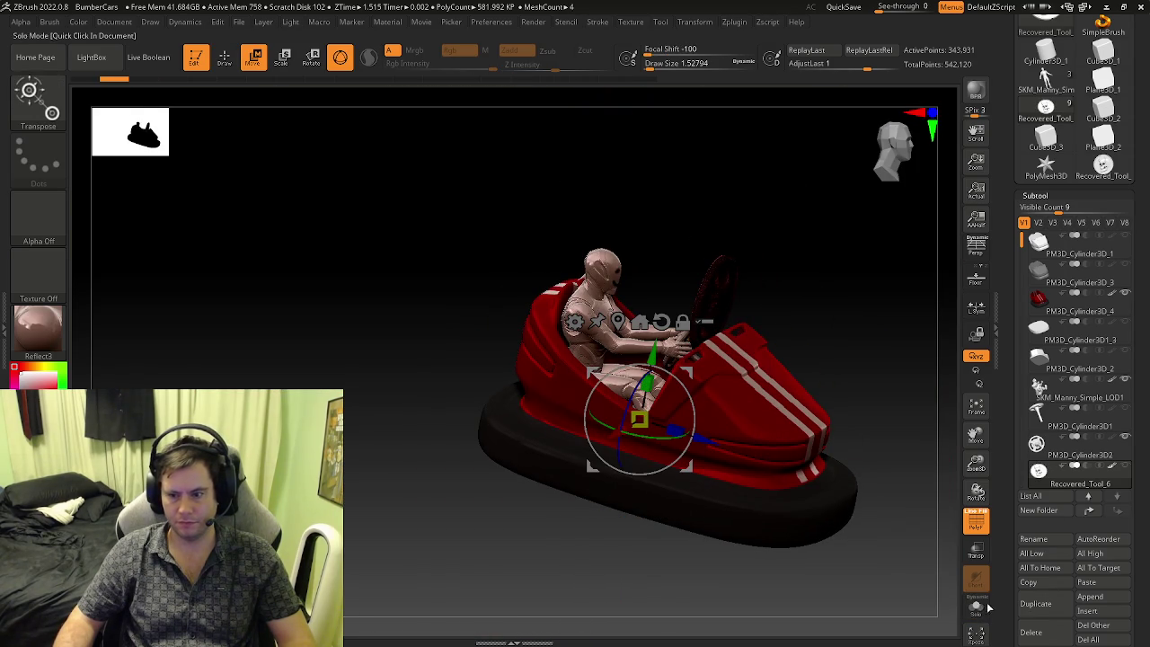
left_click(978, 607)
left_click(636, 320)
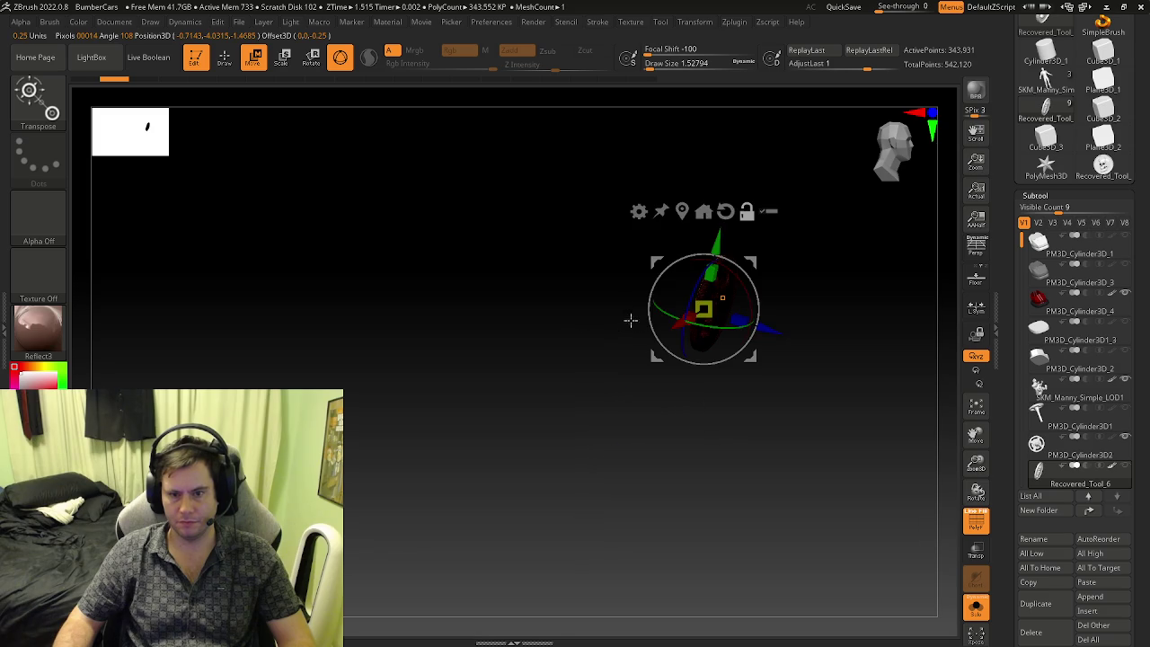
key("q")
key("w")
mouse_move(695, 367)
left_mouse_down()
mouse_move(642, 277)
mouse_move(689, 241)
mouse_move(660, 396)
left_mouse_up()
key("q")
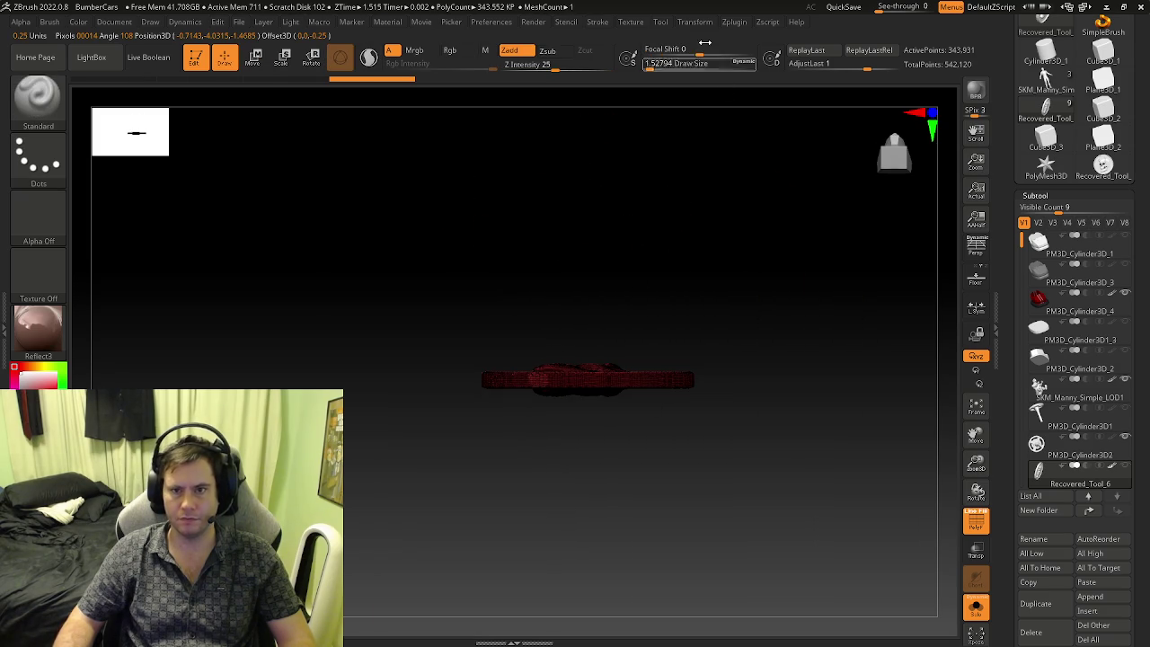
left_click(700, 23)
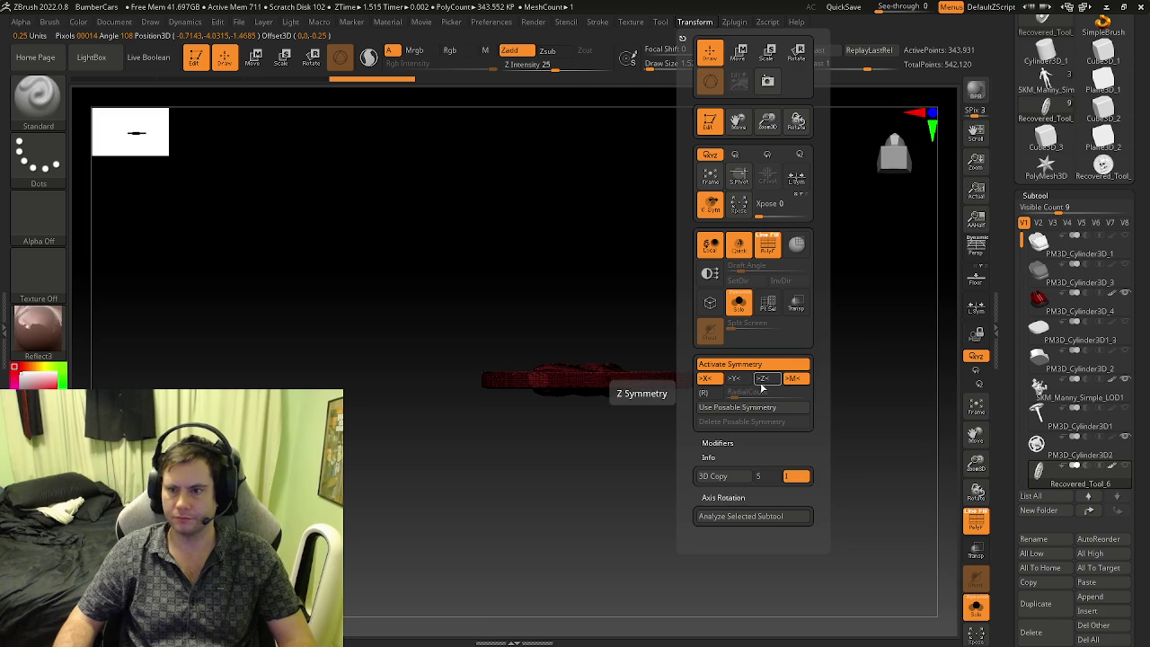
scroll(620, 387, "up", 1)
scroll(657, 367, "up", 3)
scroll(556, 358, "up", 3)
scroll(596, 319, "down", 3, "ctrl")
left_click_drag(617, 218, 508, 309)
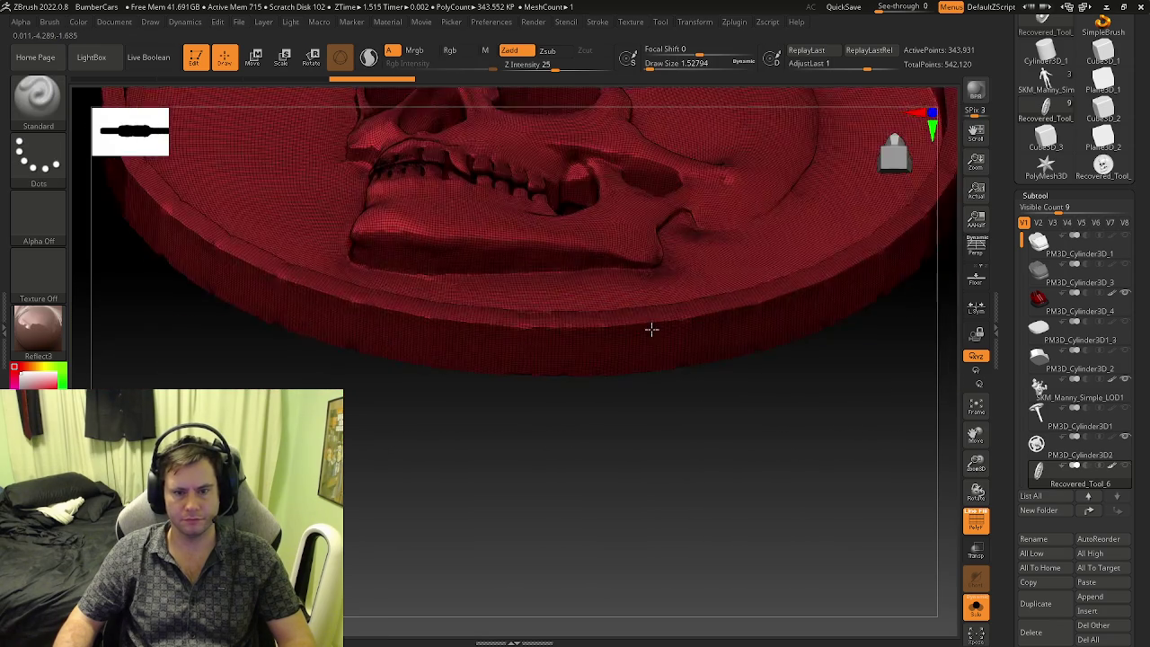
scroll(508, 309, "up", 2)
key("s")
mouse_move(555, 327)
left_mouse_down()
mouse_move(568, 326)
mouse_move(509, 290)
mouse_move(522, 283)
left_mouse_up()
left_click(735, 23)
left_click(694, 22)
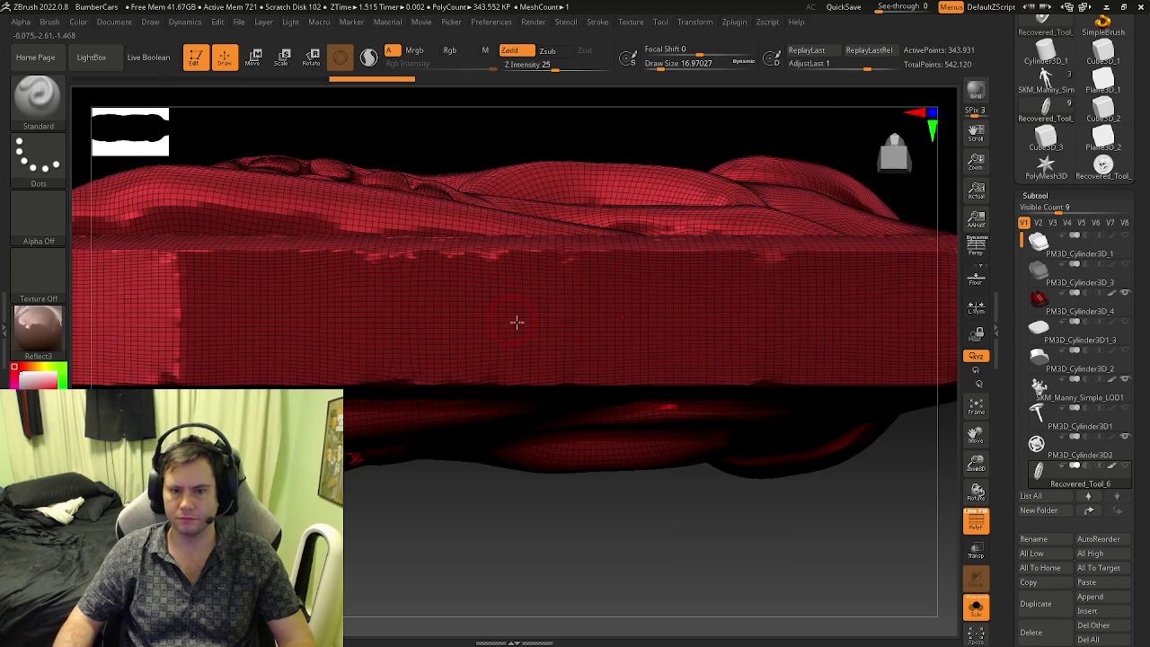
scroll(511, 320, "down", 2)
scroll(531, 287, "down", 5)
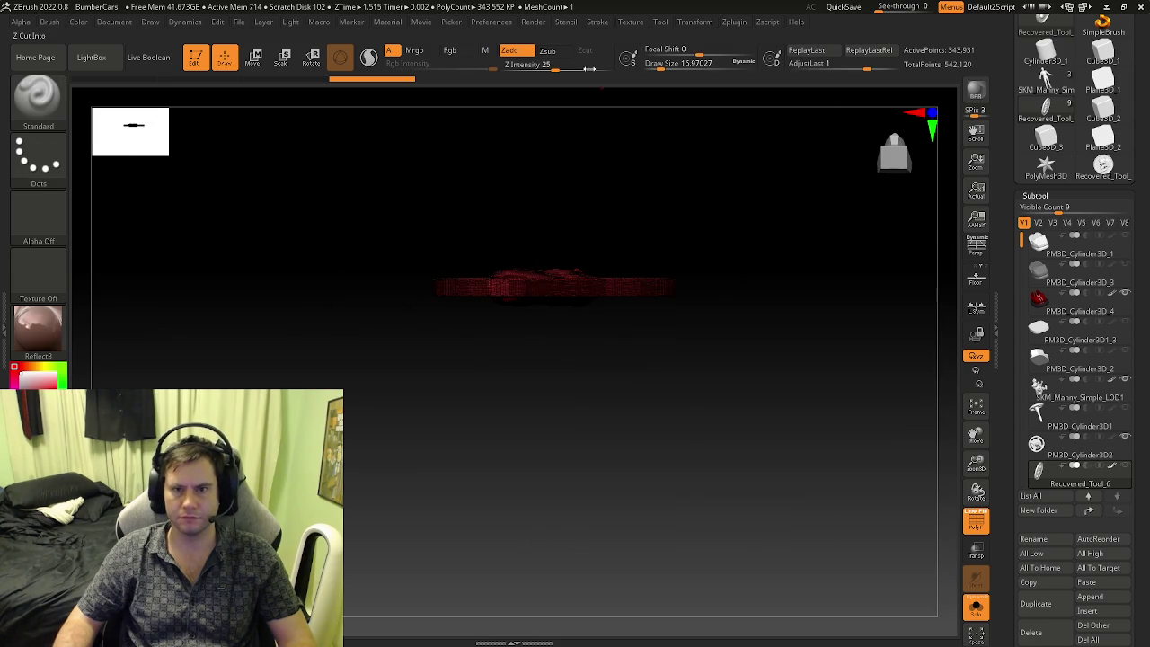
key("w")
left_click(473, 189)
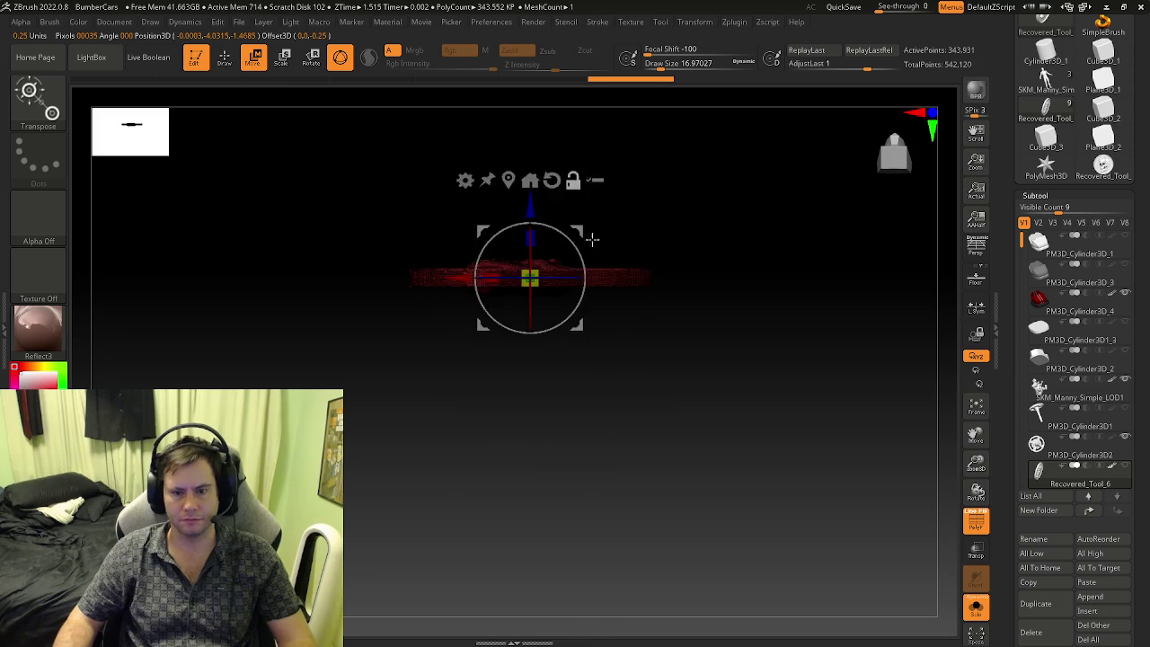
- Mask a small patch in the middle of the skull coin's rim
key("q")
scroll(521, 279, "up", 4)
scroll(525, 282, "up", 2)
scroll(629, 321, "up", 2)
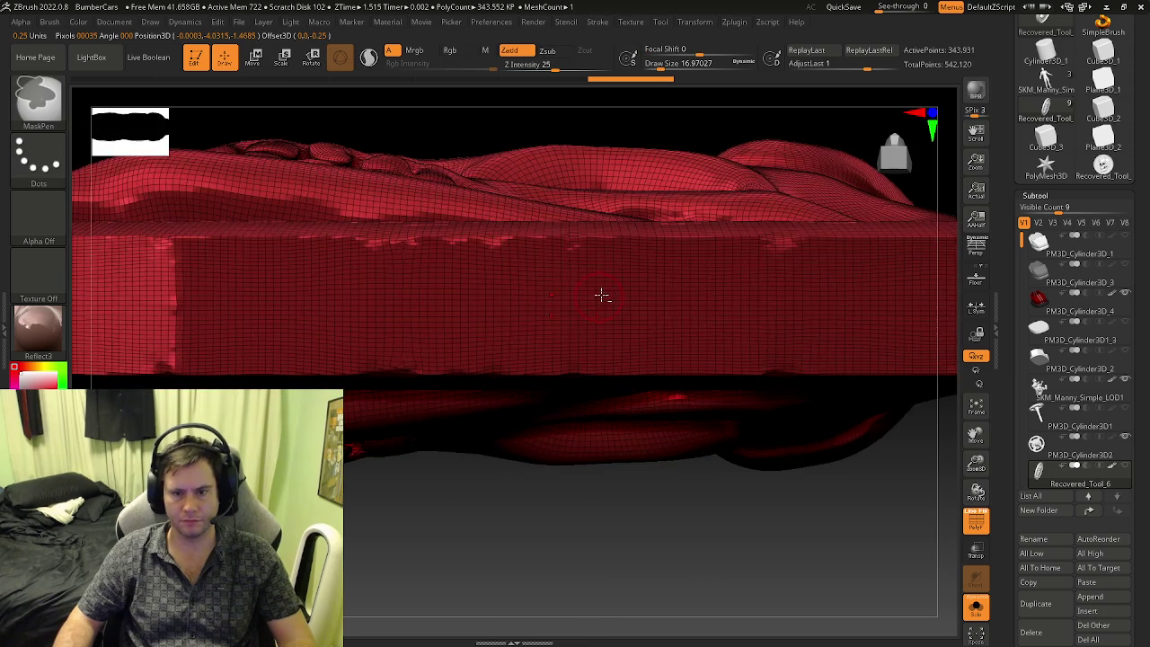
left_click(508, 273, "ctrl")
left_click_drag(475, 277, 475, 303, "ctrl")
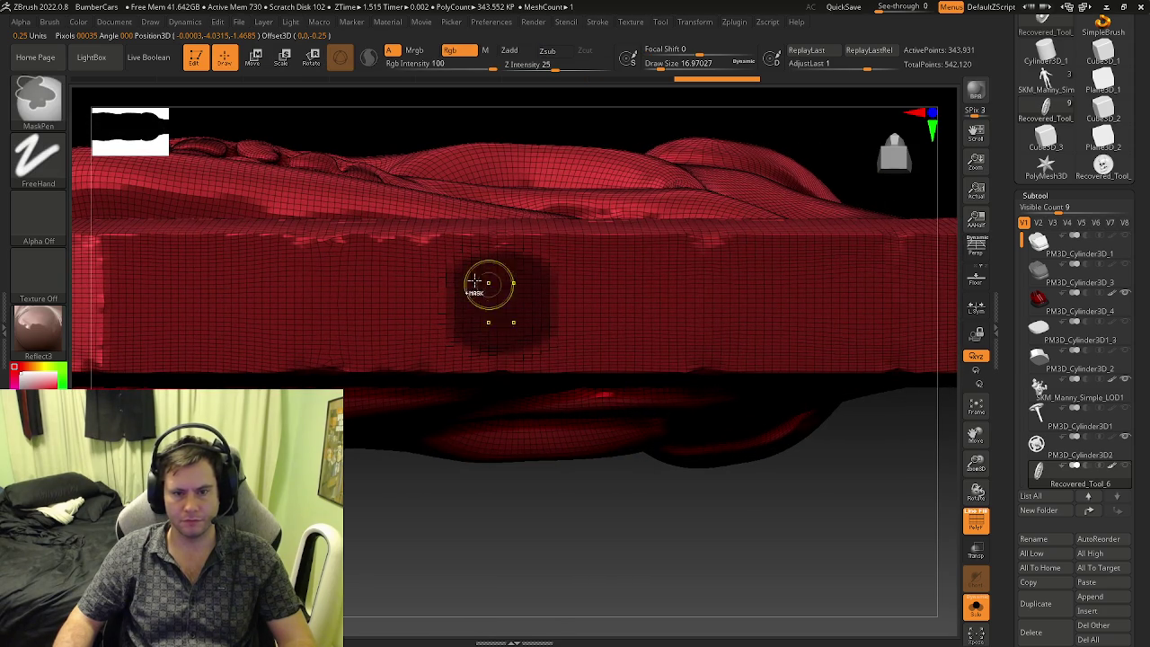
scroll(482, 286, "up", 1)
left_click_drag(470, 264, 450, 322, "ctrl")
mouse_move(429, 277)
left_mouse_down("ctrl")
mouse_move(394, 293)
mouse_move(360, 288)
mouse_move(333, 307)
left_mouse_up("ctrl")
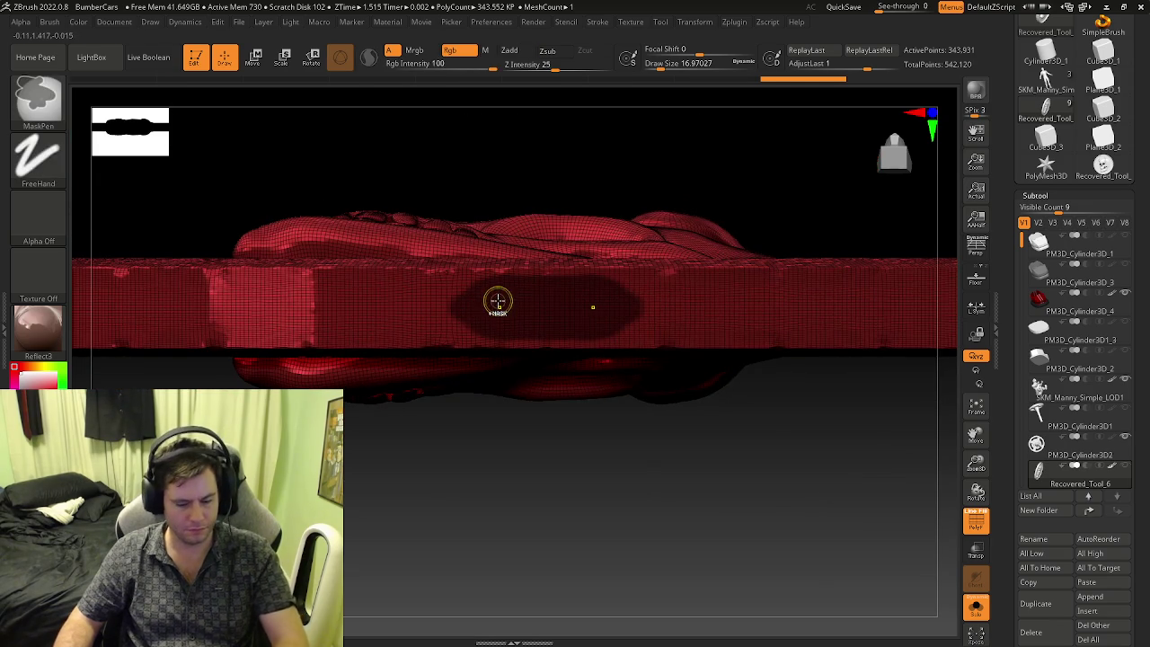
- Invert the mask, pull the patch outward into a stub, and clear the mask
key("ctrl+i")
key("w")
mouse_move(495, 304)
left_mouse_down()
mouse_move(577, 346)
mouse_move(411, 290)
left_mouse_up()
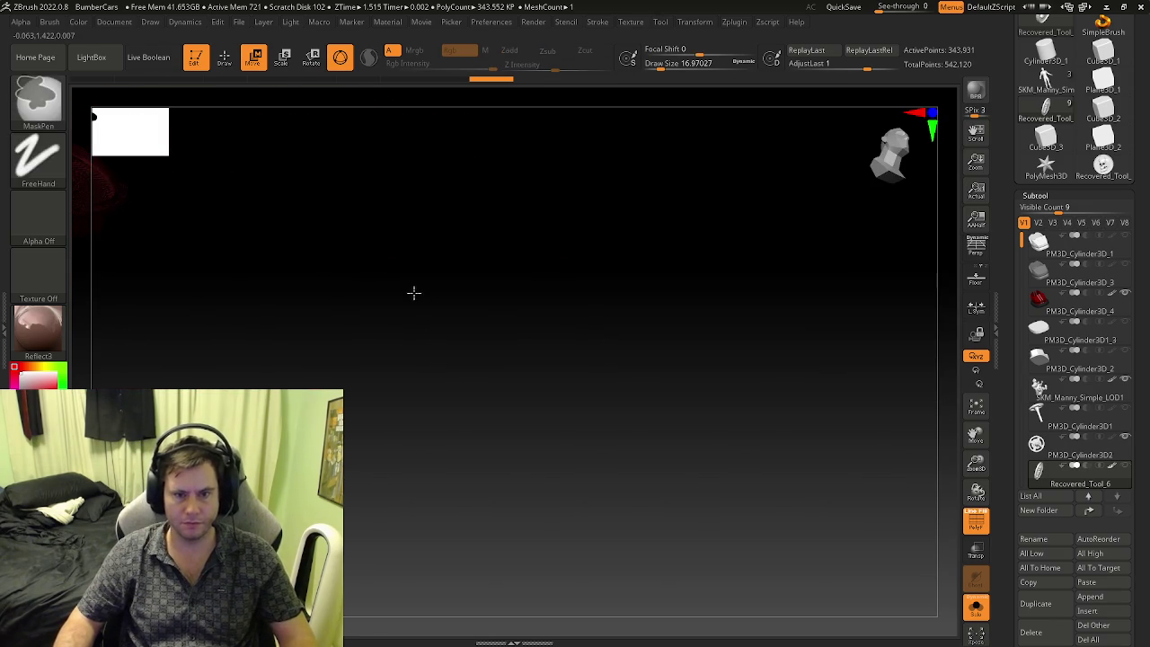
left_click_drag(618, 382, 737, 431)
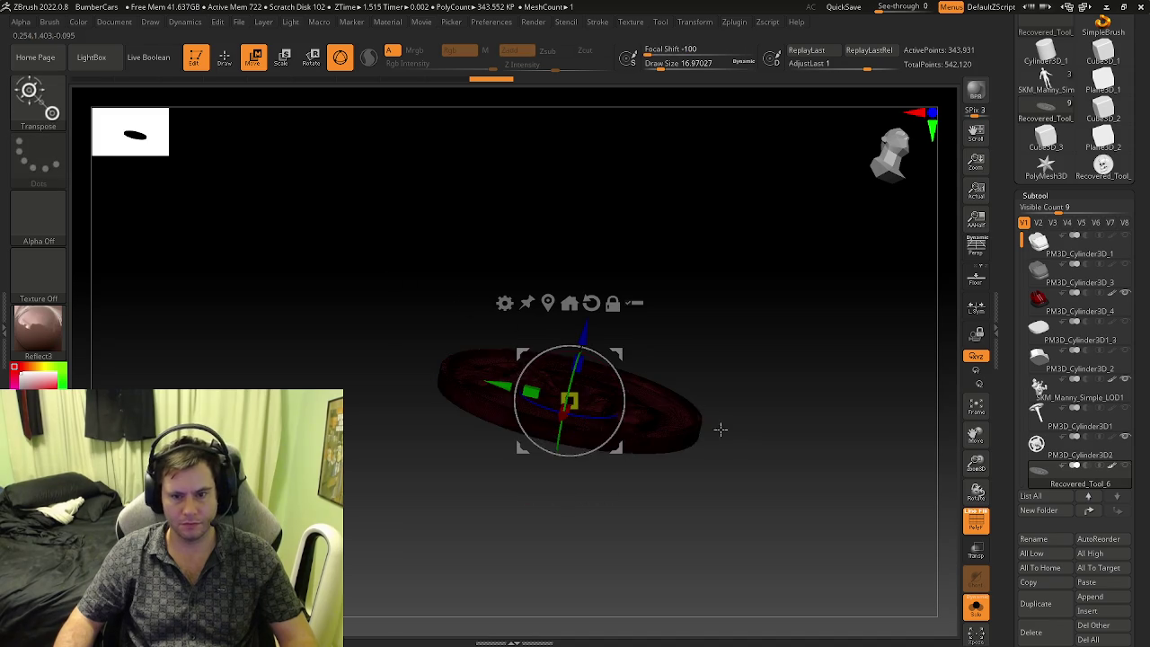
left_click_drag(509, 380, 466, 378)
mouse_move(748, 476)
left_mouse_down()
mouse_move(689, 482)
mouse_move(729, 477)
mouse_move(637, 431)
mouse_move(611, 482)
mouse_move(558, 412)
left_mouse_up()
left_click(728, 476, "ctrl")
mouse_move(372, 305)
left_mouse_down()
mouse_move(394, 308)
mouse_move(385, 312)
left_mouse_up()
- Smooth the stub into a tapered peg with a Draw Size 280 Smooth brush, recentring the gizmo
key("q")
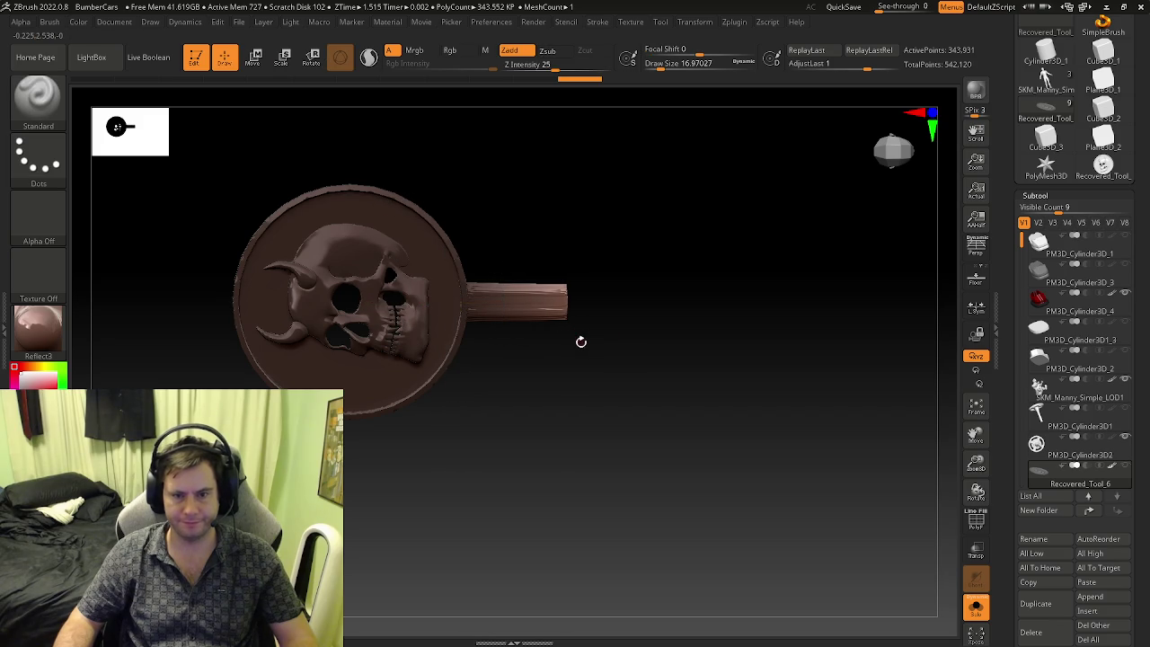
key("shift")
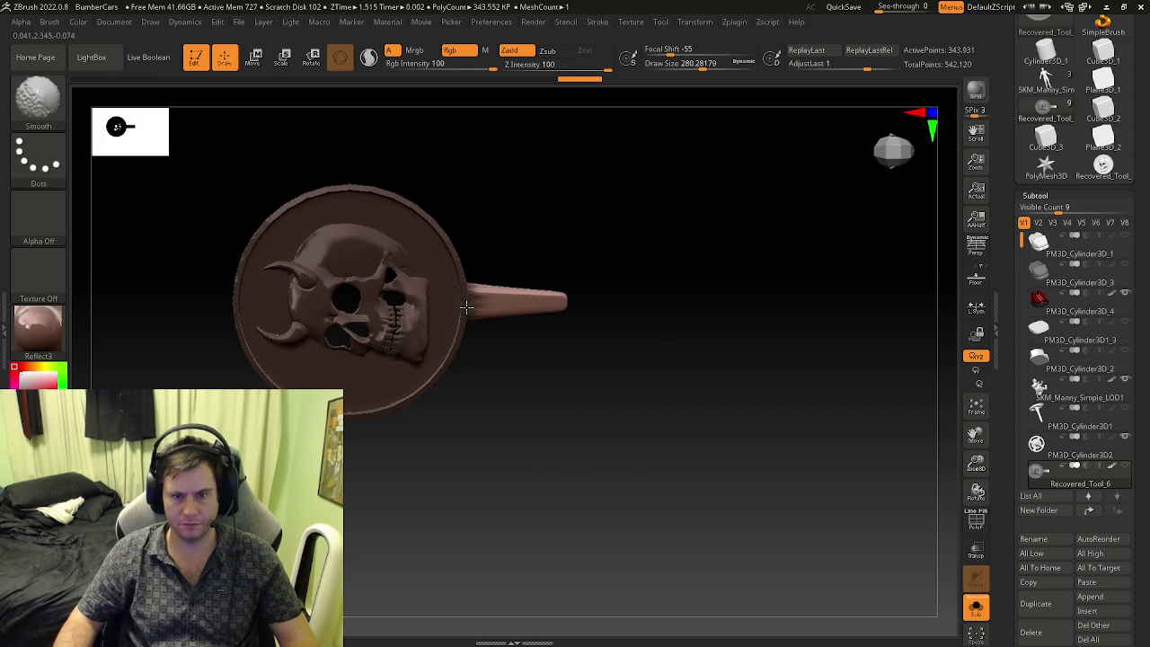
mouse_move(570, 288)
left_mouse_down()
mouse_move(498, 333)
mouse_move(561, 297)
left_mouse_up()
mouse_move(569, 304)
right_mouse_down()
mouse_move(556, 280)
mouse_move(603, 326)
mouse_move(624, 419)
mouse_move(650, 334)
right_mouse_up()
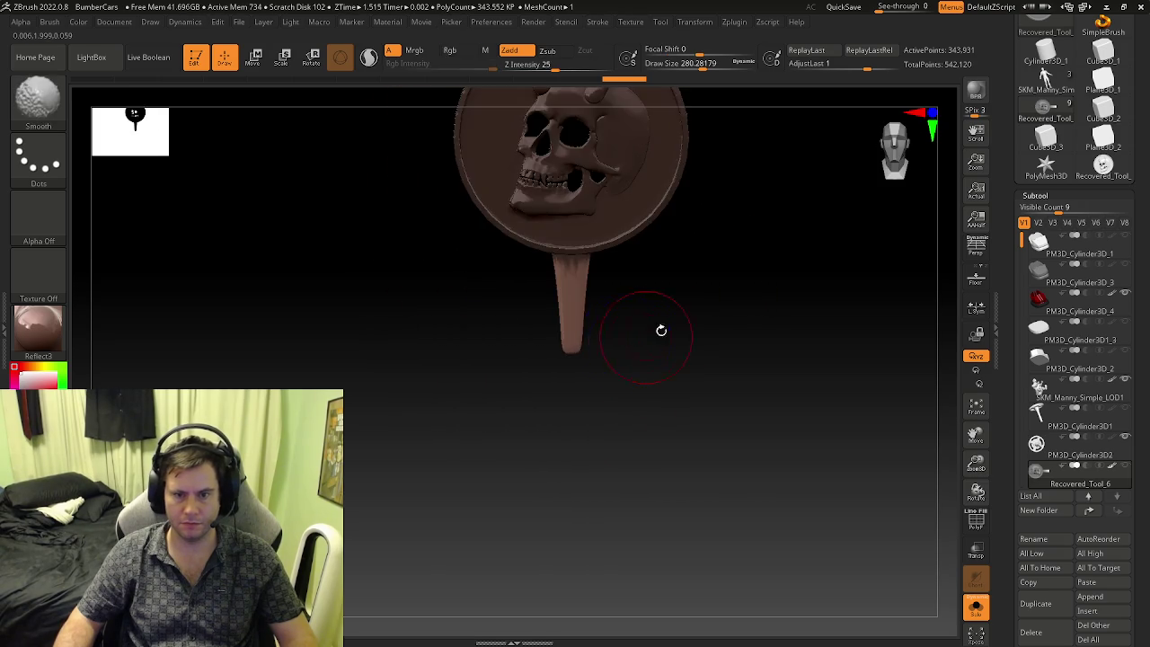
key("ctrl")
key("w")
mouse_move(571, 262)
left_mouse_down("alt")
mouse_move(605, 232)
mouse_move(571, 237)
left_mouse_up("alt")
left_click(626, 135)
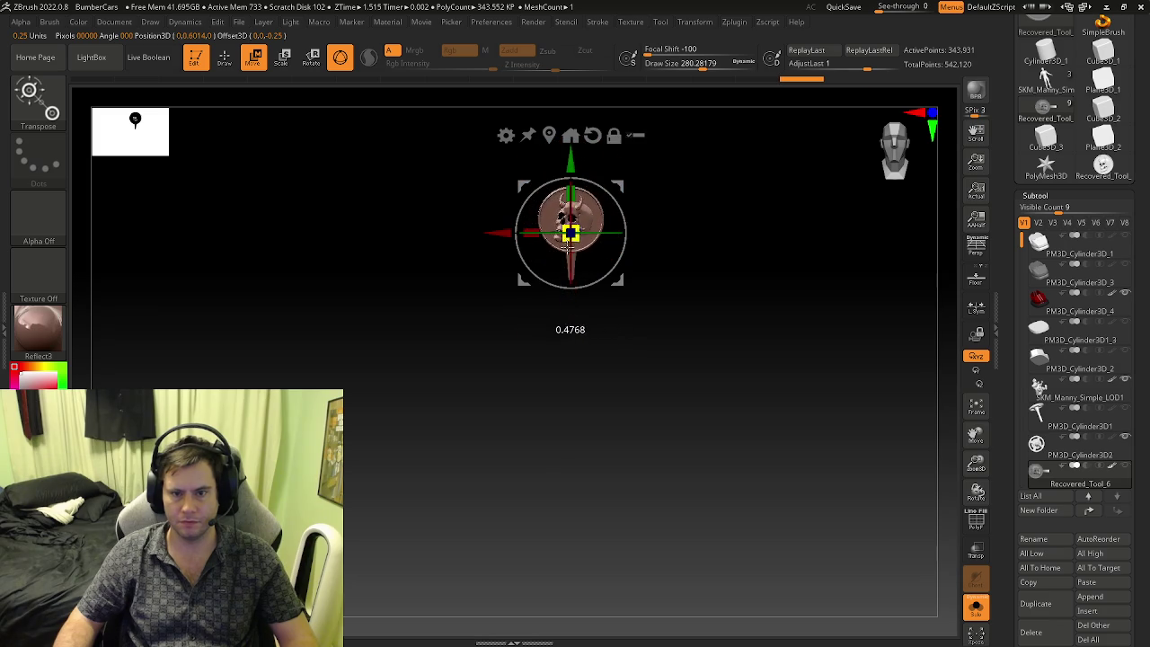
- Turn Solo off and frame the whole bumper car's front around the coin
left_click(976, 608)
left_click_drag(719, 346, 758, 329, "shift")
key("f")
mouse_move(544, 449)
left_mouse_down("alt")
mouse_move(737, 334)
mouse_move(791, 364)
left_mouse_up("alt")
scroll(766, 421, "up", 5)
right_click_drag(767, 420, 680, 377, "shift")
- Shrink the skull coin to badge size and lower it onto the car front between the stripes
left_click_drag(653, 353, 639, 378)
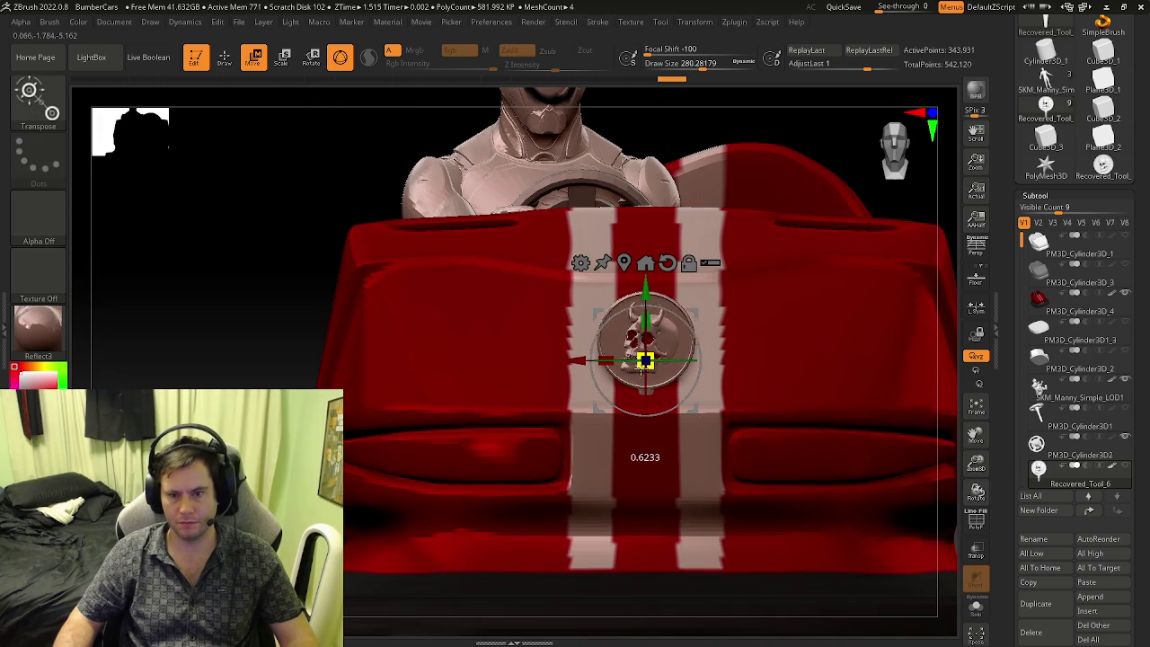
mouse_move(652, 304)
right_mouse_down("shift")
mouse_move(788, 370)
mouse_move(726, 345)
right_mouse_up("shift")
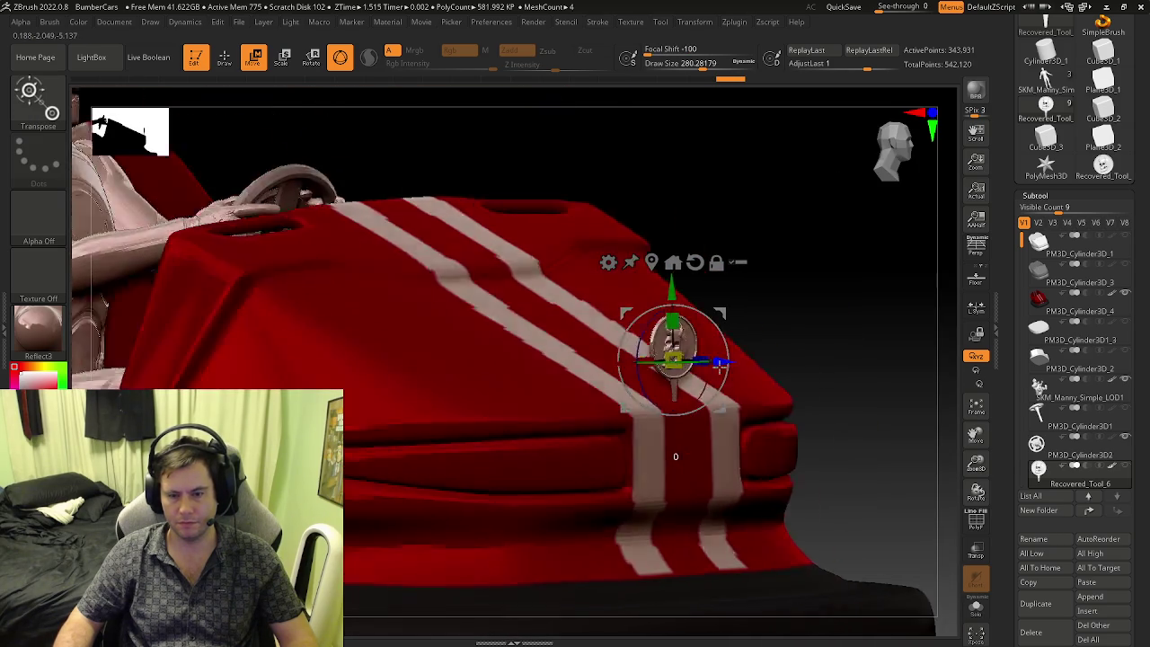
left_click_drag(658, 296, 659, 312)
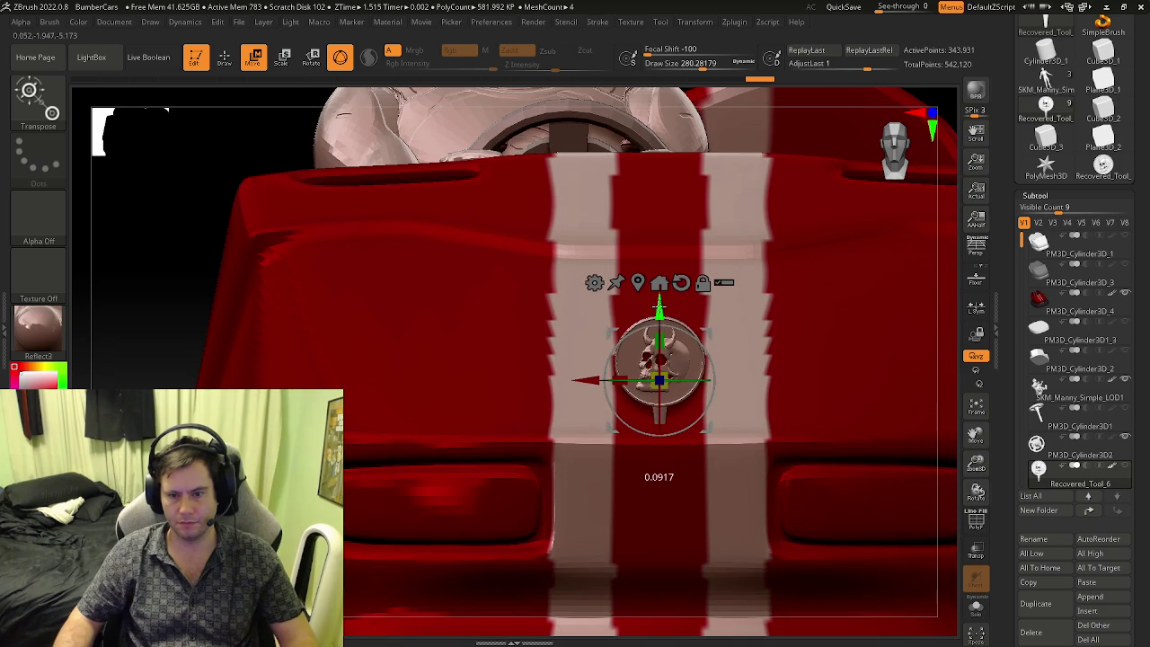
mouse_move(682, 324)
right_mouse_down()
mouse_move(790, 387)
mouse_move(732, 423)
mouse_move(729, 442)
right_mouse_up()
key("q")
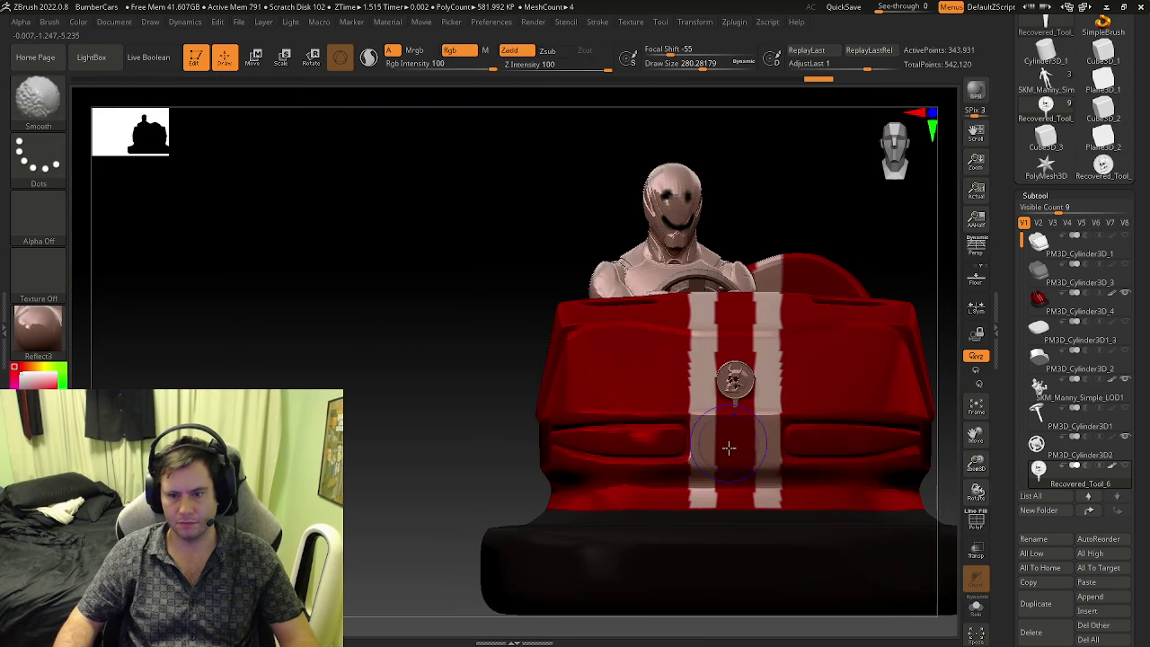
mouse_move(788, 469)
right_mouse_down()
mouse_move(828, 473)
mouse_move(809, 489)
mouse_move(647, 477)
mouse_move(765, 481)
mouse_move(598, 450)
mouse_move(626, 457)
mouse_move(608, 423)
right_mouse_up()
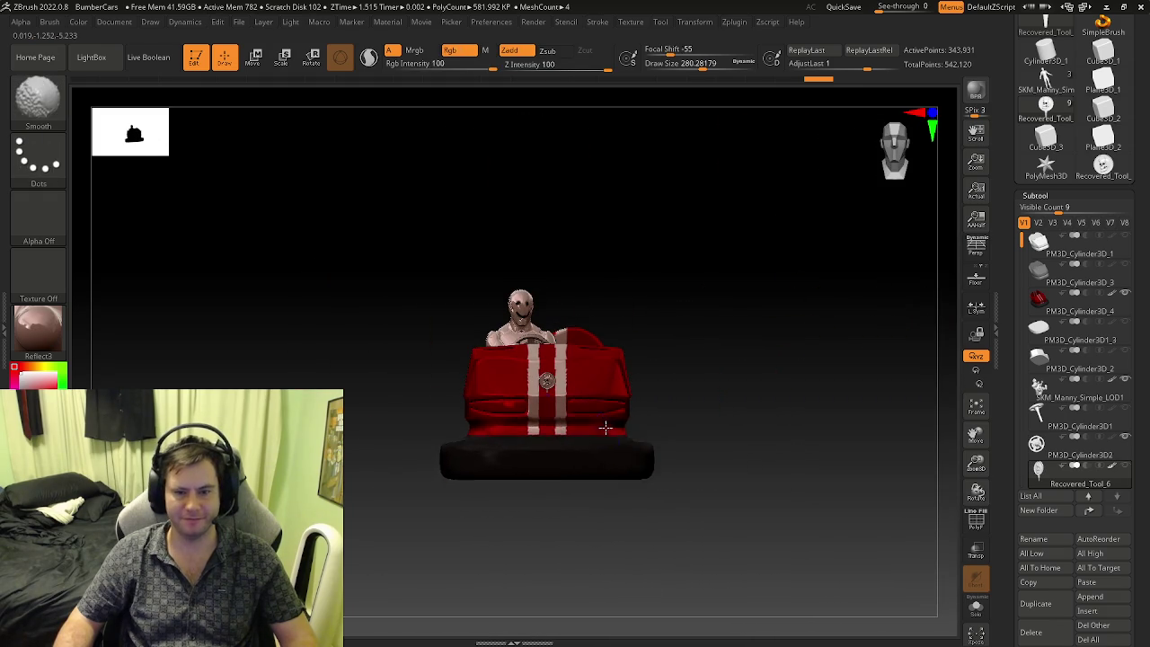
mouse_move(598, 372)
right_mouse_down("ctrl")
mouse_move(809, 457)
mouse_move(566, 424)
mouse_move(592, 409)
mouse_move(675, 405)
mouse_move(574, 392)
mouse_move(764, 419)
right_mouse_up("ctrl")
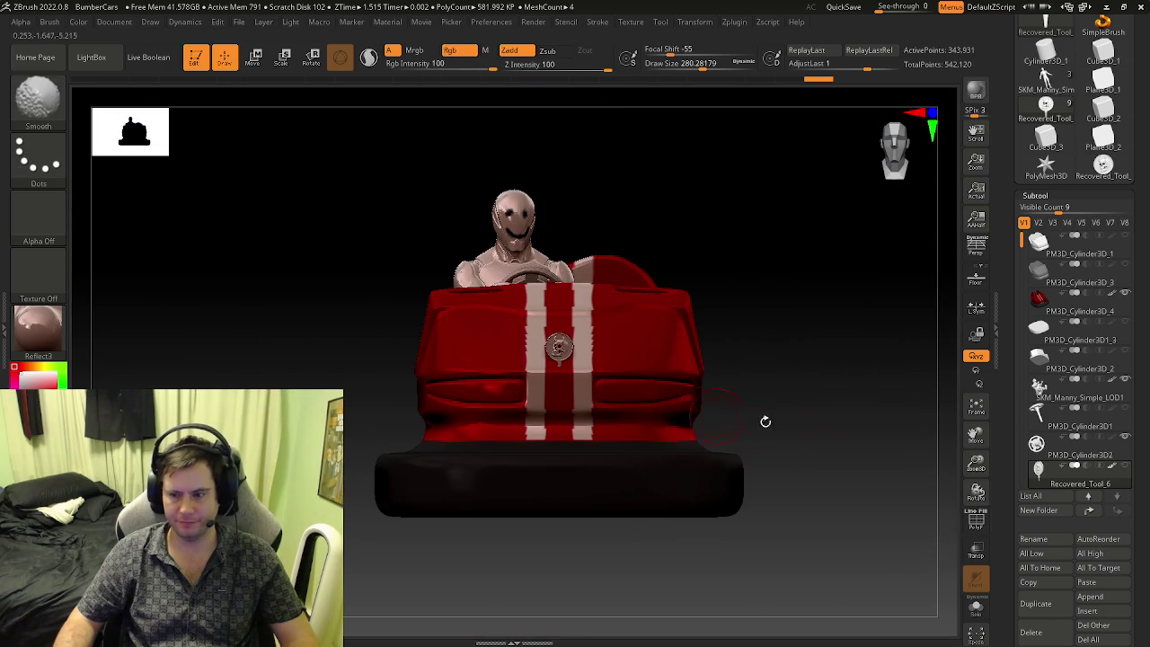
- Paste a copy of the skull coin and move it toward the car's front
left_click(1090, 584)
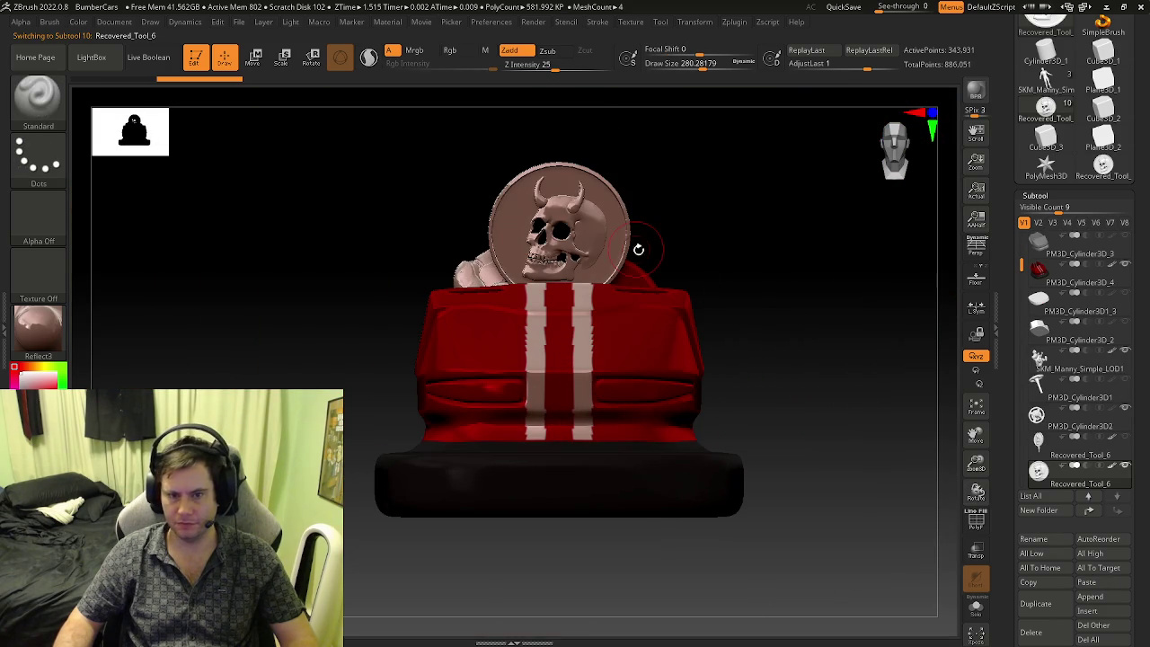
right_click_drag(635, 249, 670, 290)
key("w")
right_click_drag(610, 267, 583, 398)
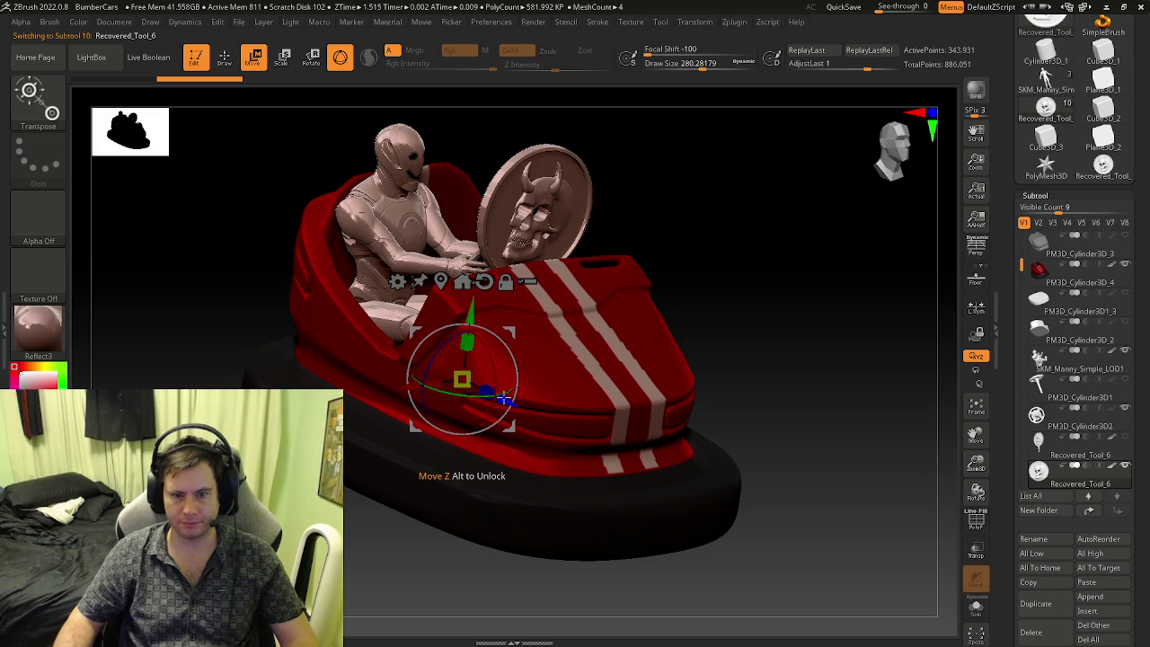
left_click(441, 281)
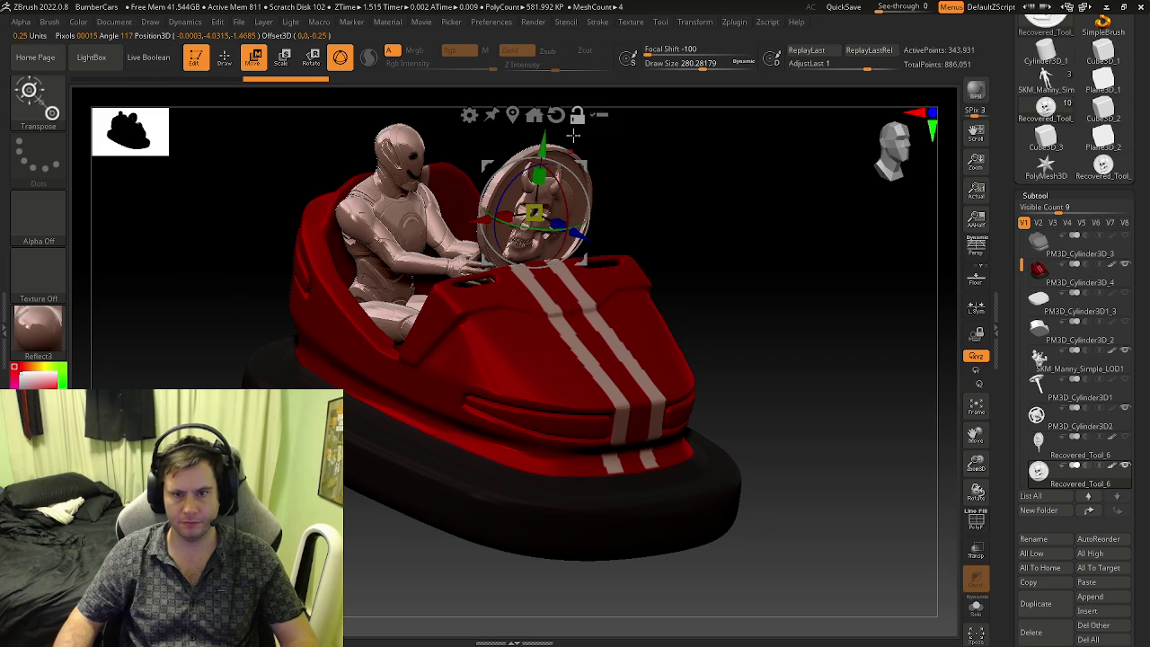
left_click_drag(580, 236, 719, 296)
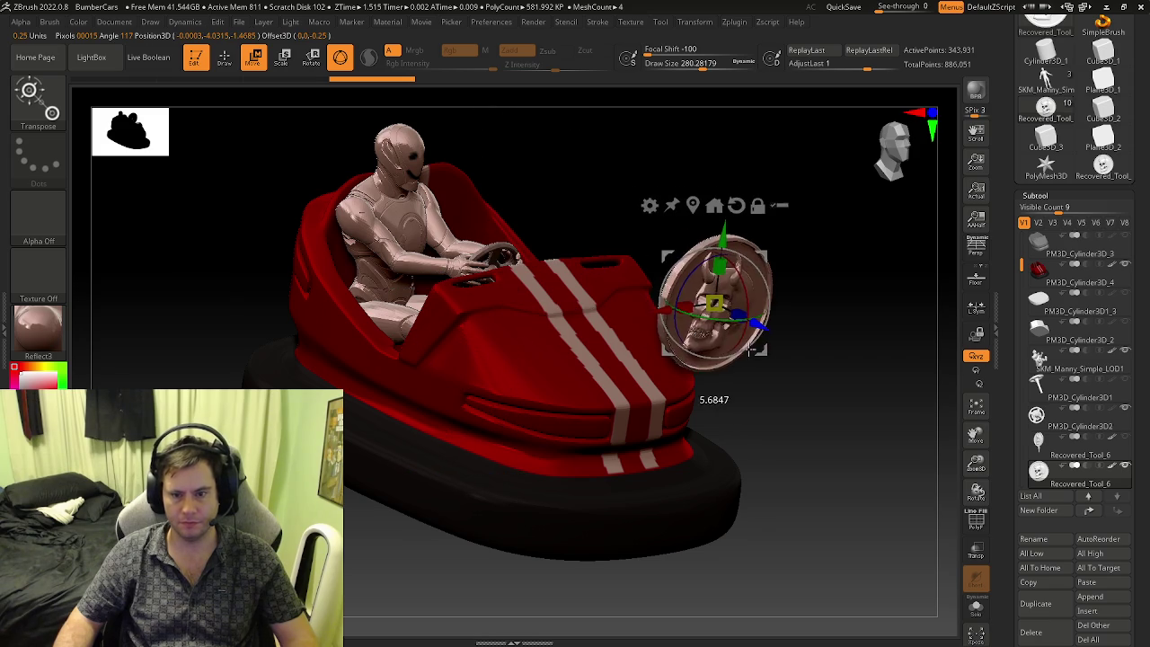
right_click_drag(821, 336, 809, 342, "shift")
left_click_drag(693, 225, 698, 365)
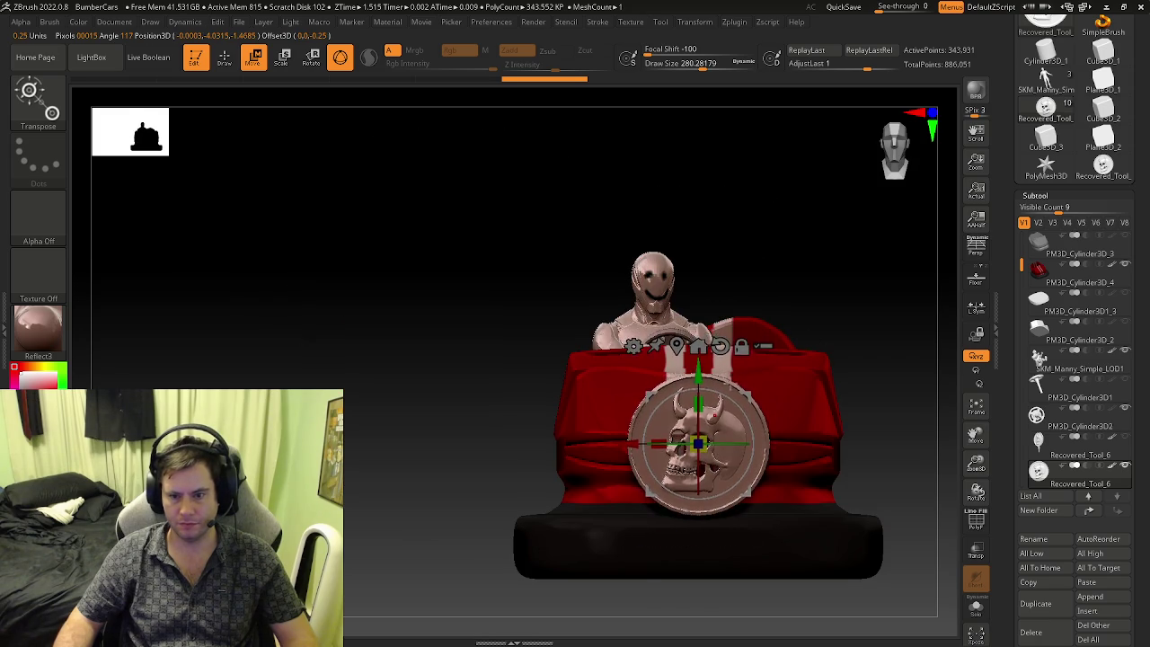
- Shrink the coin and seat it flush on the bodywork between the white stripes
right_click_drag(699, 364, 585, 493, "alt")
left_click_drag(608, 507, 575, 530)
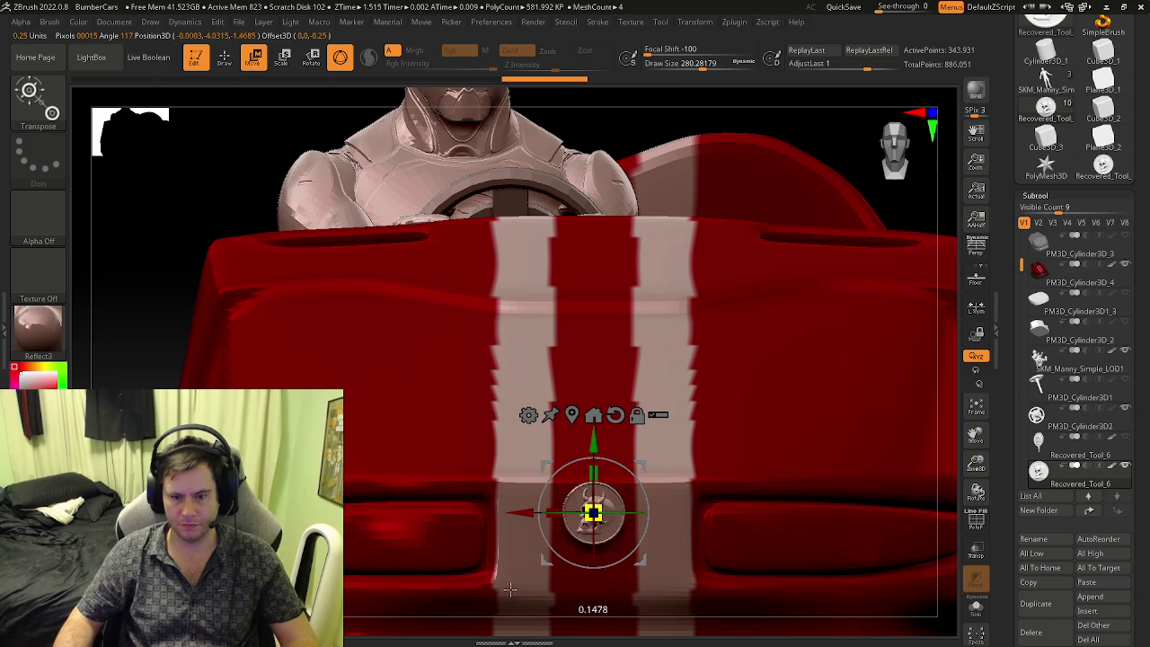
right_click_drag(575, 530, 633, 388, "alt")
left_click_drag(602, 344, 604, 352)
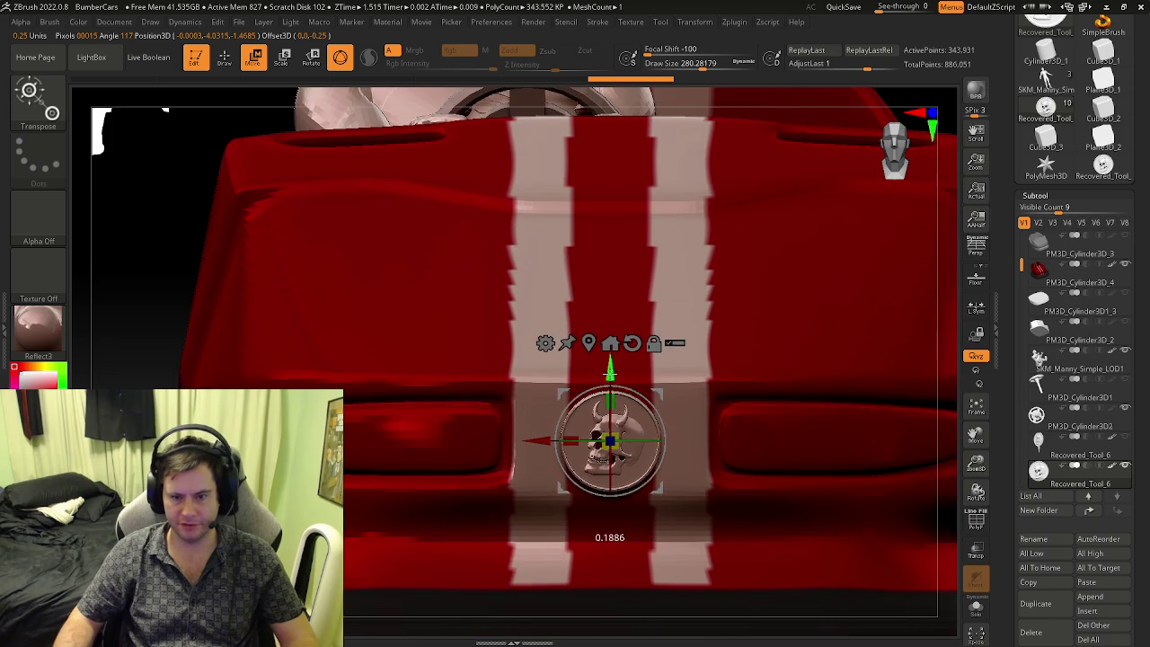
right_click_drag(629, 377, 722, 403, "shift")
left_click_drag(747, 437, 700, 442)
mouse_move(699, 442)
right_mouse_down("shift")
mouse_move(494, 443)
mouse_move(532, 454)
right_mouse_up("shift")
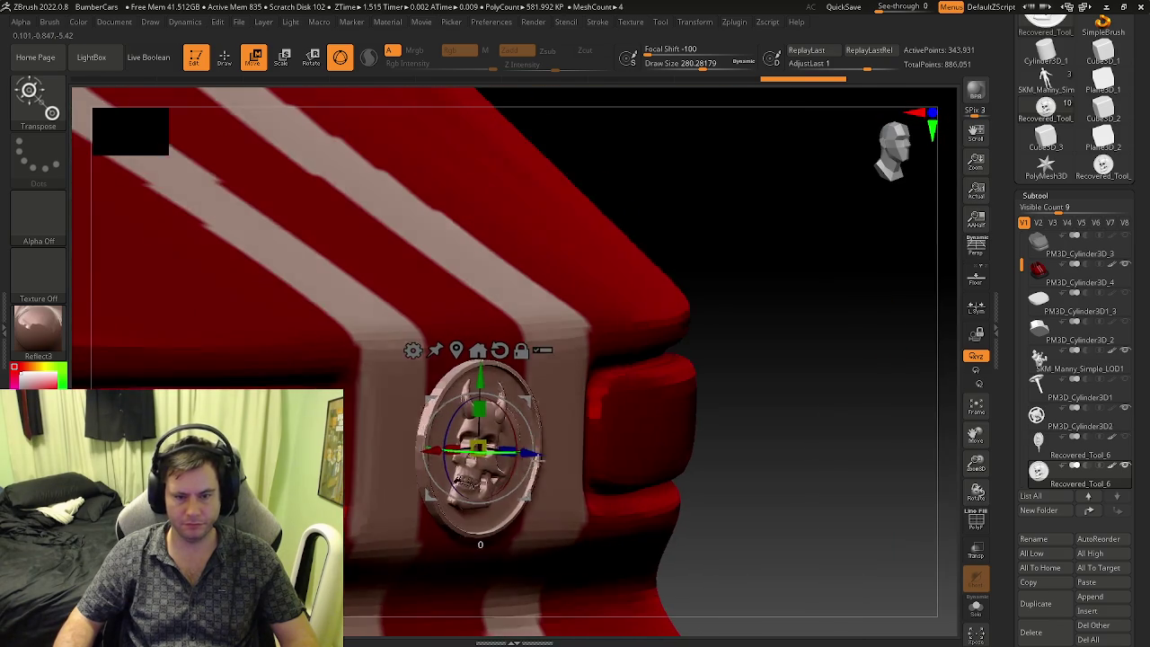
left_click_drag(532, 454, 530, 452)
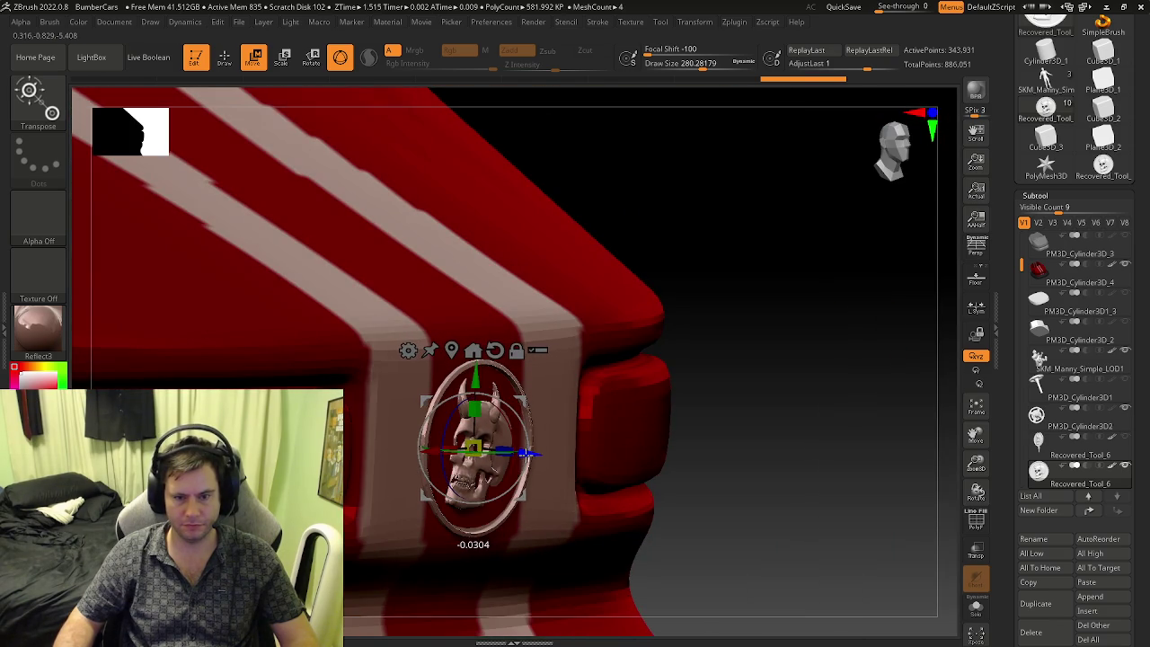
right_click_drag(532, 454, 535, 457)
- Make the skull coin the active subtool and inspect the badge on the whole car
key("q")
mouse_move(605, 470)
right_mouse_down()
mouse_move(543, 461)
mouse_move(662, 508)
right_mouse_up()
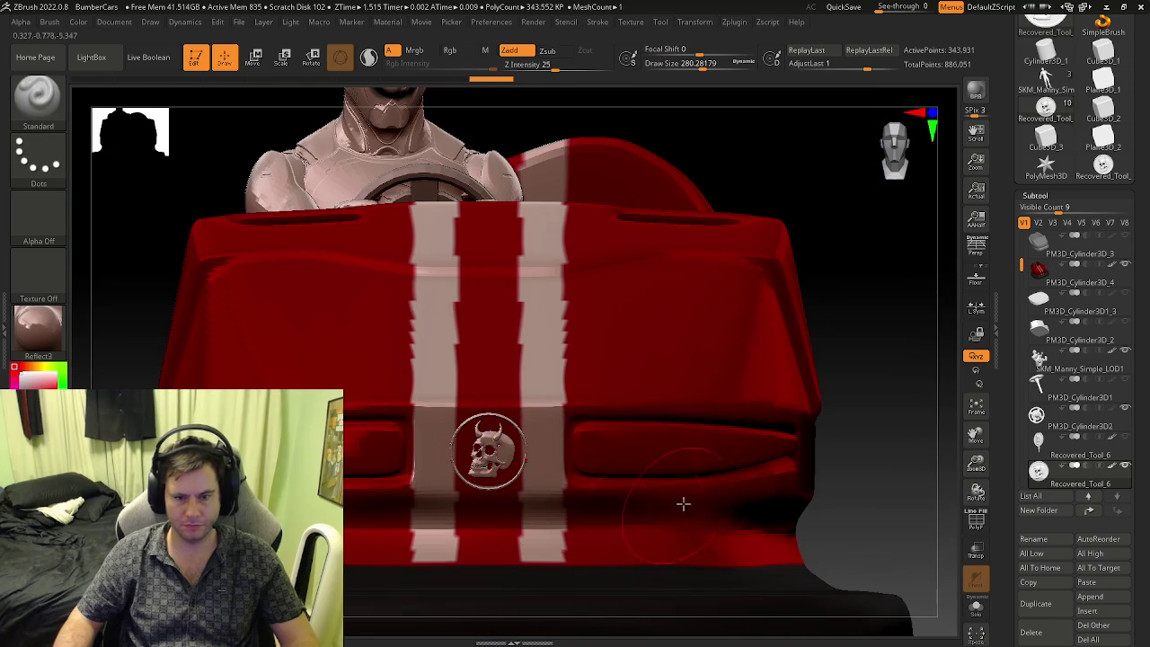
left_click(1124, 469)
mouse_move(830, 460)
right_mouse_down("ctrl")
mouse_move(709, 452)
mouse_move(729, 465)
mouse_move(899, 463)
right_mouse_up("ctrl")
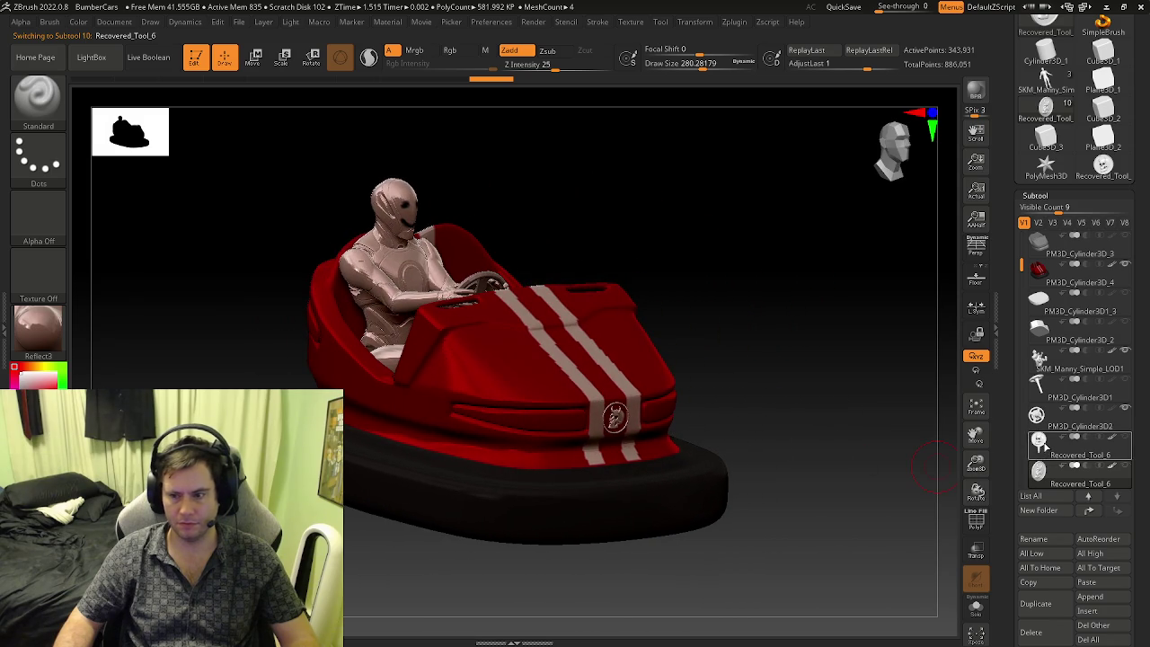
mouse_move(810, 419)
right_mouse_down()
mouse_move(770, 418)
mouse_move(749, 434)
mouse_move(801, 442)
mouse_move(812, 424)
right_mouse_up()
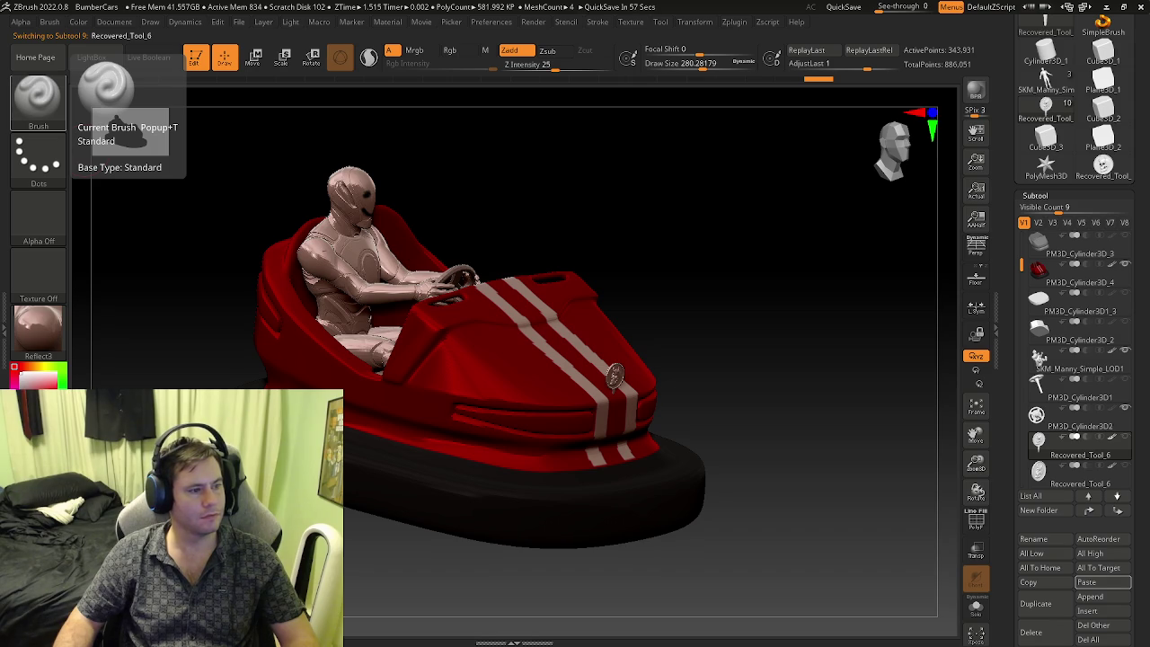
- From a straight front view, switch to the Paint brush (B, P, A) for RGB colour painting
mouse_move(429, 348)
right_mouse_down()
mouse_move(404, 321)
mouse_move(411, 350)
mouse_move(432, 344)
mouse_move(377, 333)
mouse_move(464, 333)
mouse_move(429, 336)
mouse_move(468, 352)
mouse_move(538, 349)
mouse_move(534, 393)
mouse_move(534, 341)
mouse_move(629, 401)
mouse_move(629, 385)
mouse_move(647, 387)
right_mouse_up()
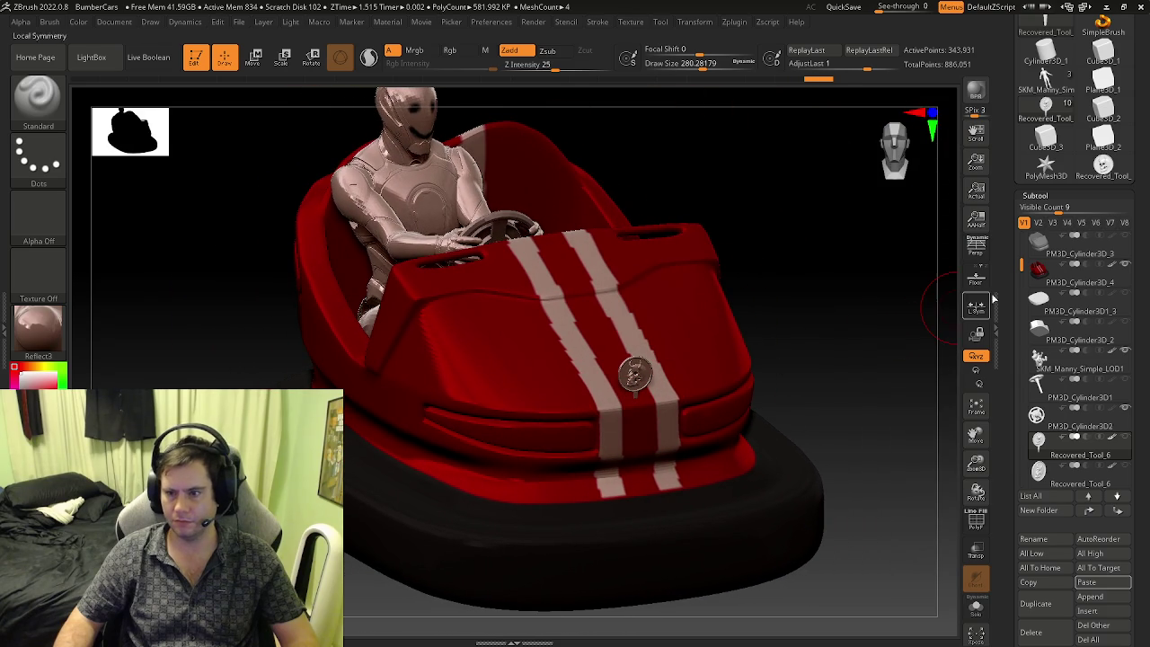
right_click_drag(804, 340, 666, 402, "shift")
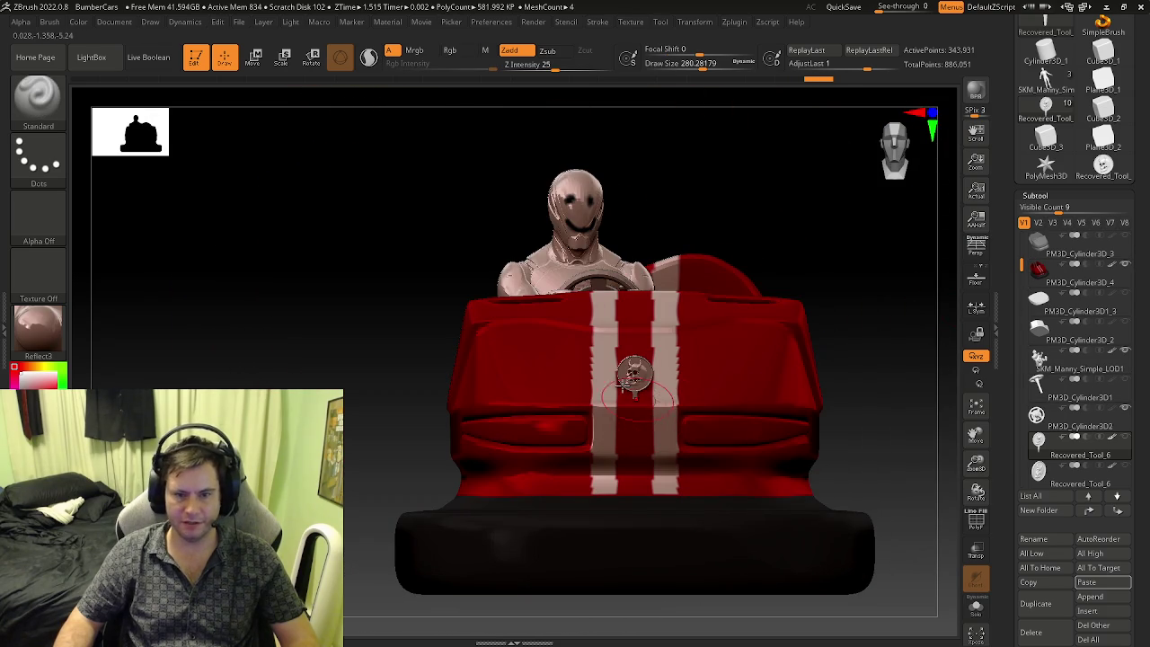
key("b")
key("p")
key("a")
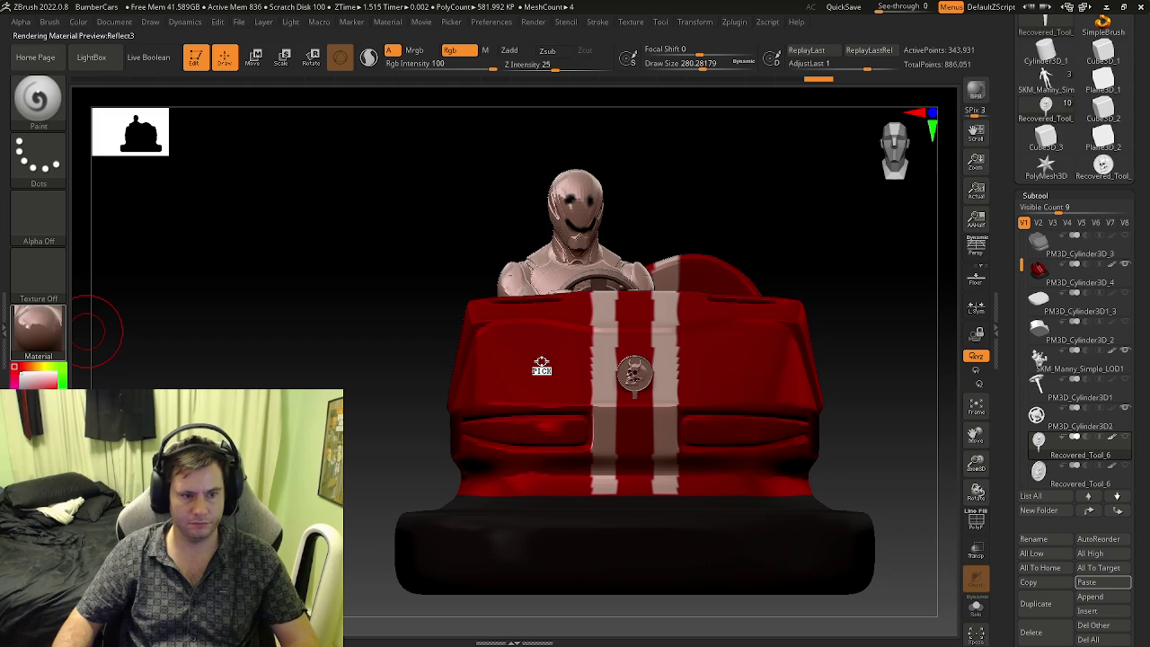
mouse_move(550, 386)
right_mouse_down()
mouse_move(566, 405)
mouse_move(539, 395)
right_mouse_up()
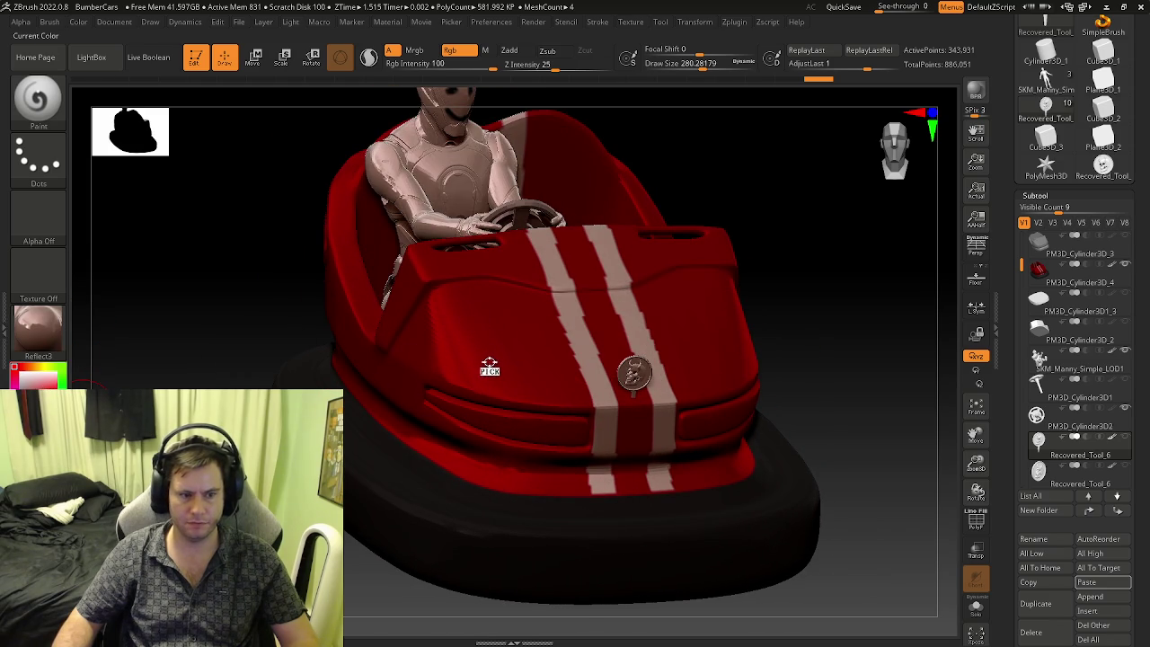
right_click_drag(597, 373, 601, 380, "shift")
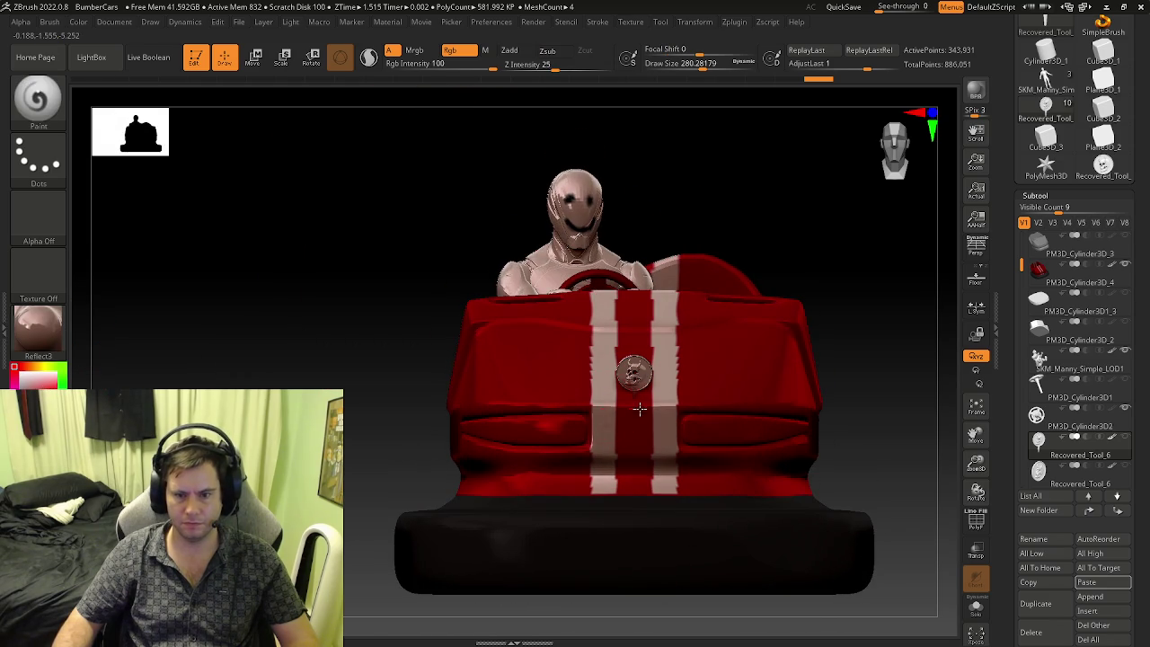
left_click_drag(611, 423, 641, 436, "shift")
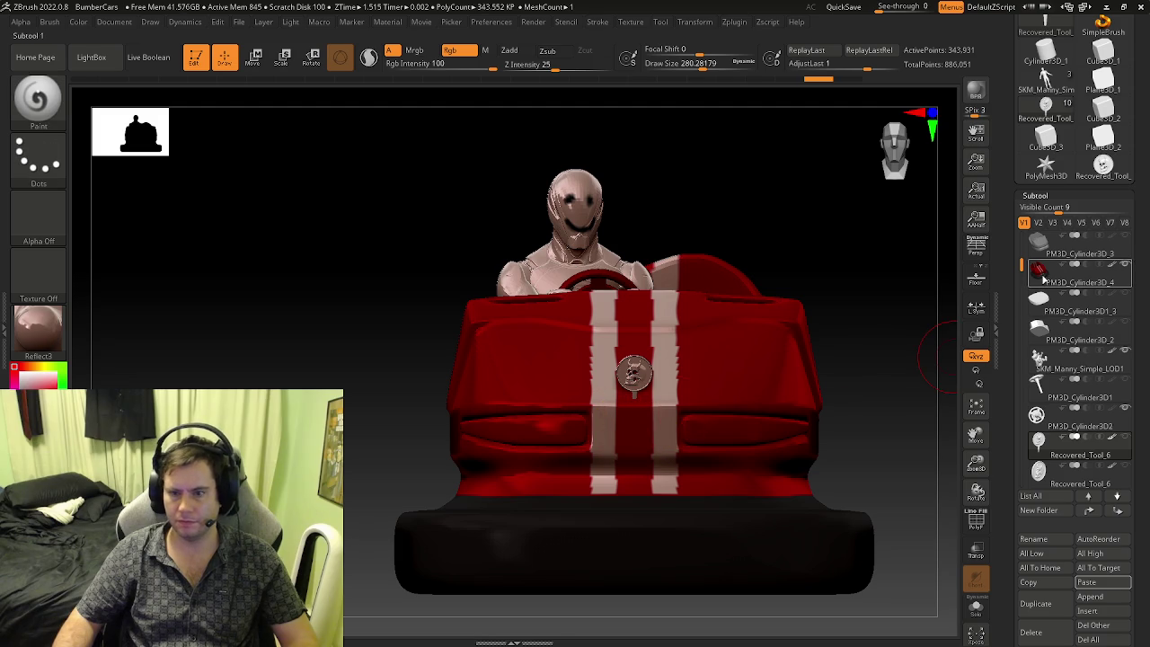
- Select the car body subtool and paint the white stripe under the skull badge red
left_click(1040, 272)
left_click(1123, 440)
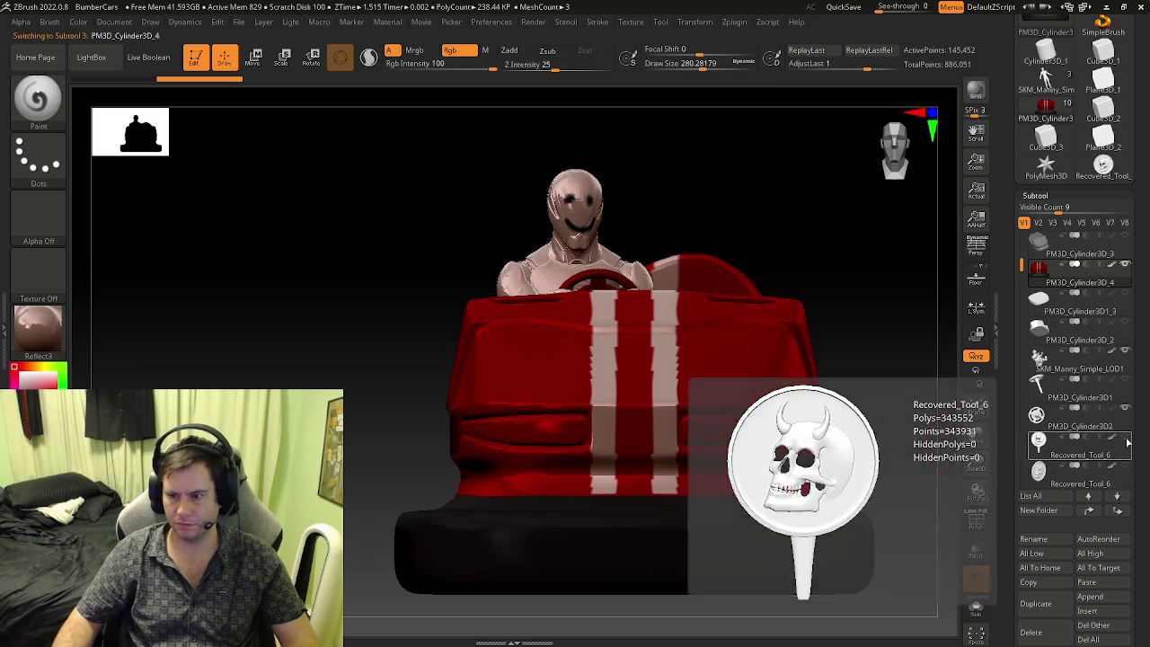
left_click_drag(621, 428, 659, 423, "shift")
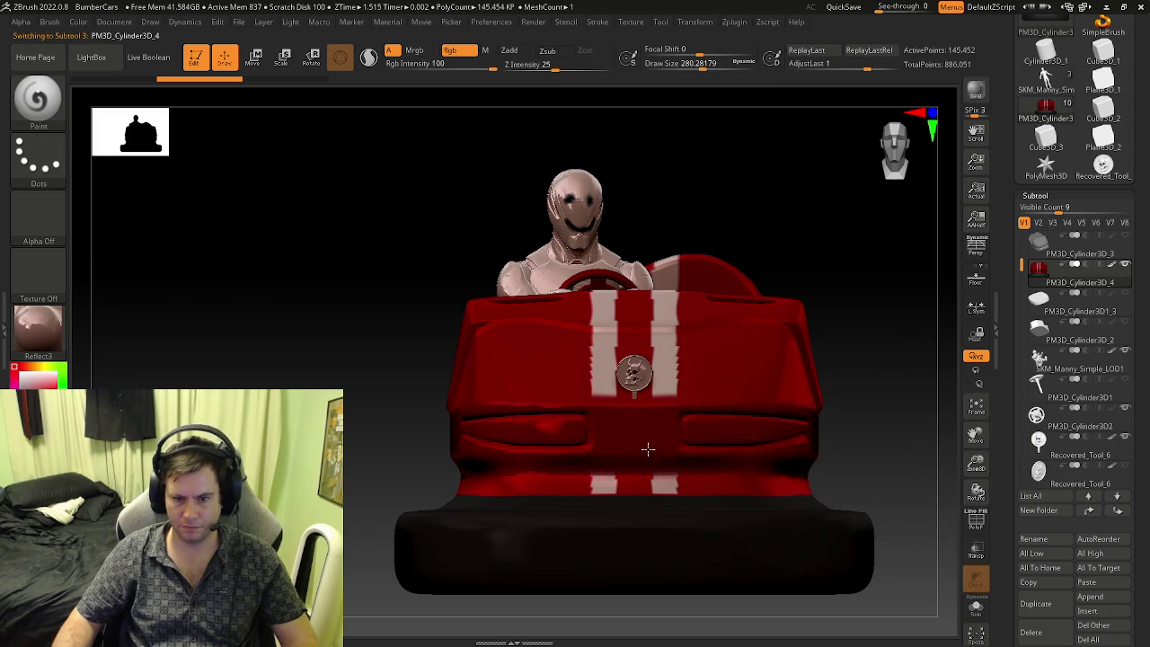
right_click_drag(643, 457, 641, 473, "ctrl")
key("s")
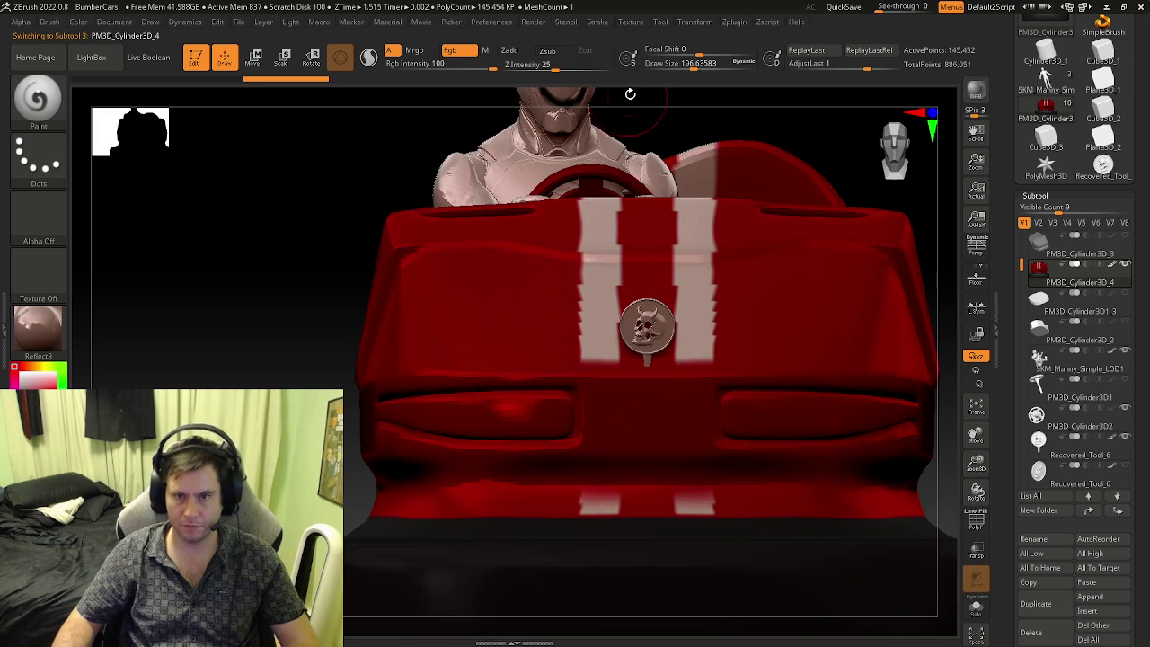
right_click_drag(570, 462, 594, 487, "ctrl")
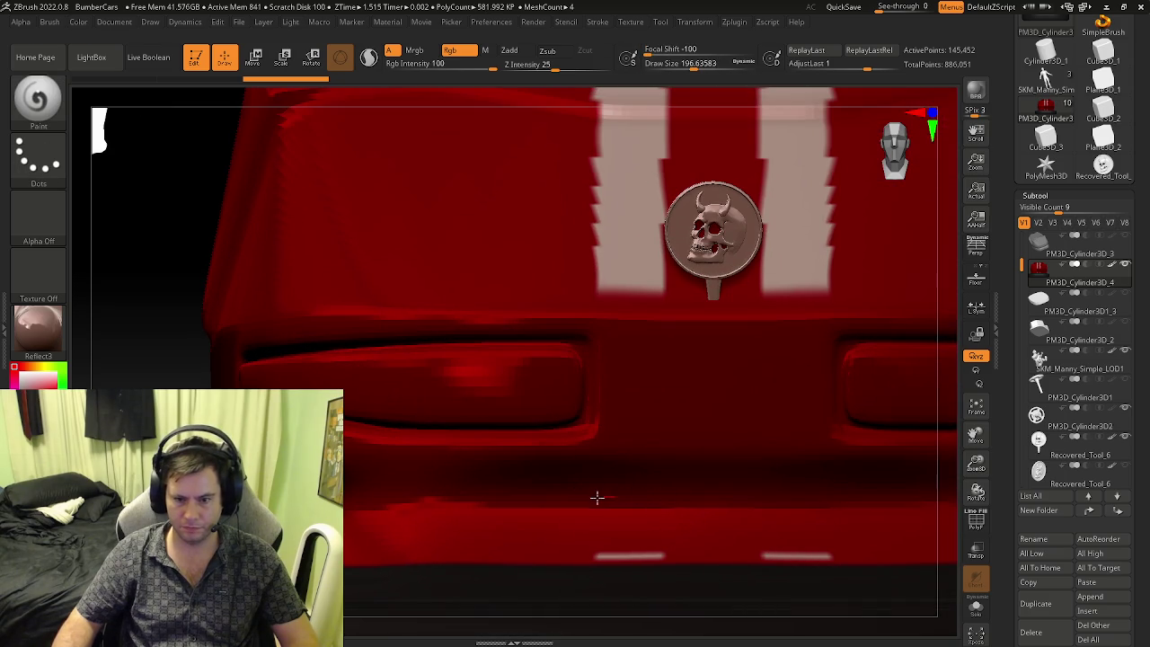
- Paint red over the 69 decal and stripes, shrinking the brush for the rear bumper
mouse_move(705, 458)
right_mouse_down("ctrl")
mouse_move(636, 437)
mouse_move(626, 416)
mouse_move(682, 361)
mouse_move(673, 167)
mouse_move(671, 380)
mouse_move(690, 360)
mouse_move(680, 373)
mouse_move(783, 383)
mouse_move(647, 395)
mouse_move(630, 411)
right_mouse_up("ctrl")
left_click_drag(637, 360, 618, 390)
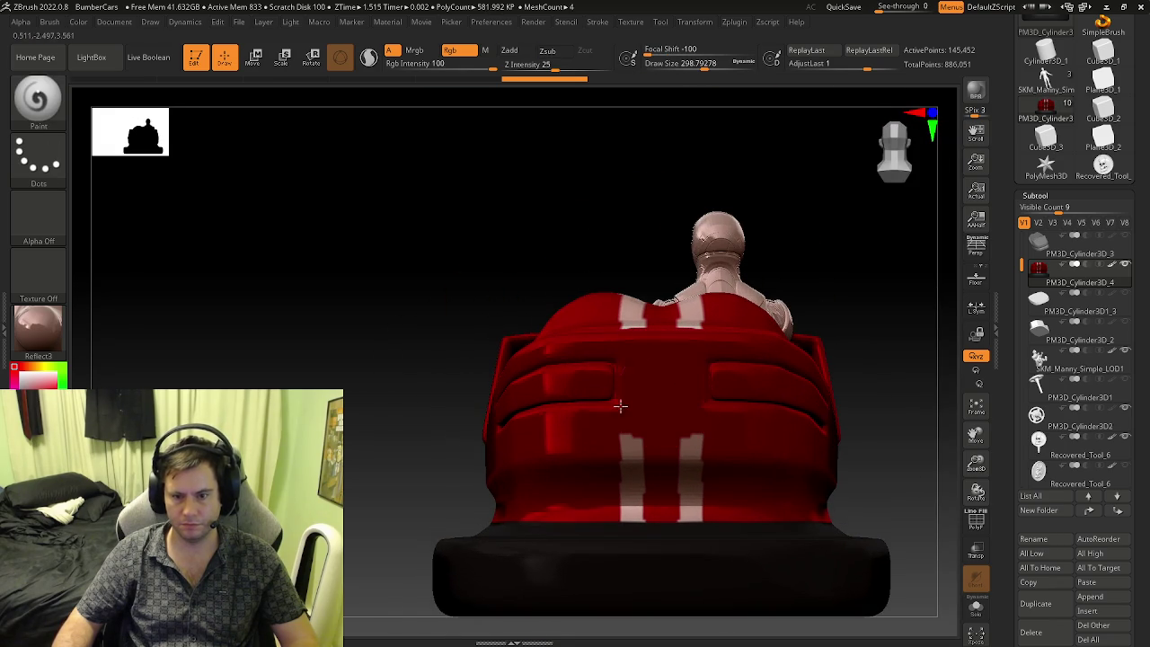
right_click_drag(644, 480, 636, 483, "ctrl")
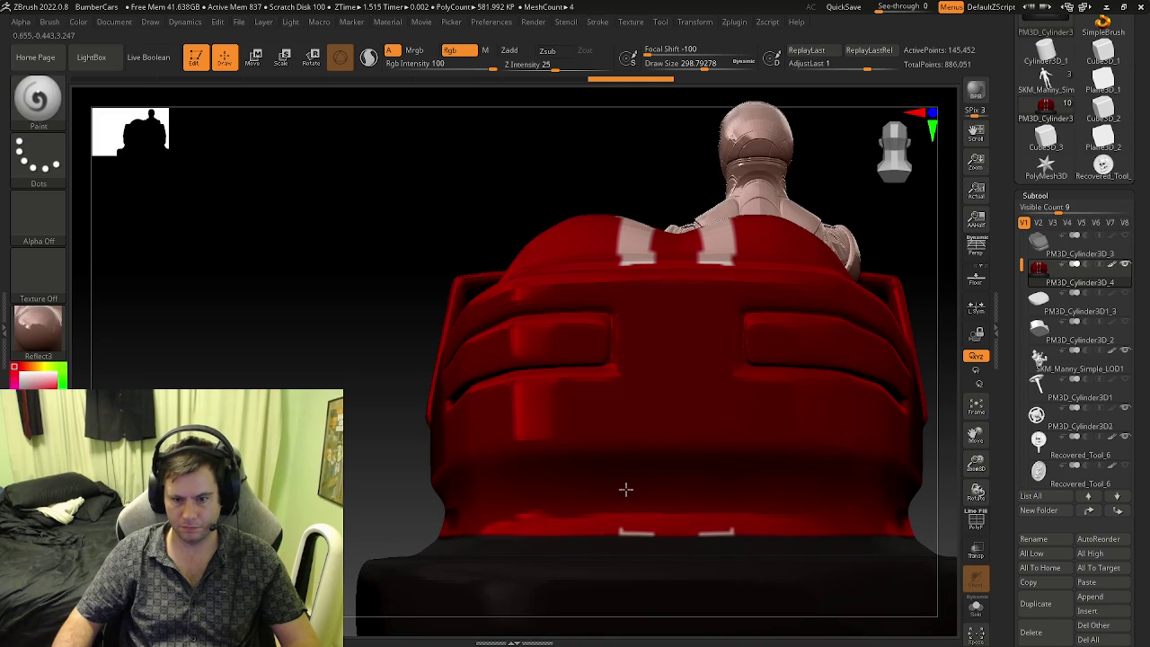
mouse_move(641, 490)
right_mouse_down("ctrl")
mouse_move(722, 529)
mouse_move(650, 462)
right_mouse_up("ctrl")
key("s")
left_click_drag(650, 462, 626, 460)
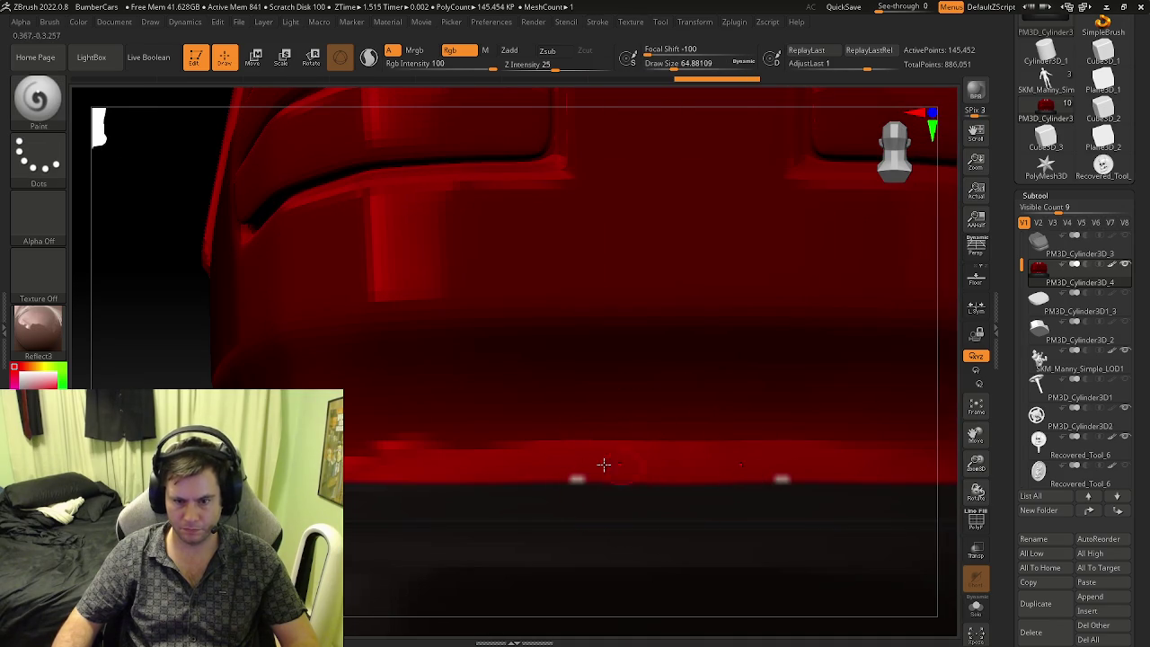
mouse_move(633, 374)
right_mouse_down("ctrl")
mouse_move(626, 442)
mouse_move(623, 330)
mouse_move(606, 509)
right_mouse_up("ctrl")
- Solo the car body and orbit around it to check for leftover stripes
left_click(975, 616)
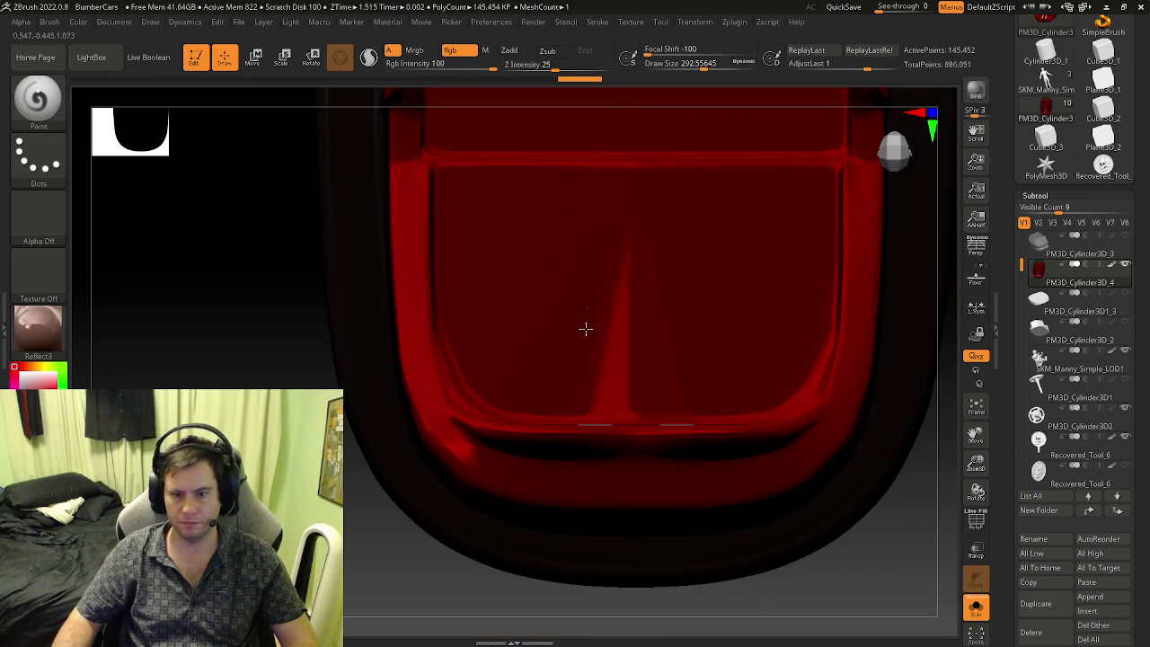
right_click_drag(586, 309, 591, 401)
mouse_move(596, 503)
right_mouse_down()
mouse_move(623, 424)
mouse_move(612, 291)
mouse_move(575, 381)
right_mouse_up()
mouse_move(469, 328)
right_mouse_down()
mouse_move(470, 458)
mouse_move(476, 411)
mouse_move(513, 351)
mouse_move(503, 453)
mouse_move(481, 469)
right_mouse_up()
mouse_move(580, 442)
right_mouse_down()
mouse_move(554, 449)
mouse_move(548, 398)
mouse_move(537, 483)
mouse_move(494, 486)
mouse_move(473, 452)
mouse_move(576, 476)
right_mouse_up()
mouse_move(594, 515)
right_mouse_down()
mouse_move(500, 539)
mouse_move(496, 498)
mouse_move(1008, 613)
mouse_move(811, 480)
mouse_move(673, 569)
mouse_move(649, 413)
mouse_move(645, 461)
mouse_move(663, 477)
mouse_move(459, 367)
mouse_move(311, 359)
right_mouse_up()
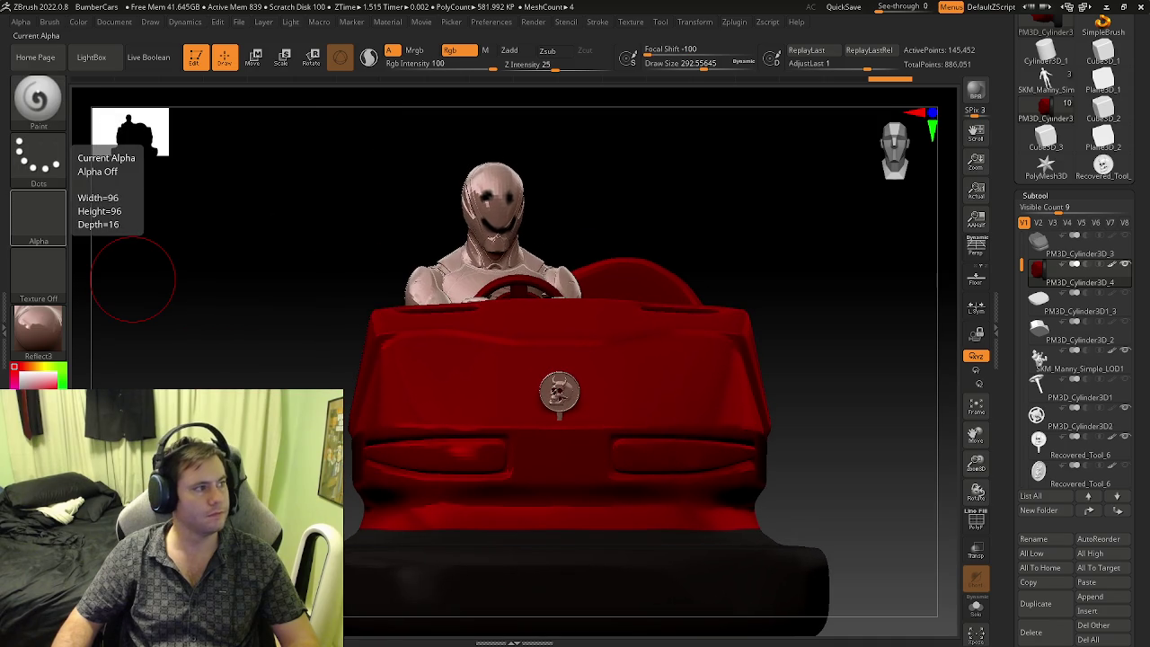
mouse_move(466, 384)
right_mouse_down()
mouse_move(521, 422)
mouse_move(574, 428)
right_mouse_up()
- Select the second skull coin, then the car body, toggling Polyframe on and off with Shift+F
left_click(1051, 469)
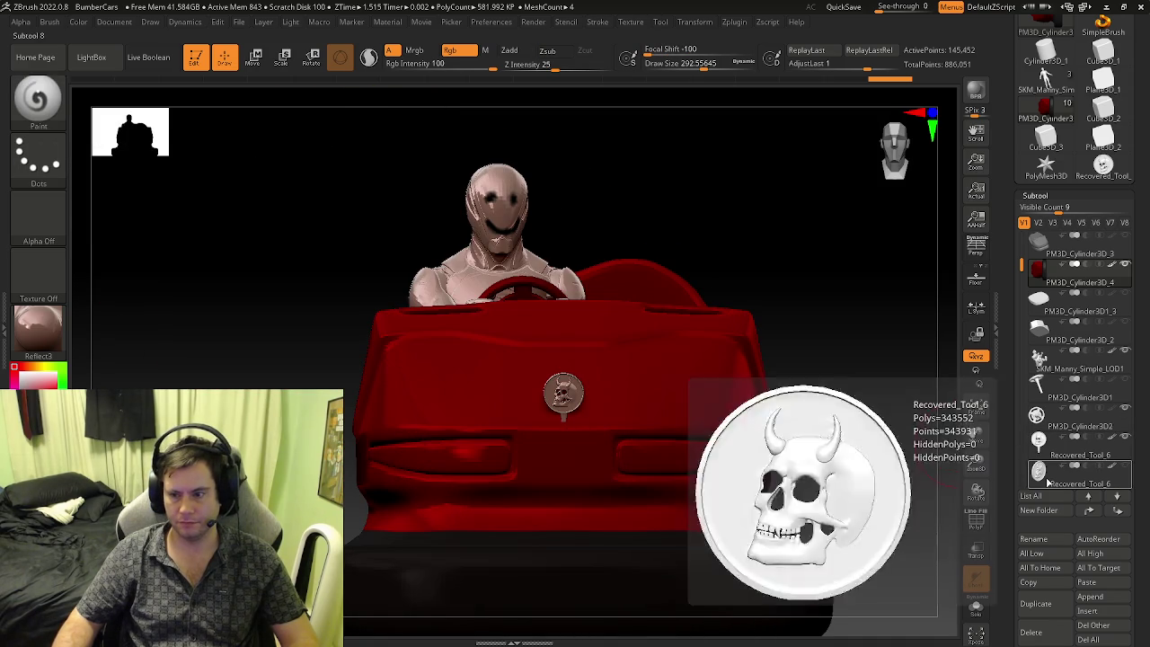
left_click_drag(359, 225, 586, 506)
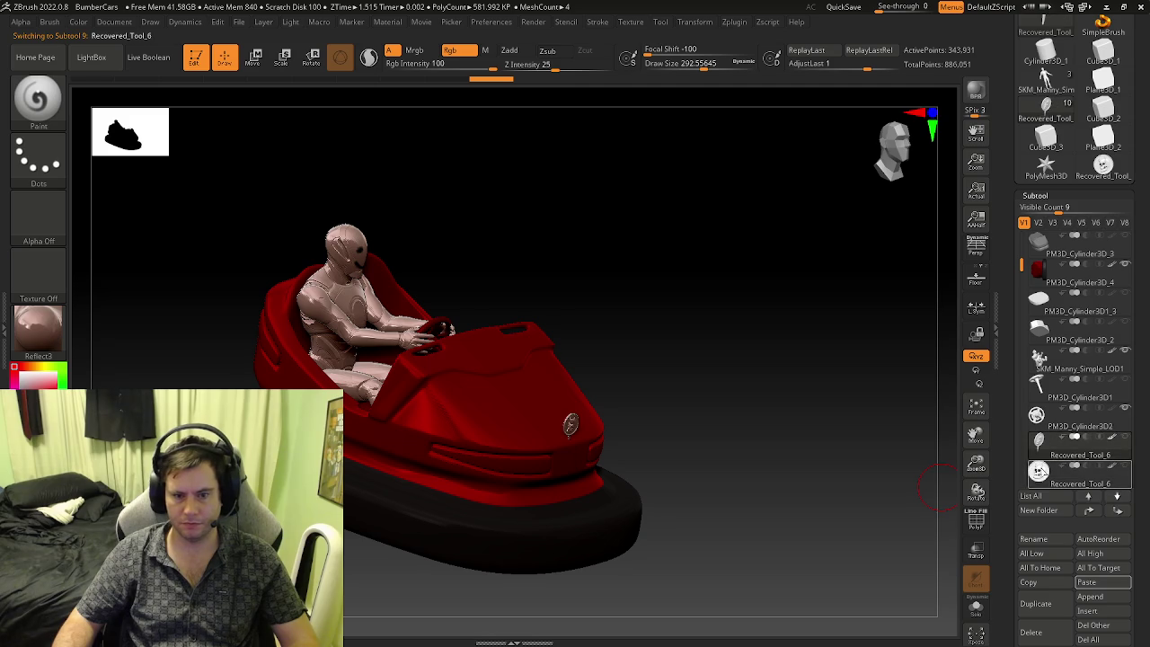
mouse_move(711, 503)
left_mouse_down()
mouse_move(640, 506)
mouse_move(690, 488)
mouse_move(708, 485)
mouse_move(650, 517)
mouse_move(657, 497)
mouse_move(617, 453)
mouse_move(681, 454)
mouse_move(724, 420)
mouse_move(686, 455)
mouse_move(719, 454)
left_mouse_up()
left_click(1025, 268)
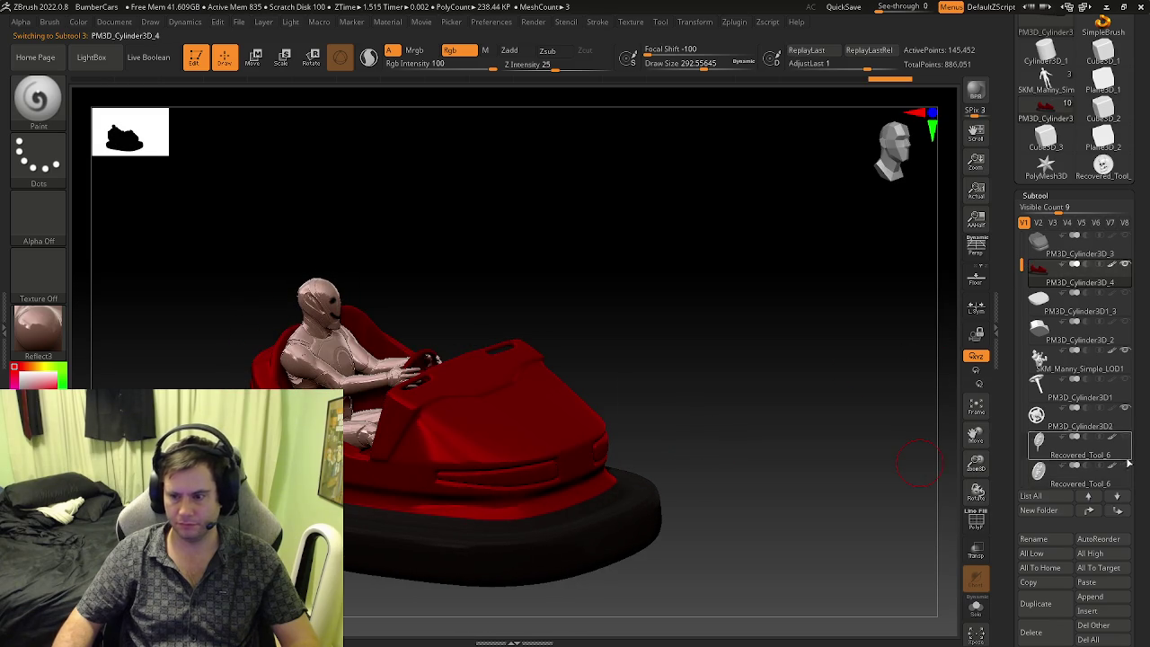
right_click_drag(577, 508, 624, 495)
key("shift+f")
mouse_move(560, 441)
right_mouse_down()
mouse_move(599, 416)
mouse_move(564, 432)
mouse_move(525, 400)
mouse_move(517, 360)
mouse_move(506, 382)
mouse_move(563, 449)
mouse_move(558, 525)
mouse_move(585, 503)
mouse_move(596, 398)
mouse_move(687, 465)
mouse_move(601, 471)
right_mouse_up()
key("shift+f")
key("shift+f")
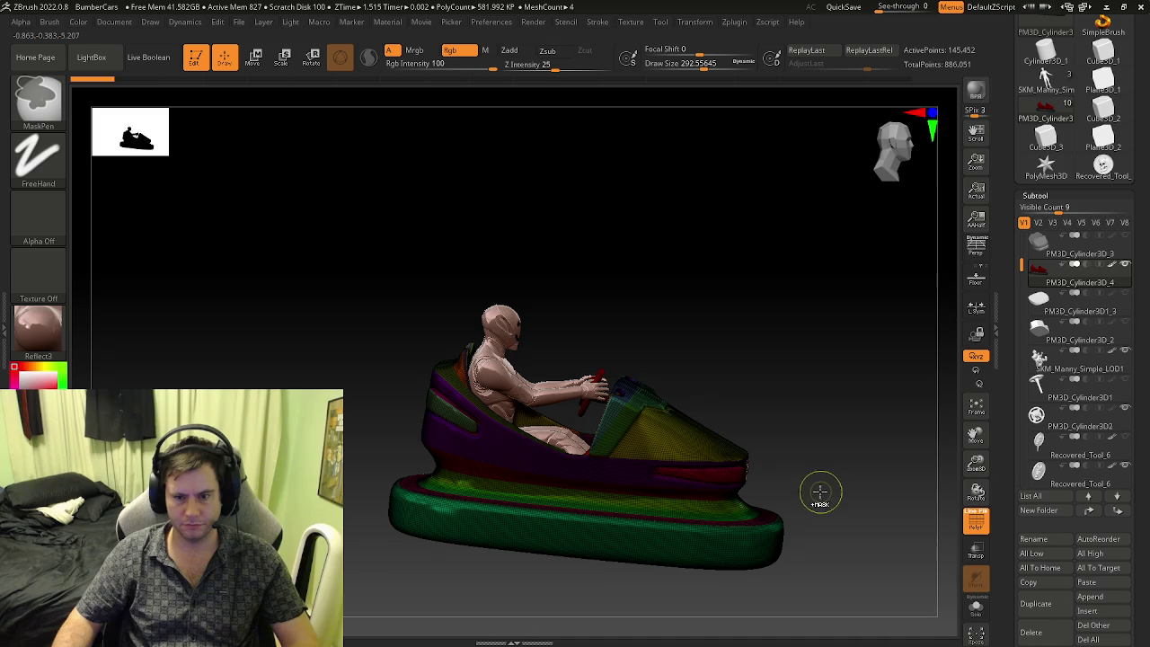
- Hide the black bumper base and reselect the striped car body subtool
key("ctrl")
mouse_move(799, 403)
right_mouse_down("shift")
mouse_move(746, 403)
mouse_move(803, 415)
mouse_move(798, 437)
mouse_move(844, 377)
mouse_move(750, 491)
mouse_move(674, 509)
right_mouse_up("shift")
key("shift+f")
key("shift+f")
key("shift+f")
left_click(1127, 264)
key("shift+f")
mouse_move(522, 478)
right_mouse_down()
mouse_move(506, 488)
mouse_move(921, 373)
right_mouse_up()
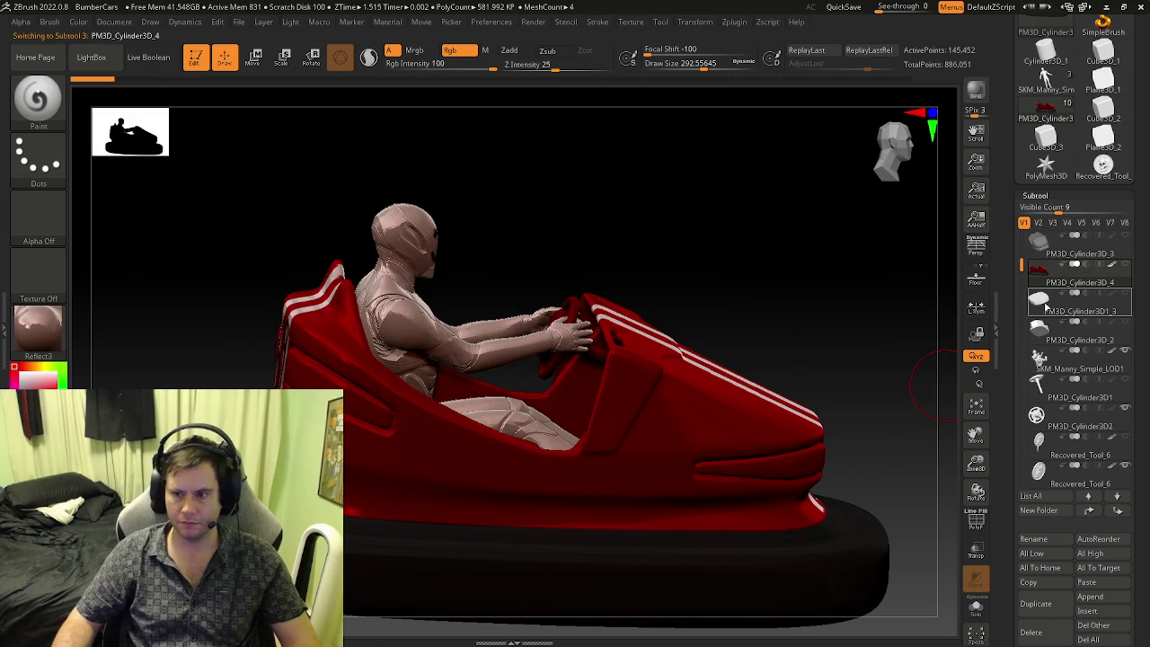
left_click(1048, 248)
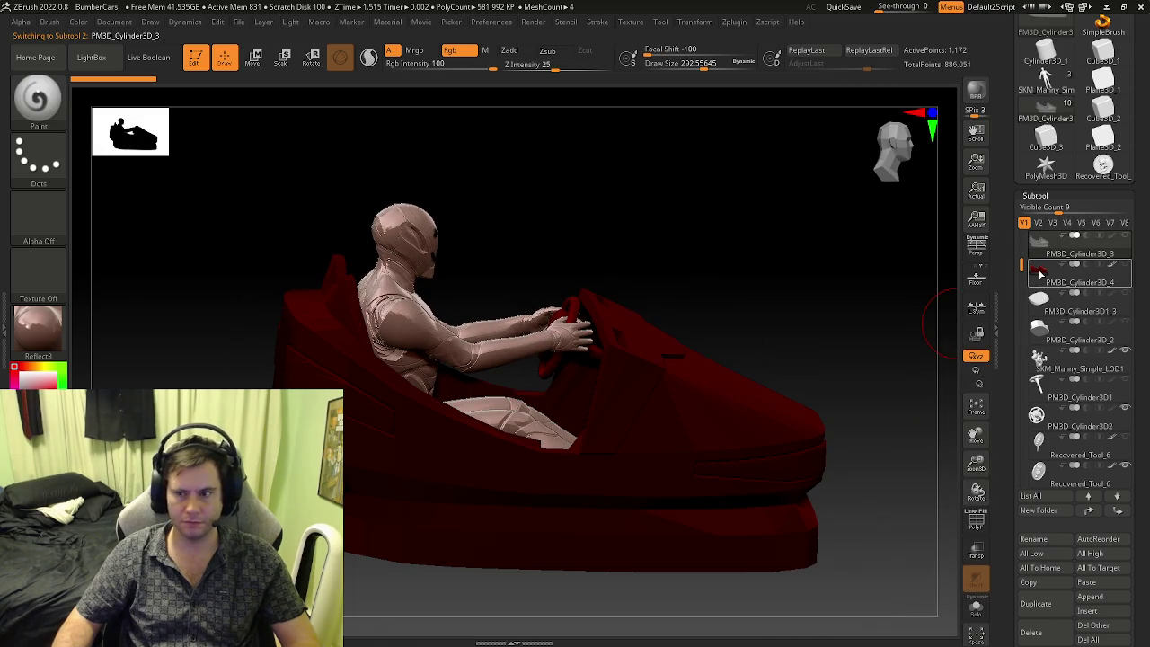
left_click(1039, 277)
mouse_move(797, 341)
right_mouse_down()
mouse_move(734, 457)
mouse_move(809, 513)
mouse_move(616, 398)
mouse_move(480, 416)
mouse_move(544, 437)
mouse_move(588, 419)
mouse_move(529, 421)
mouse_move(605, 444)
right_mouse_up()
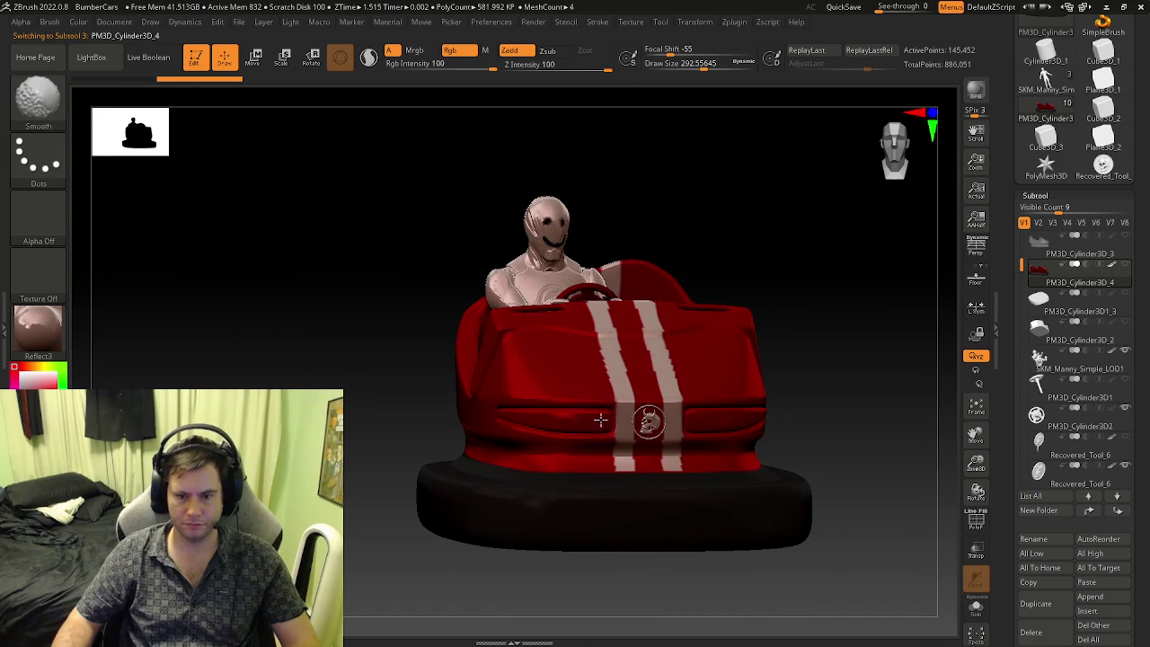
- Undo the stripe smear by the badge and smooth out the front bumper groove
key("ctrl+z")
key("ctrl+shift")
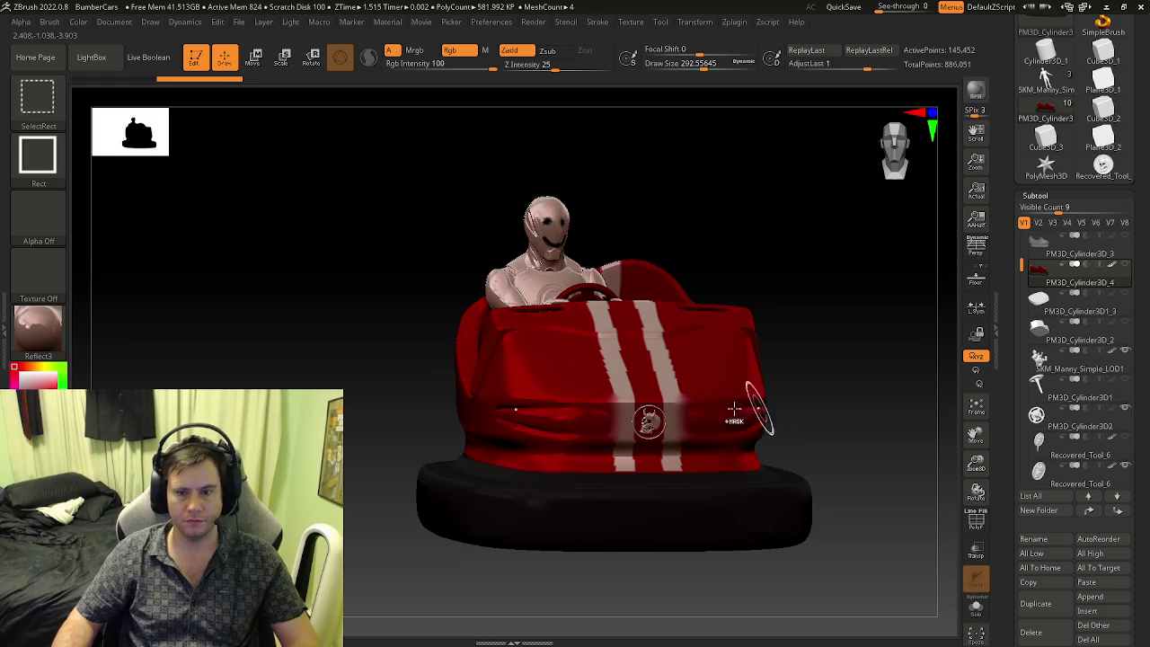
right_click_drag(593, 404, 619, 435, "shift")
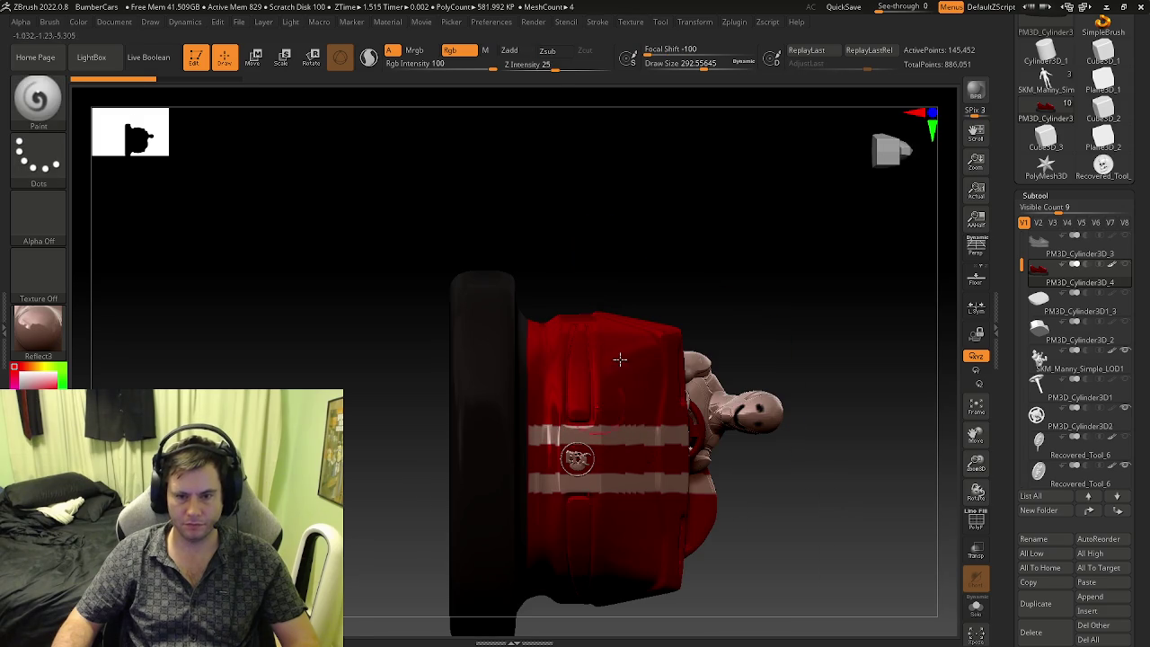
mouse_move(548, 185)
right_mouse_down()
mouse_move(558, 419)
mouse_move(605, 534)
mouse_move(501, 512)
mouse_move(560, 478)
mouse_move(599, 477)
right_mouse_up()
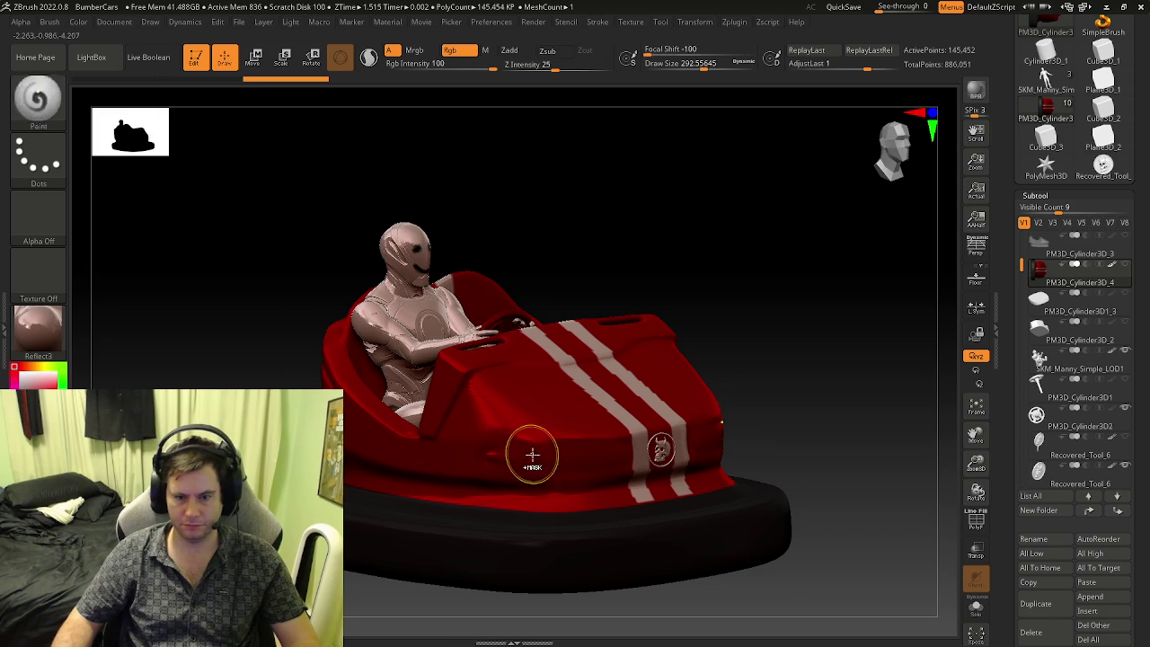
right_click_drag(531, 462, 655, 521, "ctrl")
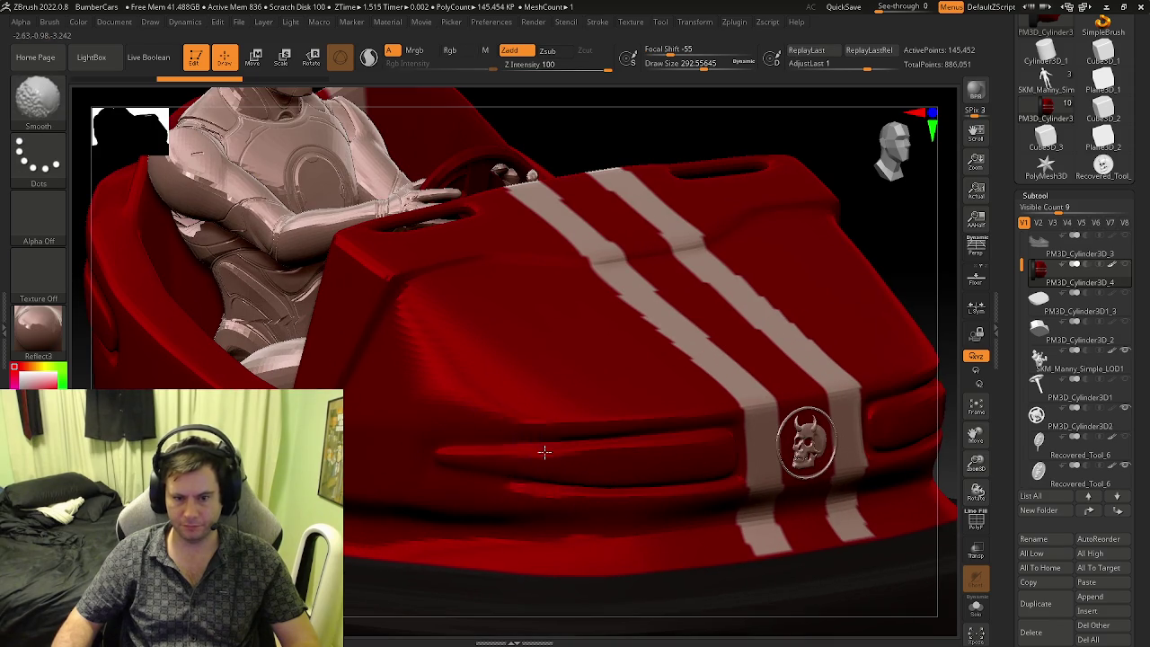
left_click_drag(649, 460, 640, 458, "shift")
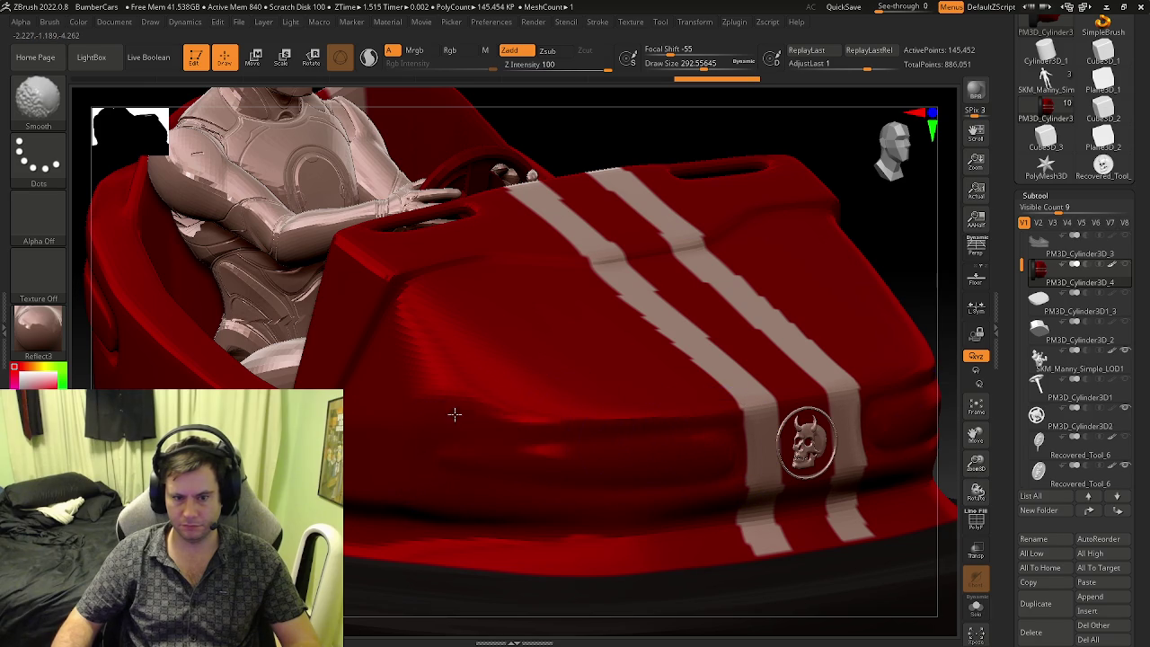
- Orbit around the whole car, then make PM3D_Cylinder3D_3 the active subtool
key("f")
mouse_move(527, 423)
right_mouse_down()
mouse_move(566, 470)
mouse_move(565, 566)
mouse_move(600, 374)
mouse_move(513, 431)
mouse_move(521, 475)
mouse_move(647, 516)
right_mouse_up()
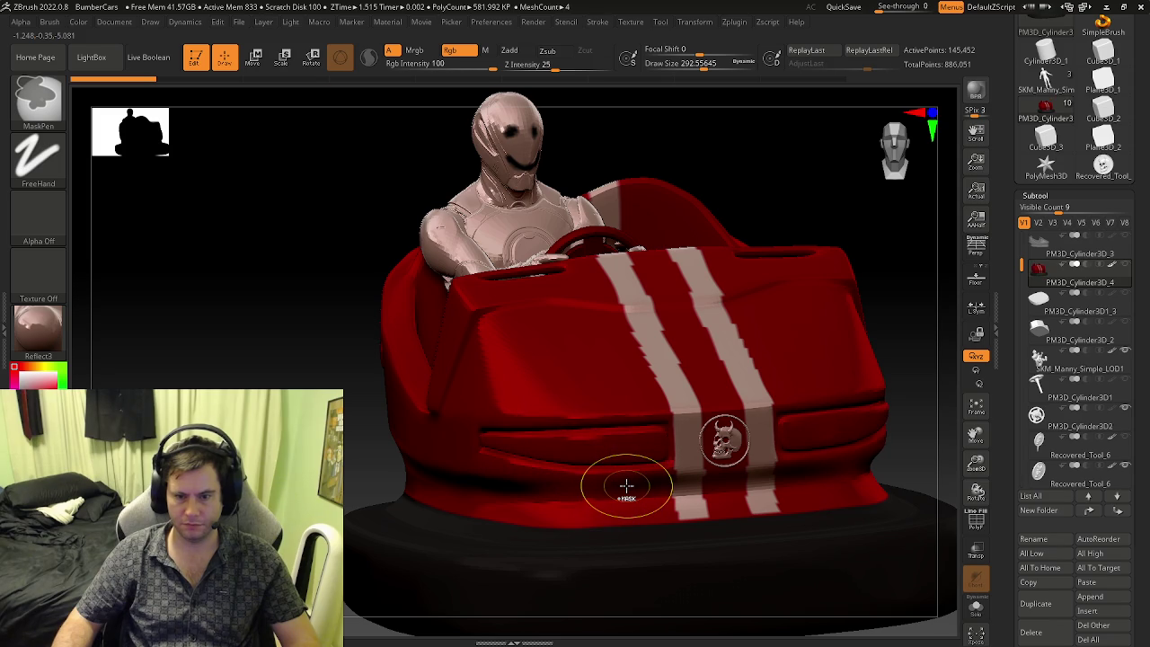
mouse_move(673, 475)
right_mouse_down("shift")
mouse_move(637, 444)
mouse_move(603, 473)
mouse_move(644, 478)
mouse_move(635, 488)
right_mouse_up("shift")
mouse_move(593, 457)
right_mouse_down()
mouse_move(628, 476)
mouse_move(580, 448)
right_mouse_up()
mouse_move(476, 441)
right_mouse_down("shift")
mouse_move(452, 441)
mouse_move(493, 496)
right_mouse_up("shift")
mouse_move(596, 560)
right_mouse_down()
mouse_move(609, 560)
mouse_move(546, 545)
mouse_move(503, 432)
mouse_move(486, 423)
mouse_move(496, 414)
mouse_move(518, 462)
mouse_move(534, 403)
right_mouse_up()
mouse_move(674, 413)
right_mouse_down()
mouse_move(688, 436)
mouse_move(680, 480)
mouse_move(565, 458)
mouse_move(609, 439)
mouse_move(632, 457)
mouse_move(623, 475)
mouse_move(632, 448)
mouse_move(614, 459)
mouse_move(698, 385)
right_mouse_up()
key("f")
left_click(1026, 239)
mouse_move(629, 405)
right_mouse_down()
mouse_move(516, 351)
mouse_move(651, 388)
right_mouse_up()
key("shift+f")
key("shift+f")
key("b")
key("p")
key("a")
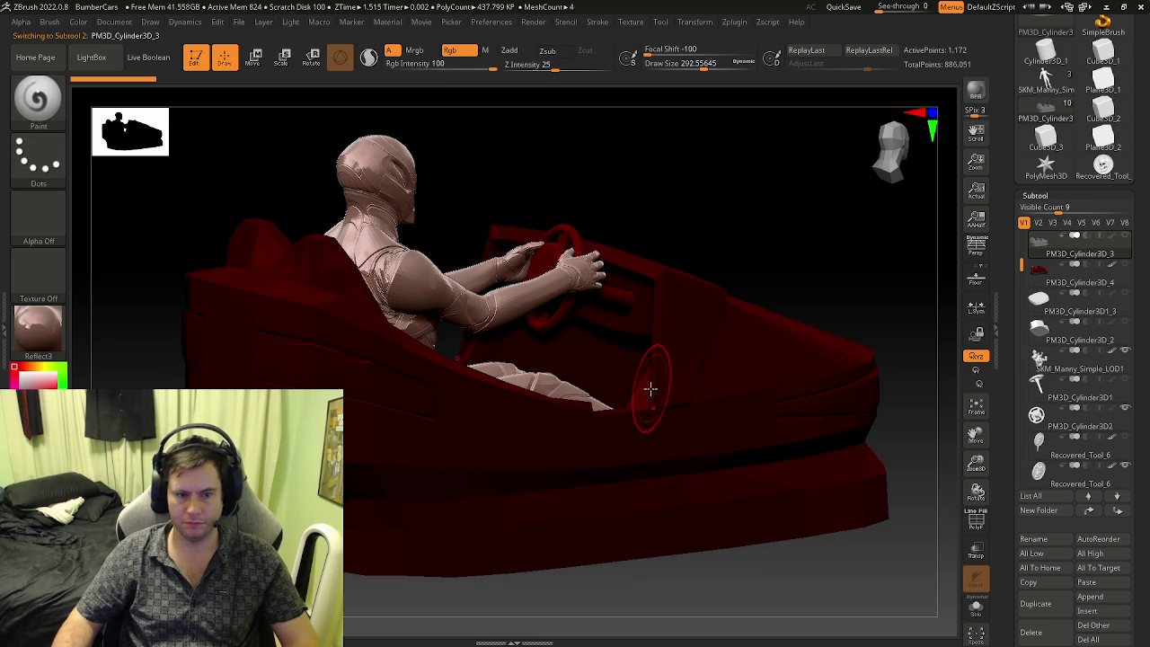
left_click(1026, 266)
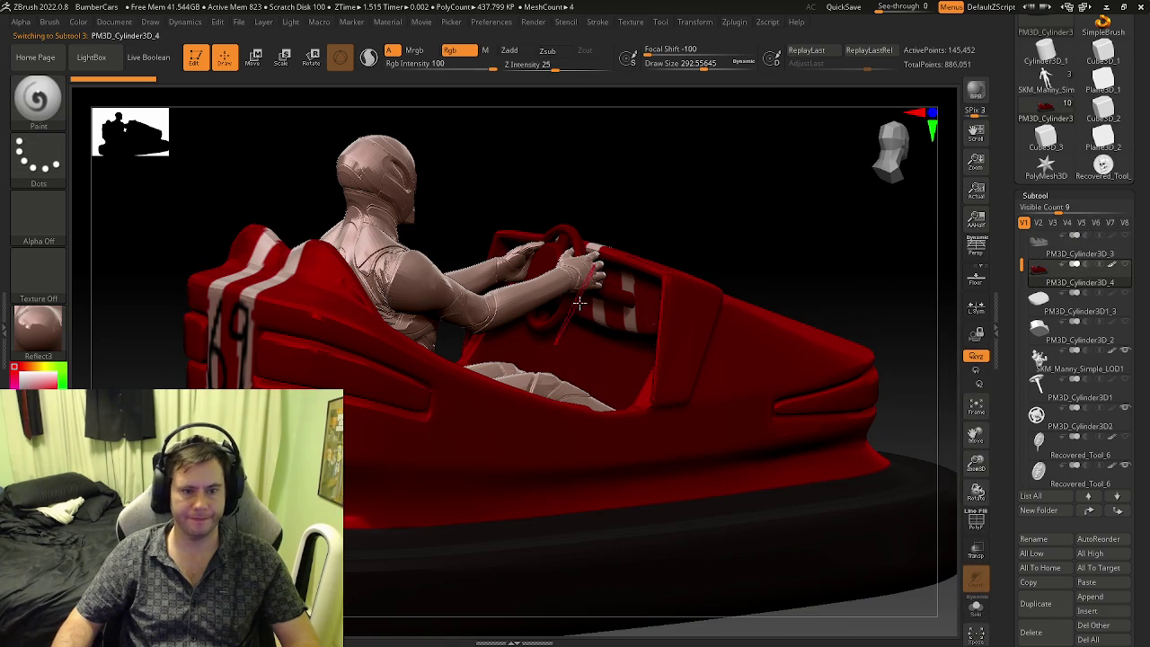
mouse_move(569, 319)
right_mouse_down()
mouse_move(570, 367)
mouse_move(703, 362)
right_mouse_up()
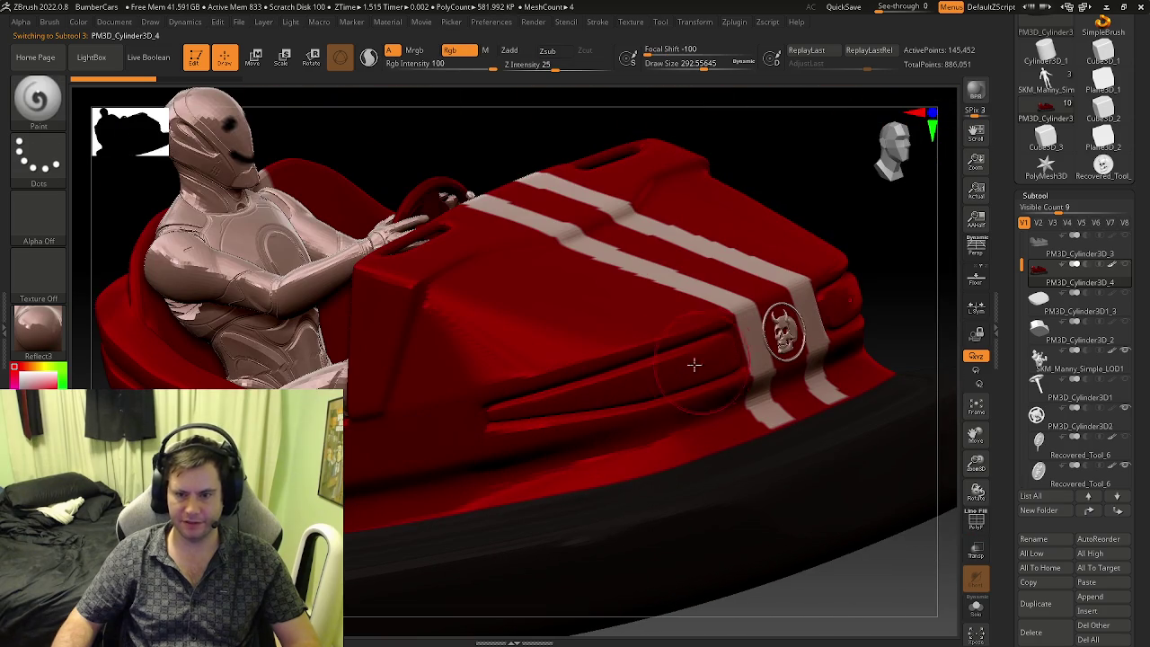
mouse_move(576, 402)
right_mouse_down()
mouse_move(616, 392)
mouse_move(638, 447)
mouse_move(626, 446)
mouse_move(634, 385)
mouse_move(737, 344)
mouse_move(588, 428)
mouse_move(539, 441)
mouse_move(633, 401)
mouse_move(516, 336)
mouse_move(573, 491)
mouse_move(531, 485)
mouse_move(563, 469)
mouse_move(454, 470)
mouse_move(434, 411)
mouse_move(340, 384)
mouse_move(486, 414)
mouse_move(513, 405)
mouse_move(506, 418)
mouse_move(532, 422)
right_mouse_up()
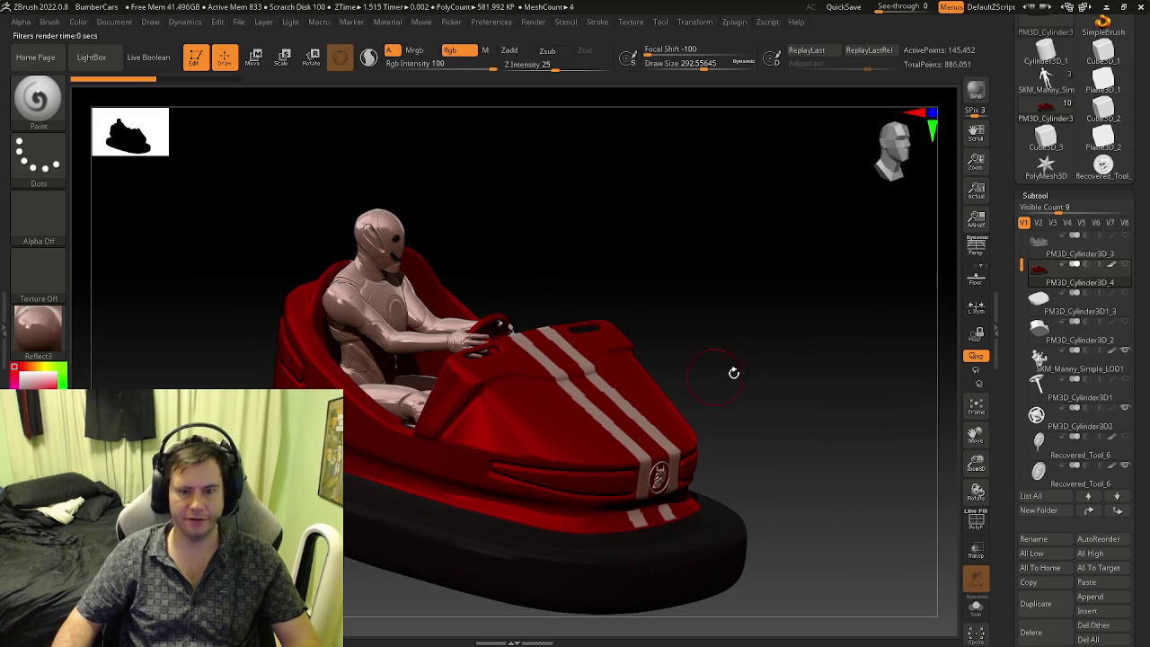
mouse_move(845, 355)
right_mouse_down("ctrl")
mouse_move(745, 372)
mouse_move(665, 424)
mouse_move(693, 375)
mouse_move(663, 372)
mouse_move(922, 262)
right_mouse_up("ctrl")
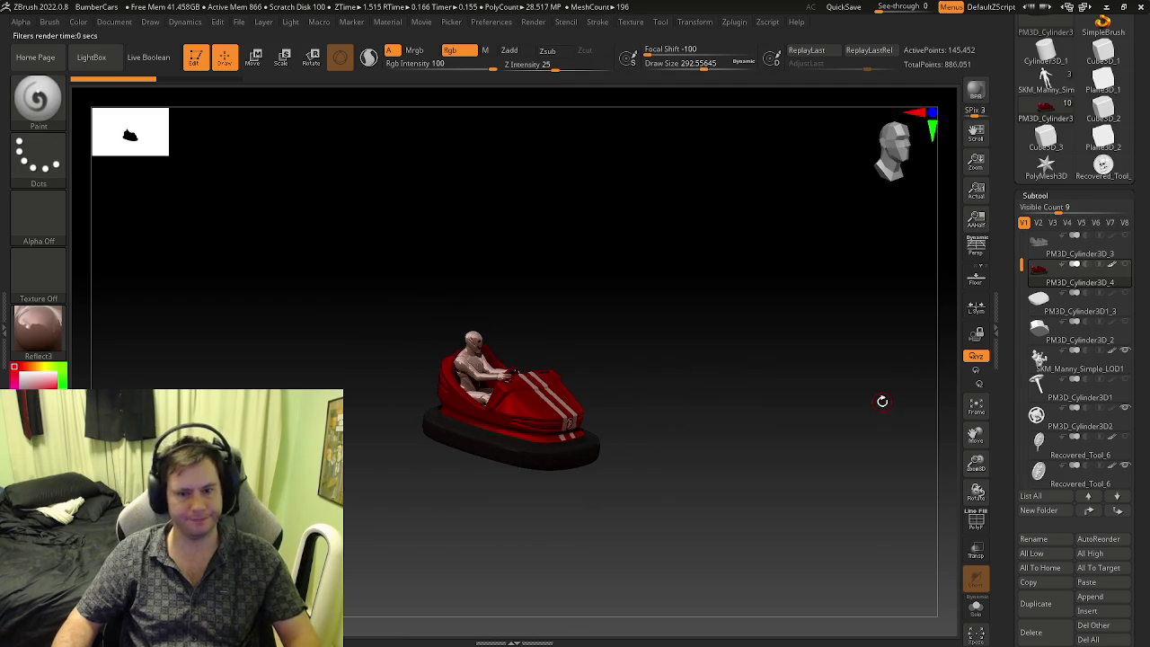
mouse_move(764, 407)
right_mouse_down()
mouse_move(660, 417)
mouse_move(631, 450)
right_mouse_up()
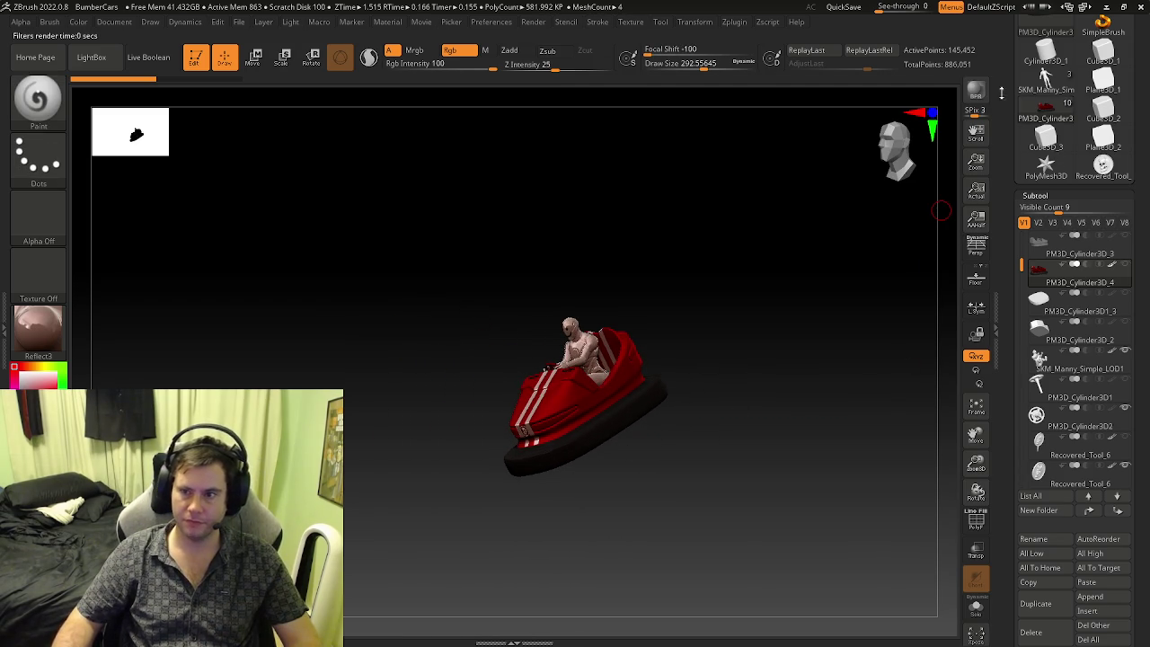
mouse_move(614, 353)
right_mouse_down()
mouse_move(680, 360)
mouse_move(656, 353)
mouse_move(675, 345)
mouse_move(649, 472)
mouse_move(578, 471)
right_mouse_up()
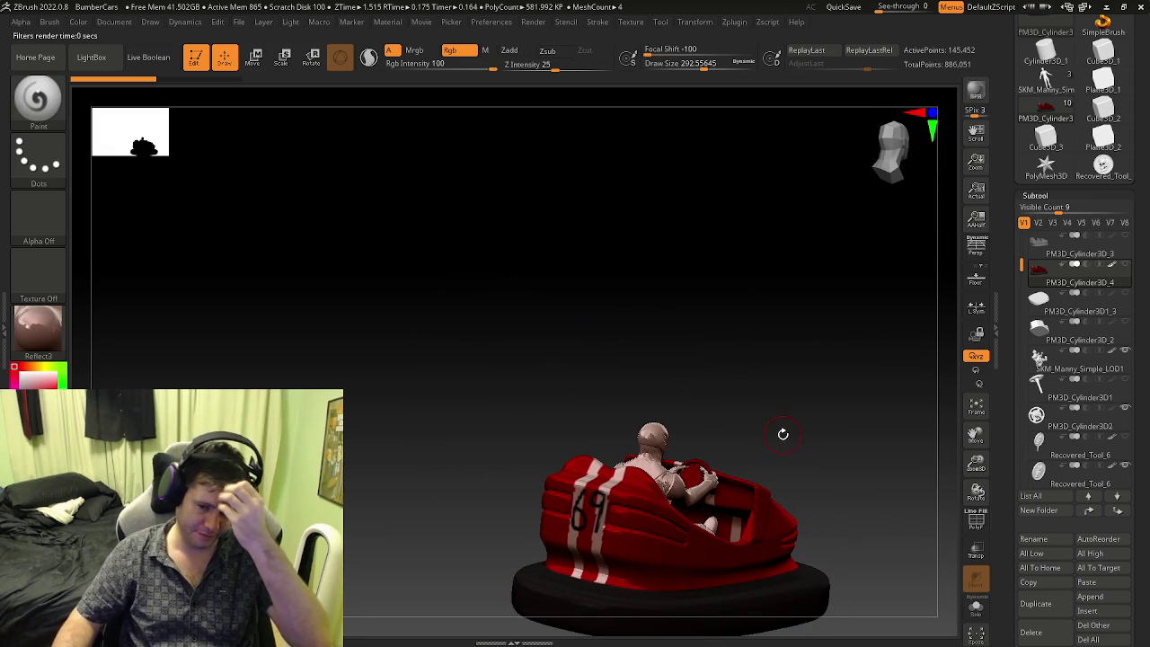
mouse_move(773, 452)
right_mouse_down()
mouse_move(708, 482)
mouse_move(664, 470)
right_mouse_up()
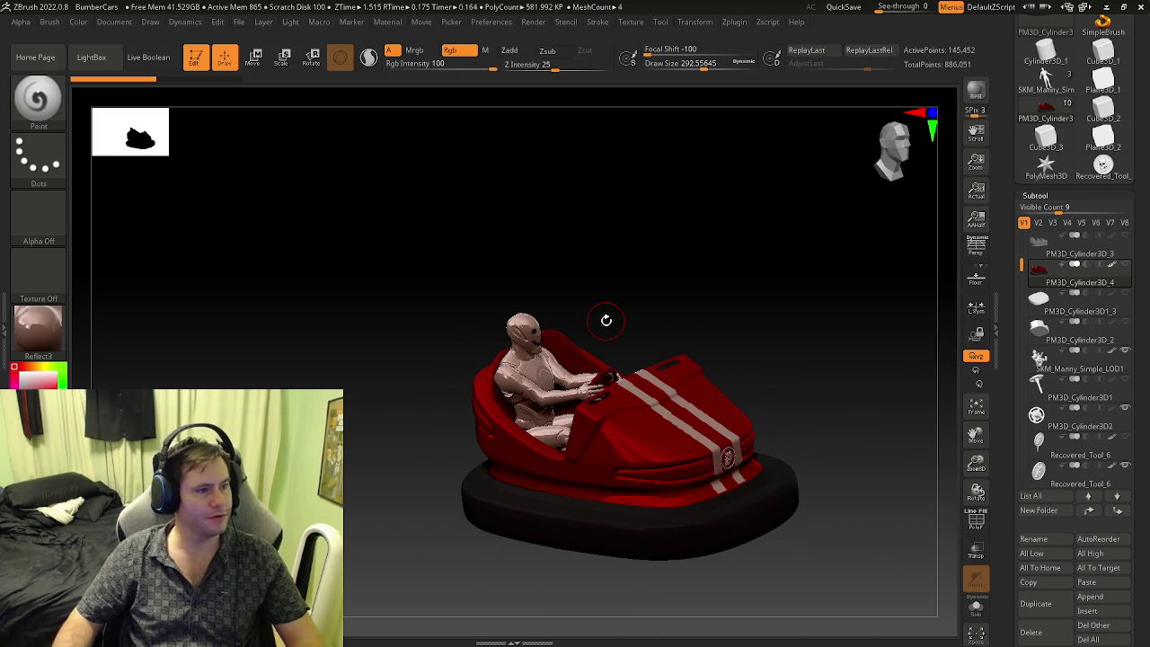
mouse_move(606, 320)
right_mouse_down()
mouse_move(689, 476)
mouse_move(568, 487)
right_mouse_up()
right_click_drag(707, 461, 657, 474)
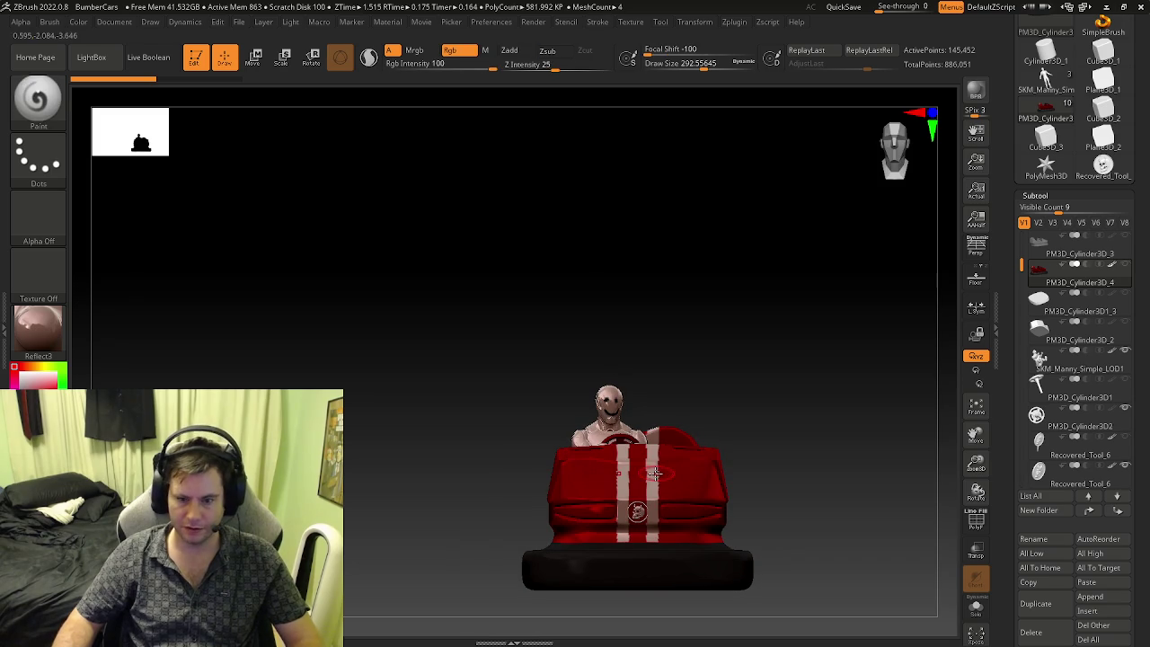
right_click_drag(788, 468, 755, 297, "alt")
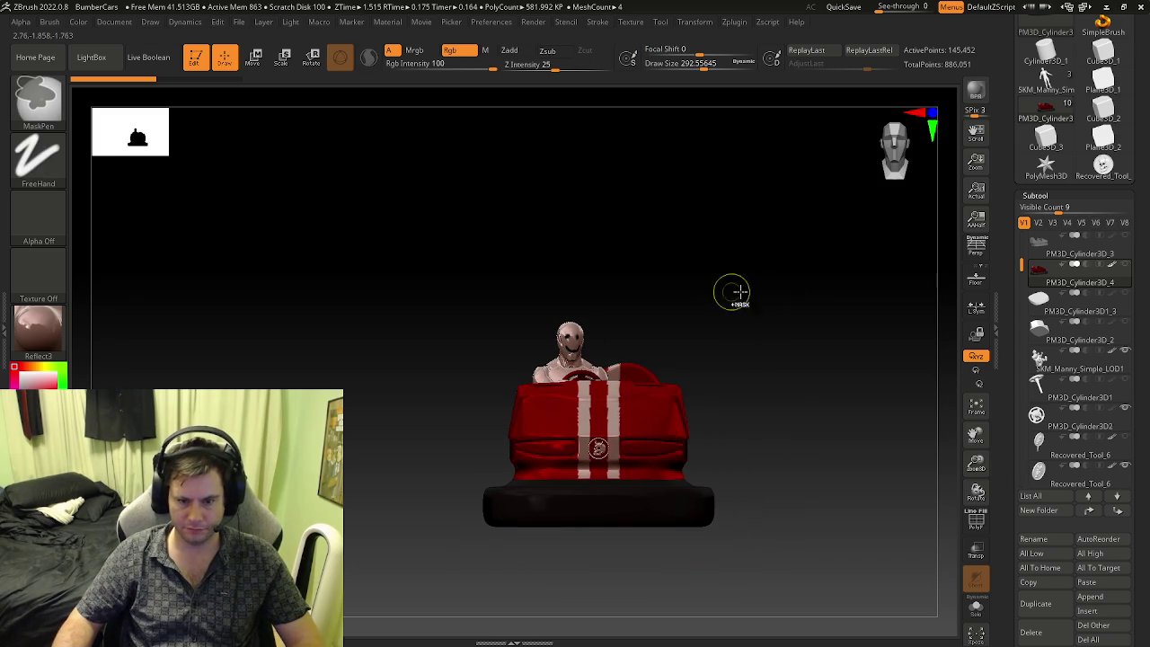
left_click_drag(584, 423, 442, 481, "ctrl")
left_click_drag(404, 566, 270, 575, "ctrl")
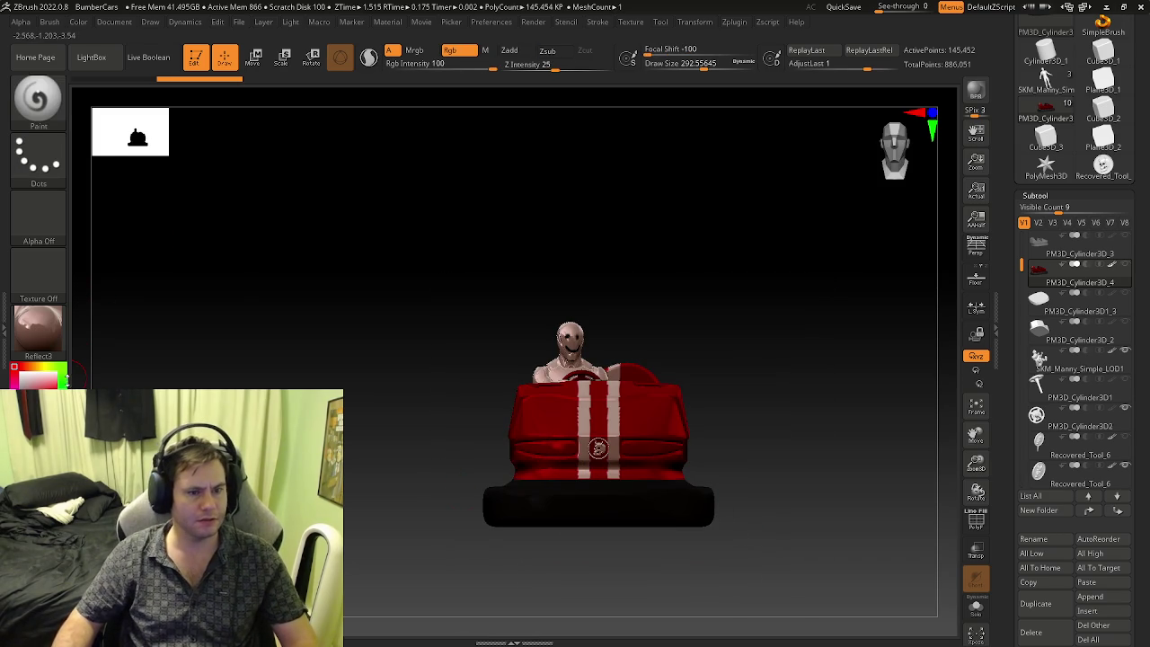
- Fill the car body with solid red, choose the Smooth brush, and soften the brush falloff
left_click(78, 21)
left_click(117, 280)
right_click_drag(598, 446, 610, 447)
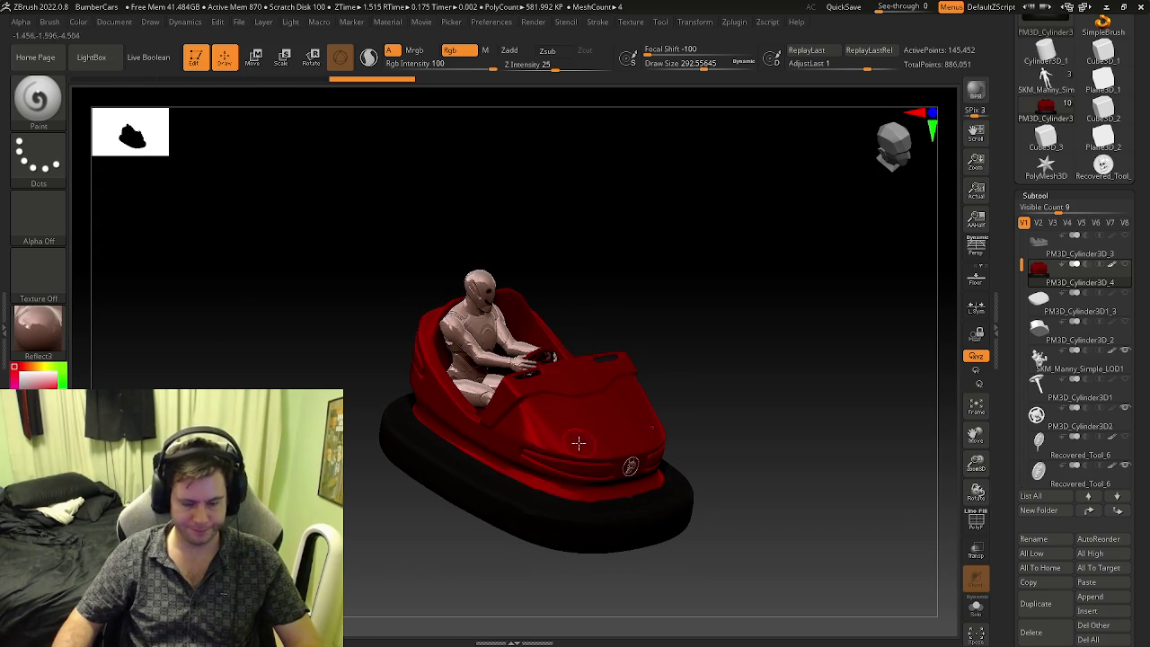
key("b")
key("s")
key("m")
mouse_move(585, 406)
right_mouse_down("shift")
mouse_move(595, 459)
mouse_move(626, 452)
mouse_move(596, 496)
mouse_move(575, 449)
right_mouse_up("shift")
key("s")
key("s")
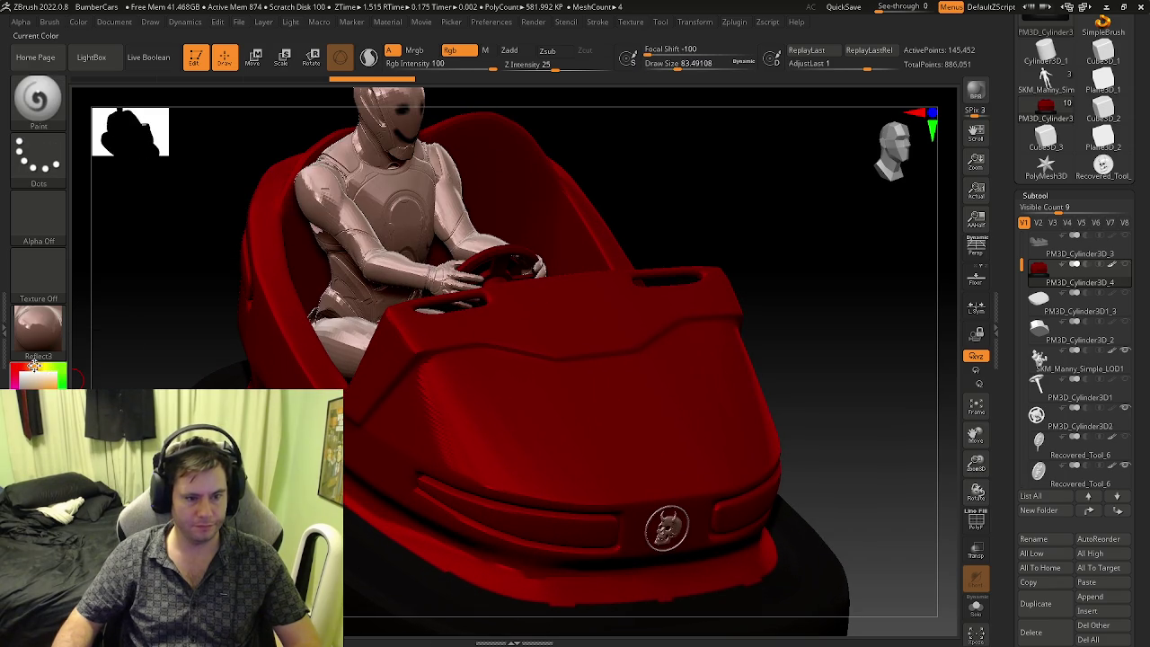
right_click_drag(546, 440, 539, 449, "shift")
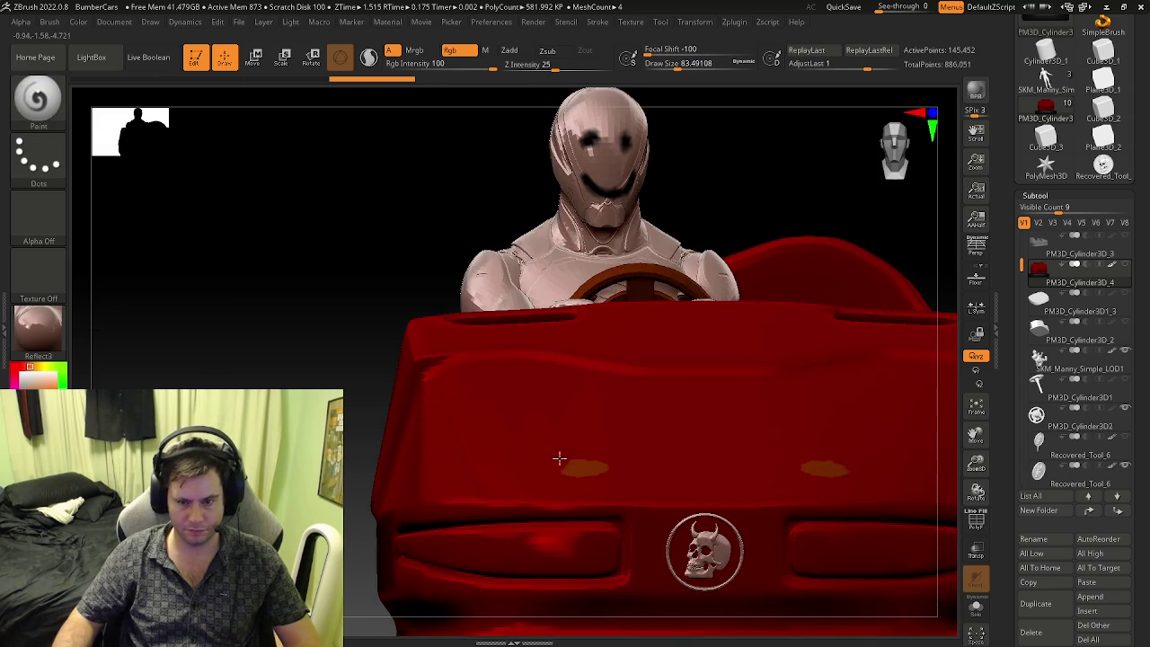
key("ctrl+z")
key("ctrl+z")
key("ctrl+z")
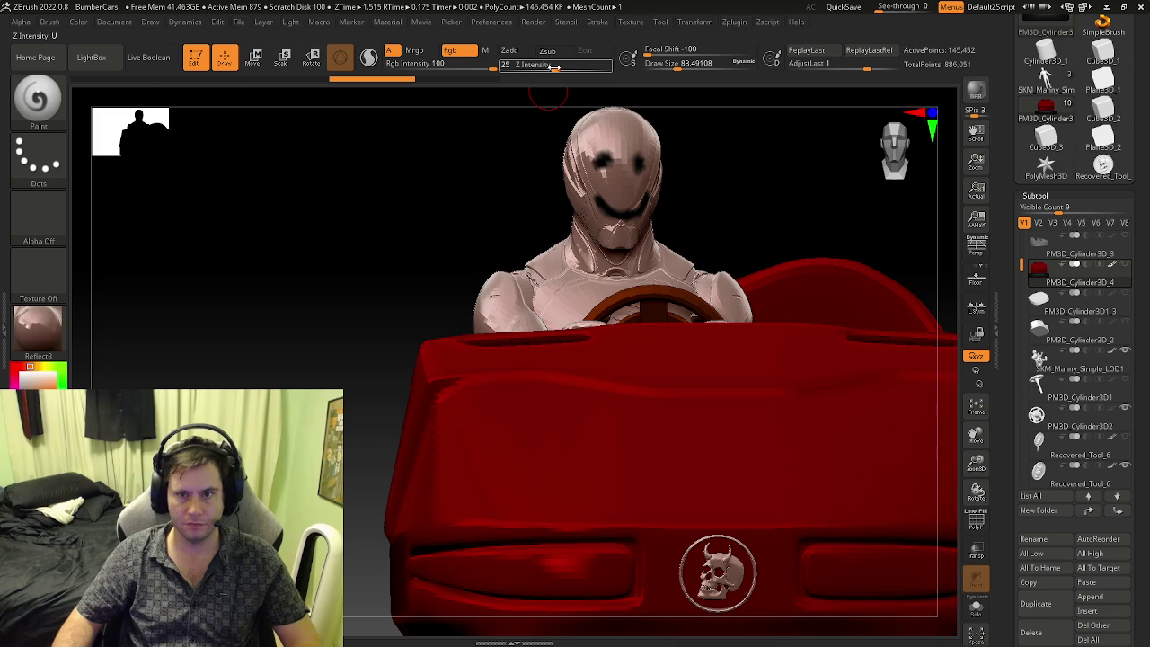
left_click_drag(675, 48, 693, 49)
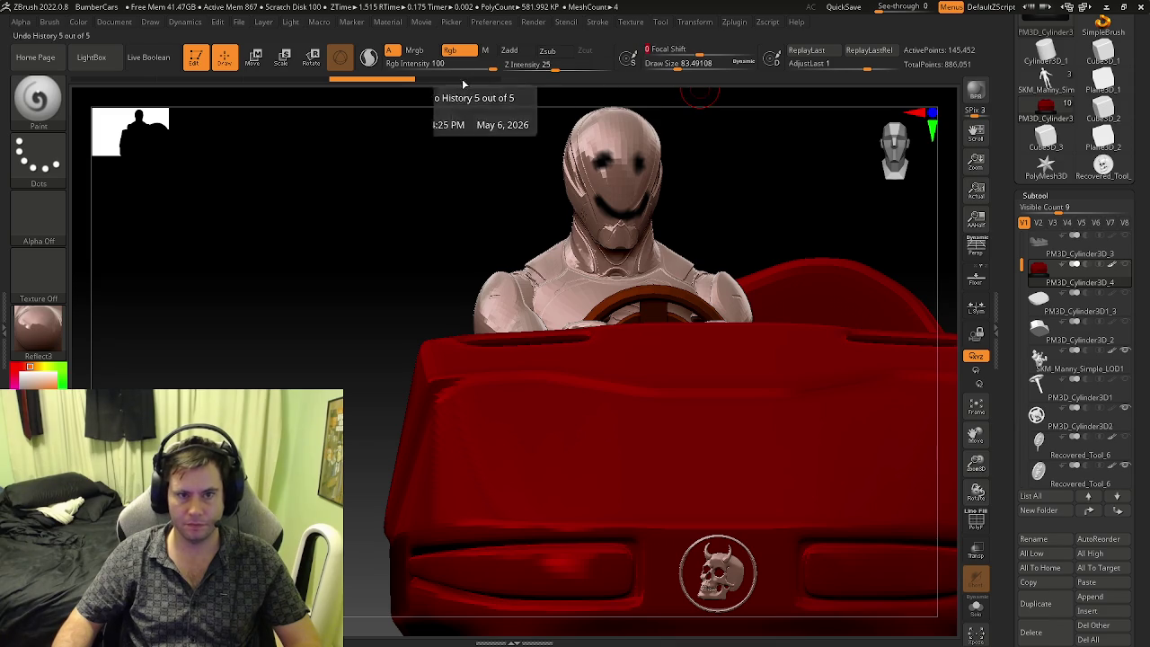
- Enlarge the brush to about 140 and paint faint wavy orange flames across both hood sides
mouse_move(503, 297)
right_mouse_down()
mouse_move(568, 401)
mouse_move(546, 372)
right_mouse_up()
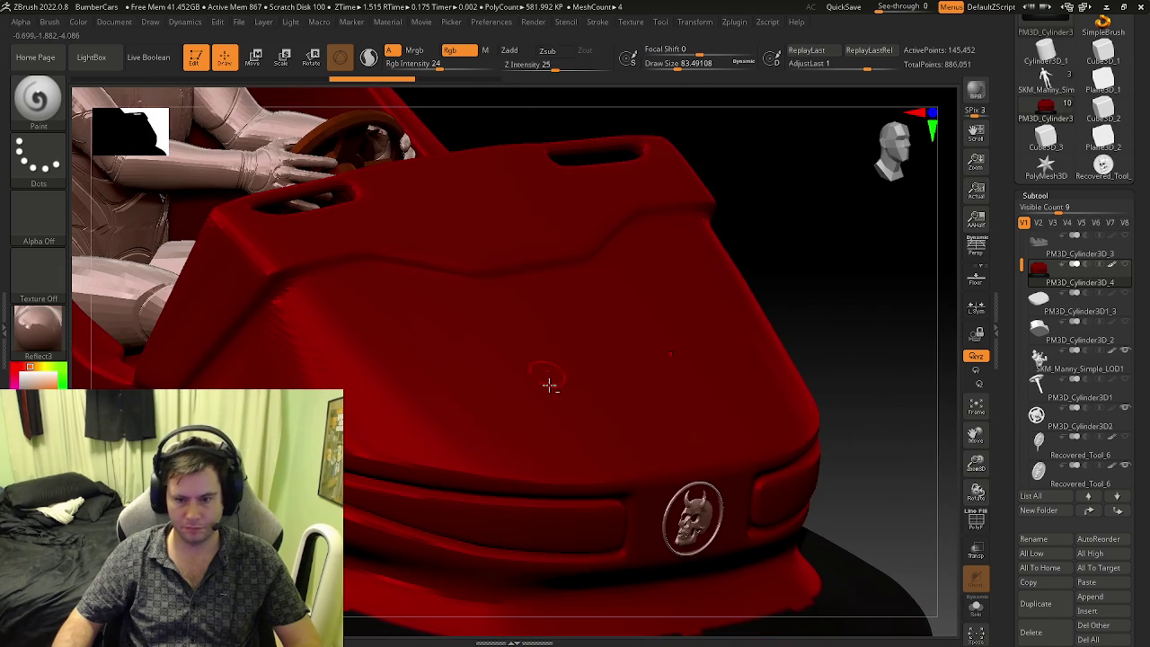
key("s")
left_click_drag(531, 409, 526, 409)
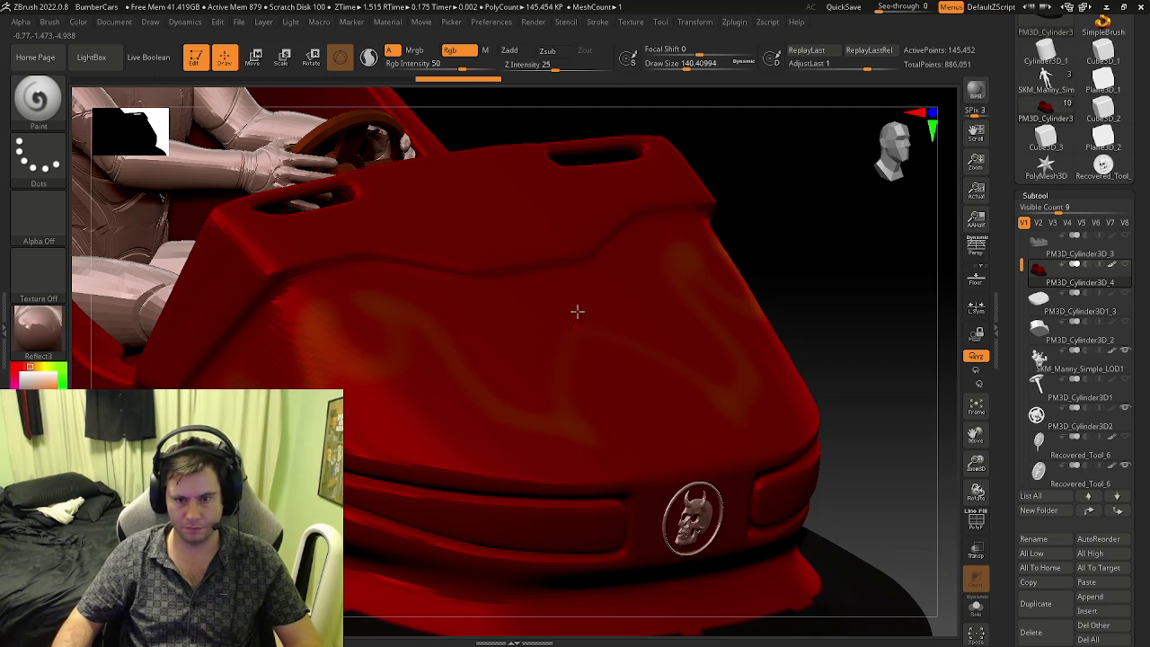
left_click_drag(569, 285, 603, 405, "shift")
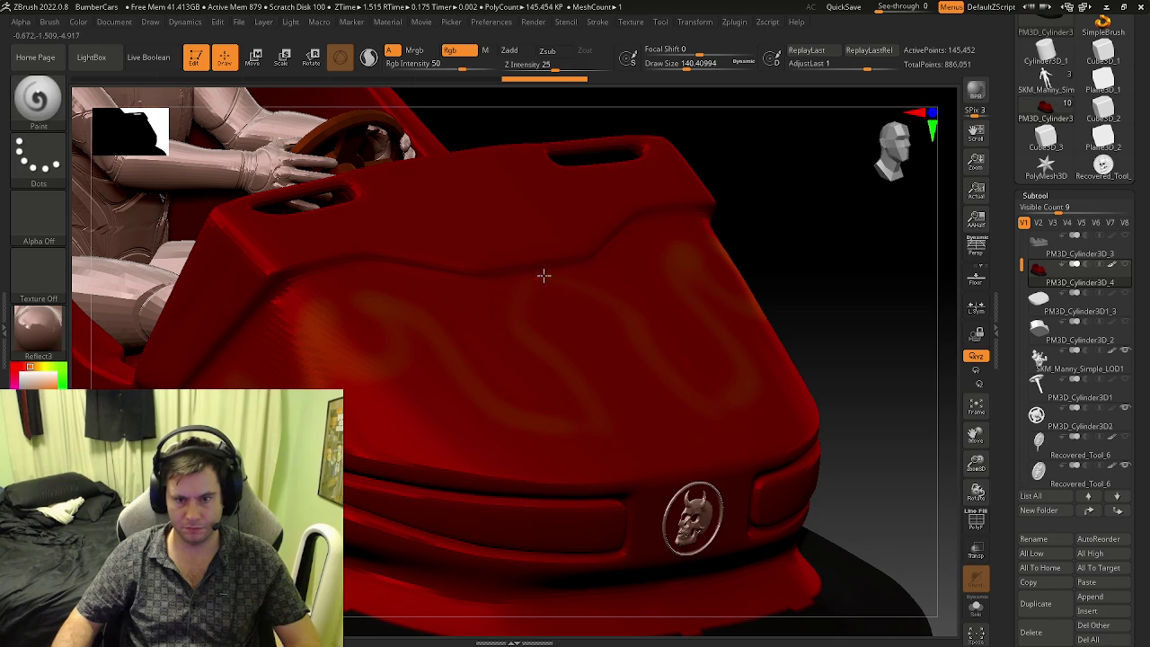
mouse_move(577, 322)
left_mouse_down("shift")
mouse_move(545, 326)
mouse_move(582, 334)
left_mouse_up("shift")
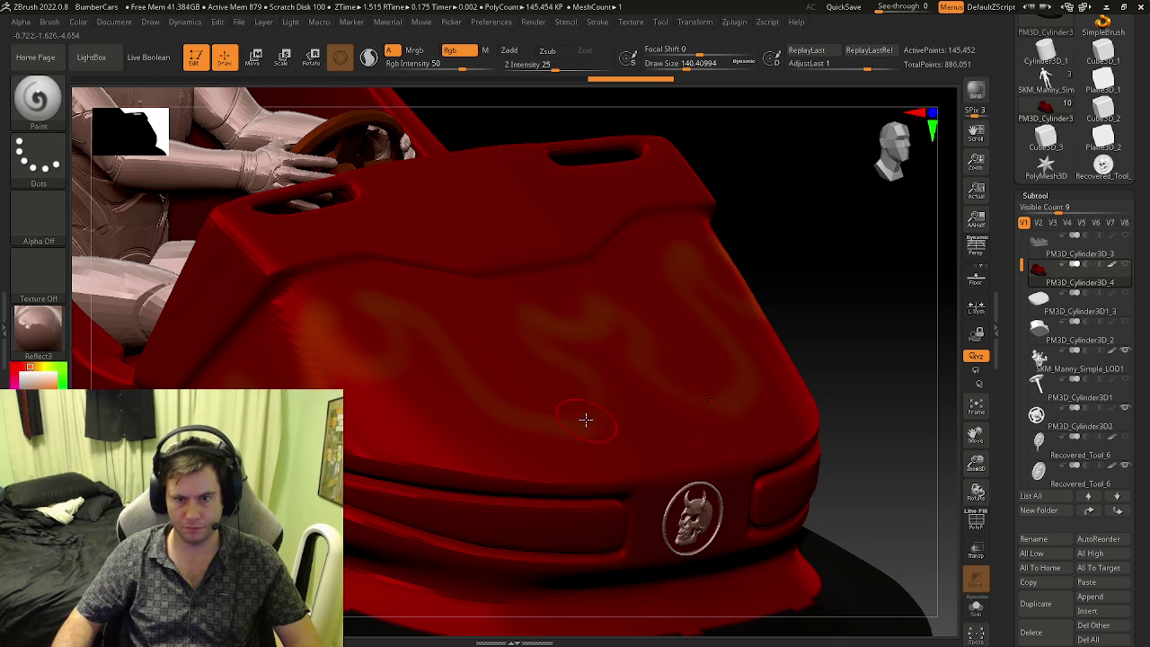
right_click_drag(539, 342, 492, 363)
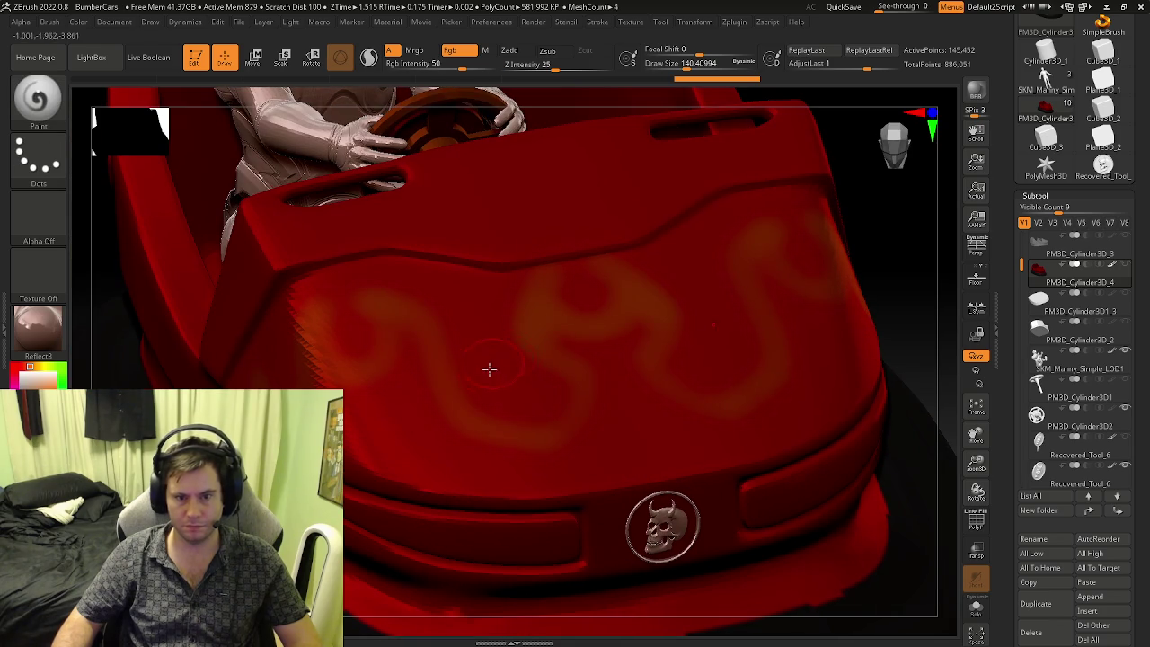
mouse_move(576, 388)
left_mouse_down()
mouse_move(477, 429)
mouse_move(410, 315)
left_mouse_up()
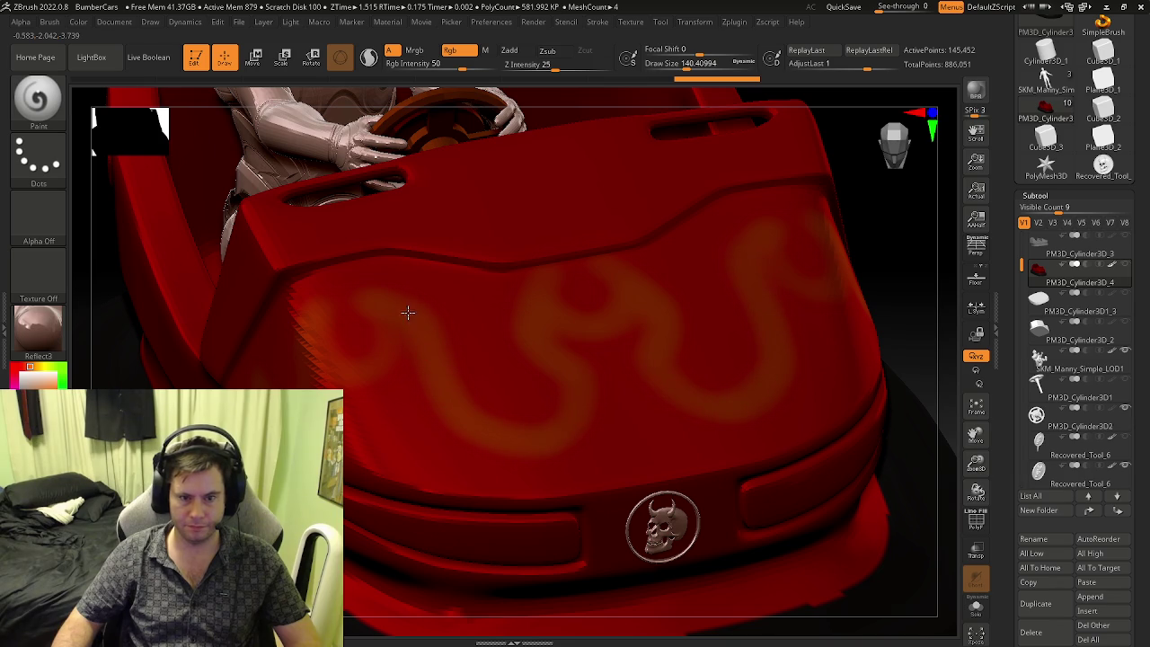
mouse_move(310, 296)
right_mouse_down()
mouse_move(429, 290)
mouse_move(518, 256)
right_mouse_up()
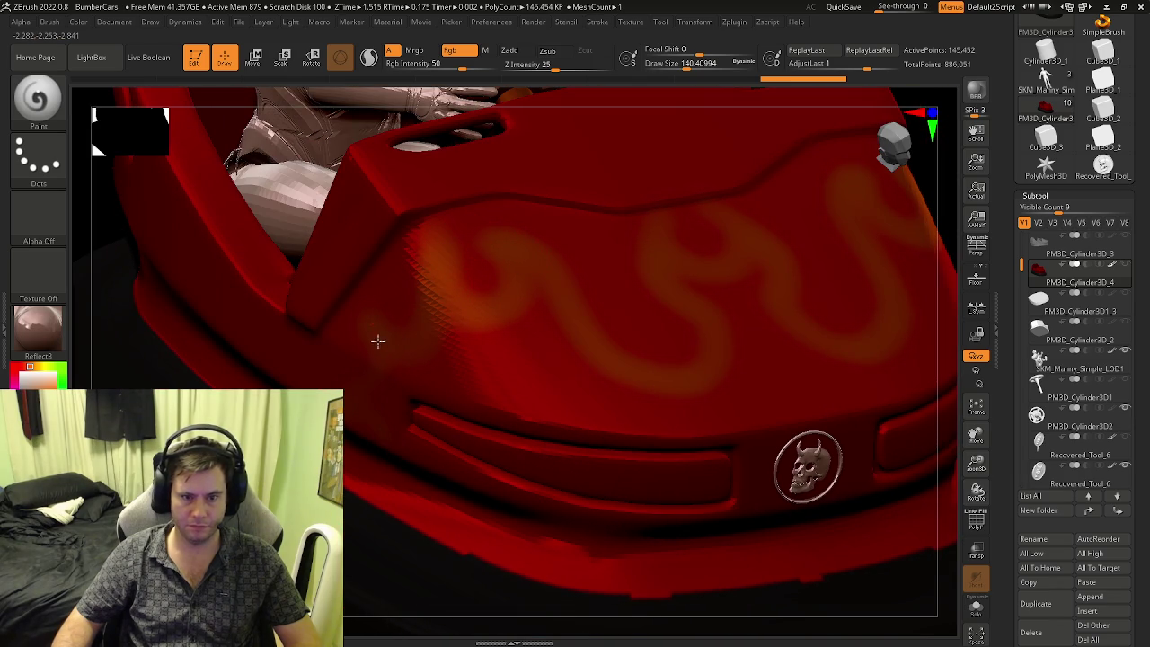
mouse_move(408, 477)
right_mouse_down()
mouse_move(395, 450)
mouse_move(421, 440)
right_mouse_up()
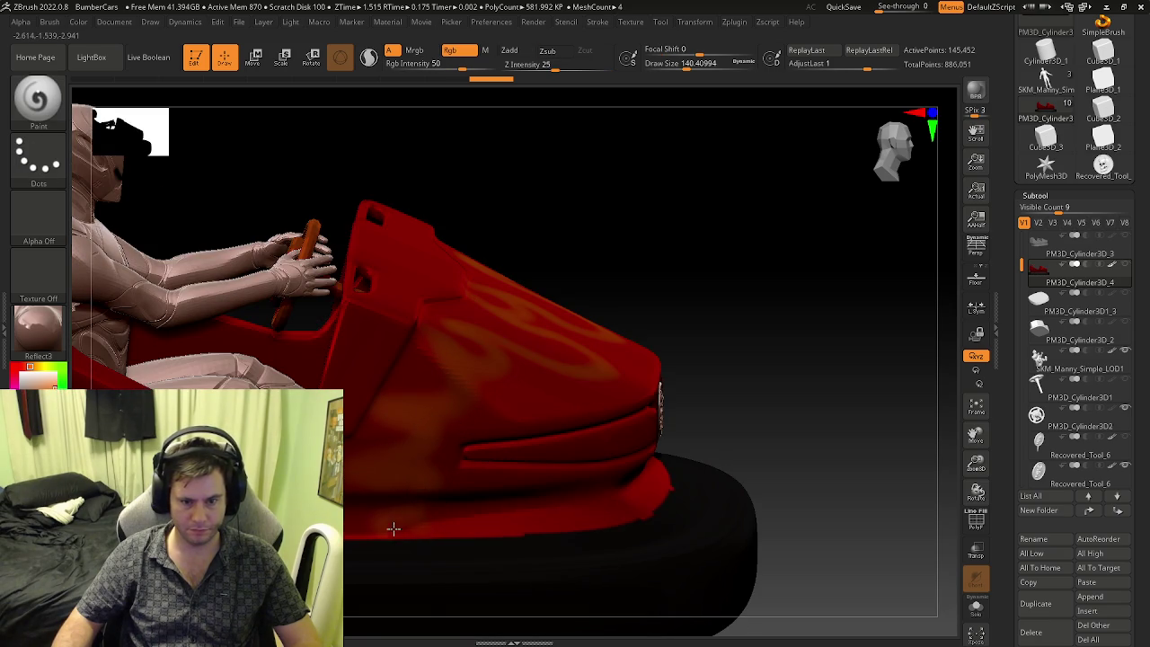
- Trace brighter orange streaks along the hood's wavy flames, including the left loop
key("shift")
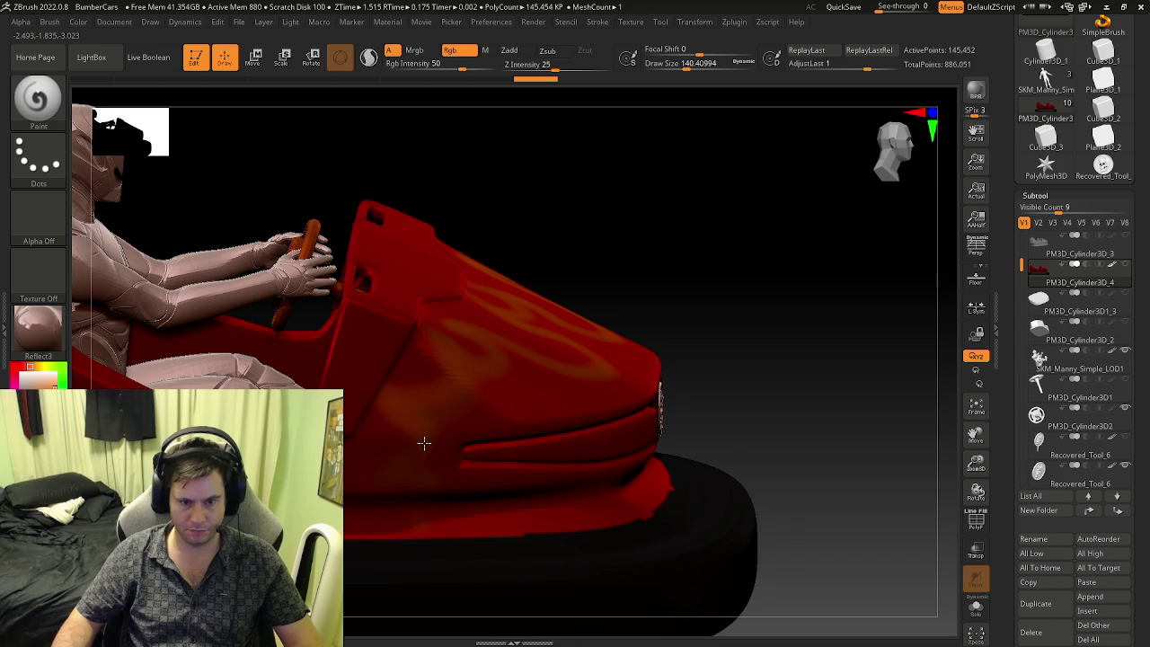
key("ctrl+shift")
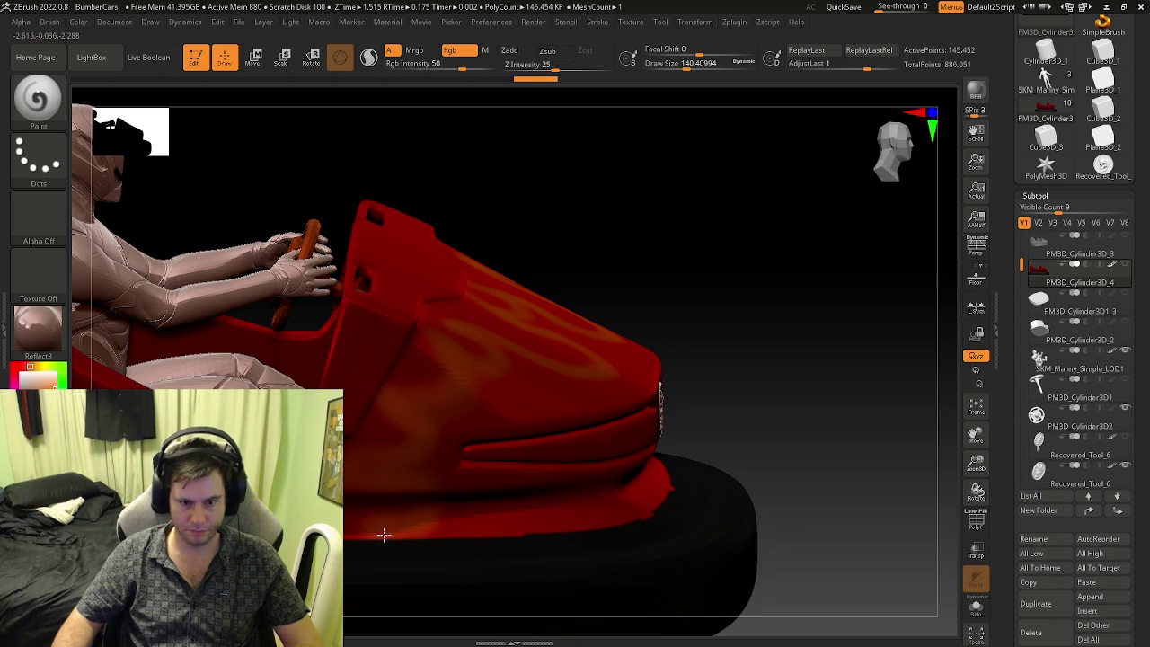
right_click_drag(449, 524, 405, 473)
mouse_move(405, 473)
left_mouse_down()
mouse_move(375, 406)
mouse_move(459, 445)
mouse_move(409, 393)
mouse_move(506, 417)
mouse_move(599, 404)
mouse_move(496, 341)
mouse_move(565, 386)
left_mouse_up()
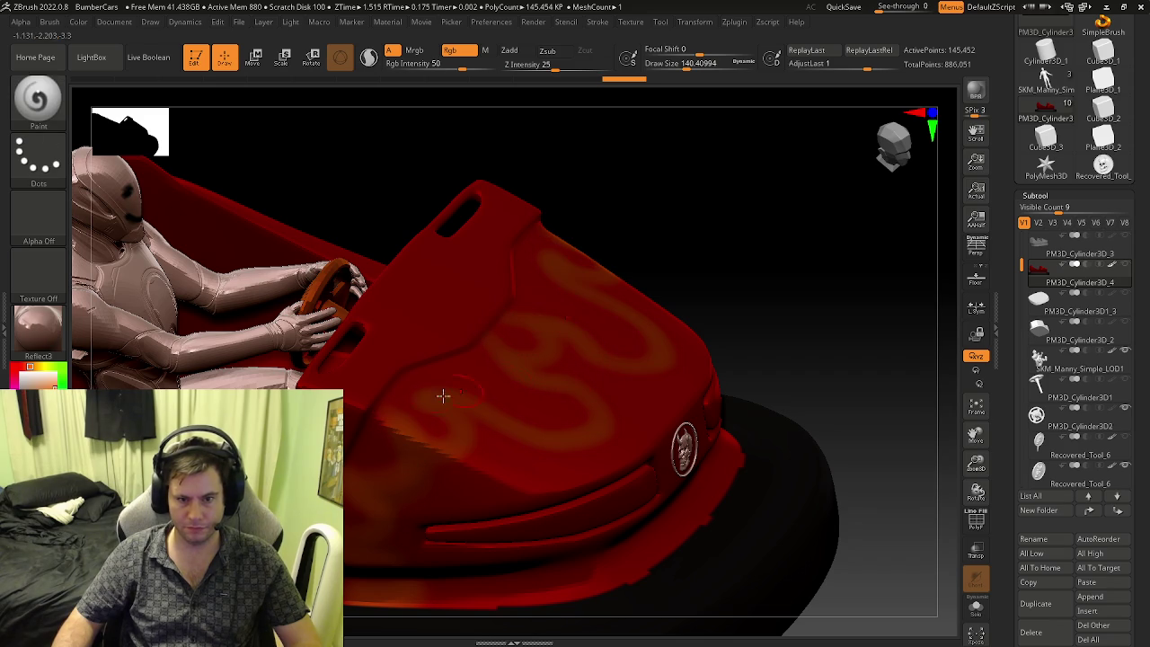
mouse_move(423, 441)
left_mouse_down()
mouse_move(418, 403)
mouse_move(459, 386)
mouse_move(532, 428)
mouse_move(574, 400)
mouse_move(487, 344)
left_mouse_up()
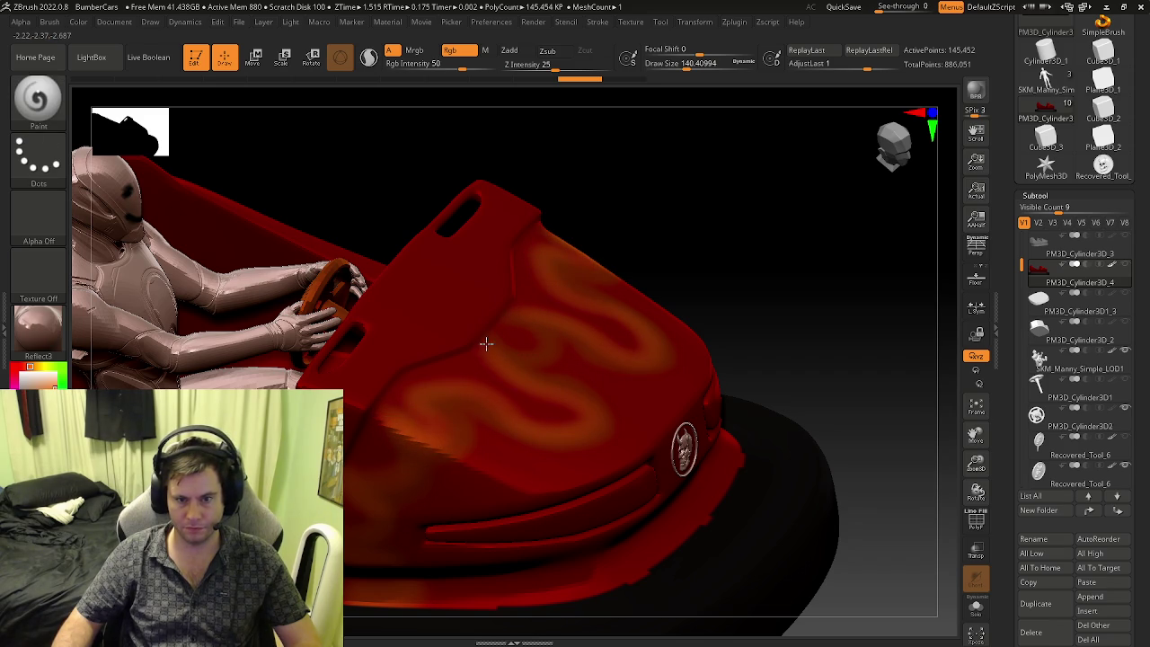
mouse_move(547, 349)
right_mouse_down()
mouse_move(539, 395)
mouse_move(569, 437)
right_mouse_up()
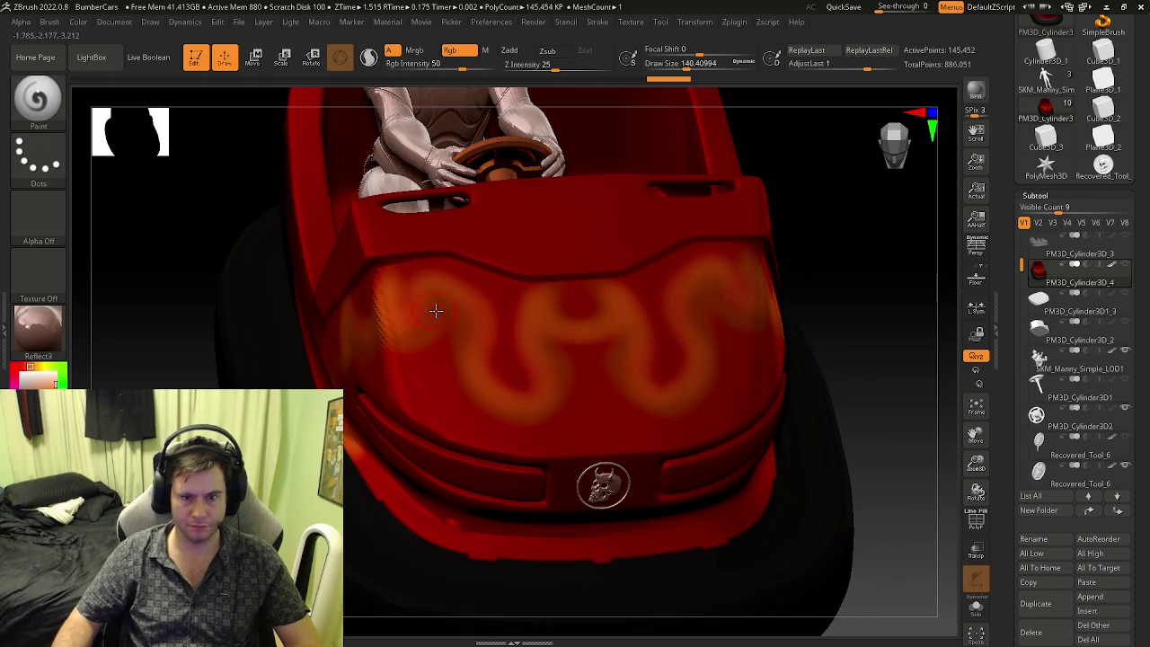
mouse_move(434, 316)
left_mouse_down()
mouse_move(452, 357)
mouse_move(526, 416)
mouse_move(563, 368)
mouse_move(605, 356)
left_mouse_up()
mouse_move(423, 329)
left_mouse_down()
mouse_move(427, 340)
mouse_move(386, 364)
left_mouse_up()
mouse_move(387, 364)
right_mouse_down()
mouse_move(418, 362)
mouse_move(397, 359)
right_mouse_up()
mouse_move(397, 358)
left_mouse_down()
mouse_move(339, 360)
mouse_move(323, 383)
left_mouse_up()
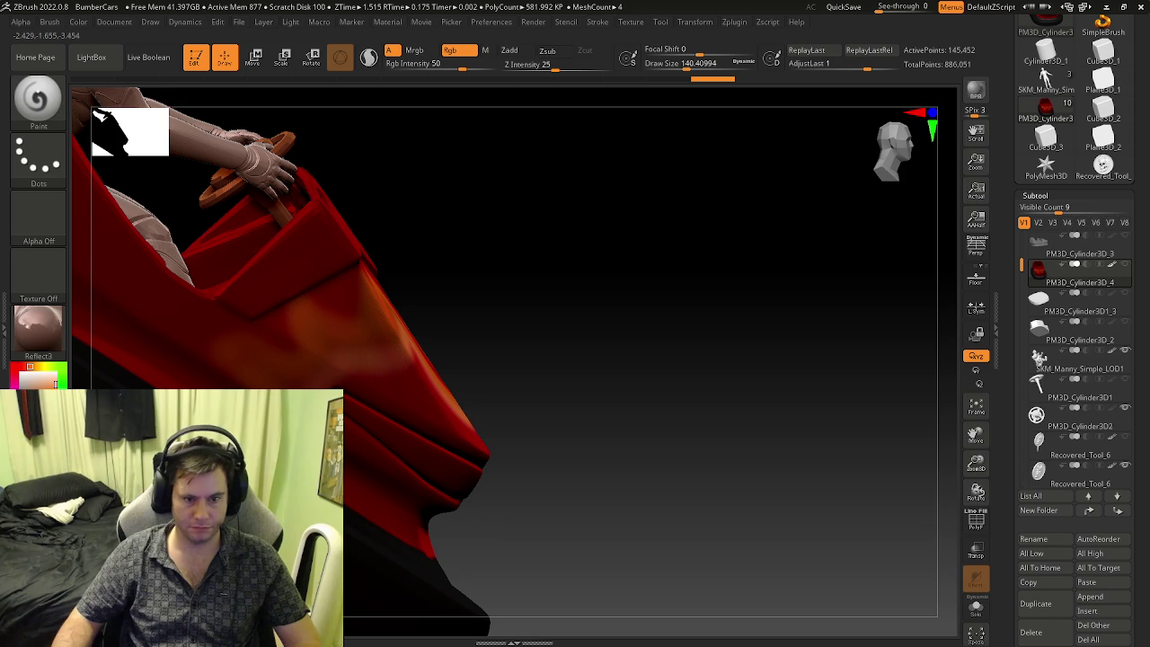
right_click_drag(323, 383, 346, 377)
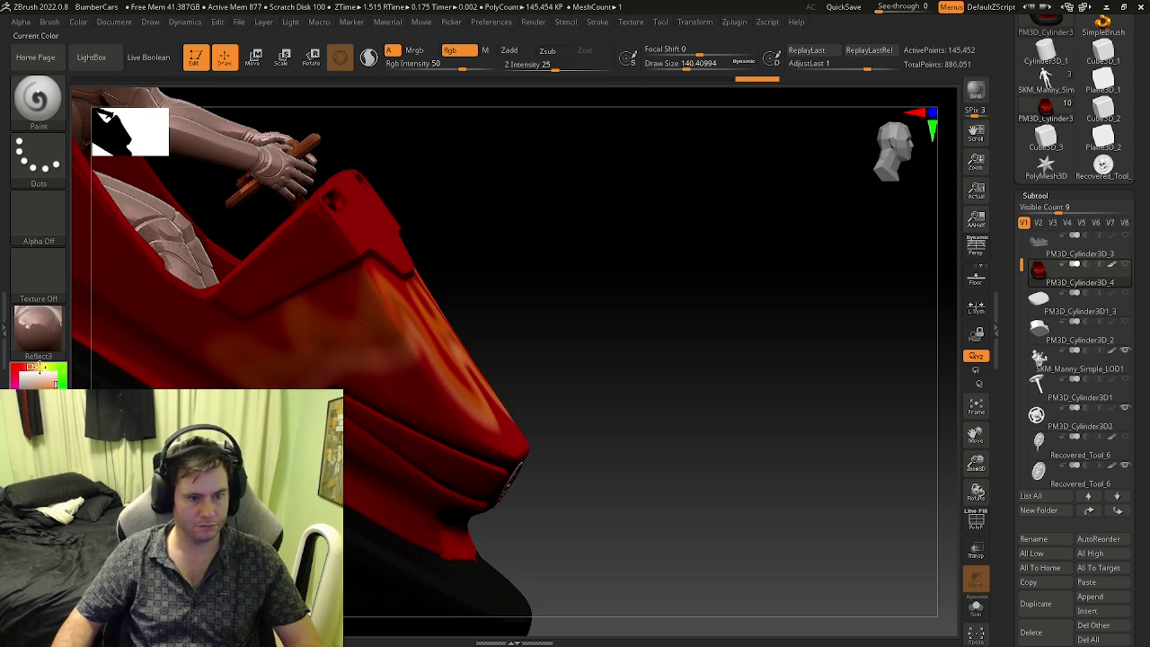
- Repaint the orange squiggle across the hood centre and right side at lower strength
mouse_move(380, 326)
right_mouse_down()
mouse_move(460, 328)
mouse_move(456, 345)
right_mouse_up()
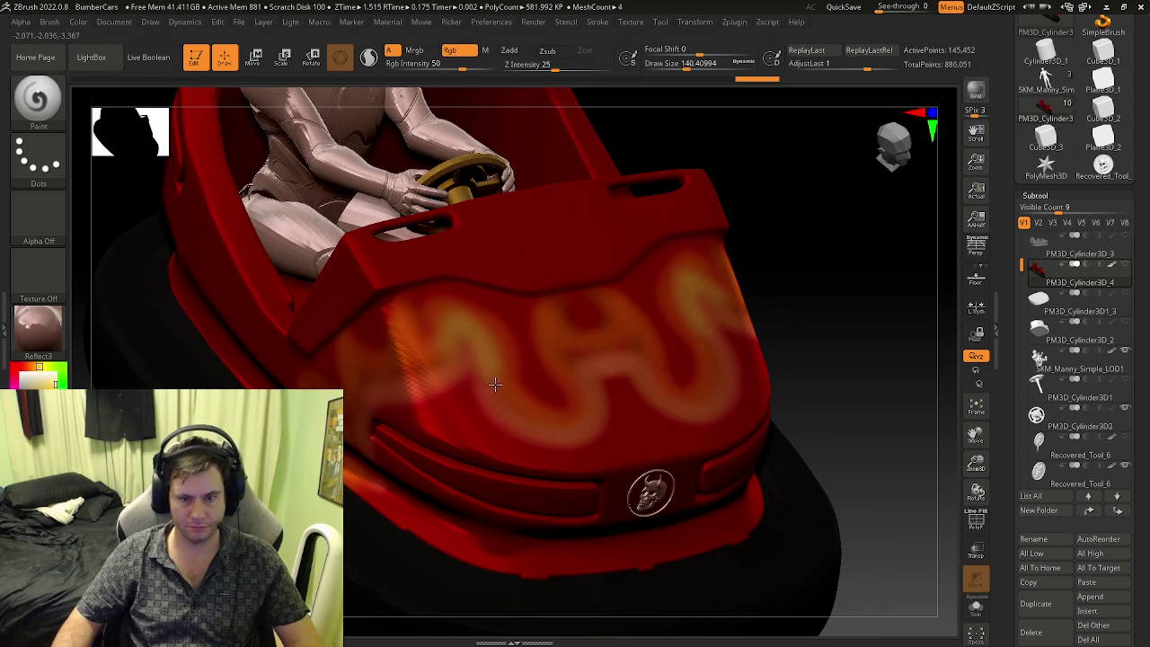
key("ctrl")
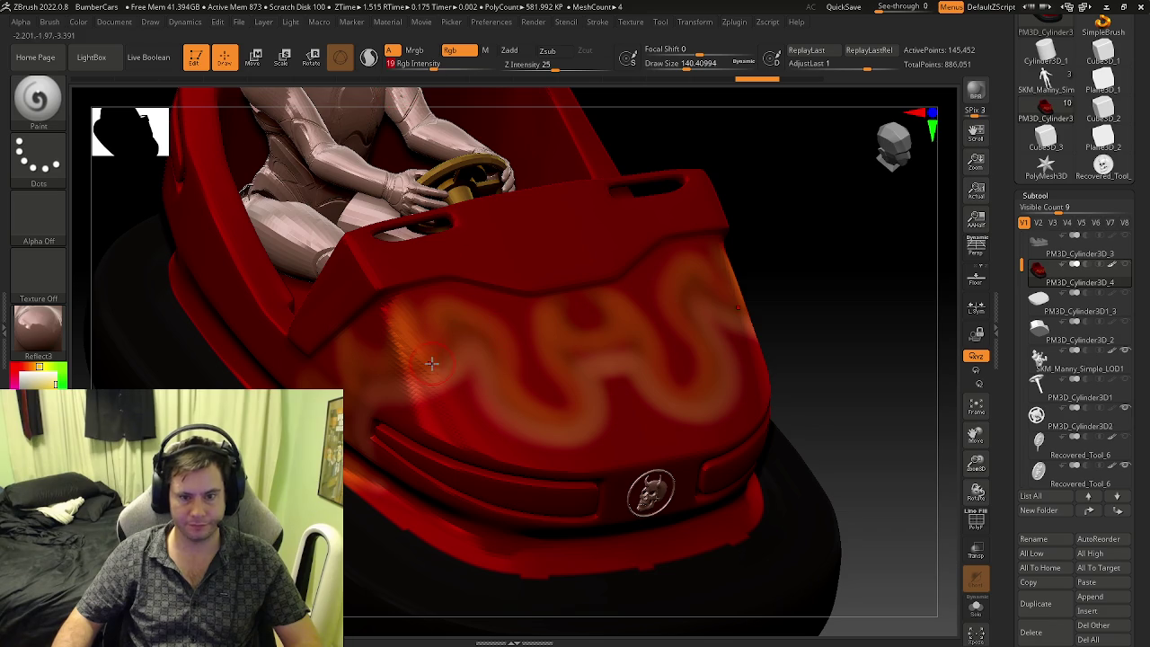
left_click_drag(479, 322, 529, 381)
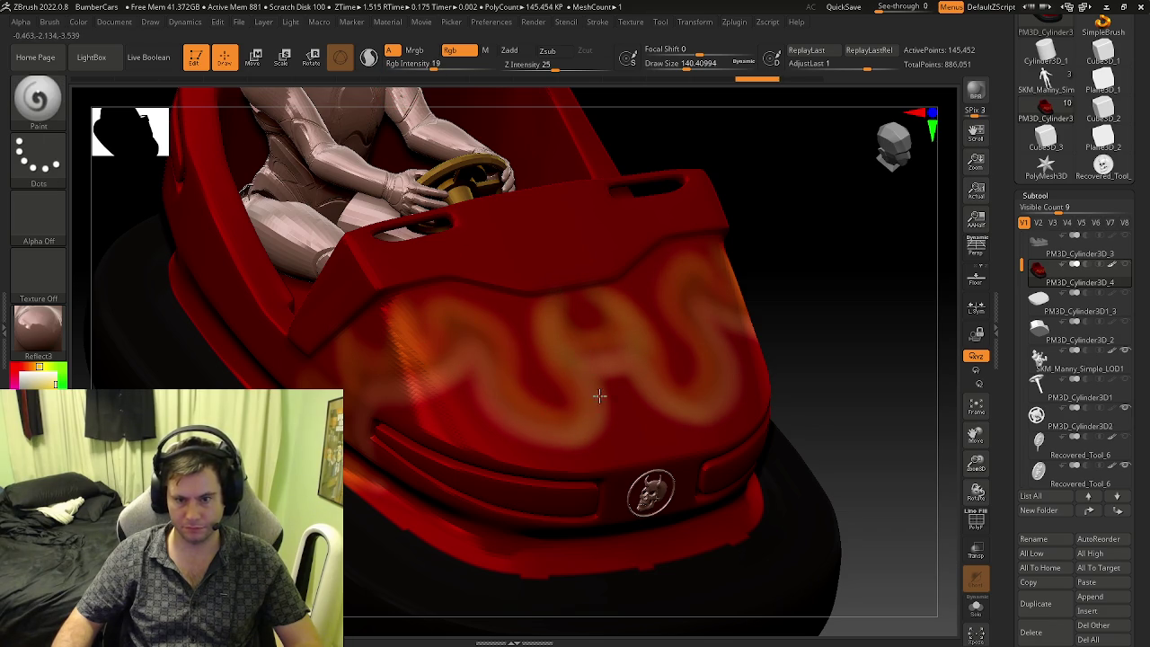
left_click_drag(602, 402, 592, 417)
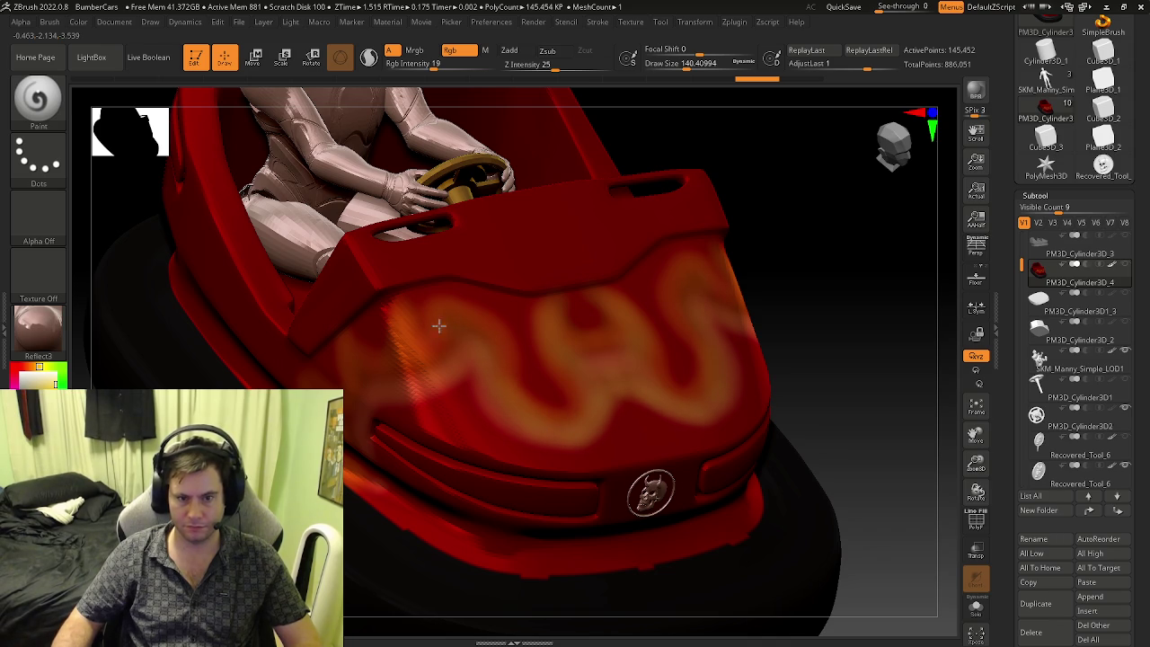
right_click_drag(403, 329, 440, 359, "shift")
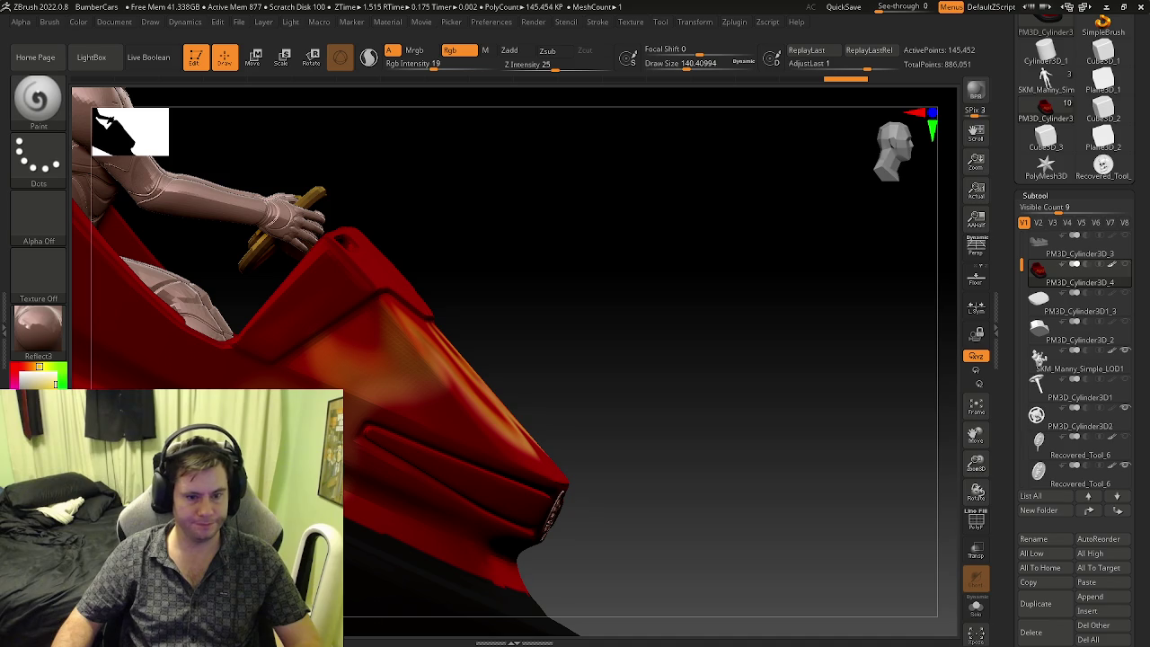
- Pick a darker red colour, frame the car, and raise the Draw Size to 256.5
left_click(29, 366)
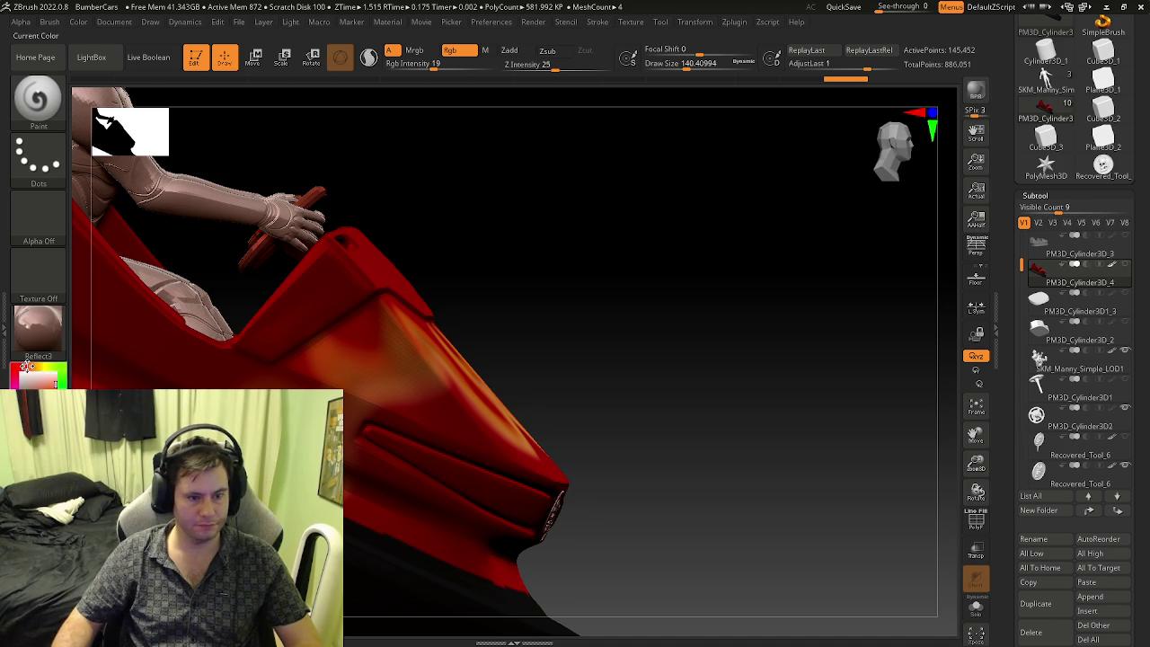
left_click(42, 384)
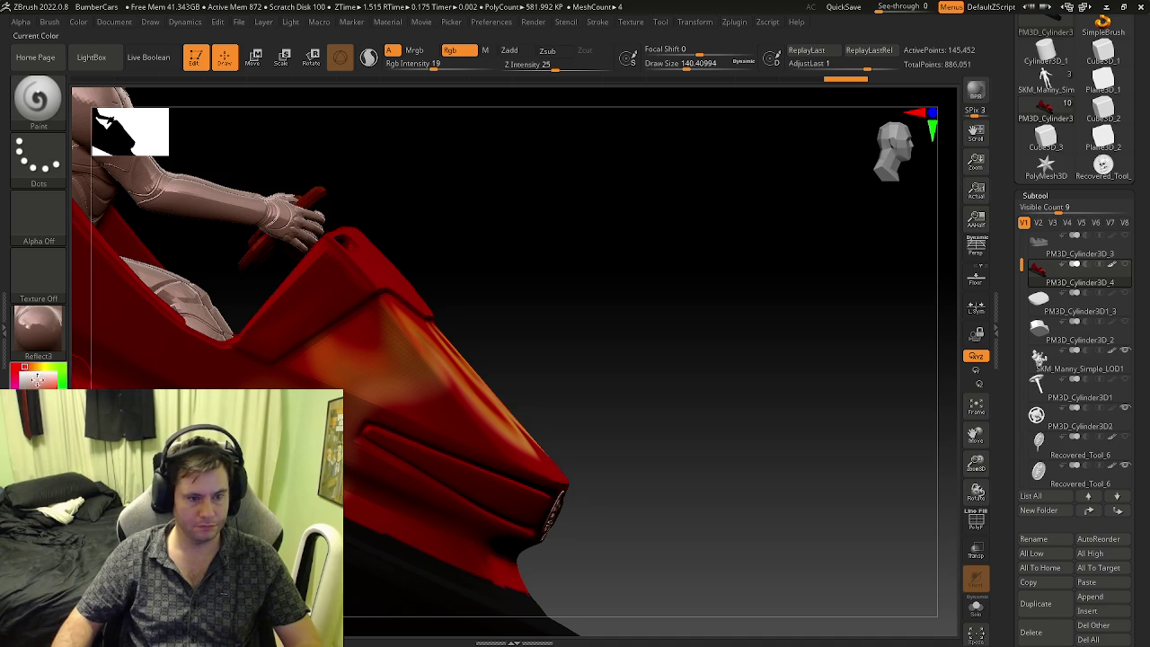
right_click_drag(278, 370, 309, 354)
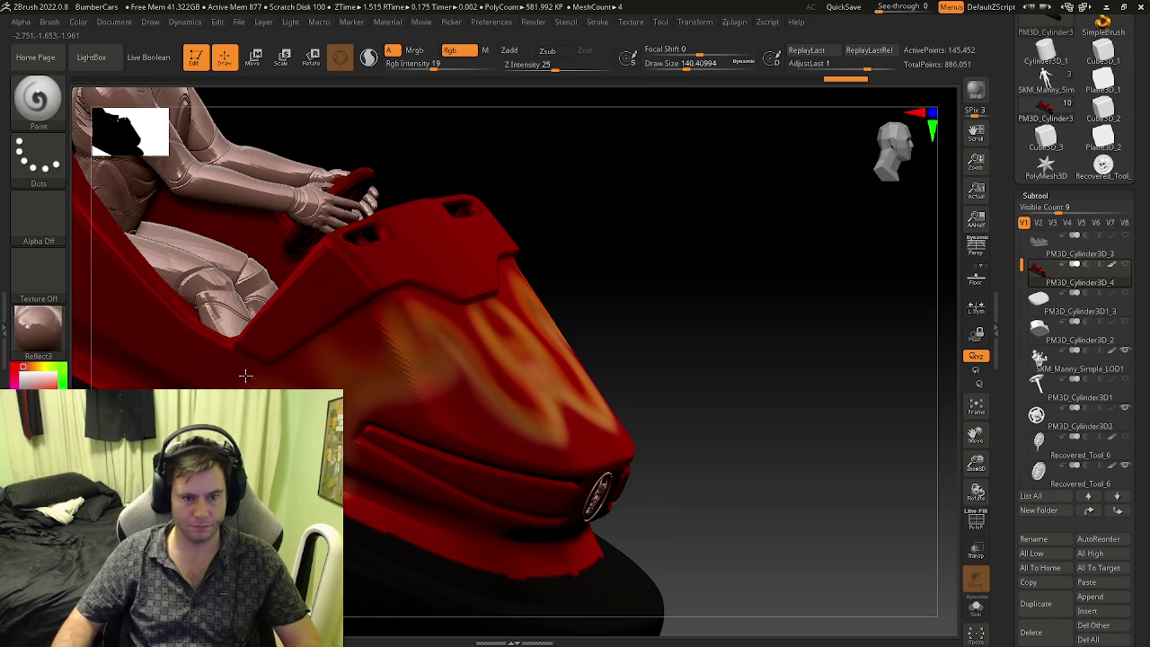
right_click_drag(360, 349, 414, 342)
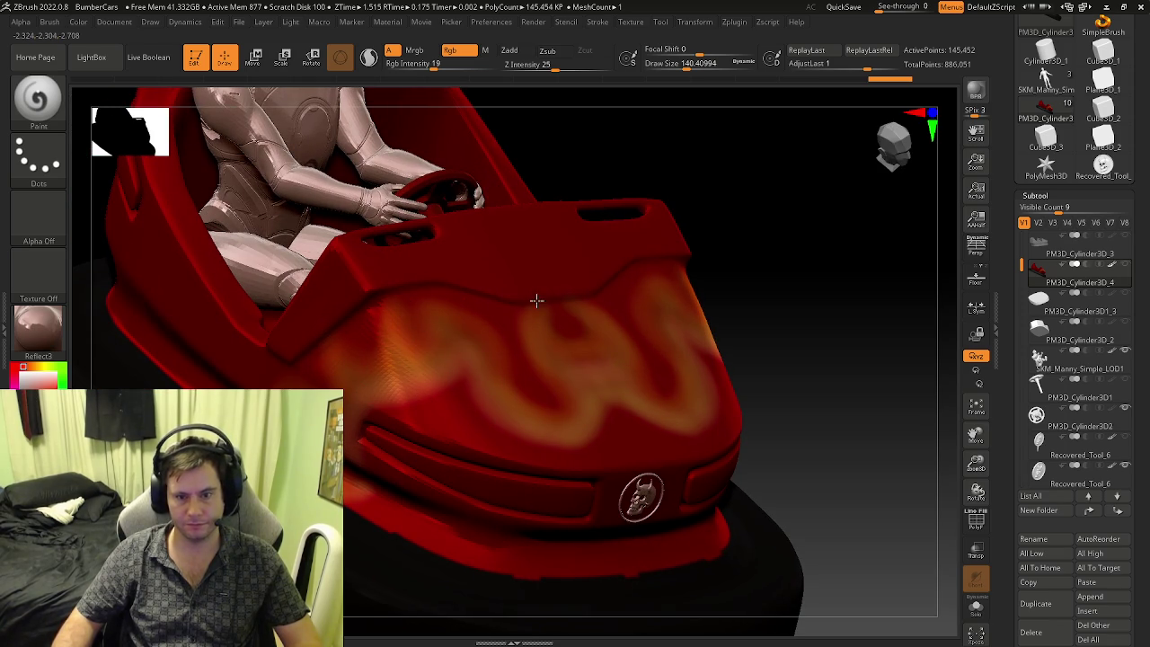
key("f")
mouse_move(390, 377)
right_mouse_down()
mouse_move(614, 375)
mouse_move(546, 376)
right_mouse_up()
key("s")
left_click(656, 423)
left_click_drag(422, 65, 500, 67)
right_click_drag(655, 424, 683, 377, "ctrl")
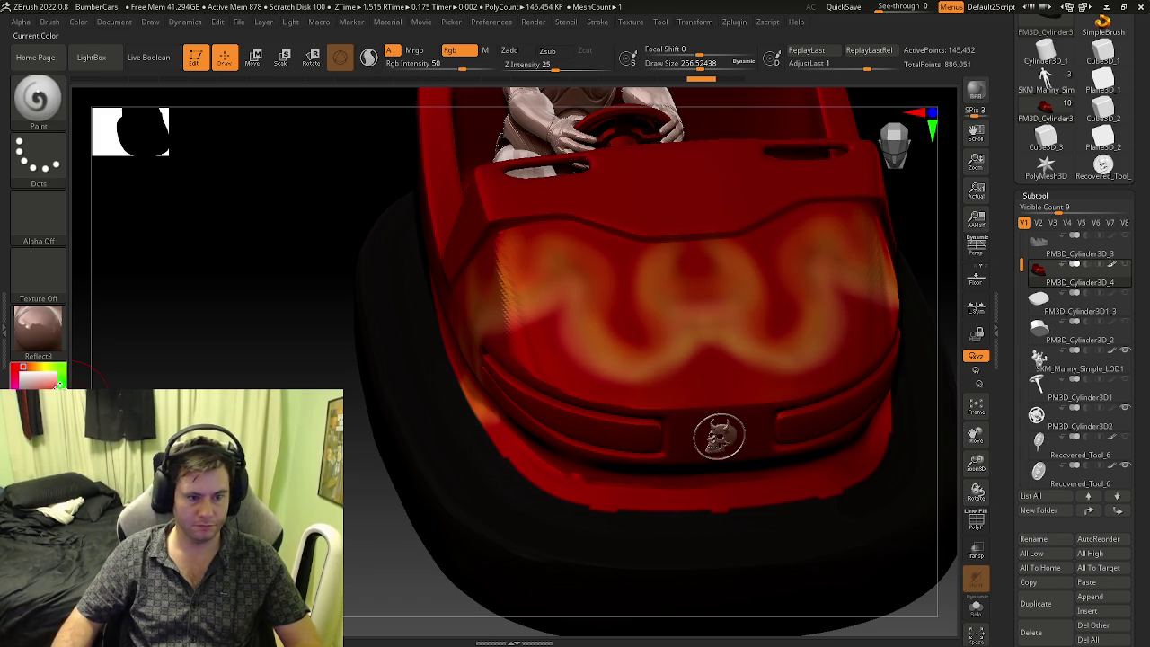
- Paint orange-red around the flames, grille, headlights, emblem, bumper and lower side panel
left_click(36, 367)
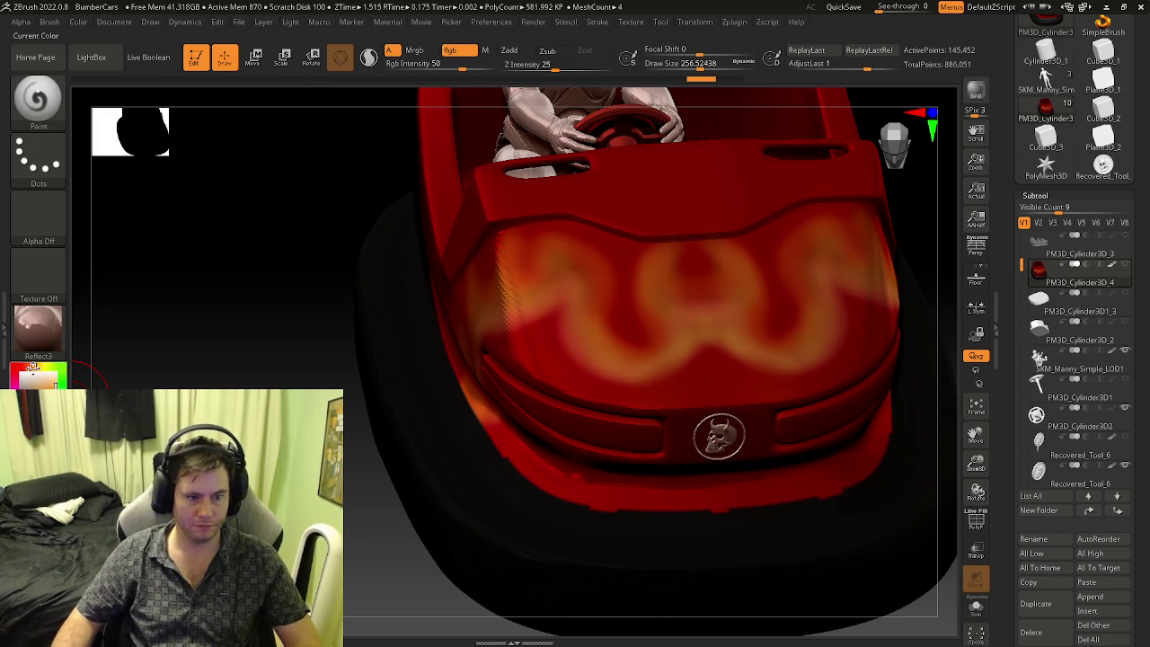
mouse_move(725, 390)
left_mouse_down()
mouse_move(710, 381)
mouse_move(610, 423)
mouse_move(714, 457)
left_mouse_up()
right_click_drag(713, 457, 591, 465)
mouse_move(590, 465)
left_mouse_down()
mouse_move(580, 489)
mouse_move(571, 377)
left_mouse_up()
right_click_drag(571, 378, 504, 355)
mouse_move(504, 355)
left_mouse_down()
mouse_move(523, 360)
mouse_move(534, 417)
mouse_move(447, 441)
mouse_move(488, 447)
left_mouse_up()
mouse_move(488, 447)
right_mouse_down()
mouse_move(506, 430)
mouse_move(423, 422)
right_mouse_up()
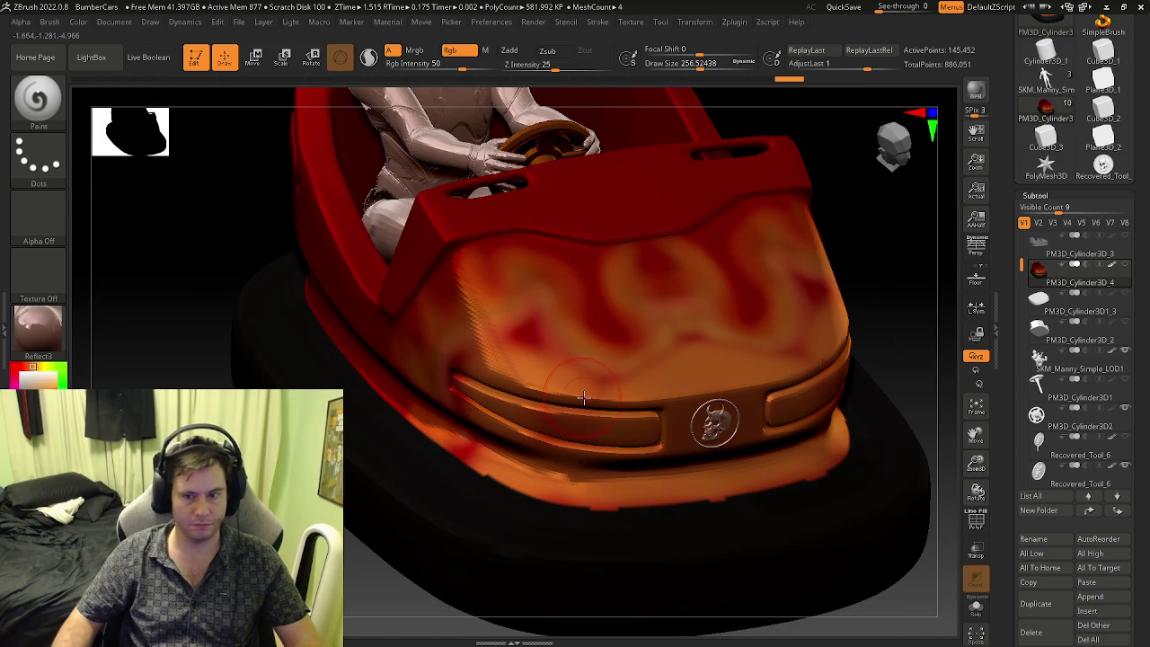
- Lower Rgb Intensity to 25 and switch the paint colour to pure red
key("ctrl")
left_click_drag(409, 63, 441, 65)
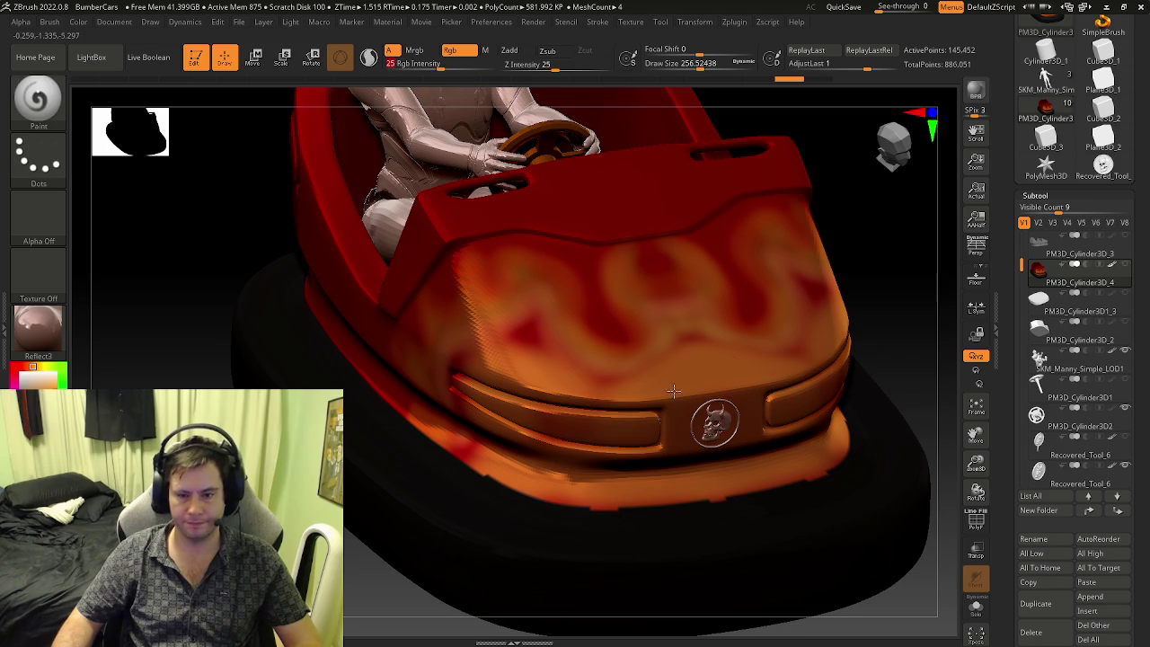
right_click_drag(524, 430, 494, 456)
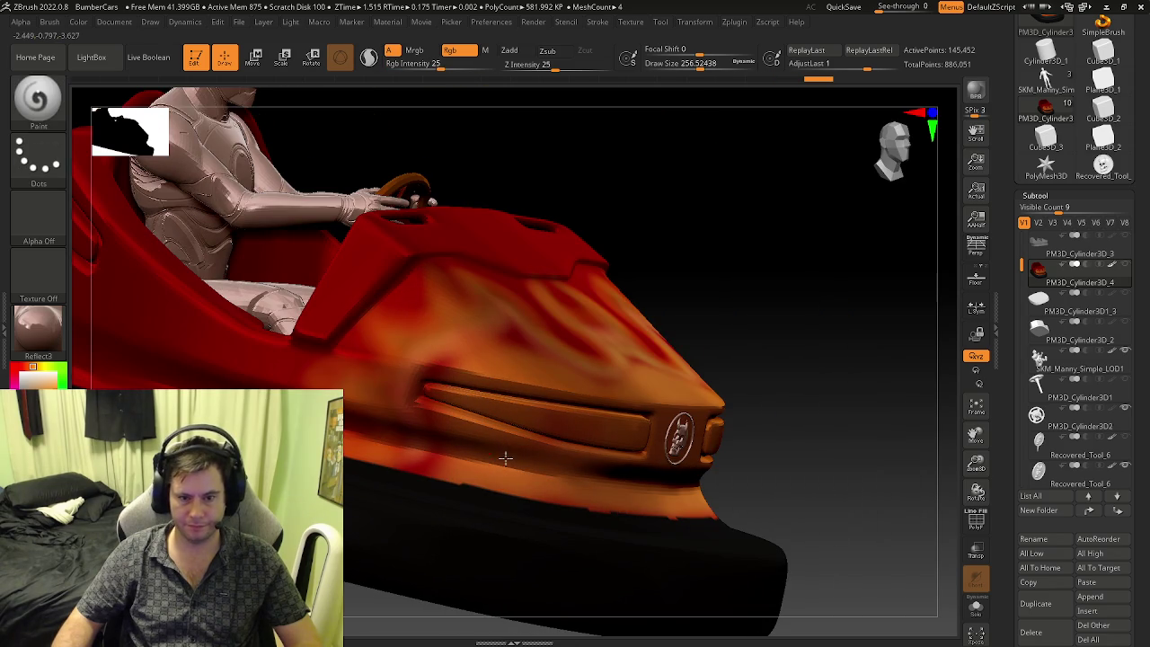
right_click_drag(591, 497, 626, 479)
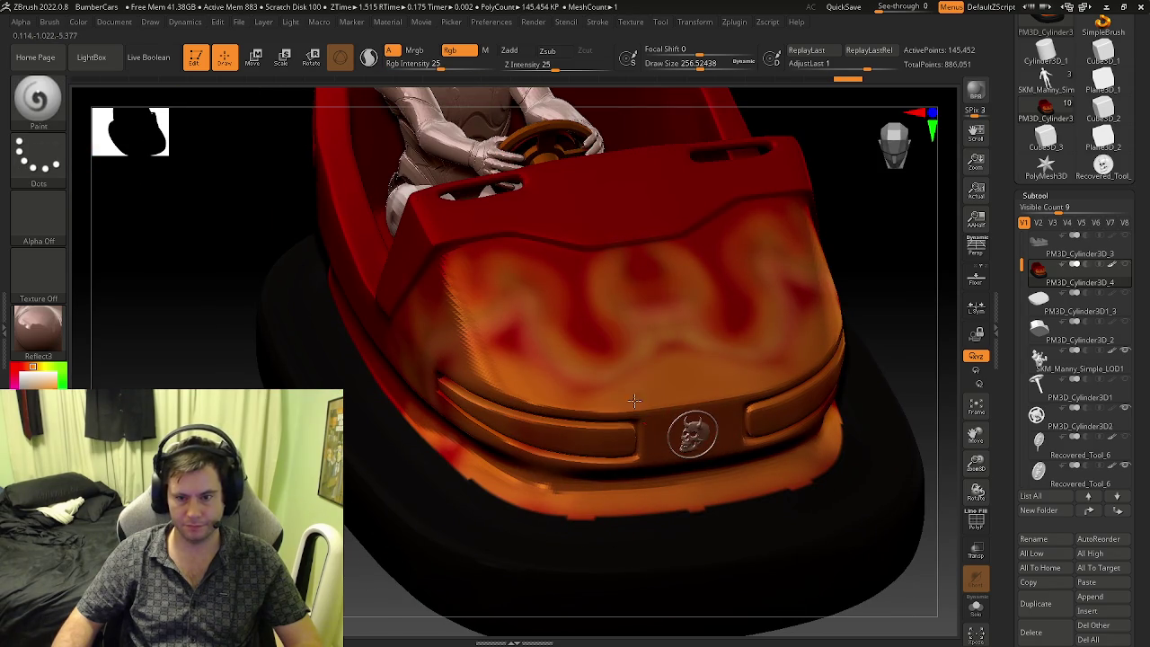
left_click_drag(45, 382, 26, 367)
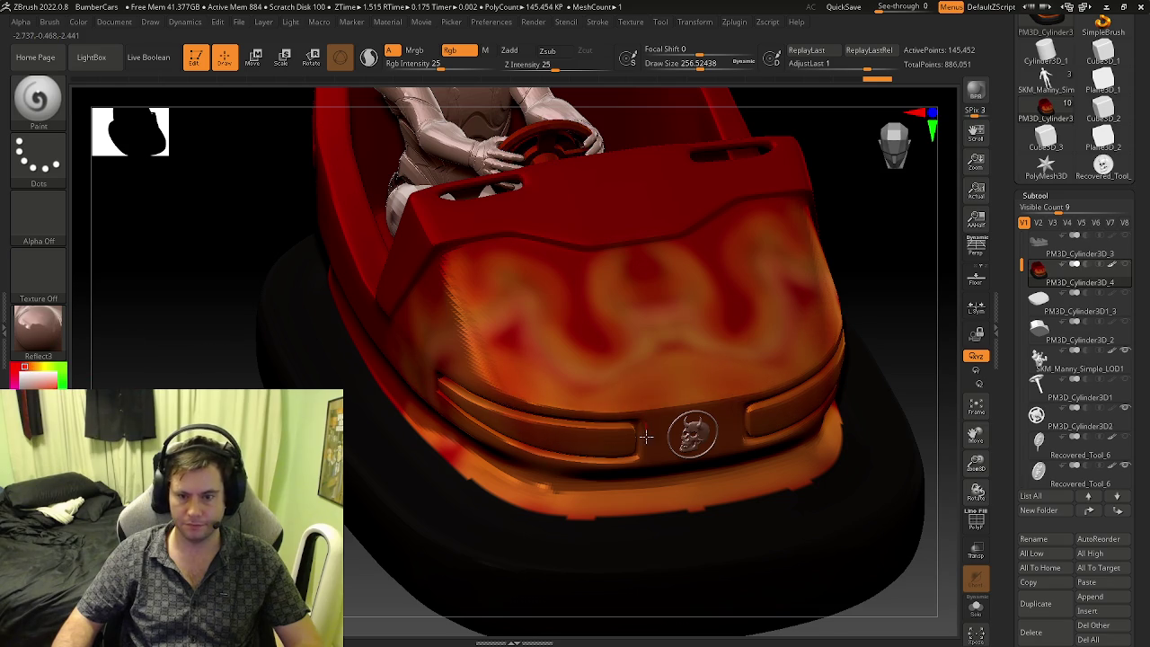
right_click_drag(629, 418, 433, 435)
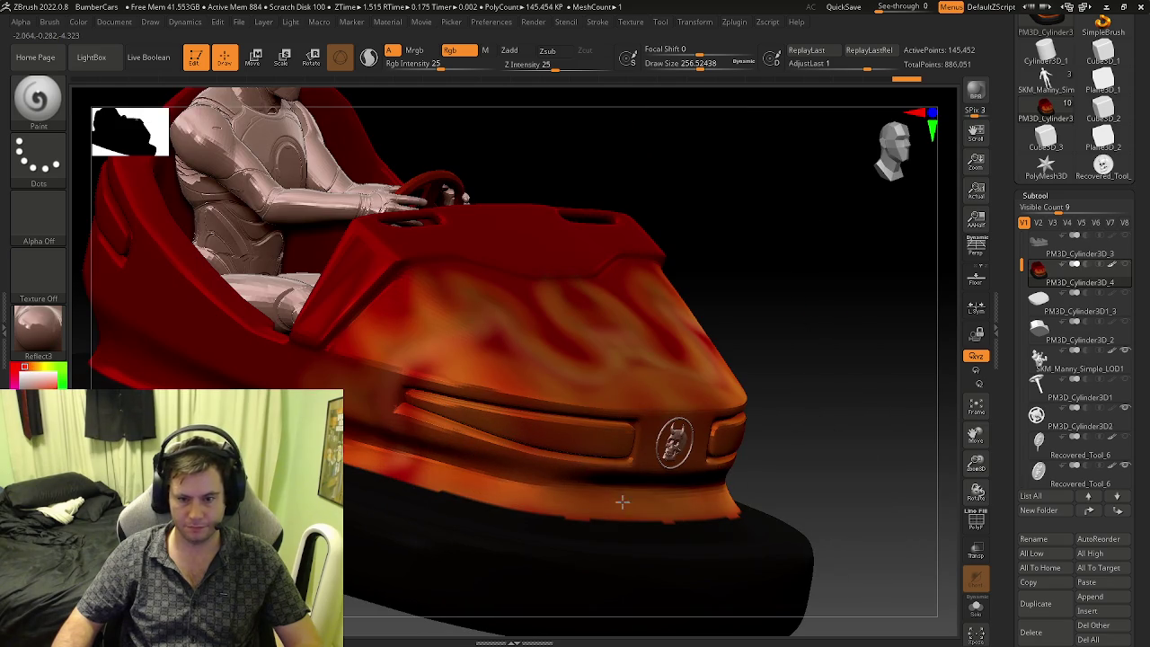
right_click_drag(650, 490, 644, 424)
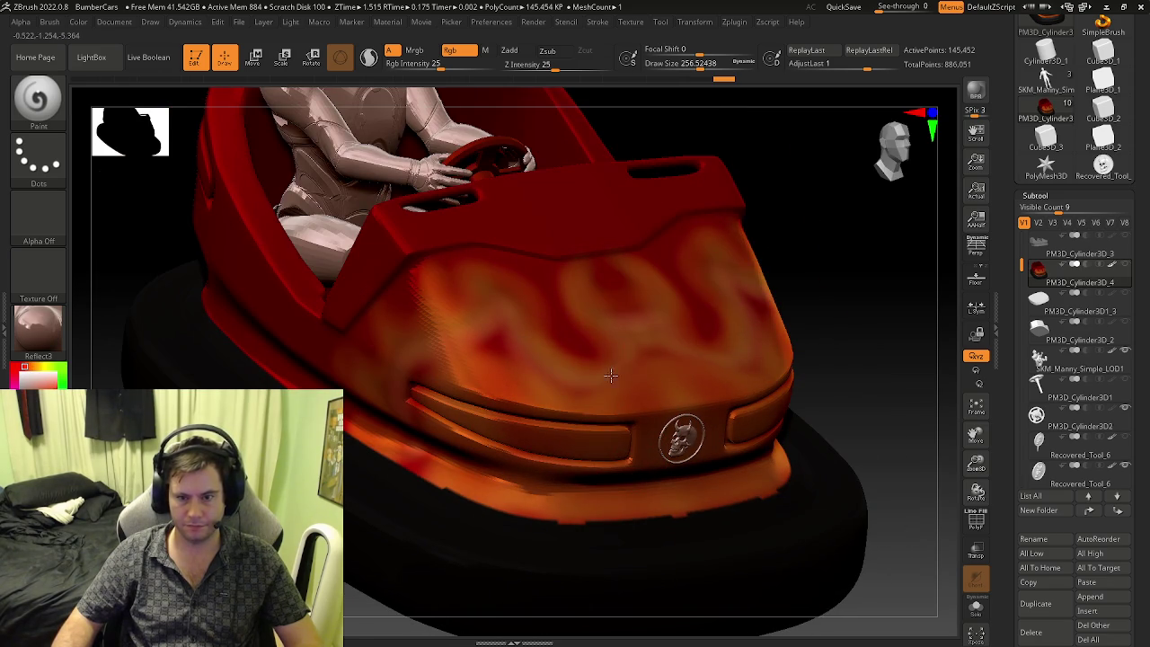
right_click_drag(506, 383, 521, 414)
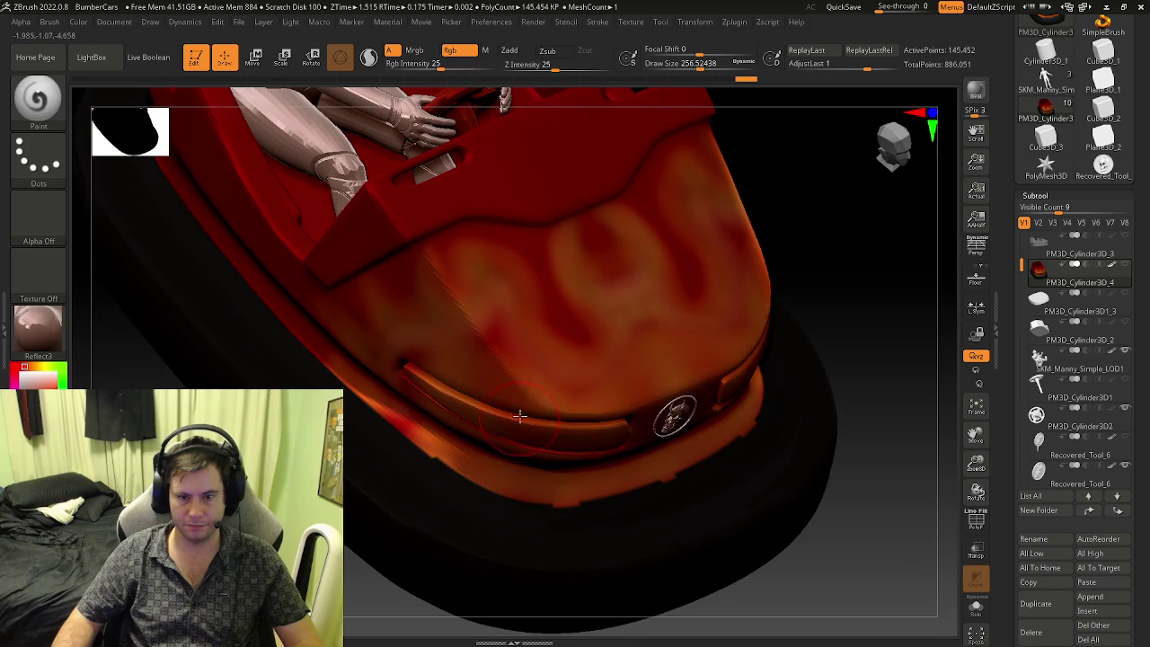
right_click_drag(509, 309, 552, 377)
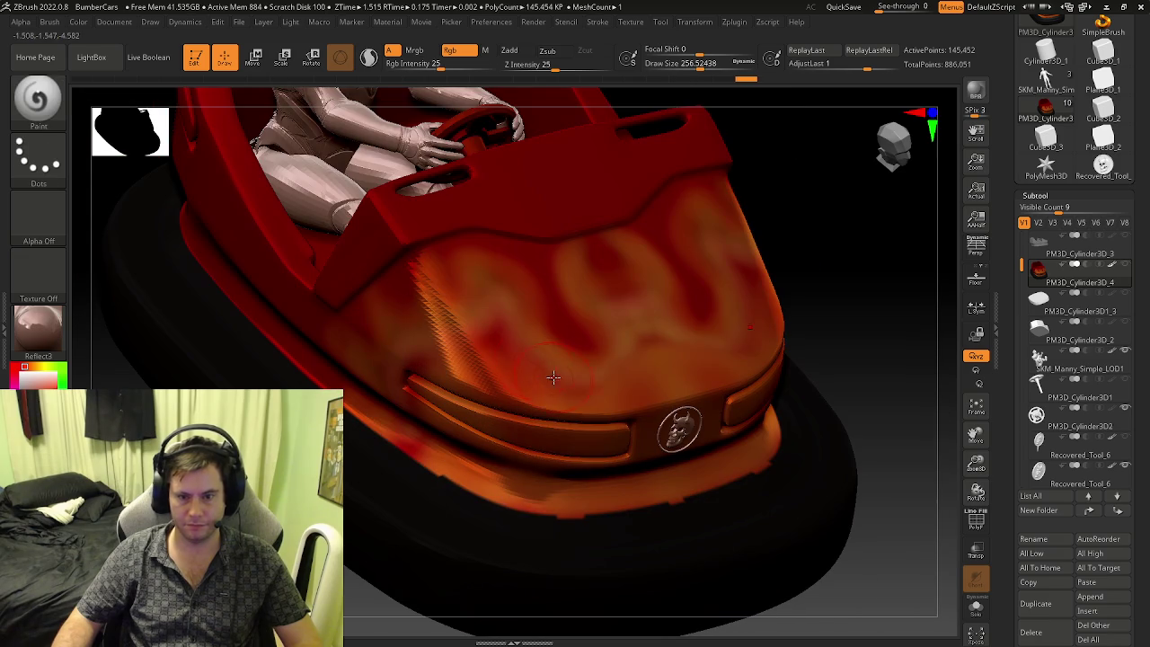
right_click_drag(627, 381, 547, 380)
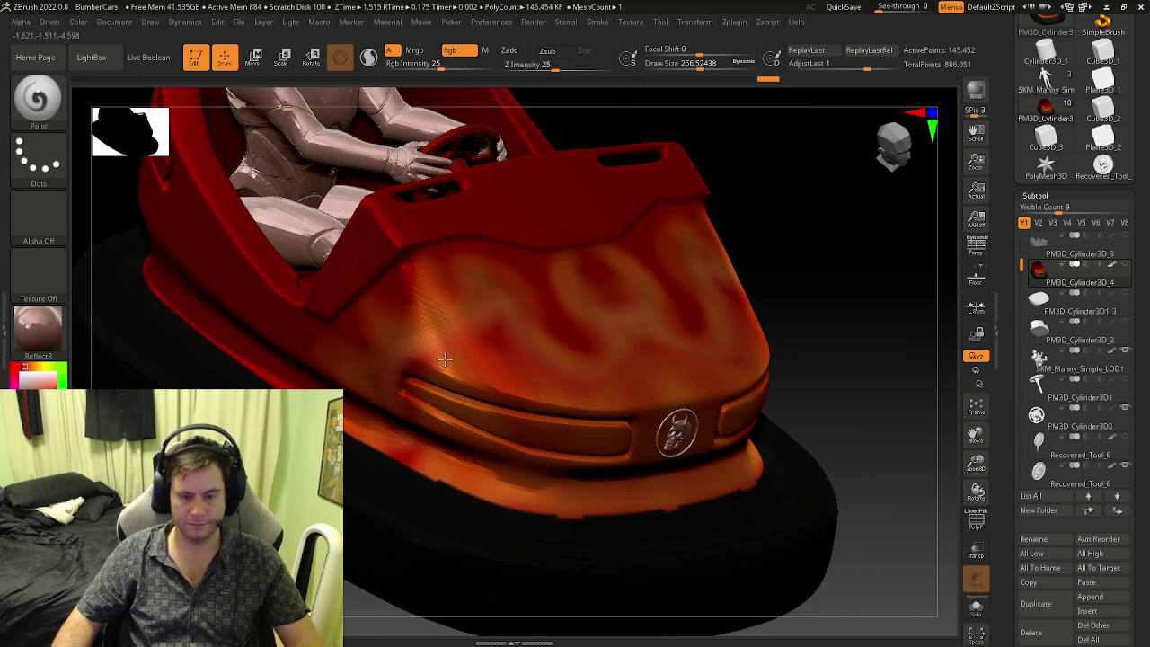
right_click_drag(456, 359, 458, 344)
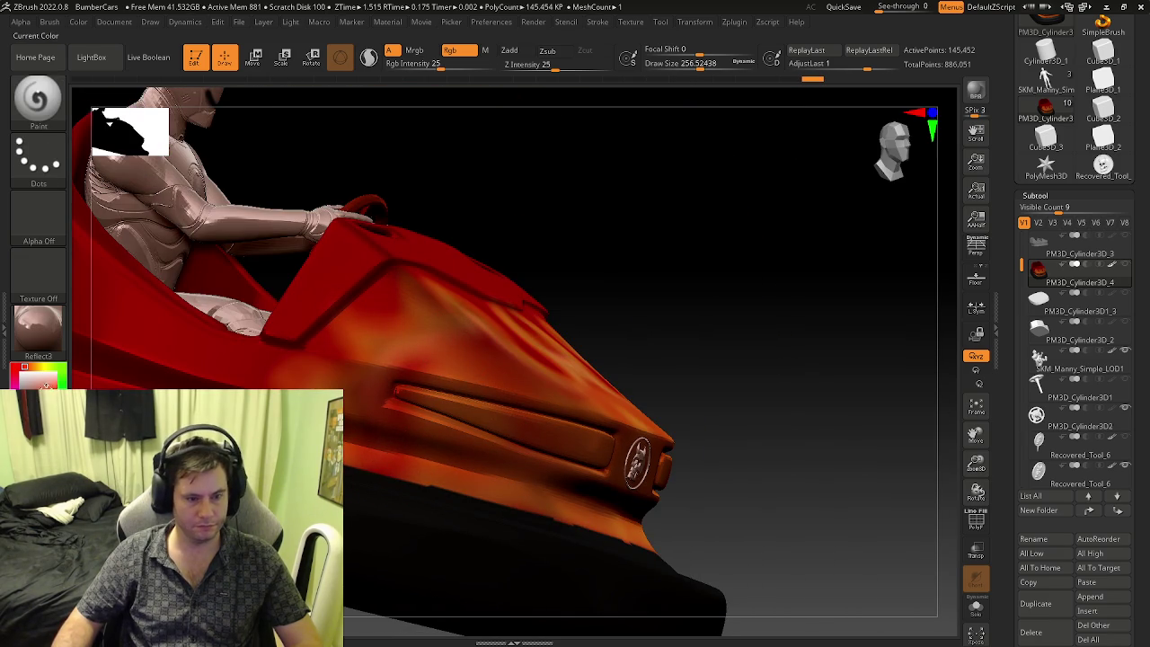
- Pick a red paint colour and shrink the brush to about half its size
left_click(14, 367)
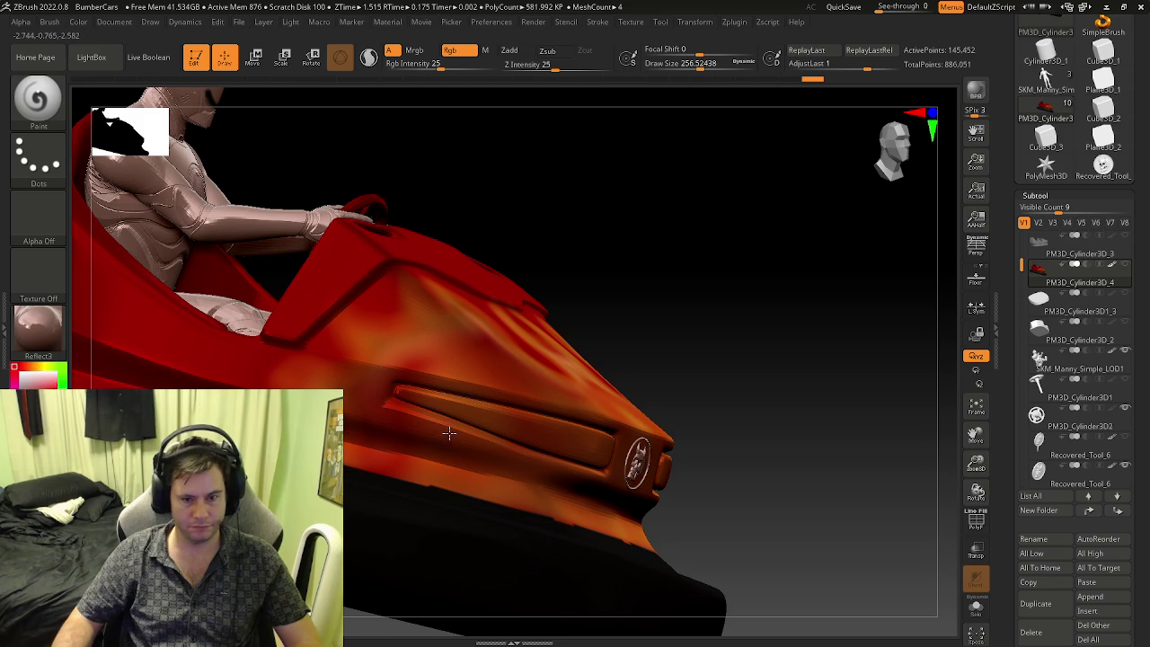
right_click_drag(473, 451, 530, 472)
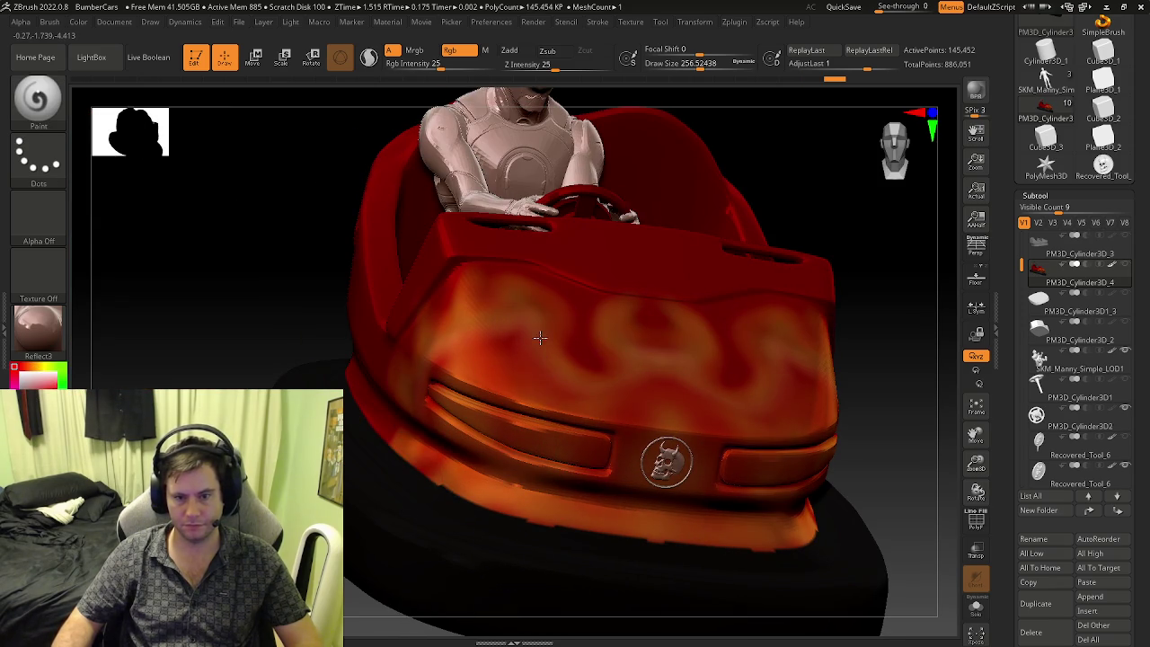
right_click_drag(454, 409, 270, 400)
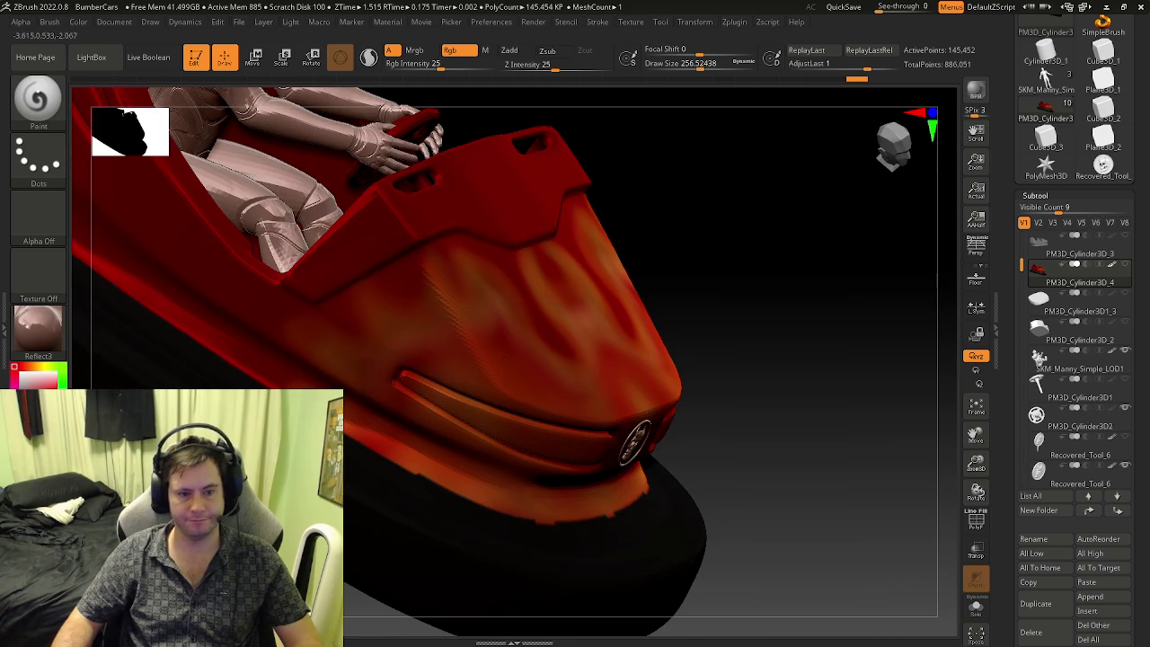
key("s")
left_click_drag(413, 357, 386, 357)
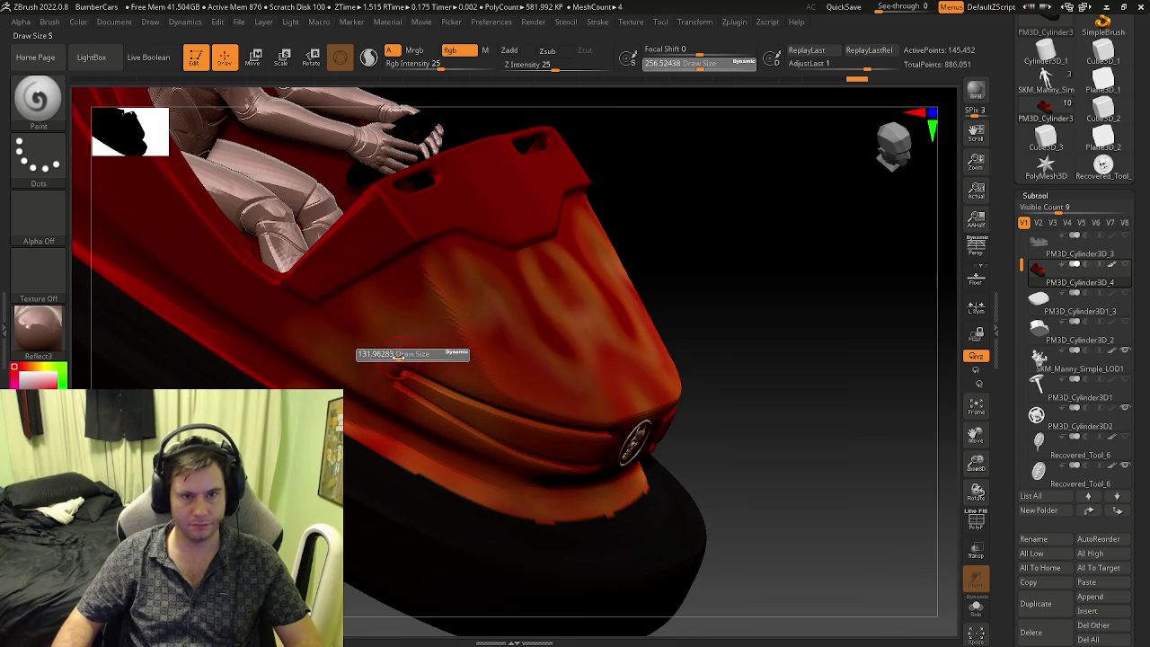
- Paint dark-red wavy flames over the orange ones across the hood, orbiting around the front
right_click_drag(363, 270, 275, 351)
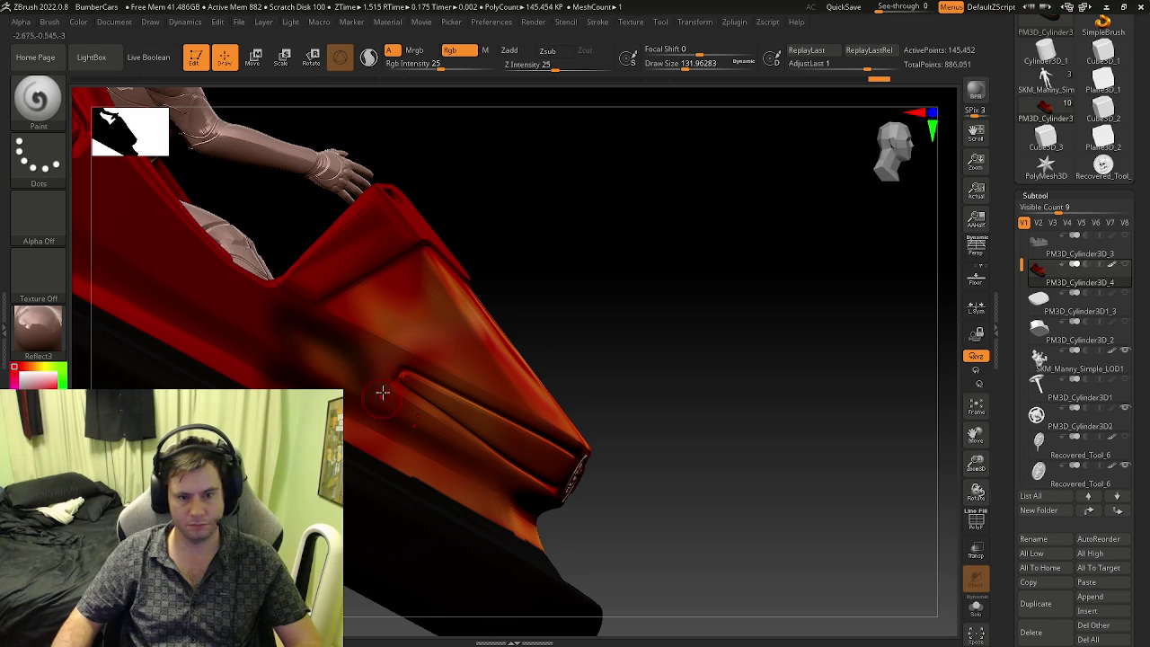
right_click_drag(381, 401, 340, 364)
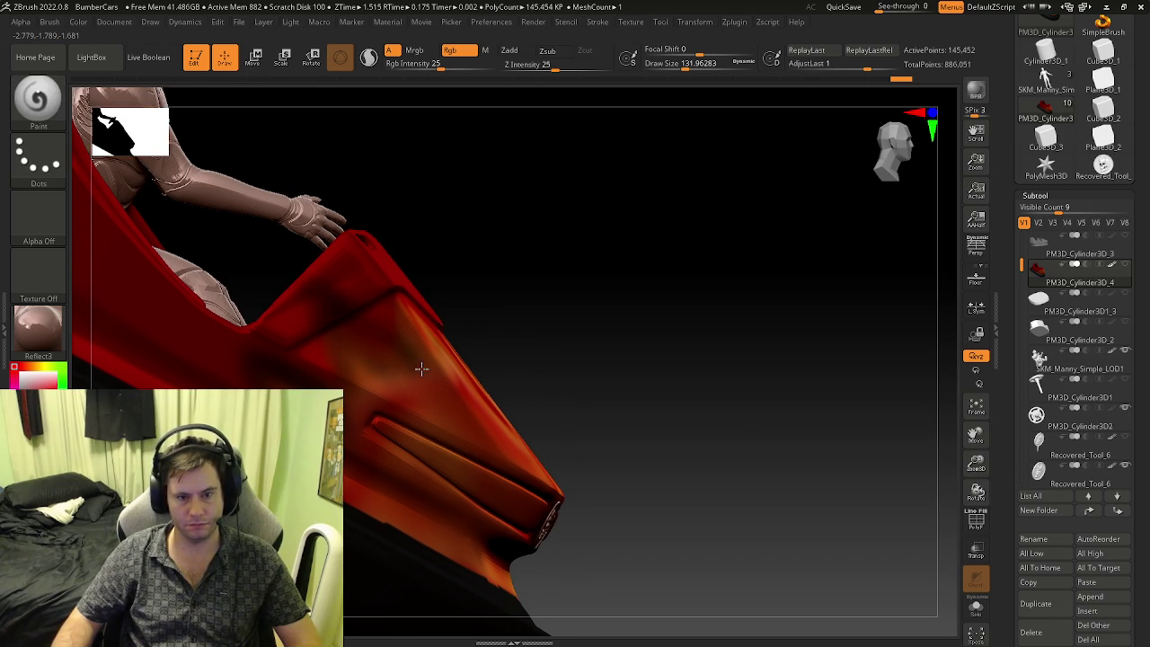
right_click_drag(421, 370, 360, 380)
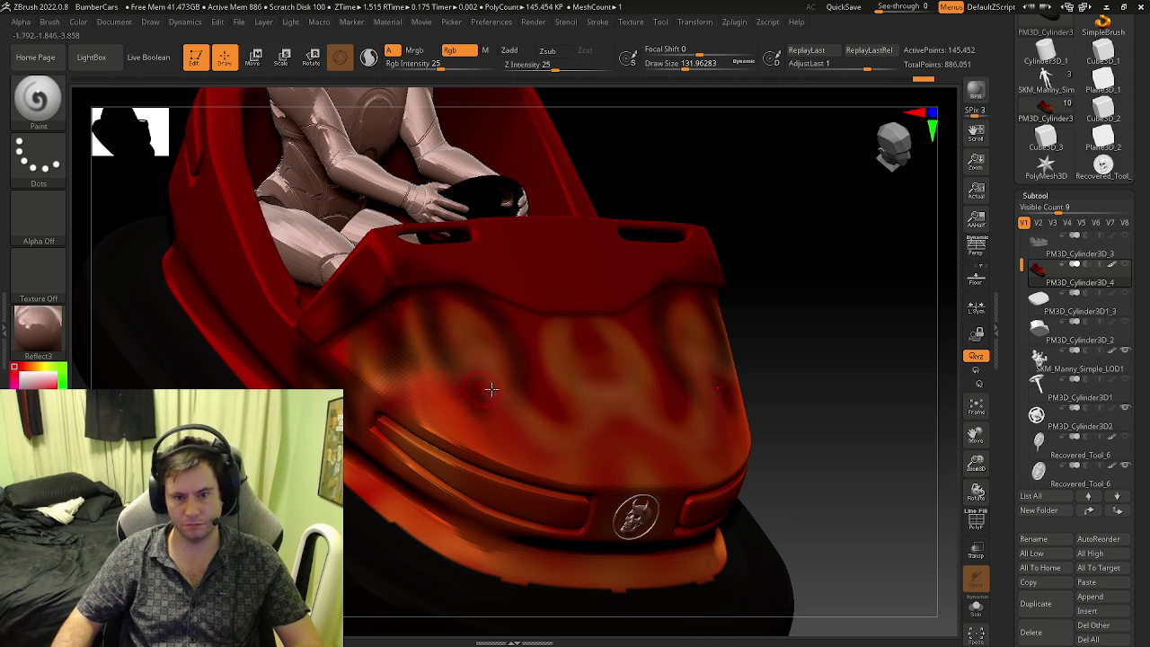
right_click_drag(480, 387, 516, 368)
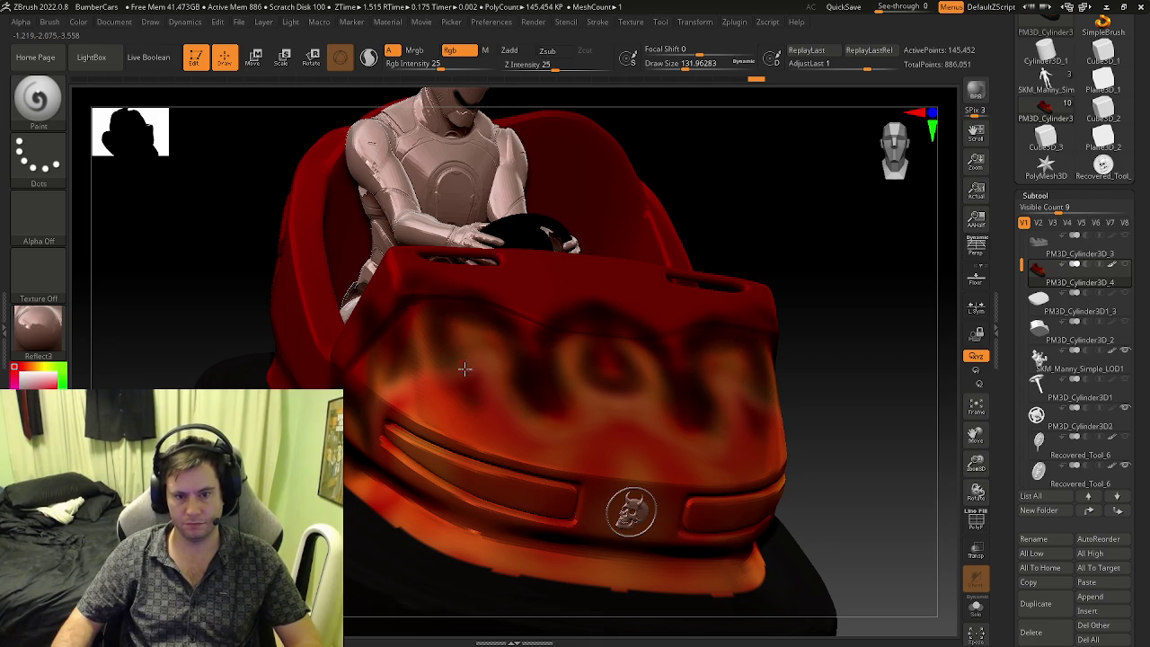
mouse_move(452, 342)
right_mouse_down()
mouse_move(471, 399)
mouse_move(441, 419)
mouse_move(374, 389)
right_mouse_up()
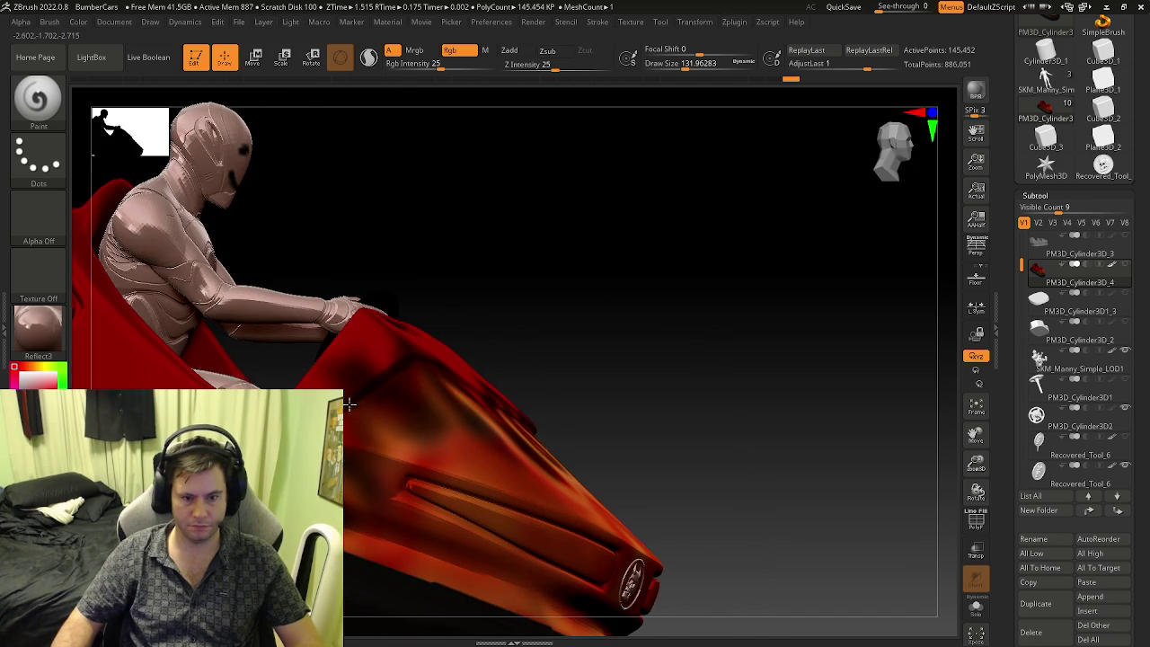
mouse_move(388, 495)
right_mouse_down()
mouse_move(450, 406)
mouse_move(389, 371)
right_mouse_up()
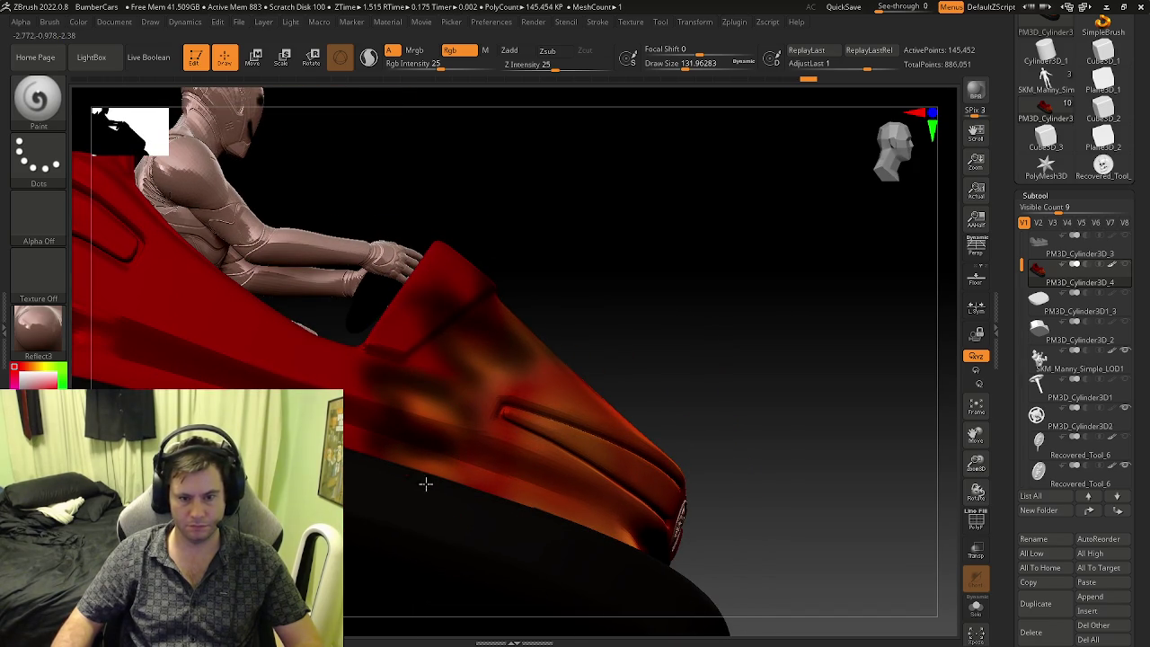
right_click_drag(482, 483, 579, 490)
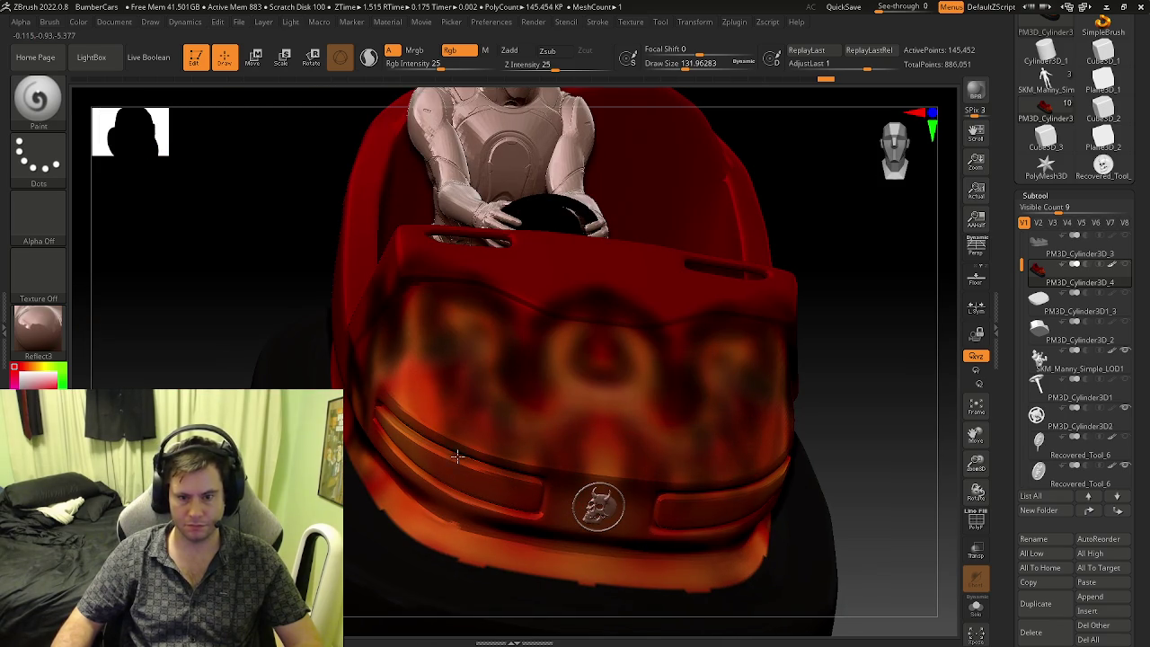
right_click_drag(455, 449, 462, 431)
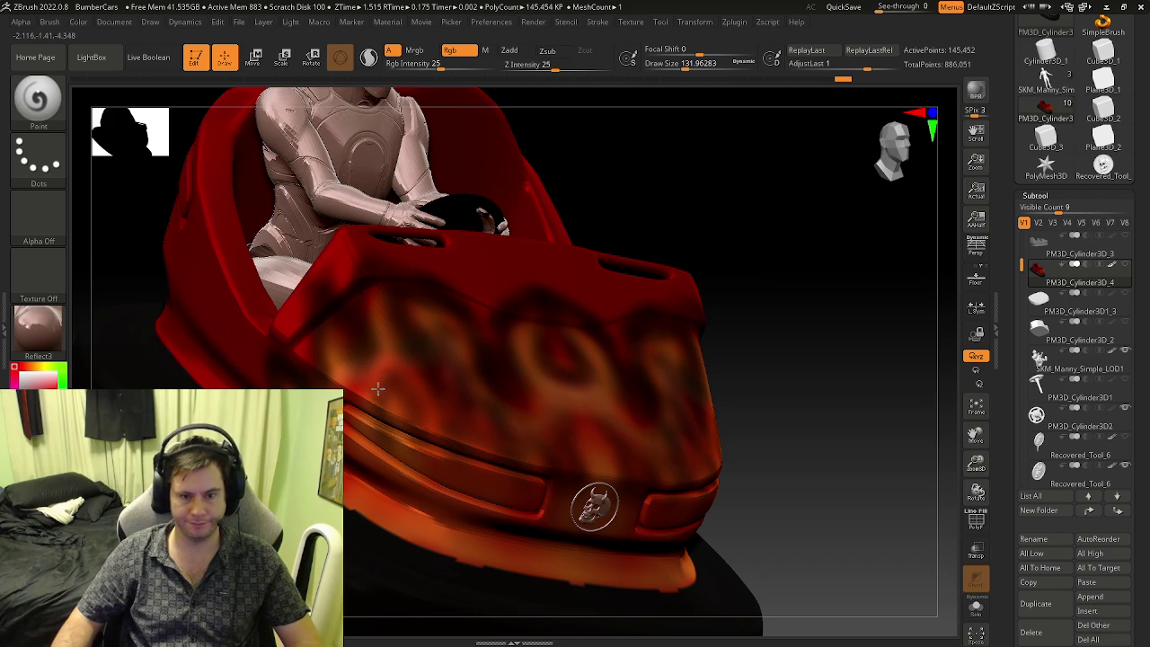
right_click_drag(410, 459, 375, 470)
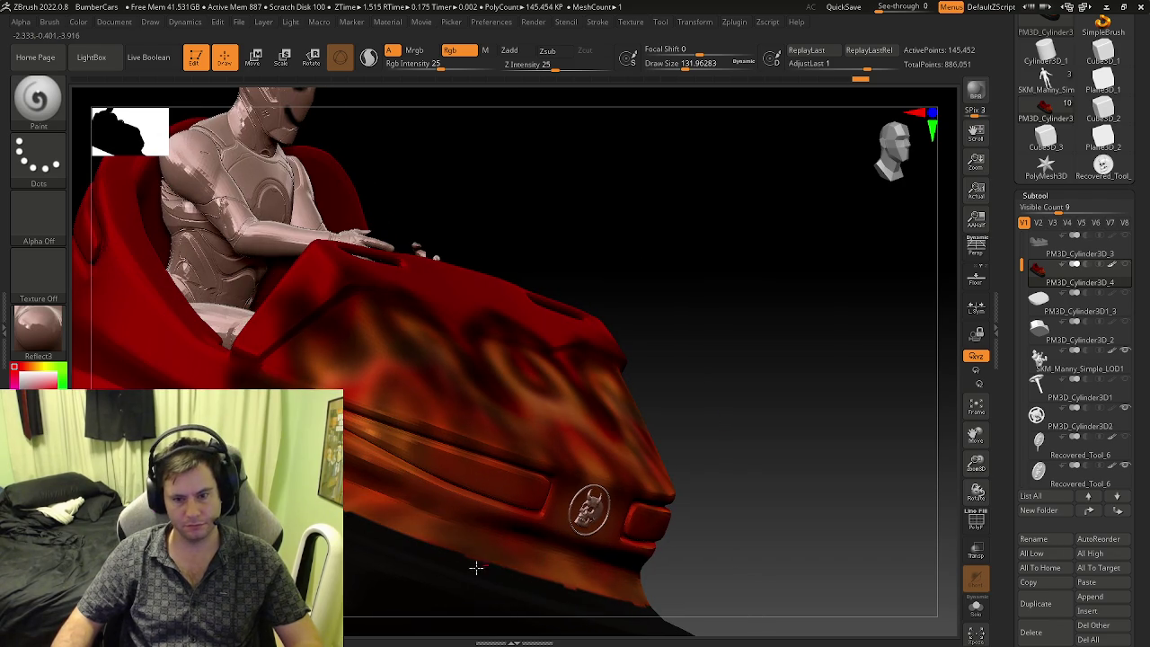
left_click_drag(440, 545, 488, 513)
- Frame the car and extend the dark-red flames from three-quarter and front views
key("f")
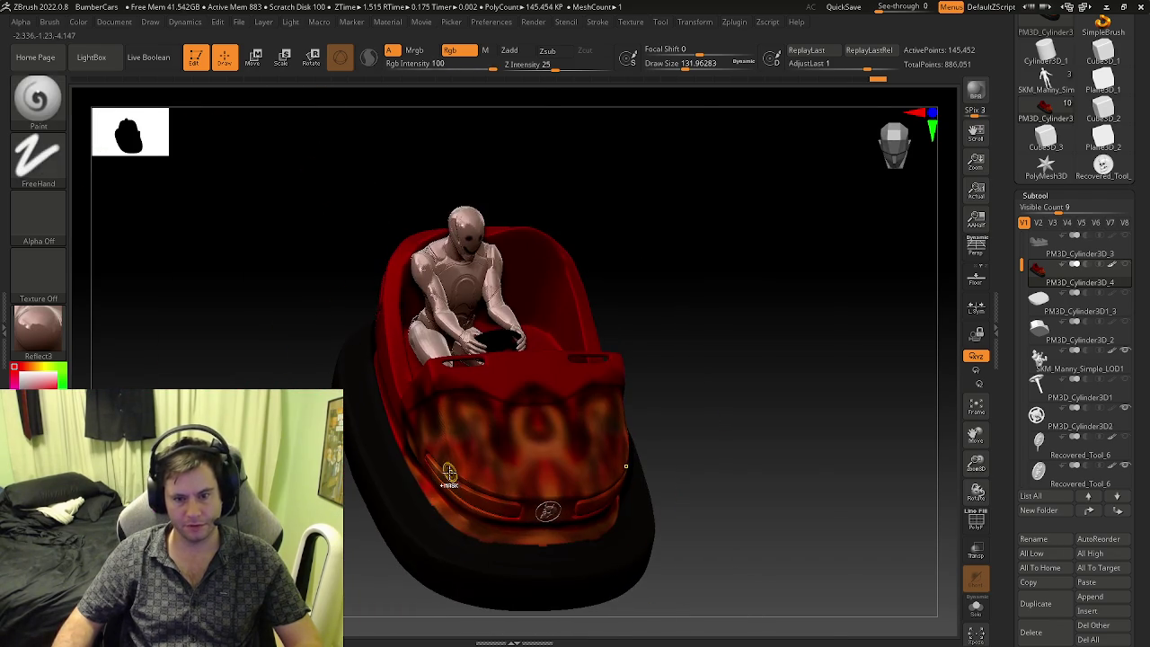
left_click_drag(441, 547, 441, 504)
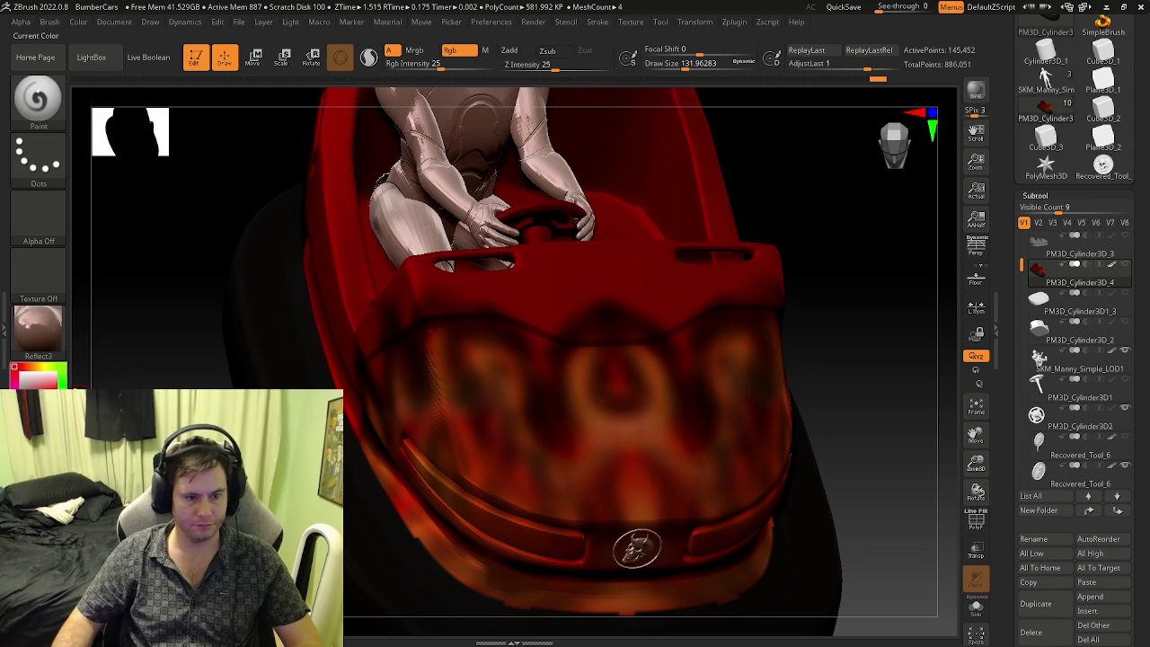
left_click_drag(270, 314, 367, 362)
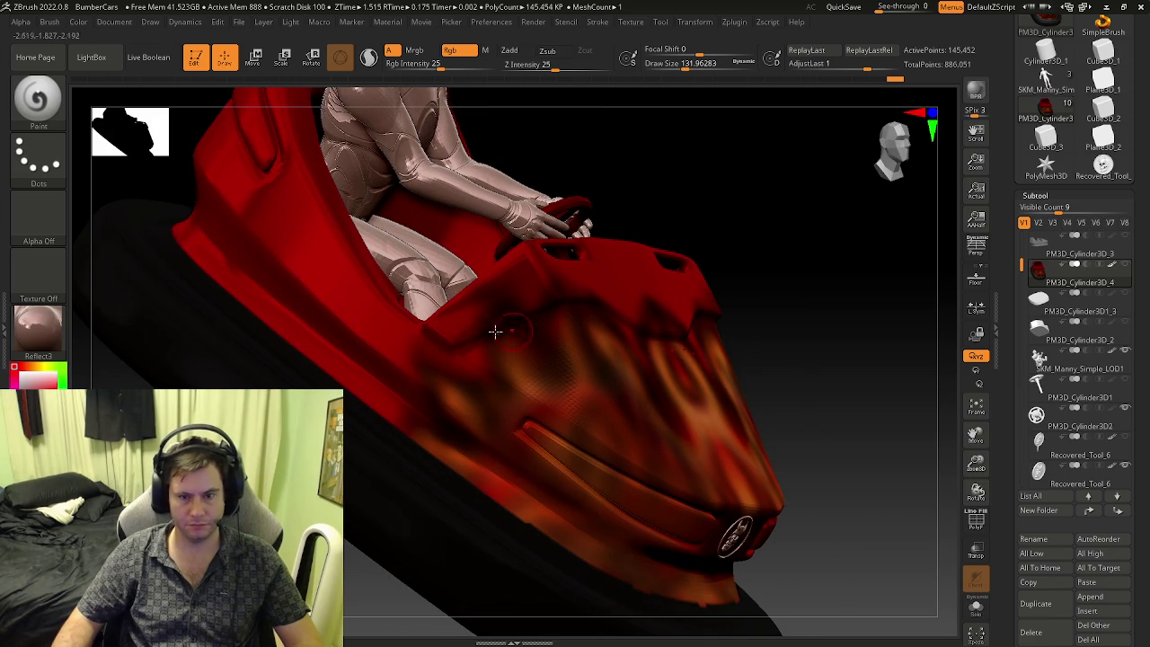
right_click_drag(526, 307, 435, 349)
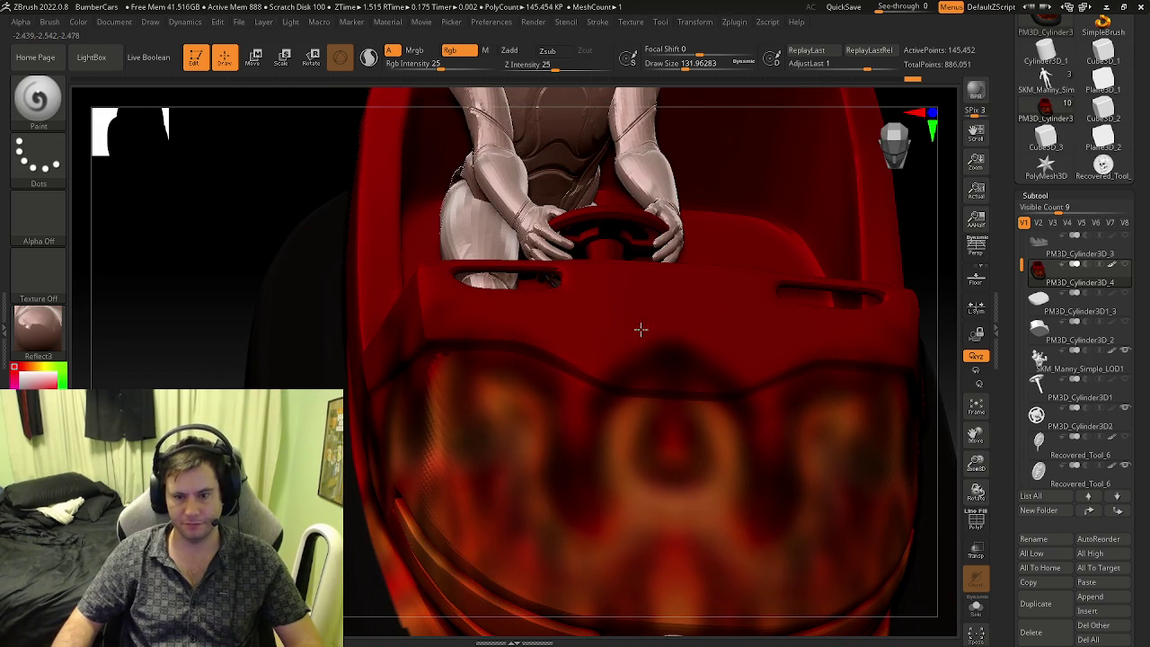
mouse_move(688, 465)
right_mouse_down()
mouse_move(588, 453)
mouse_move(614, 472)
right_mouse_up()
mouse_move(701, 357)
right_mouse_down()
mouse_move(796, 378)
mouse_move(704, 358)
right_mouse_up()
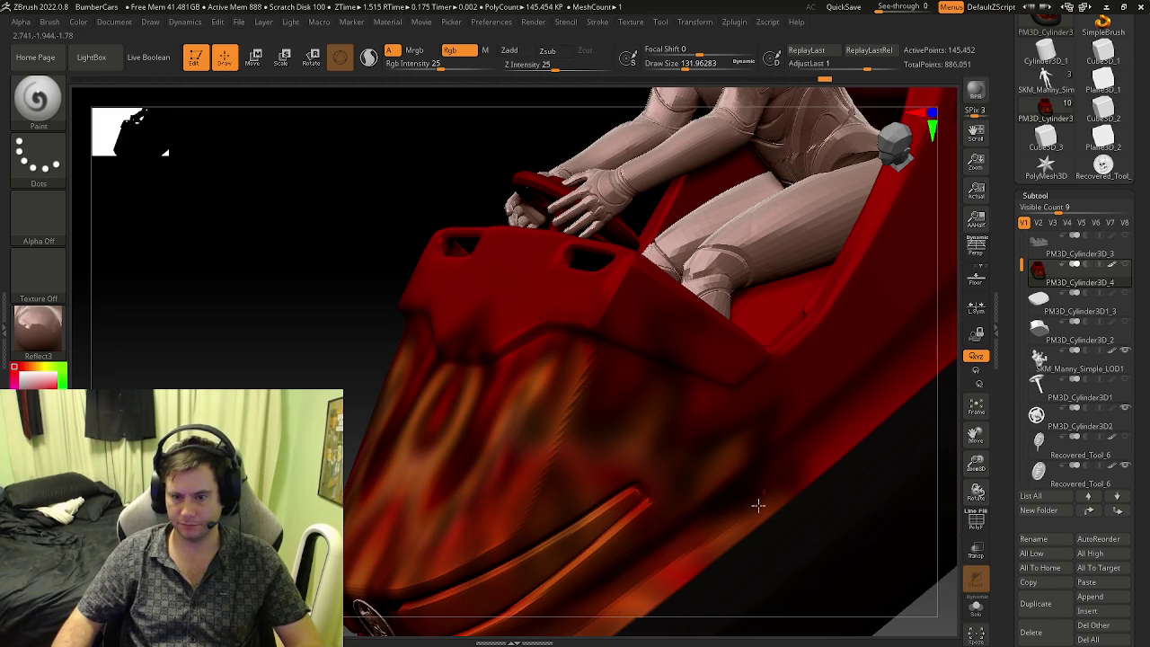
mouse_move(747, 501)
right_mouse_down("alt")
mouse_move(591, 506)
mouse_move(611, 423)
mouse_move(465, 390)
mouse_move(398, 338)
right_mouse_up("alt")
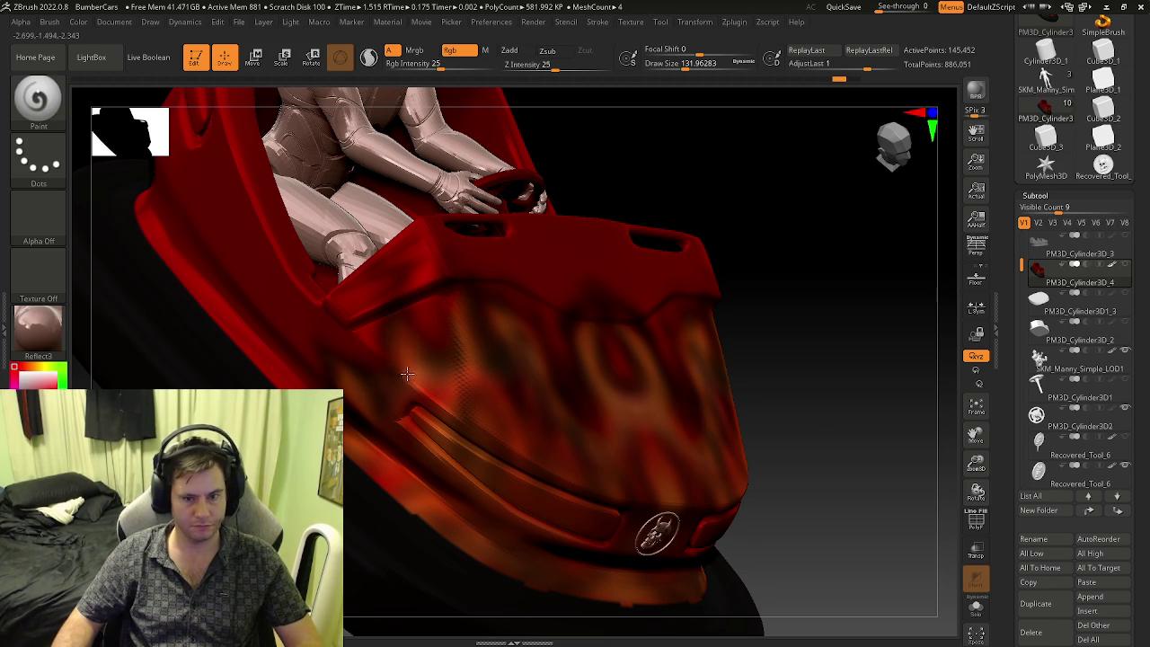
- Review the flames from several angles, then pick a gold colour (Red 178, Green 125) for the steering wheel
key("c")
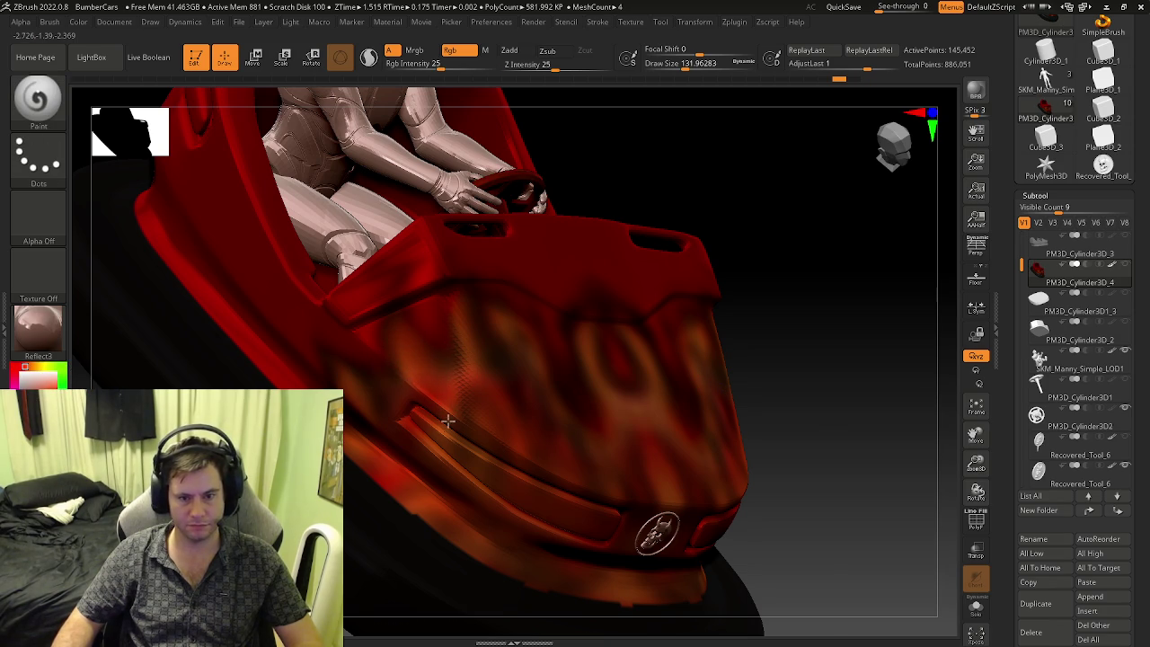
right_click_drag(470, 405, 537, 441, "shift")
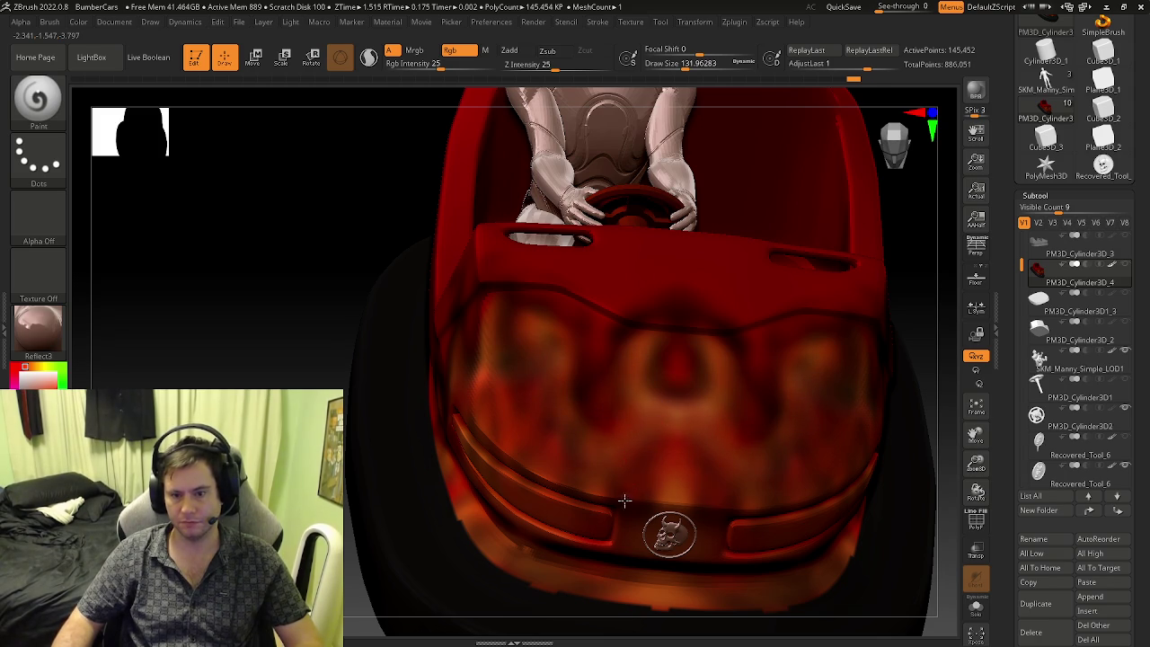
right_click_drag(623, 503, 629, 465)
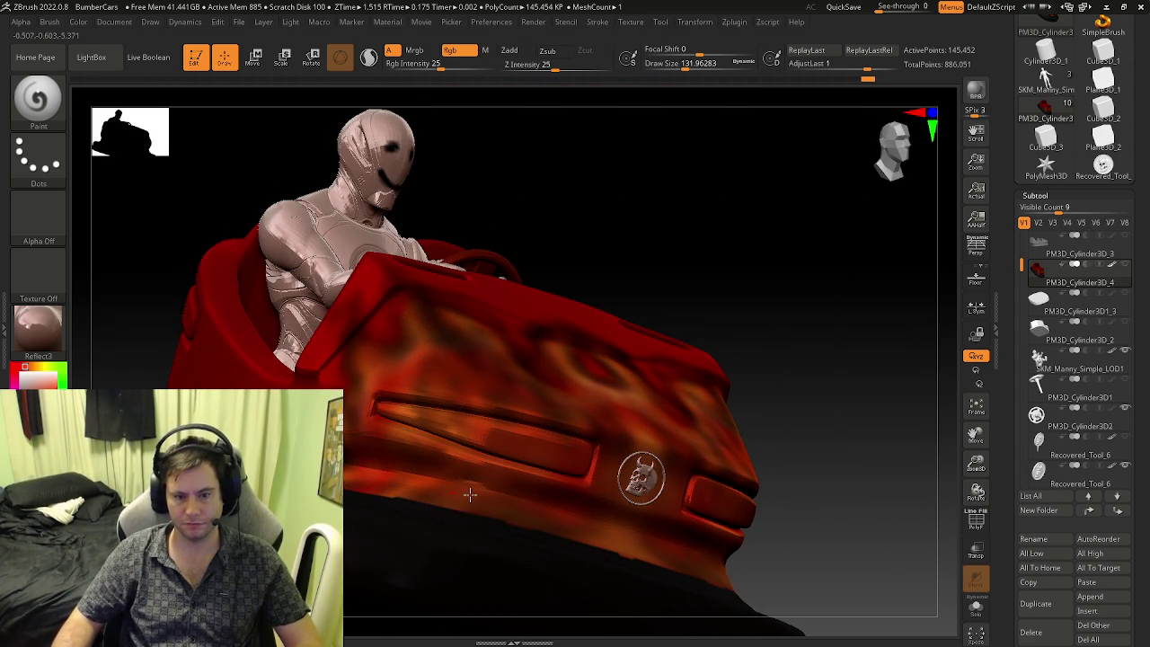
right_click_drag(543, 519, 604, 529)
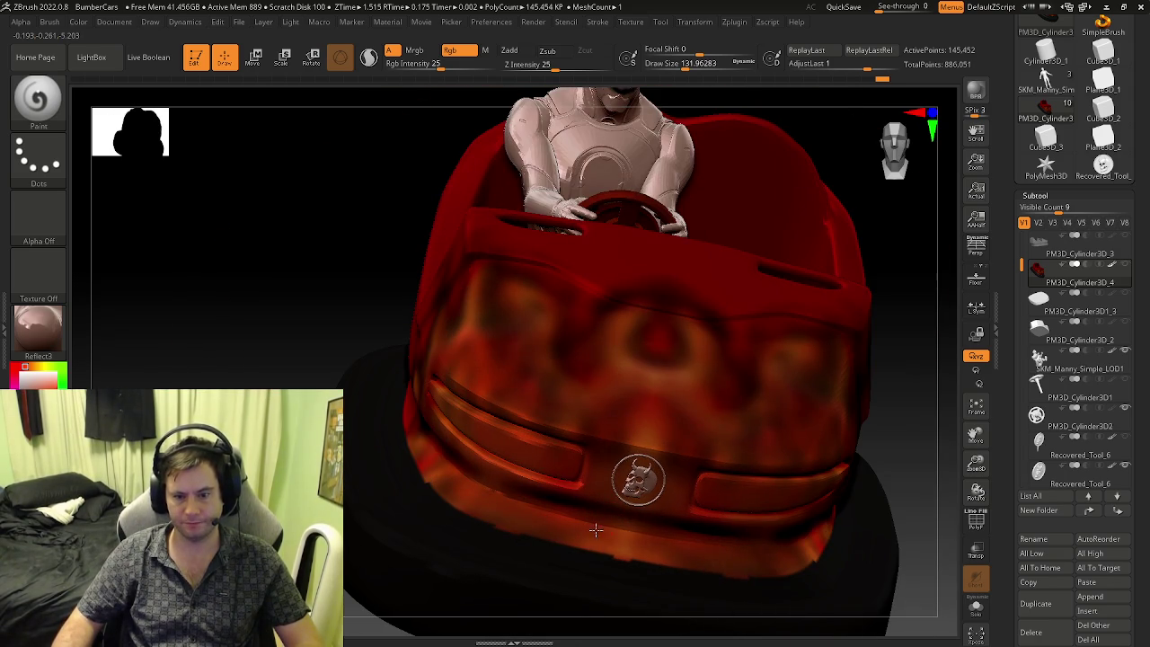
right_click_drag(479, 409, 425, 398)
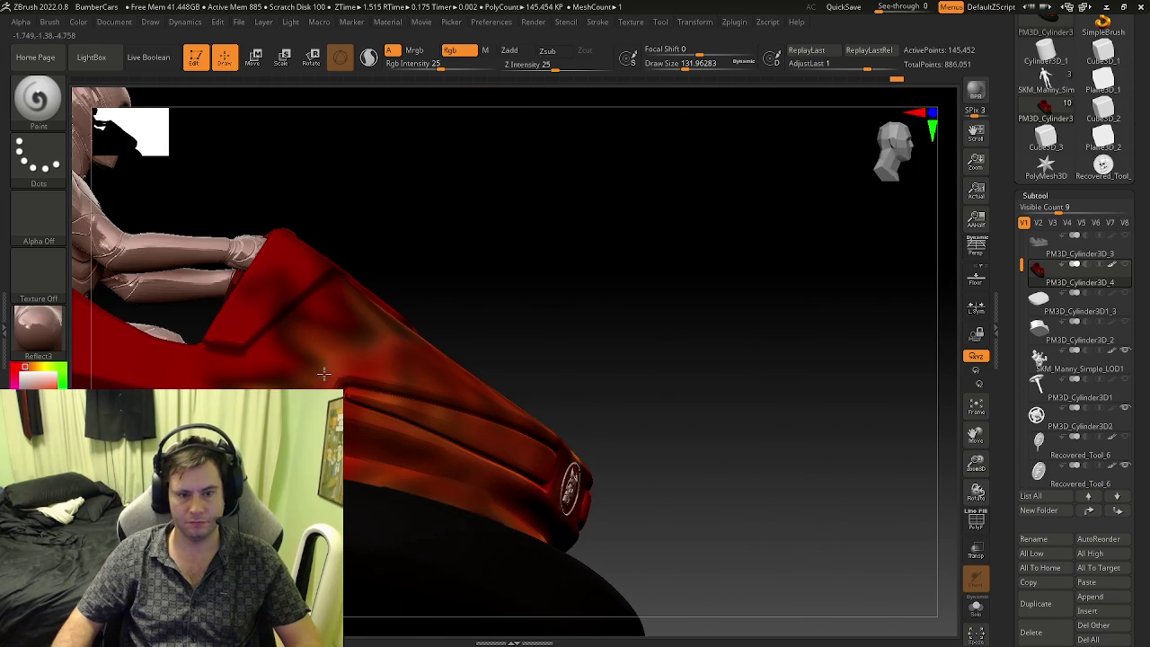
right_click_drag(403, 471, 435, 370)
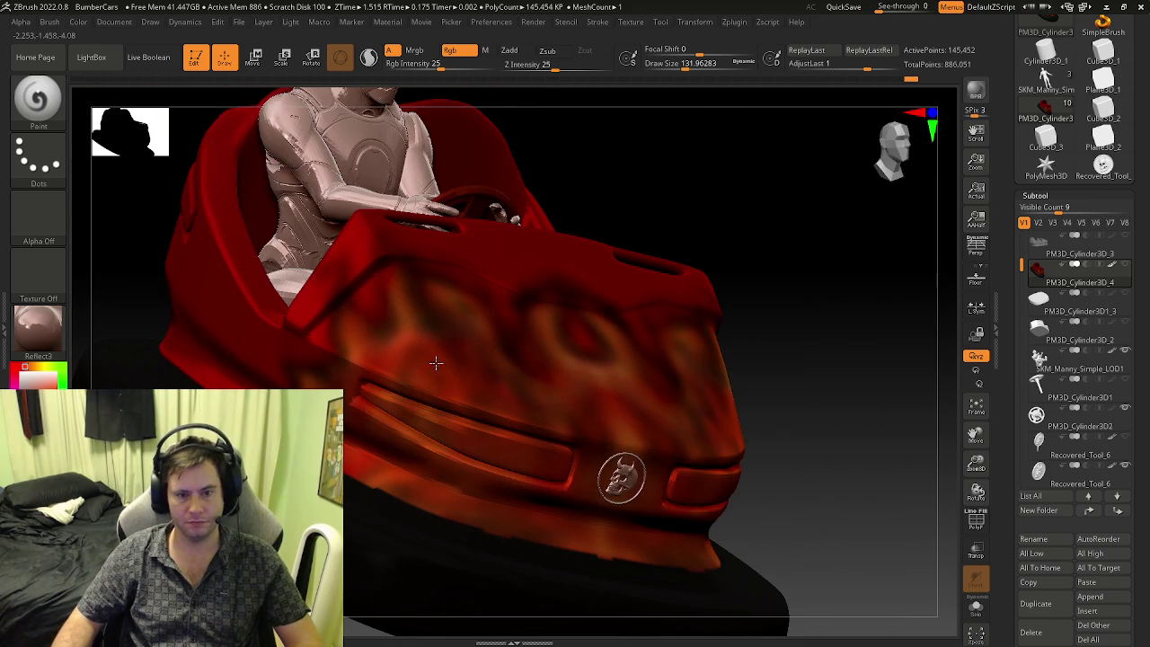
mouse_move(379, 342)
right_mouse_down()
mouse_move(455, 452)
mouse_move(516, 472)
right_mouse_up()
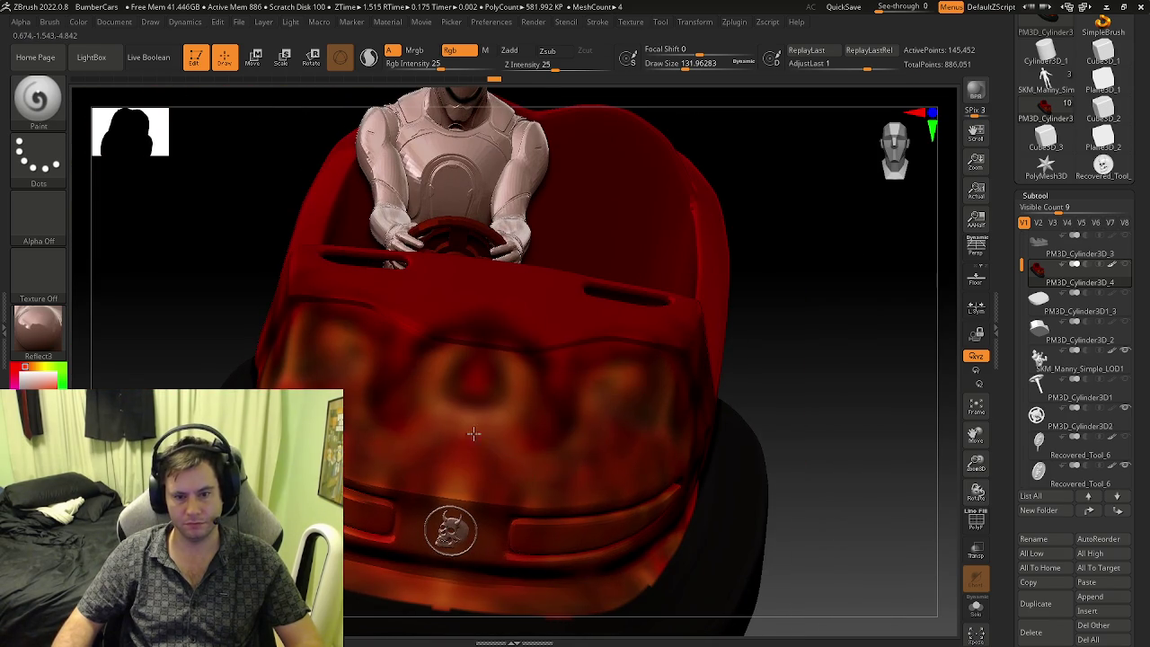
right_click_drag(621, 434, 677, 427)
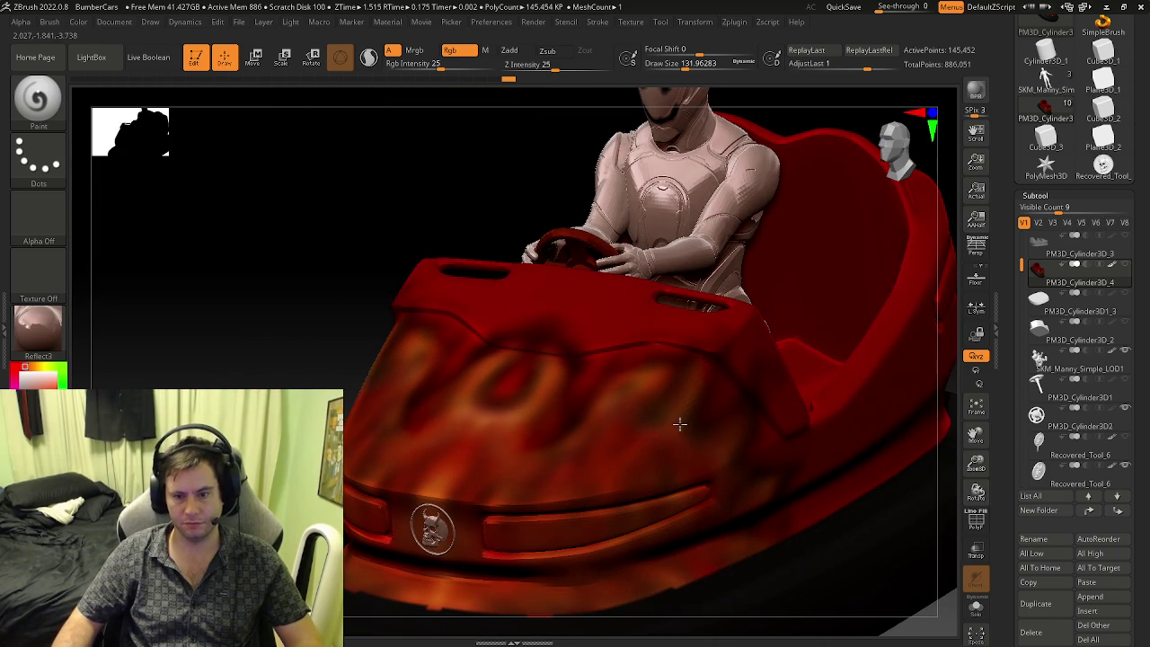
right_click_drag(732, 521, 624, 467)
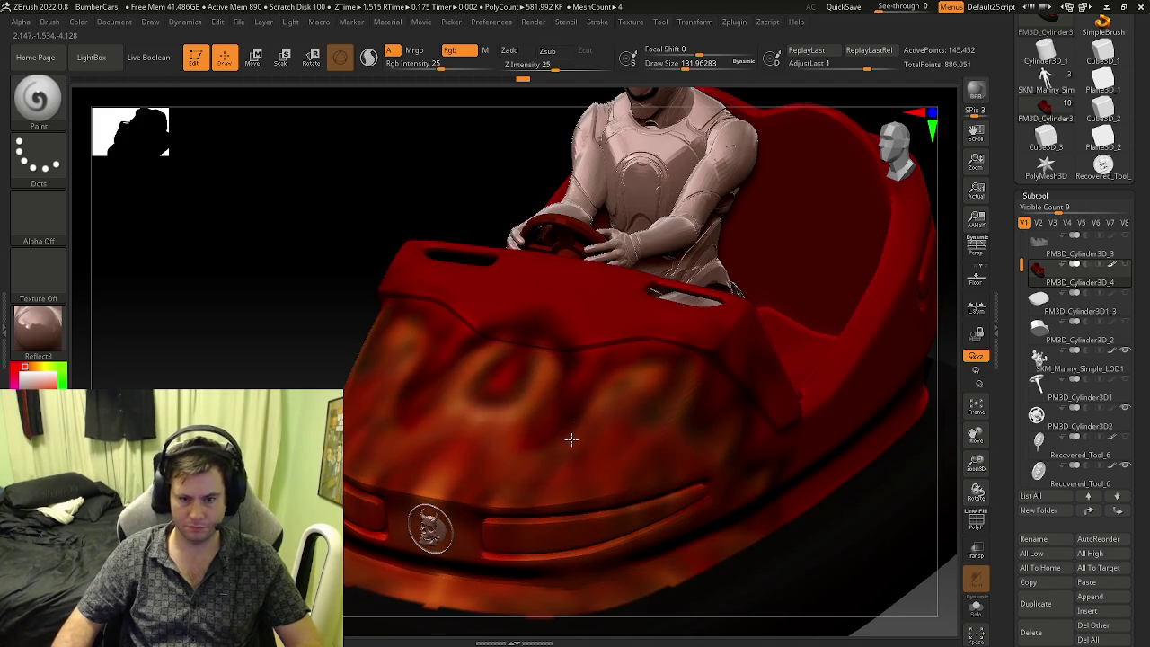
right_click_drag(570, 437, 585, 462)
right_click_drag(365, 411, 380, 382)
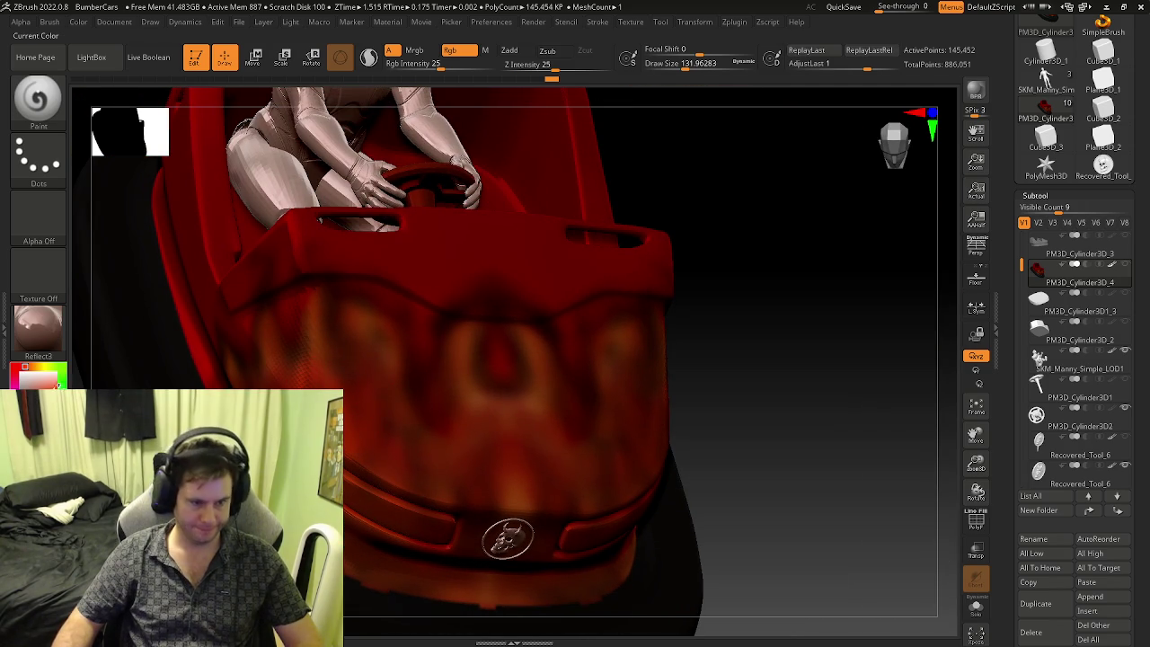
left_click(41, 365)
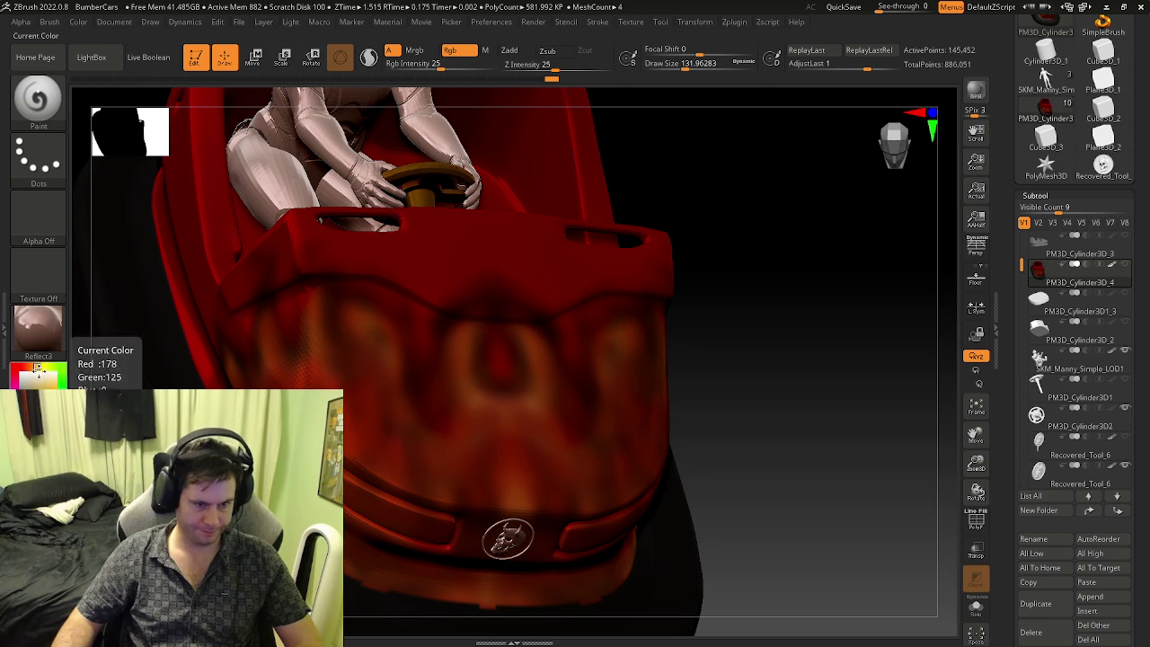
- Pick a yellow-beige colour and paint mirrored orange-yellow highlights into the hood flames
left_click(42, 368)
left_click(38, 366)
left_click(36, 366)
left_click(39, 367)
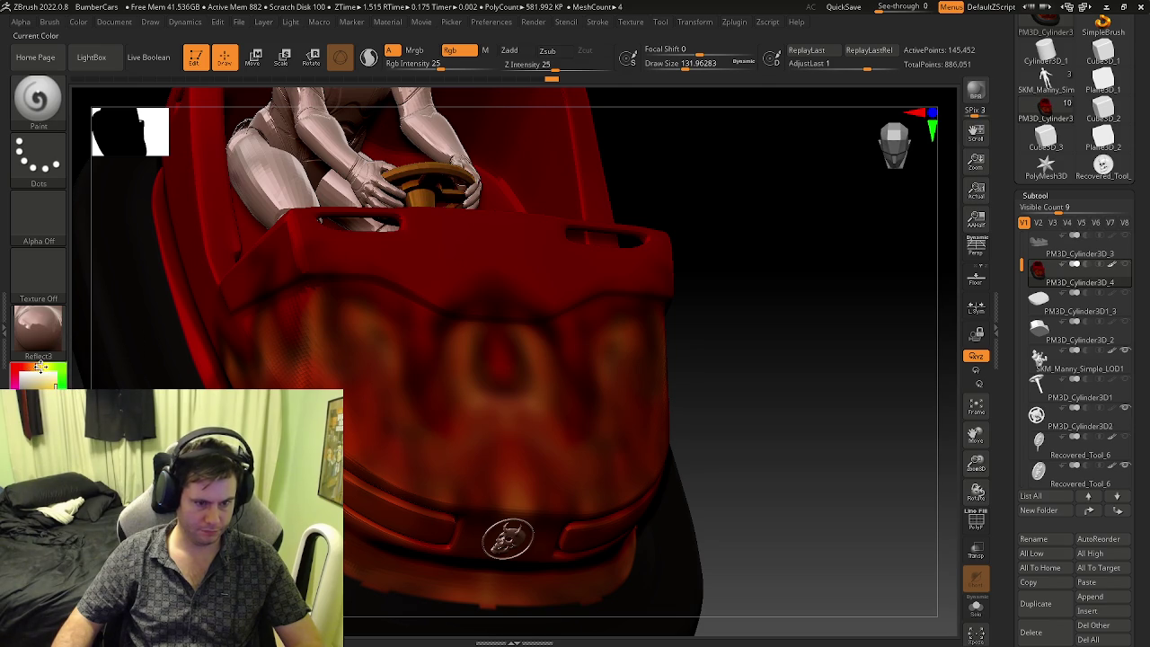
mouse_move(344, 329)
left_mouse_down()
mouse_move(386, 329)
mouse_move(359, 321)
left_mouse_up()
mouse_move(295, 354)
left_mouse_down()
mouse_move(386, 338)
mouse_move(393, 390)
mouse_move(475, 378)
mouse_move(466, 400)
mouse_move(484, 438)
left_mouse_up()
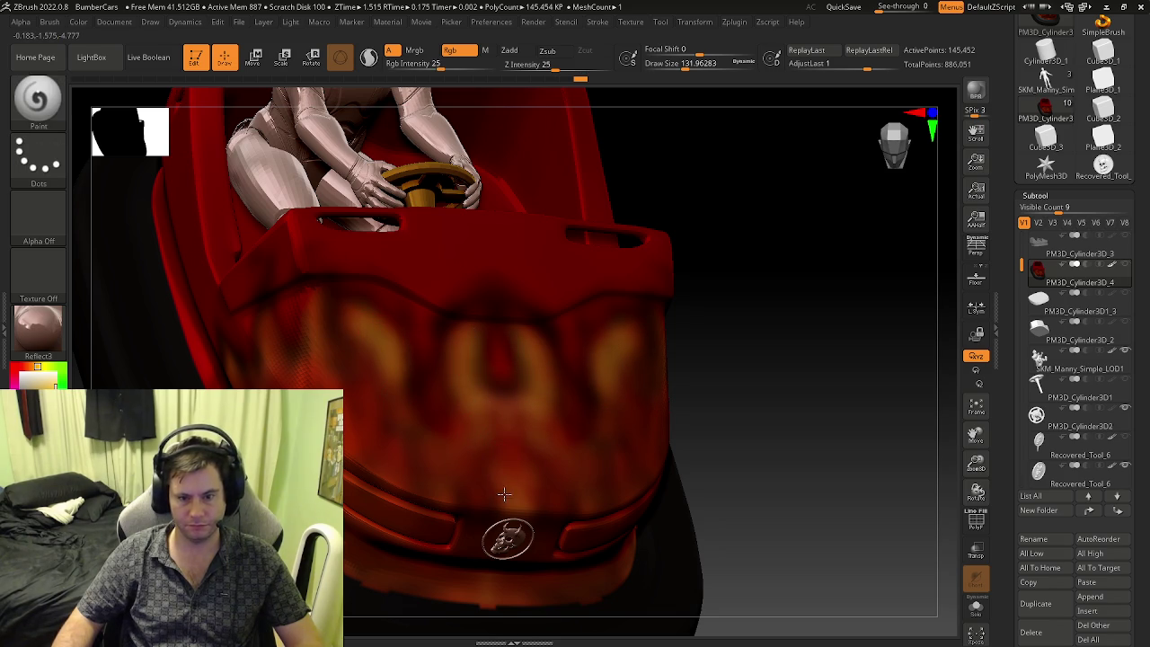
mouse_move(384, 437)
left_mouse_down()
mouse_move(398, 483)
mouse_move(384, 468)
left_mouse_up()
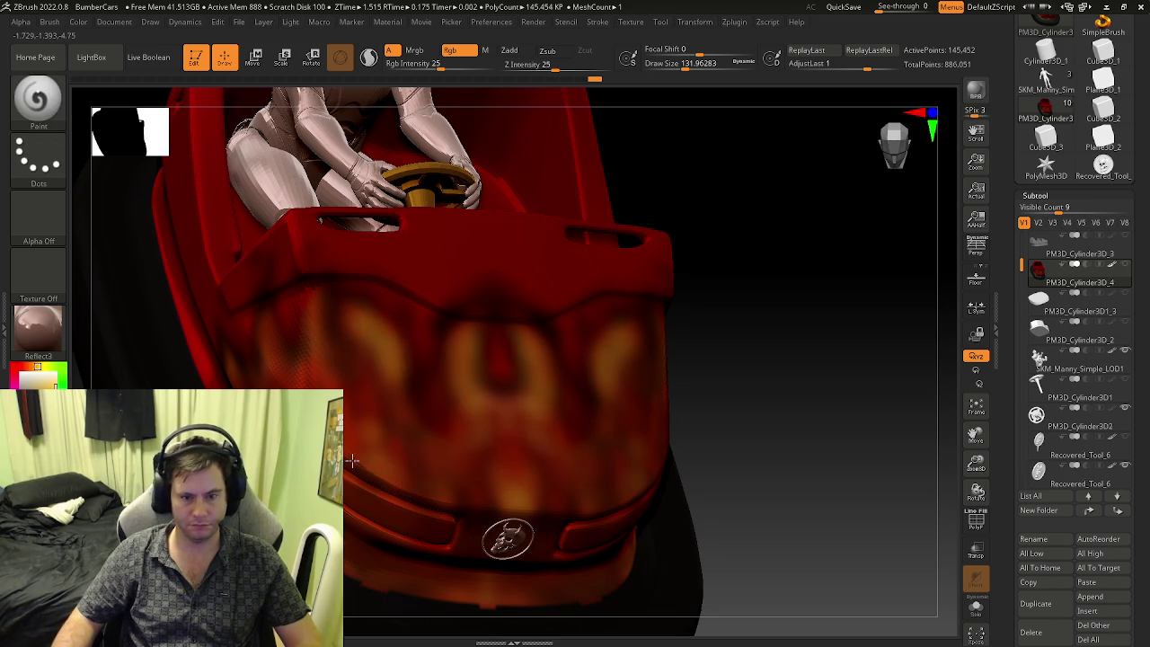
- Orbit around the car to check the highlights, then reduce Draw Size to 56.467
right_click_drag(384, 468, 467, 463)
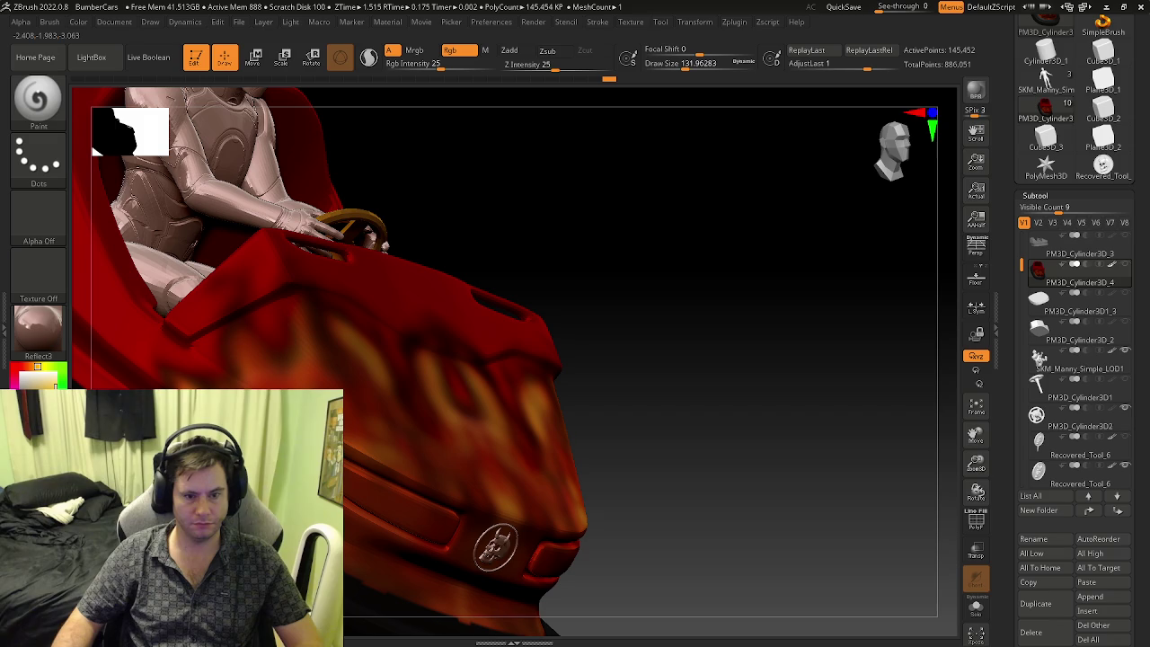
right_click_drag(389, 468, 446, 492)
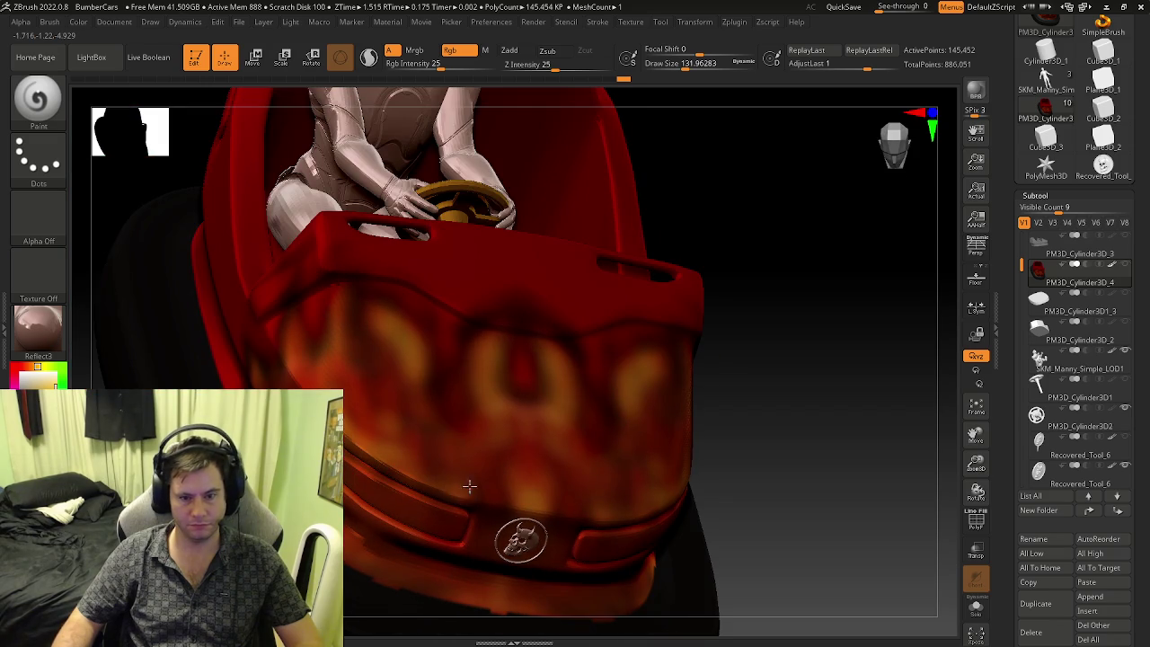
right_click_drag(386, 468, 467, 454)
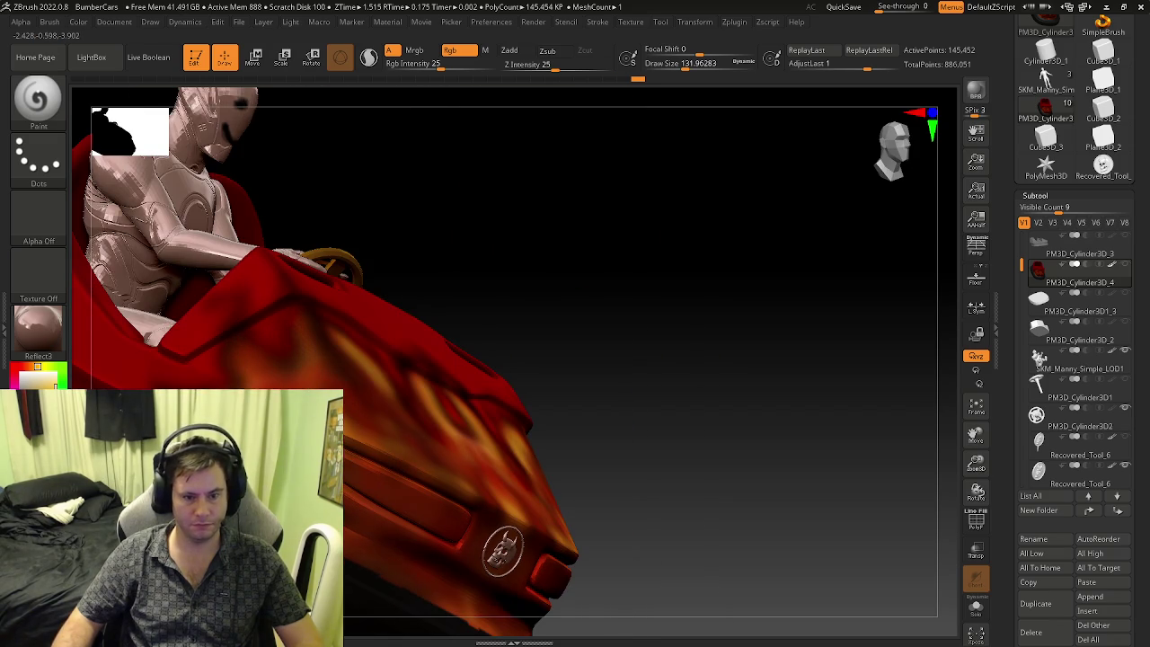
right_click_drag(446, 557, 460, 514)
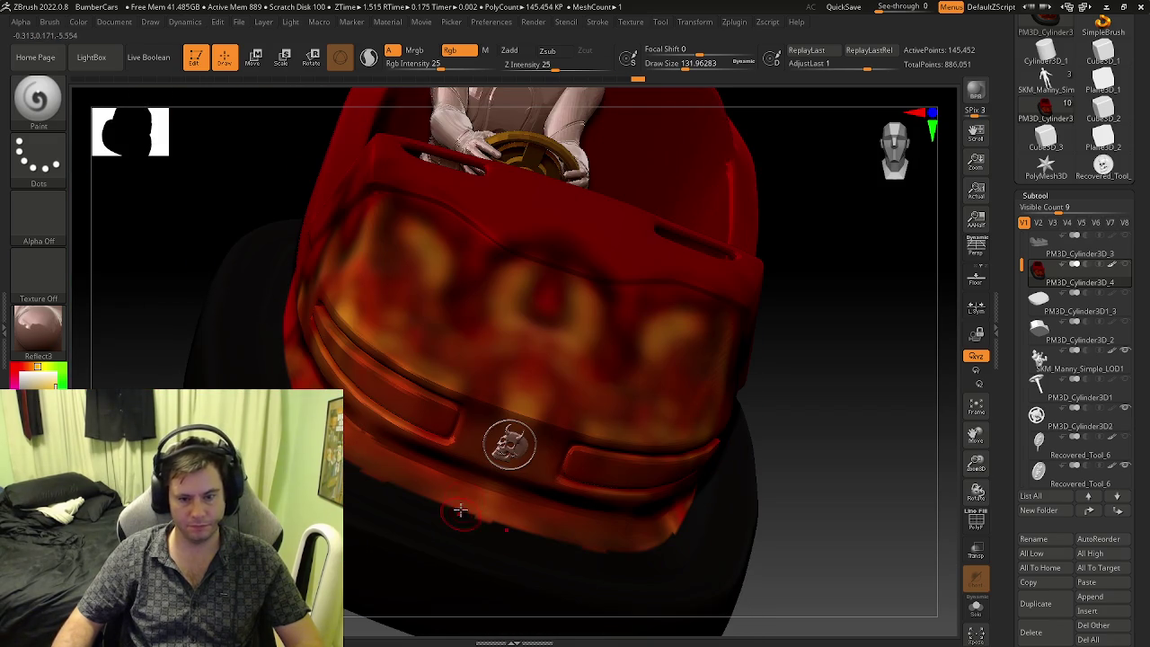
right_click_drag(404, 480, 617, 566)
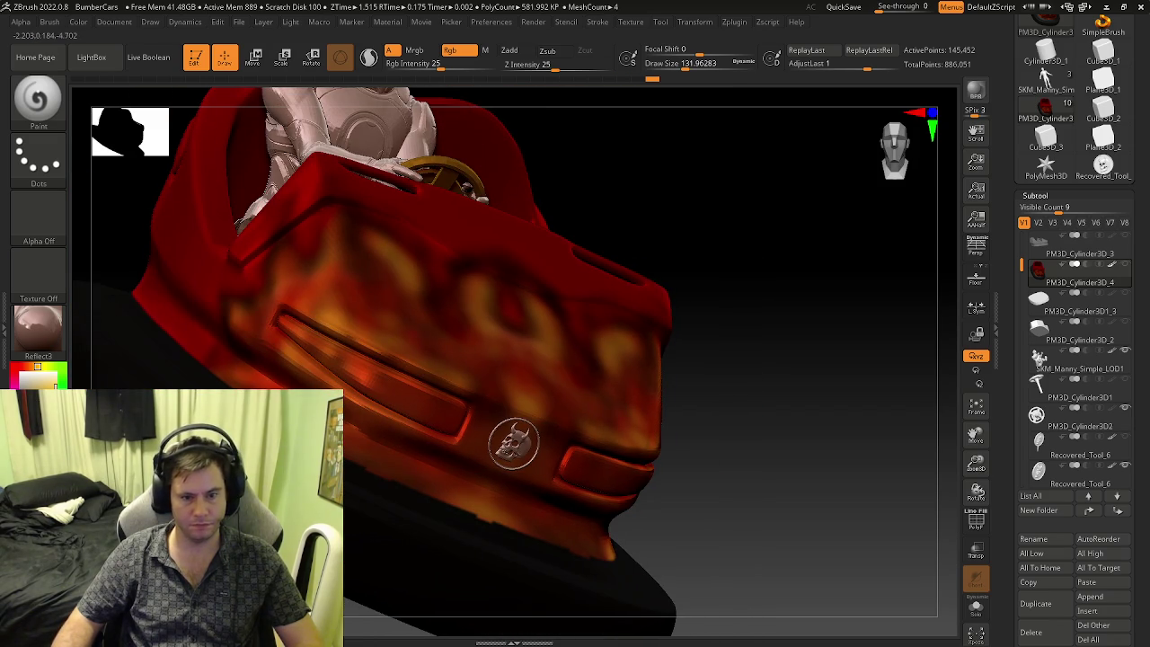
right_click_drag(539, 467, 368, 396)
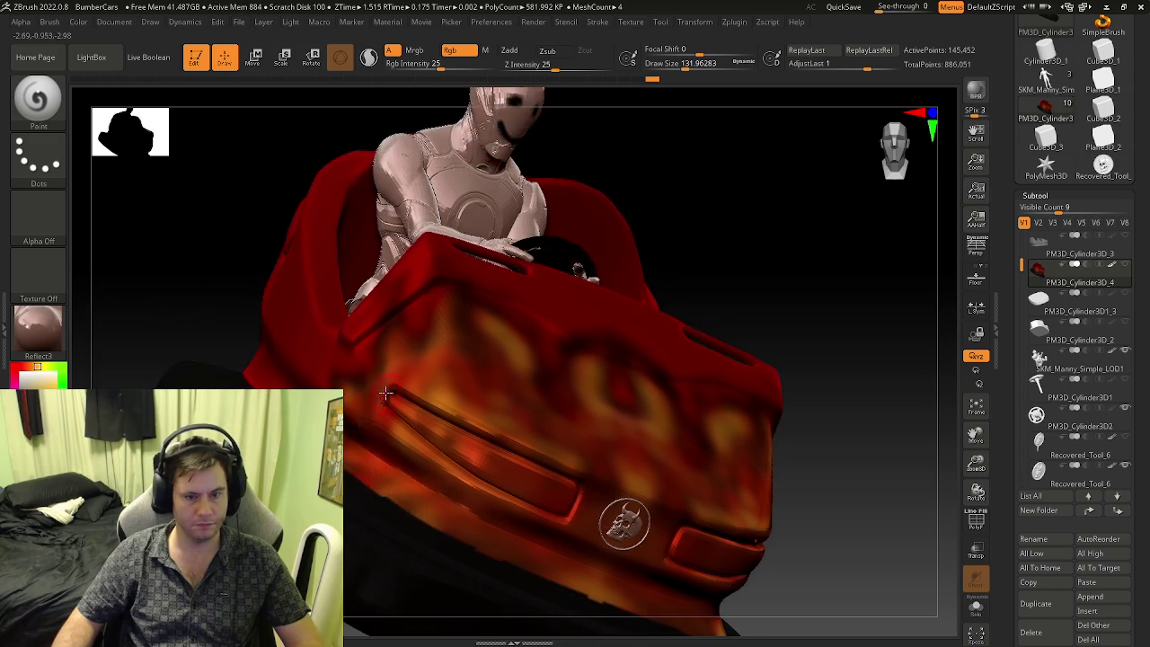
key("s")
left_click_drag(358, 394, 353, 394)
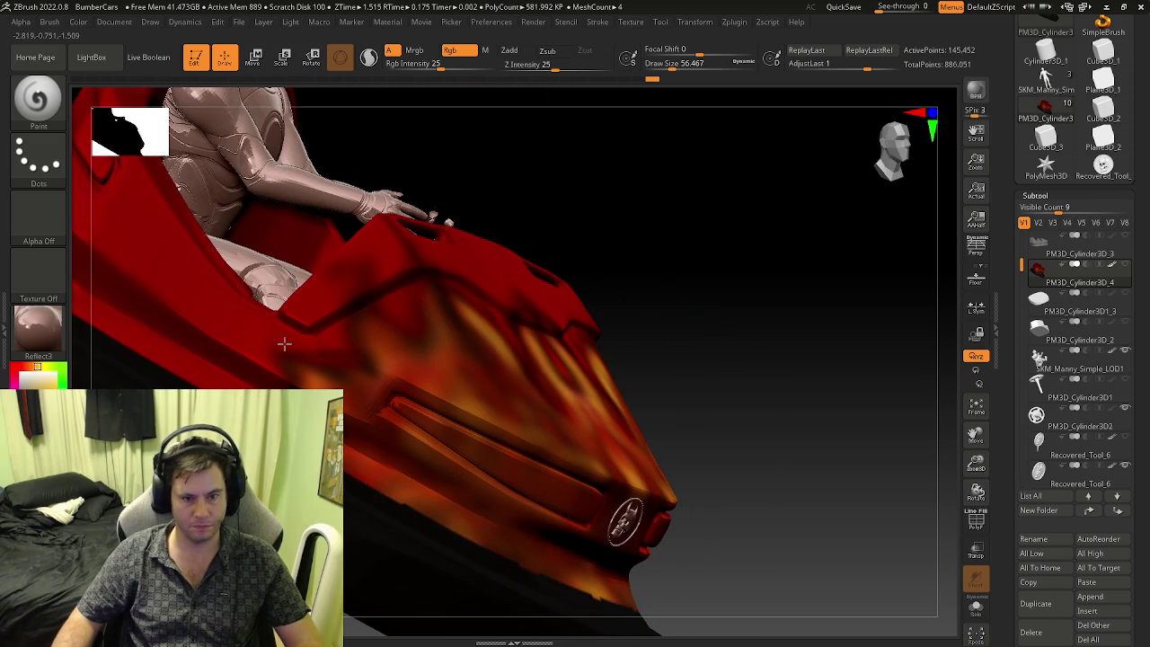
- Zoom onto the hood and paint the first dark strokes into the flame shapes
right_click_drag(309, 359, 360, 390, "alt")
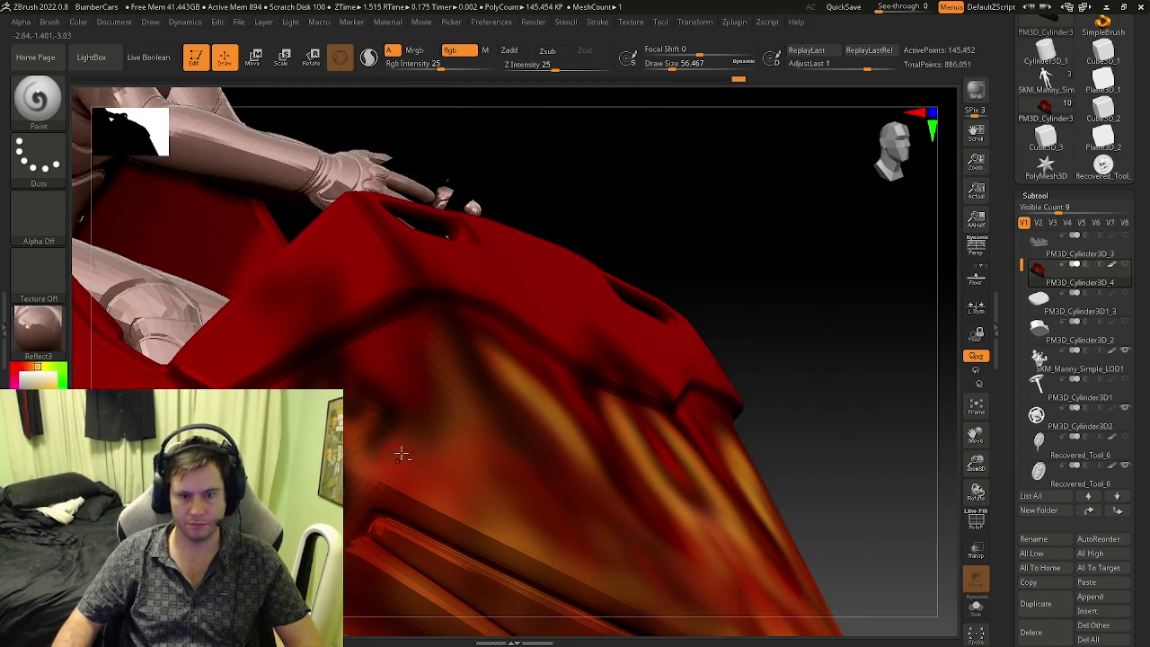
right_click_drag(429, 413, 398, 442)
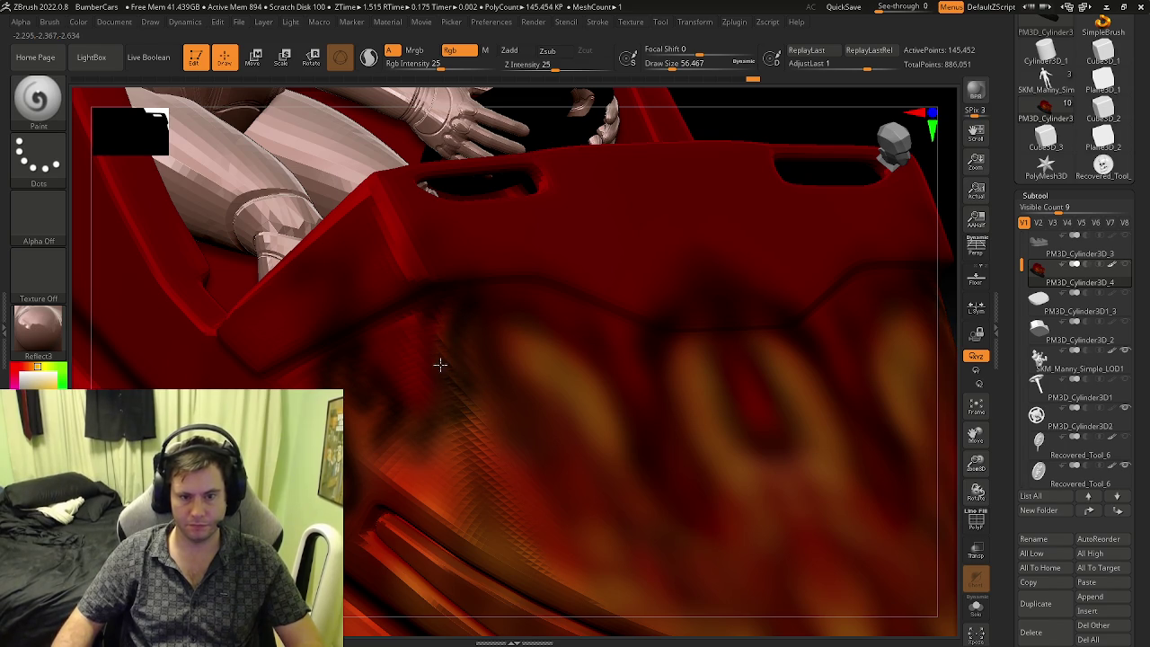
right_click_drag(418, 450, 385, 352)
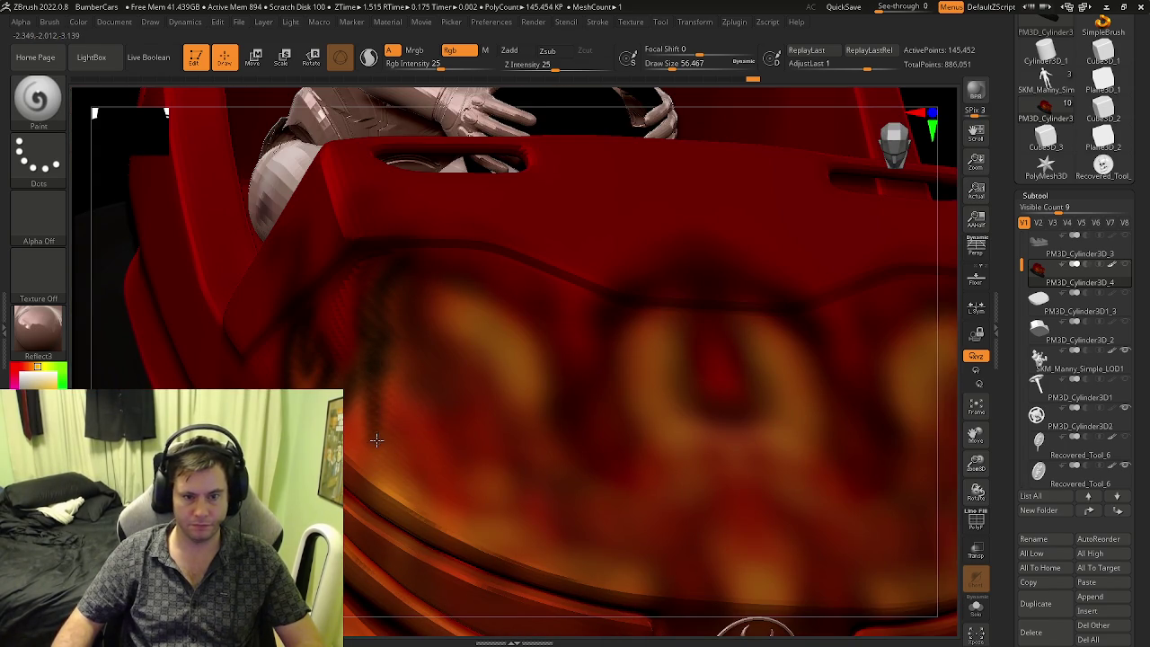
right_click_drag(393, 438, 392, 314)
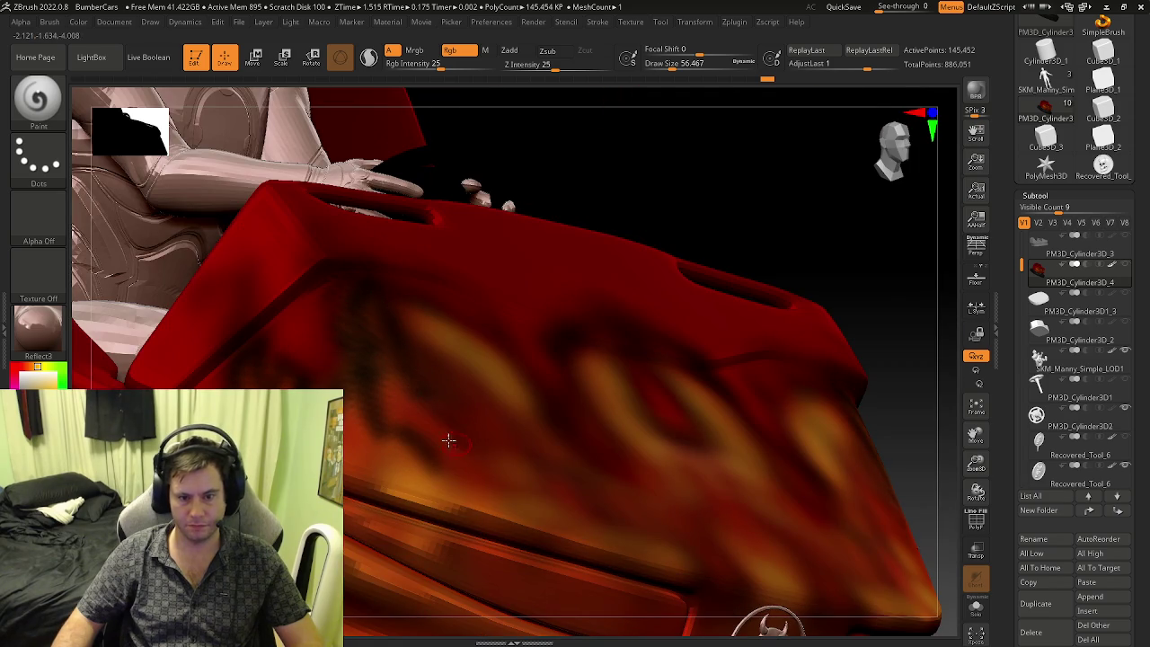
right_click_drag(454, 443, 449, 387)
right_click_drag(460, 305, 464, 306)
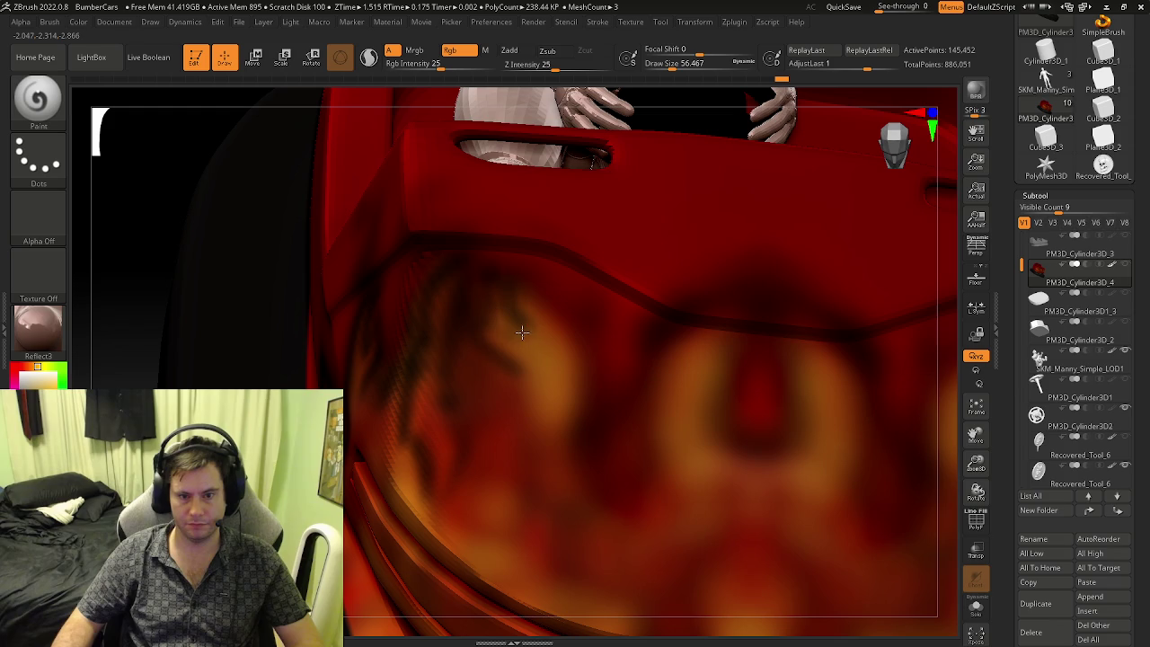
mouse_move(554, 337)
left_mouse_down()
mouse_move(539, 371)
mouse_move(553, 413)
mouse_move(571, 329)
left_mouse_up()
mouse_move(535, 393)
left_mouse_down()
mouse_move(506, 359)
mouse_move(510, 414)
left_mouse_up()
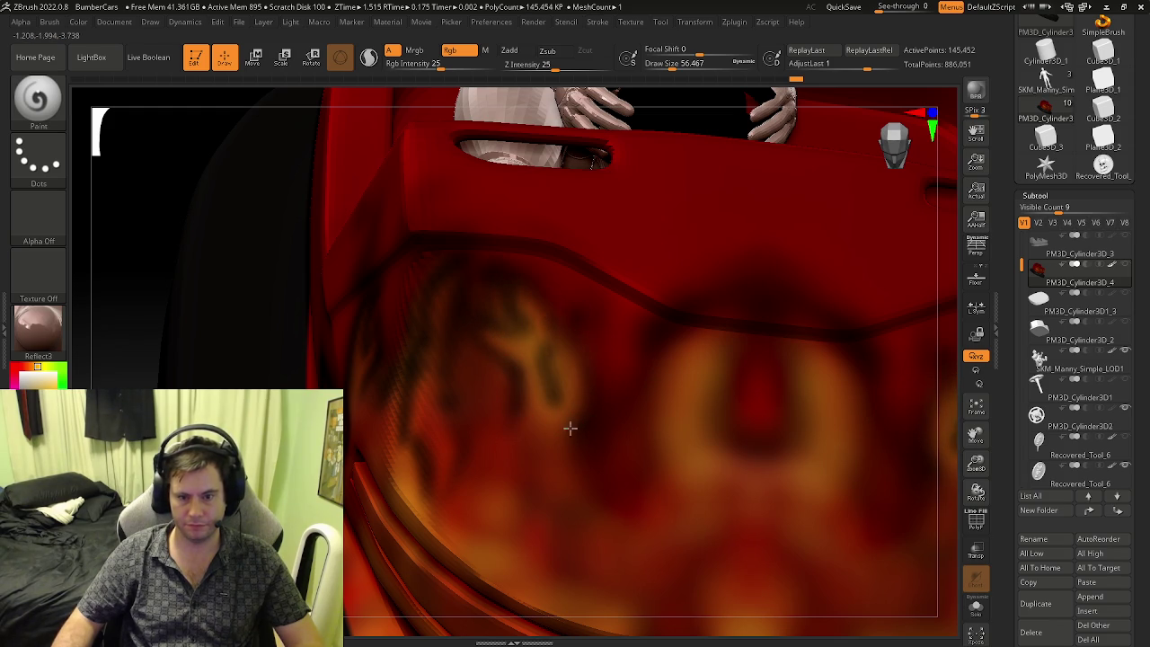
- Add dark strokes inside the central yellow U and down toward the badge, then frame the car
right_click_drag(478, 475, 572, 470)
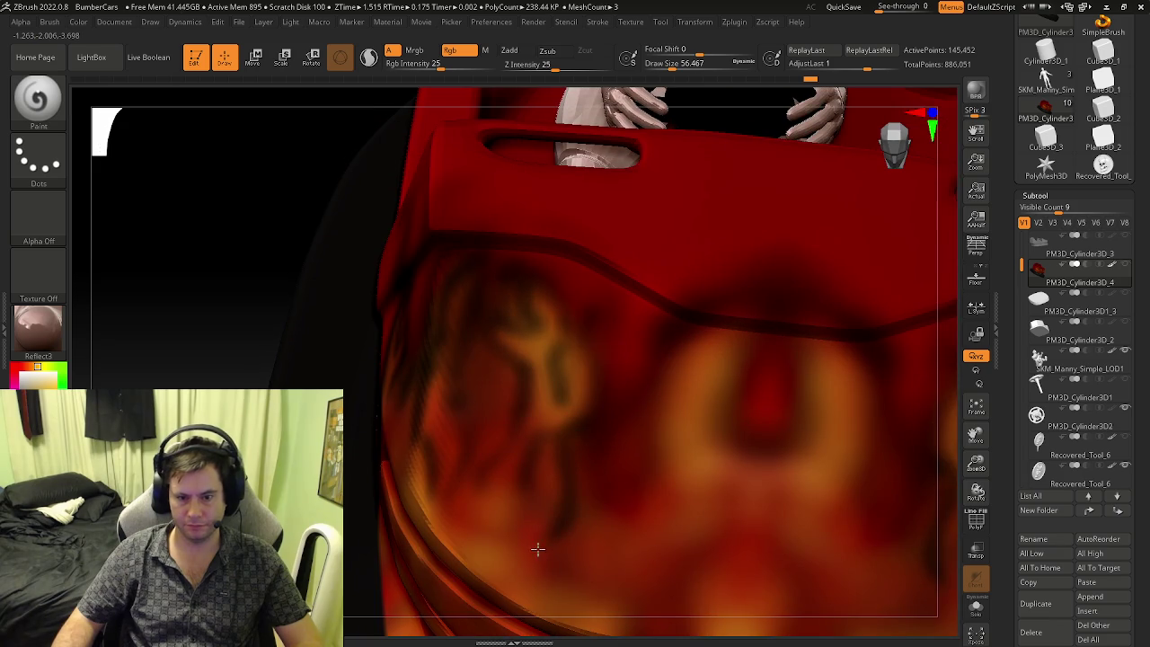
right_click_drag(518, 545, 536, 360)
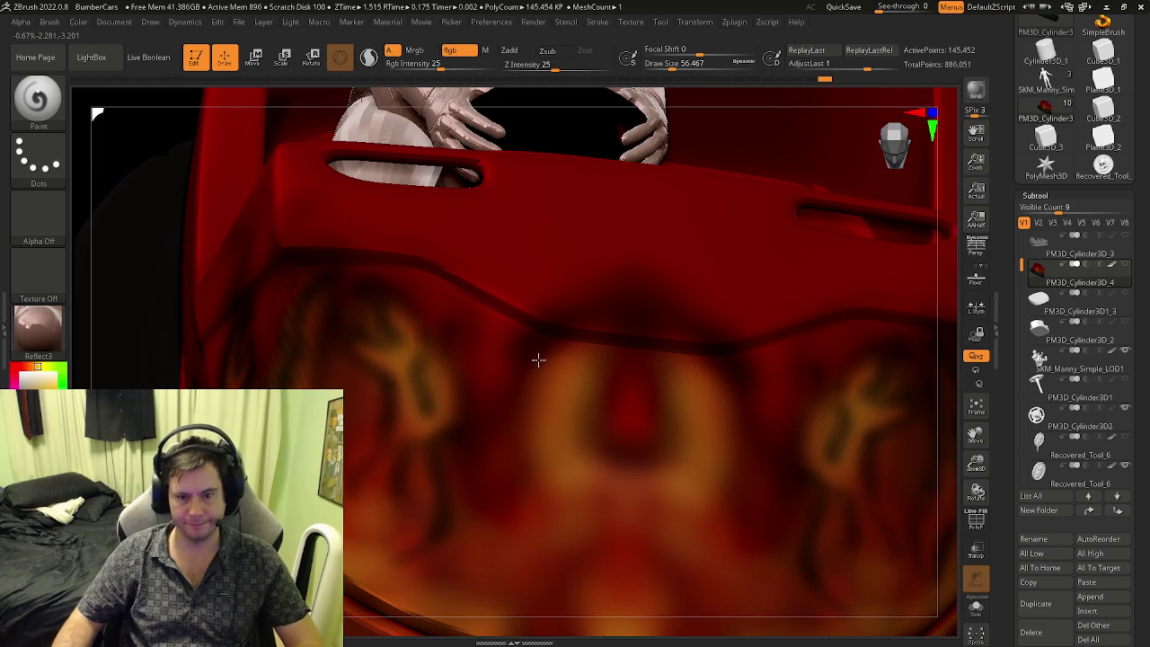
mouse_move(549, 336)
left_mouse_down()
mouse_move(563, 423)
mouse_move(595, 317)
left_mouse_up()
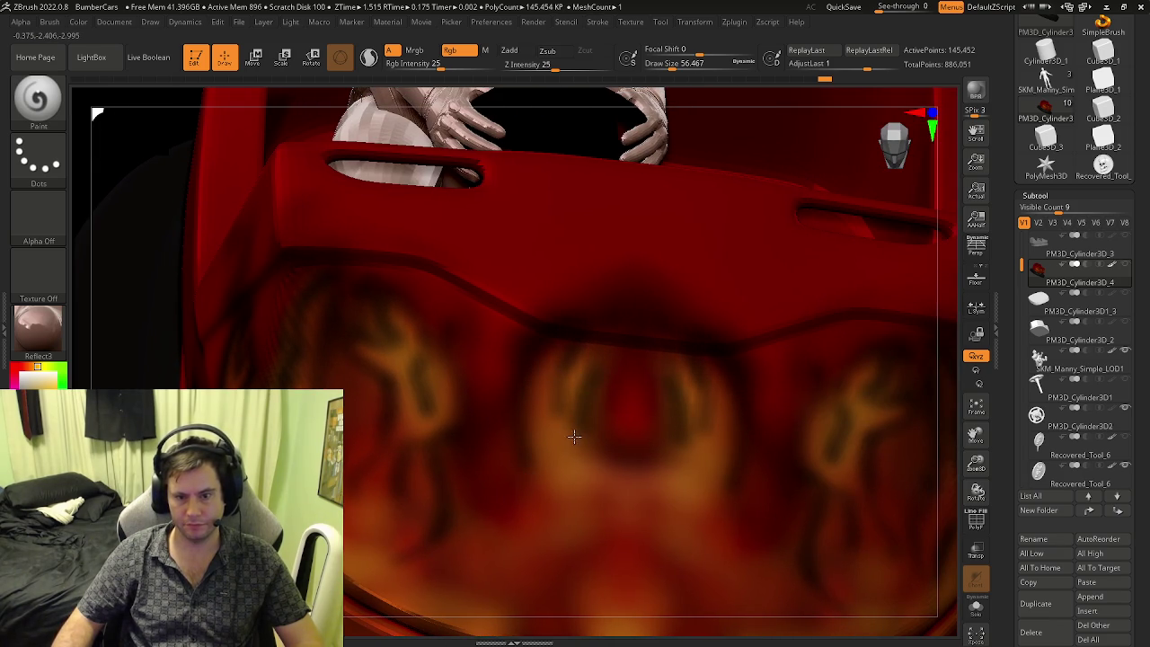
key("ctrl+z")
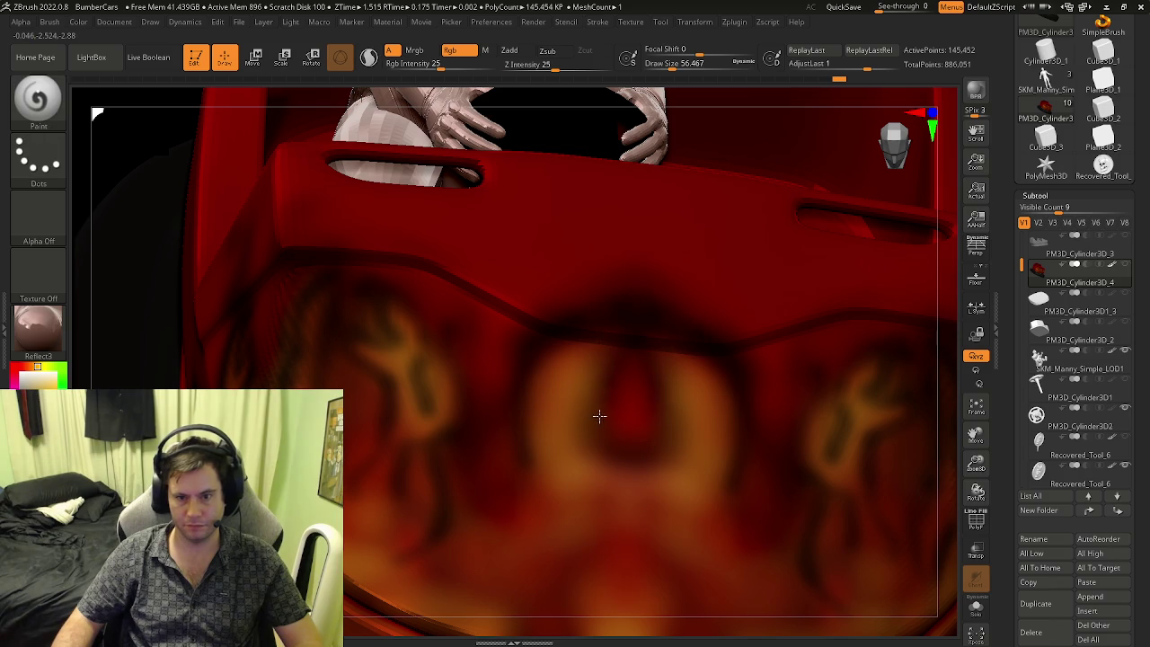
mouse_move(600, 369)
left_mouse_down()
mouse_move(570, 411)
mouse_move(599, 360)
mouse_move(580, 384)
mouse_move(576, 441)
mouse_move(611, 439)
left_mouse_up()
mouse_move(599, 484)
left_mouse_down()
mouse_move(611, 474)
mouse_move(585, 488)
mouse_move(543, 477)
left_mouse_up()
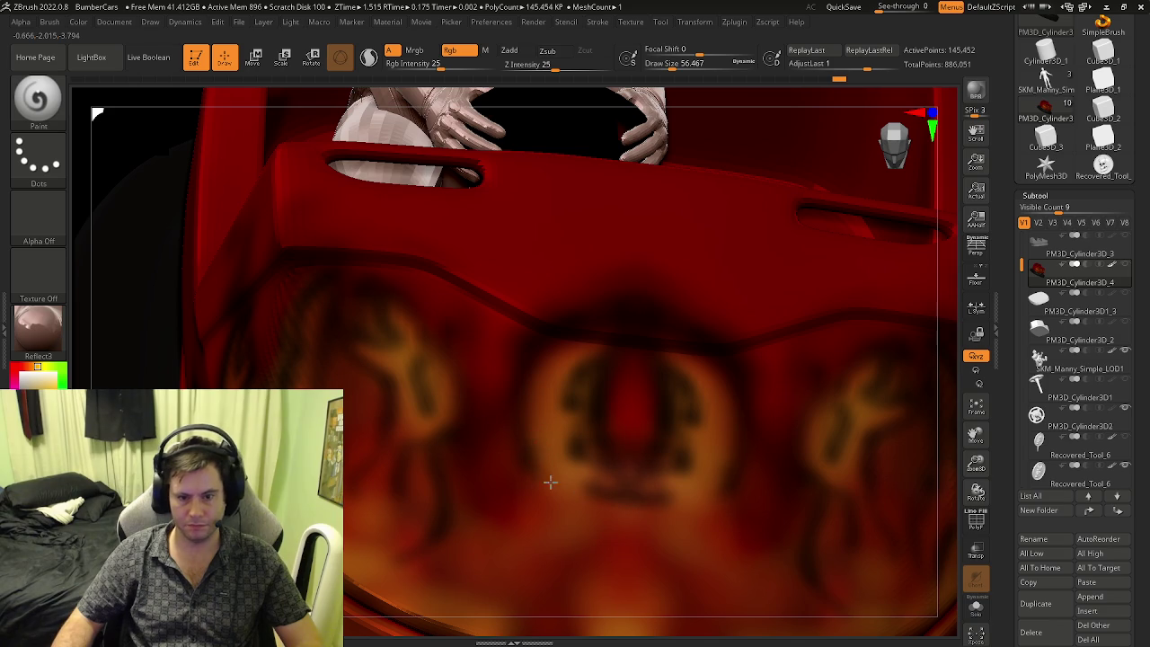
mouse_move(524, 524)
right_mouse_down()
mouse_move(504, 398)
mouse_move(479, 380)
mouse_move(498, 460)
right_mouse_up()
mouse_move(498, 459)
left_mouse_down()
mouse_move(527, 424)
mouse_move(519, 491)
mouse_move(553, 422)
mouse_move(593, 442)
mouse_move(542, 502)
mouse_move(570, 462)
mouse_move(548, 540)
mouse_move(537, 403)
mouse_move(554, 462)
mouse_move(578, 435)
mouse_move(495, 405)
mouse_move(470, 462)
mouse_move(500, 442)
mouse_move(520, 549)
left_mouse_up()
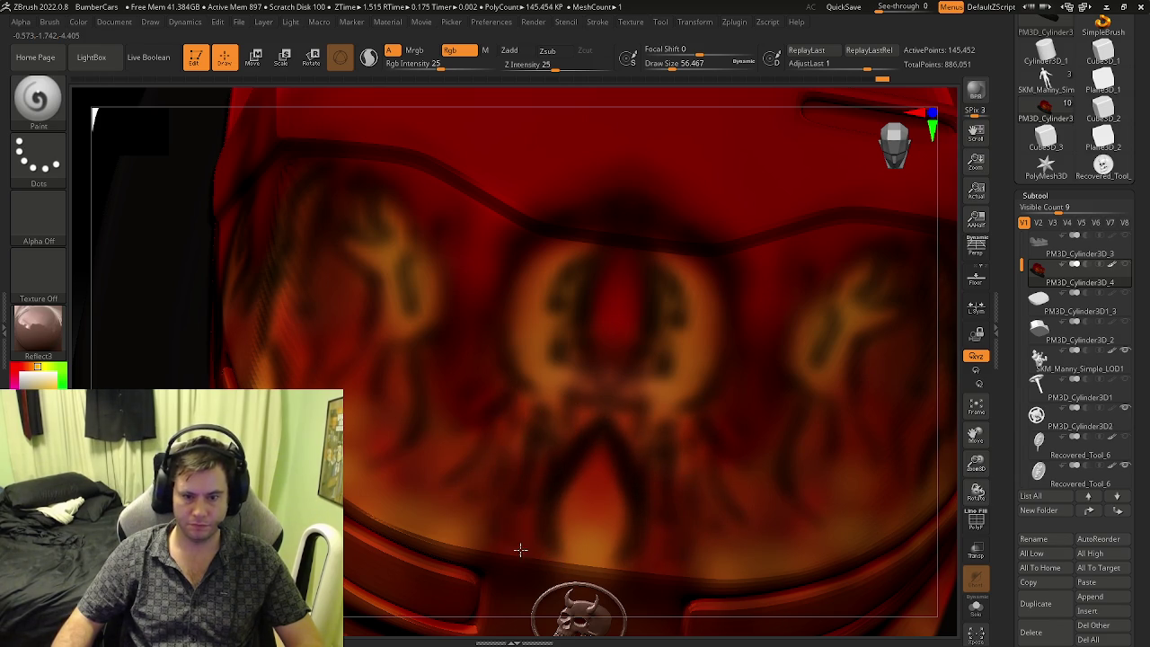
key("f")
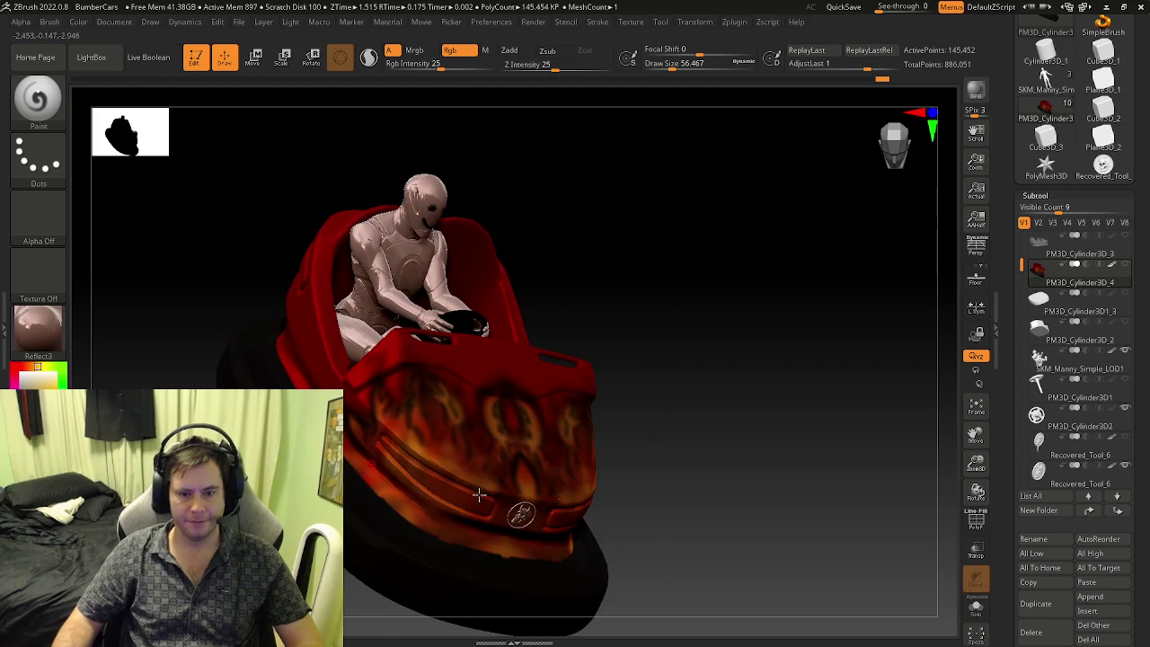